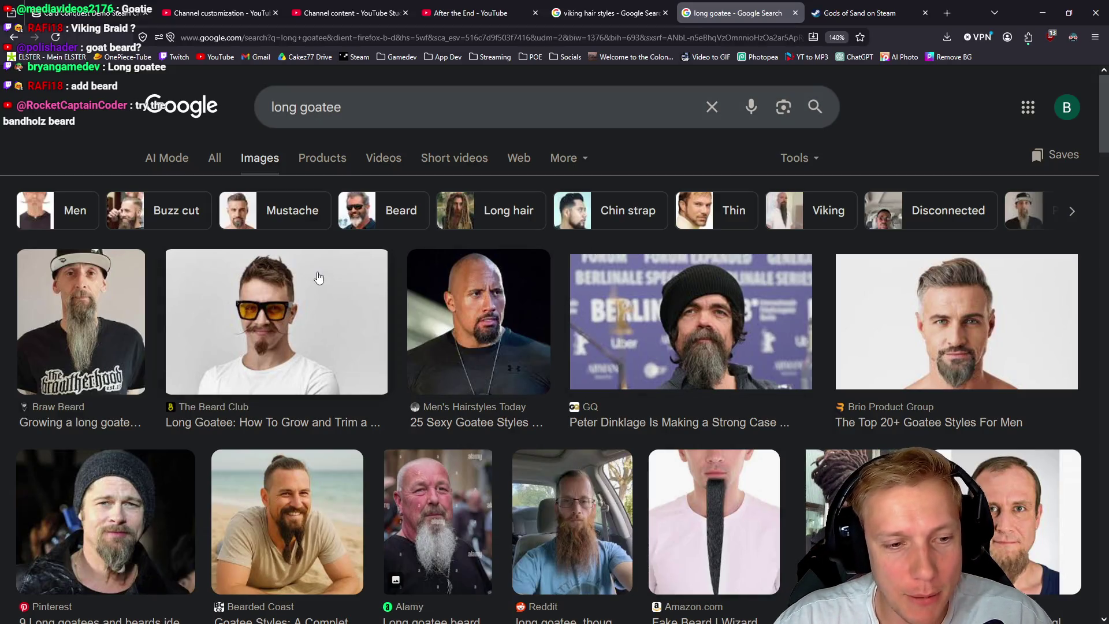
# Search Google Images for 'bandholz beard'
pyautogui.scroll(-5, 285, 509)
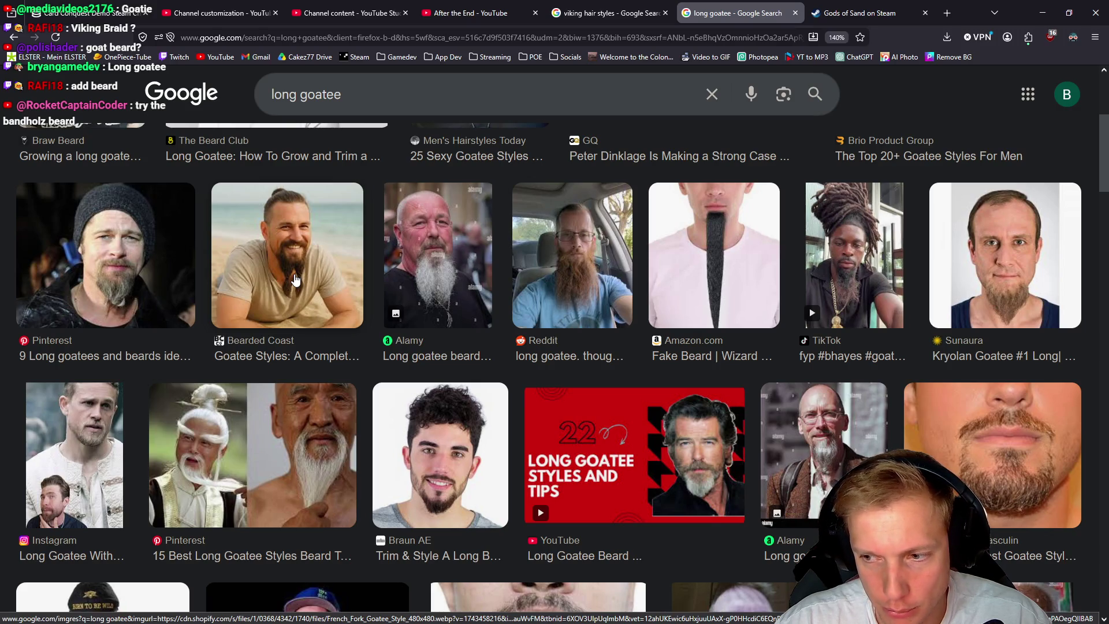
pyautogui.click(368, 100)
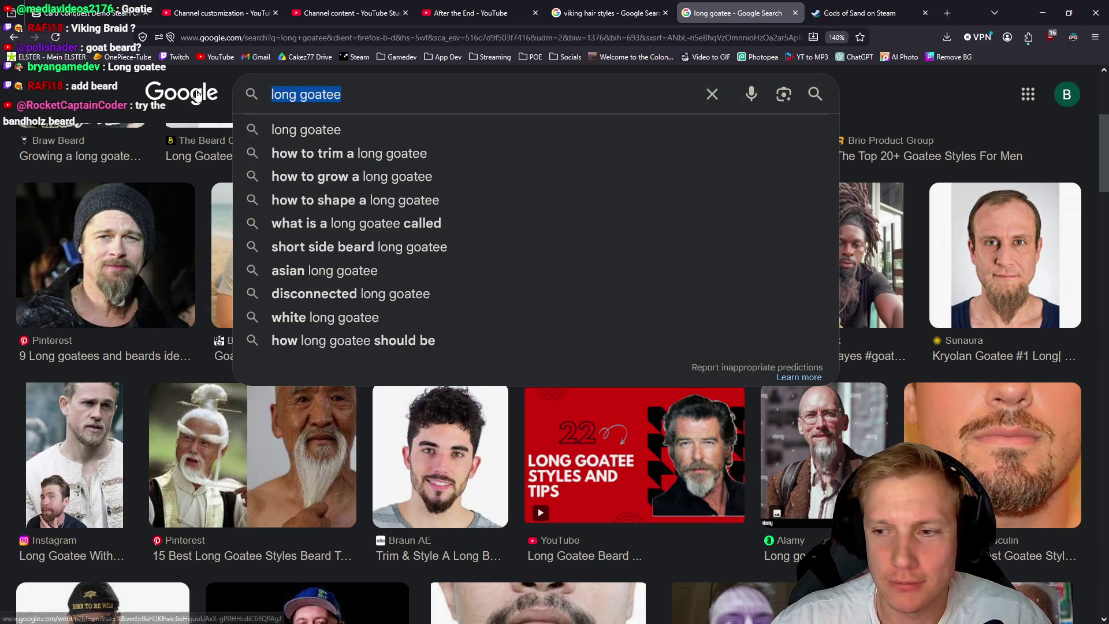
pyautogui.write('bandholz beard')
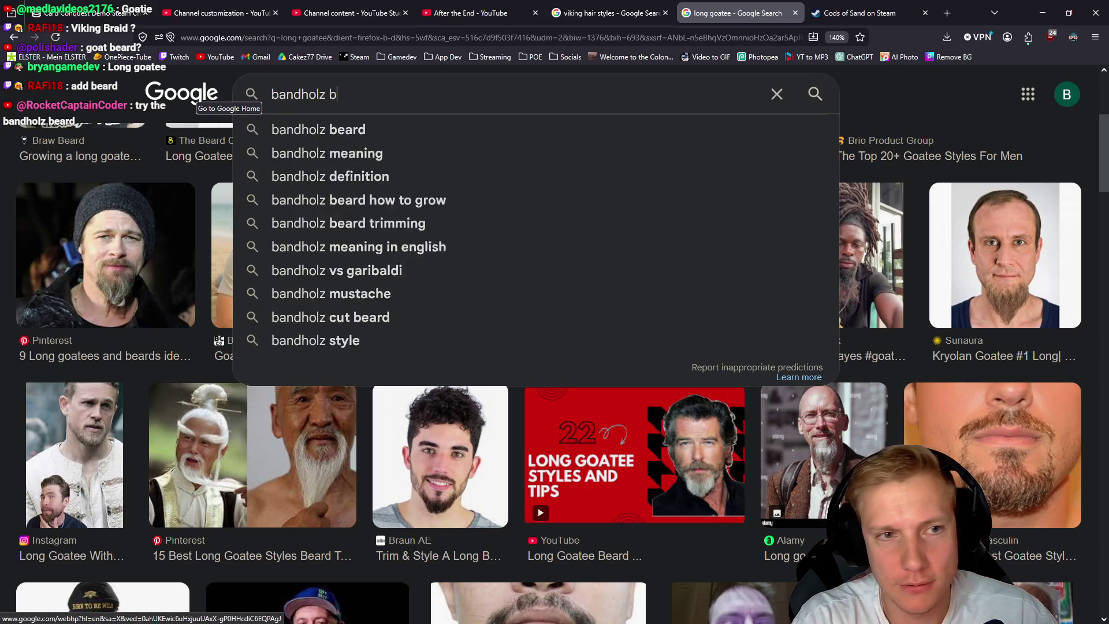
pyautogui.press('Return')
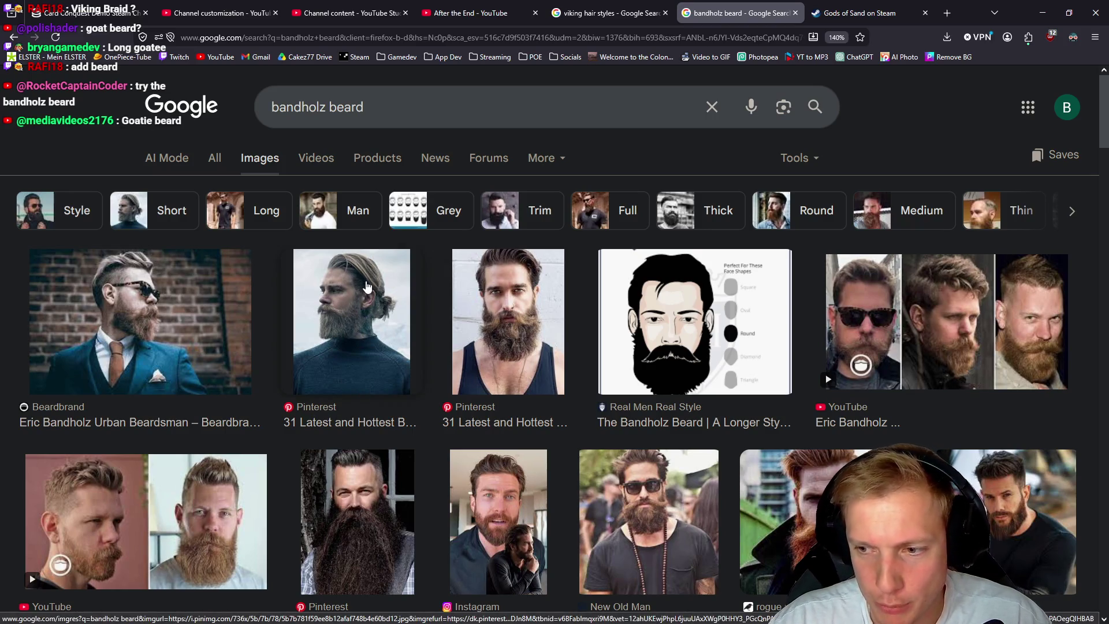
# Replace the query with 'long goatee beard' and run the search
pyautogui.tripleClick(318, 107)
pyautogui.press('BackSpace')
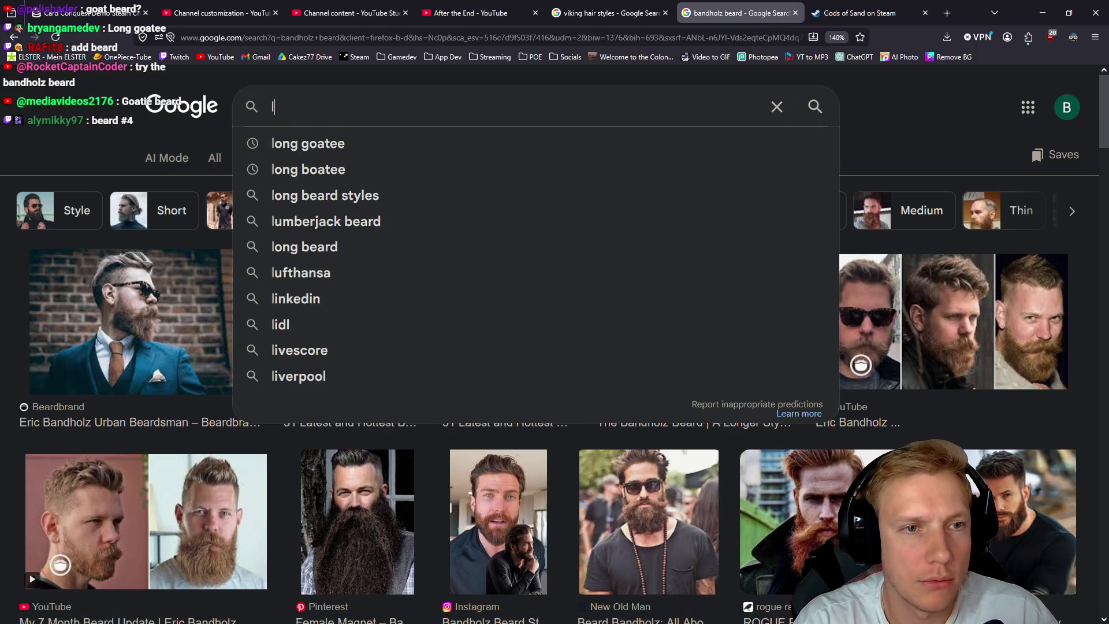
pyautogui.write('long b')
pyautogui.press('BackSpace')
pyautogui.write('goatee beard')
pyautogui.press('Return')
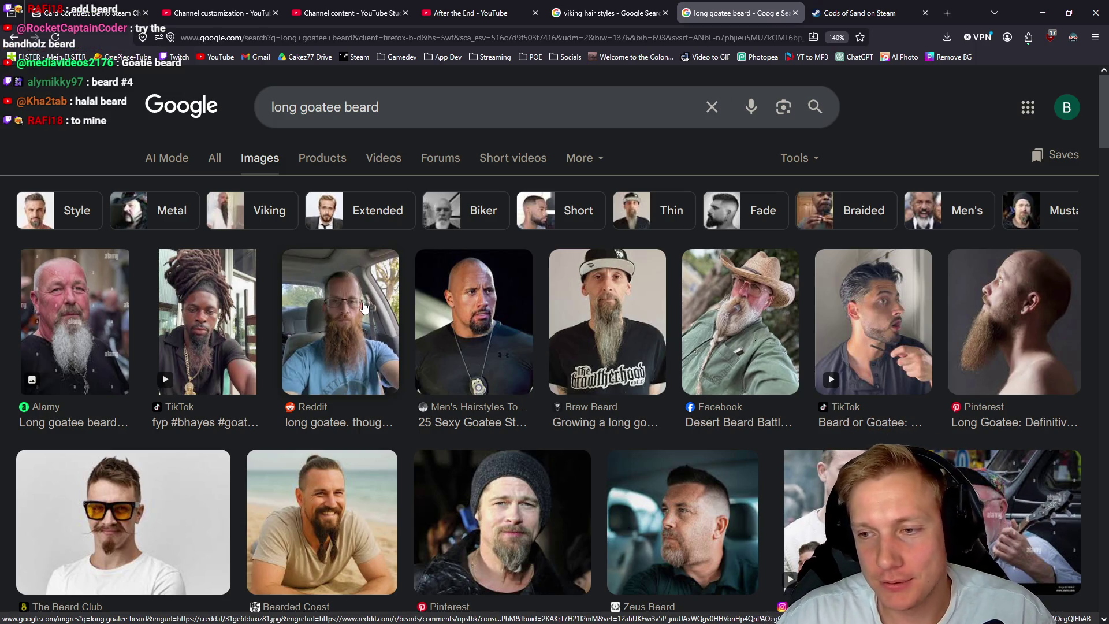
pyautogui.moveTo(379, 107); pyautogui.dragTo(334, 107)
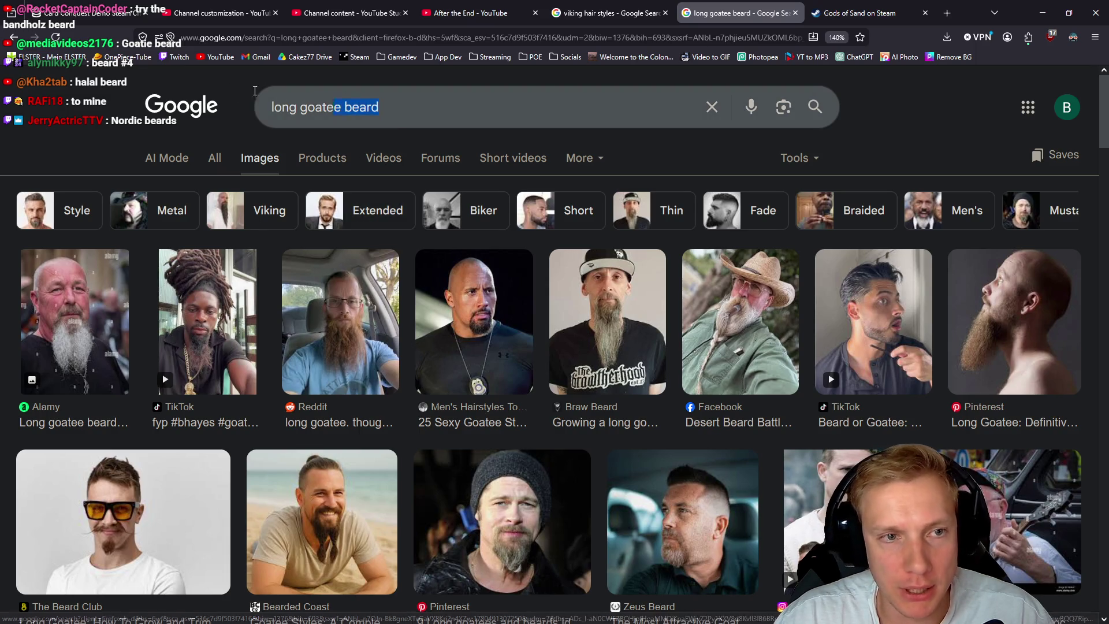
# Search 'viking braid beard', correcting the 'bard' typo, and preview the Viking Beard Braid image
pyautogui.hotkey('ctrl', 'a')
pyautogui.write('vikin')
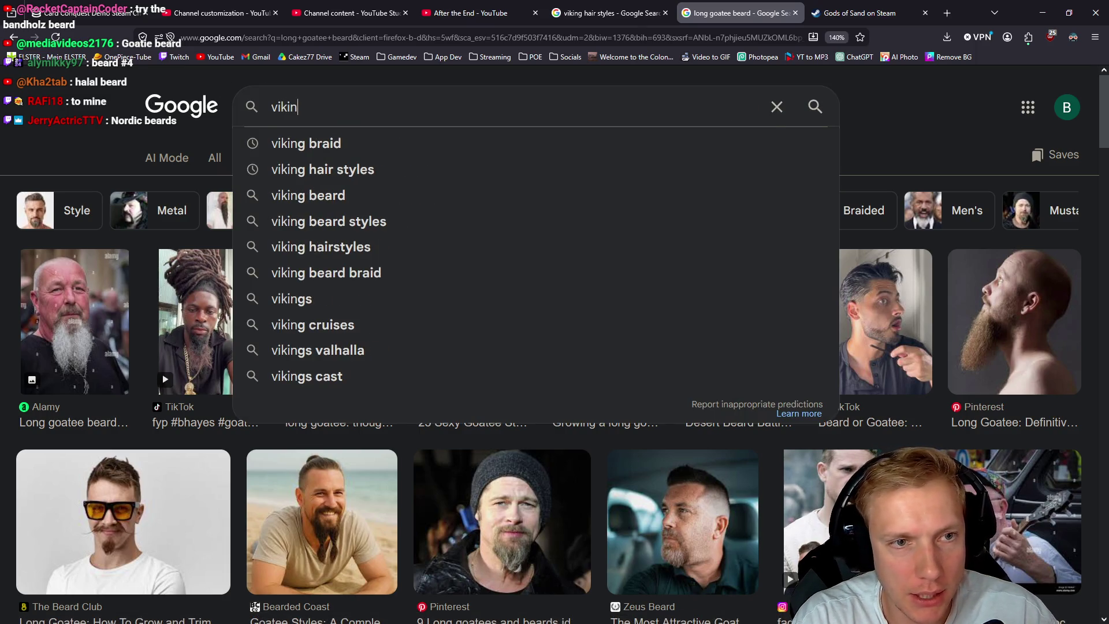
pyautogui.write('g braid bards')
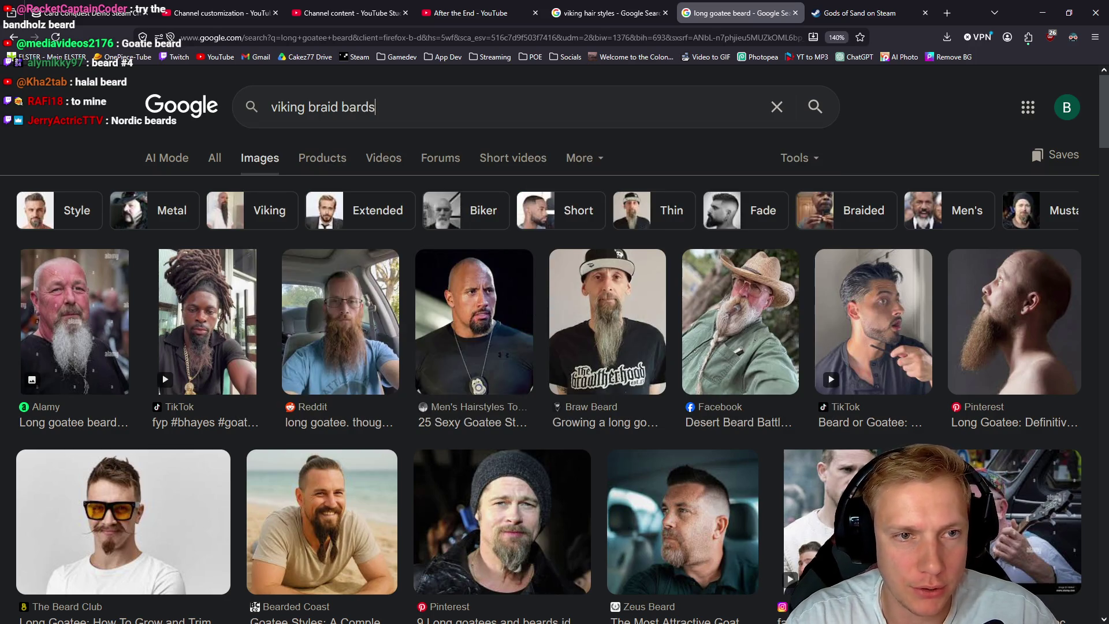
pyautogui.press('Return')
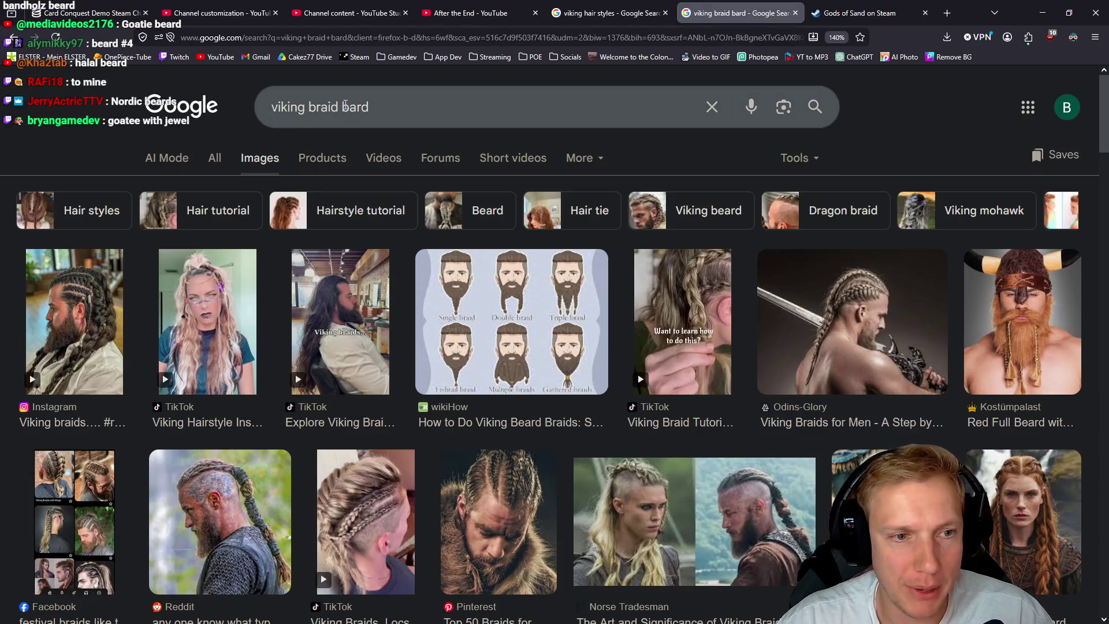
pyautogui.doubleClick(484, 106)
pyautogui.write('beard')
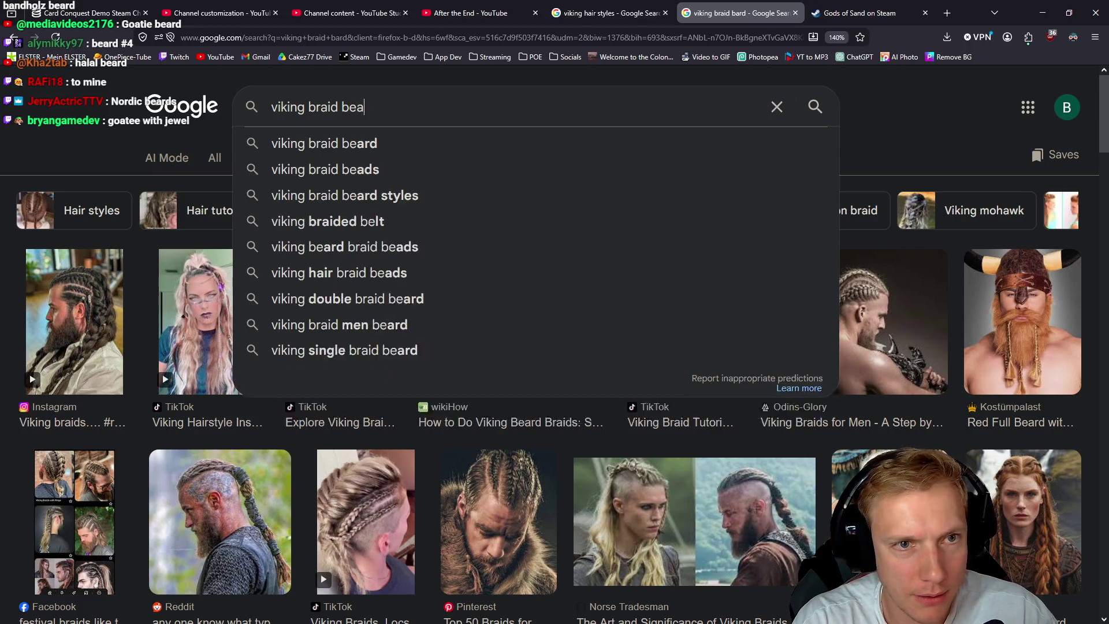
pyautogui.press('Return')
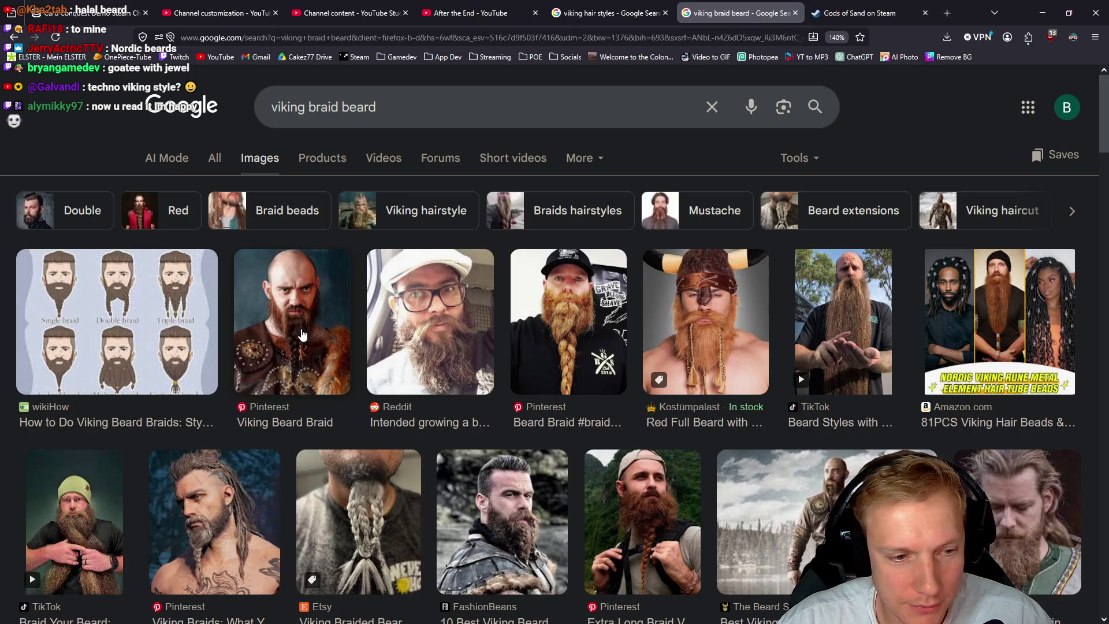
pyautogui.click(301, 334)
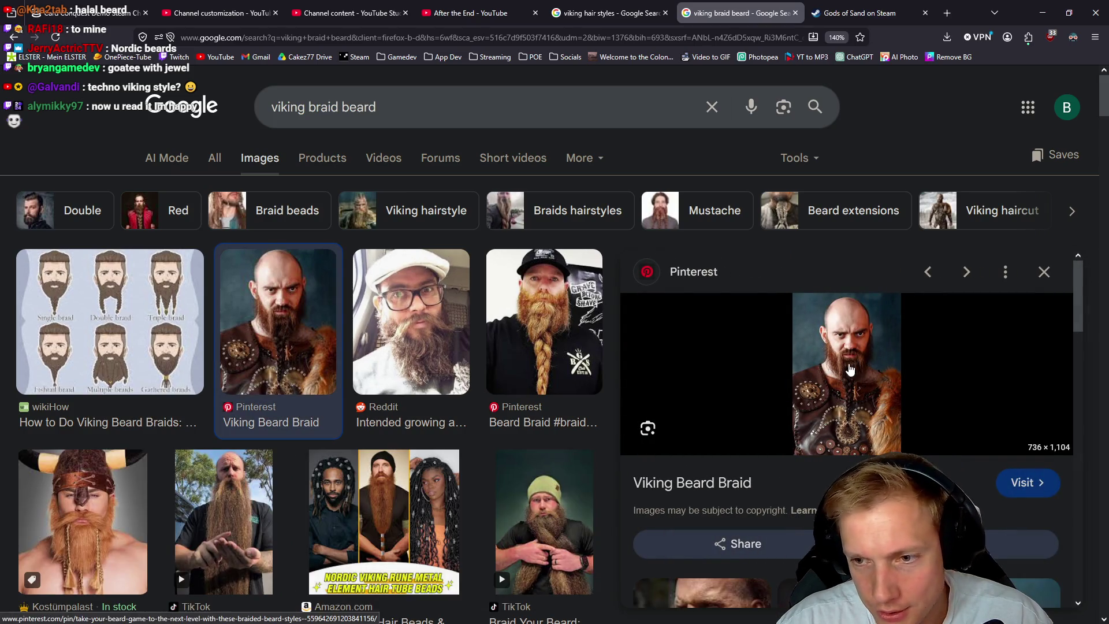
pyautogui.hotkey('alt', 'Tab')
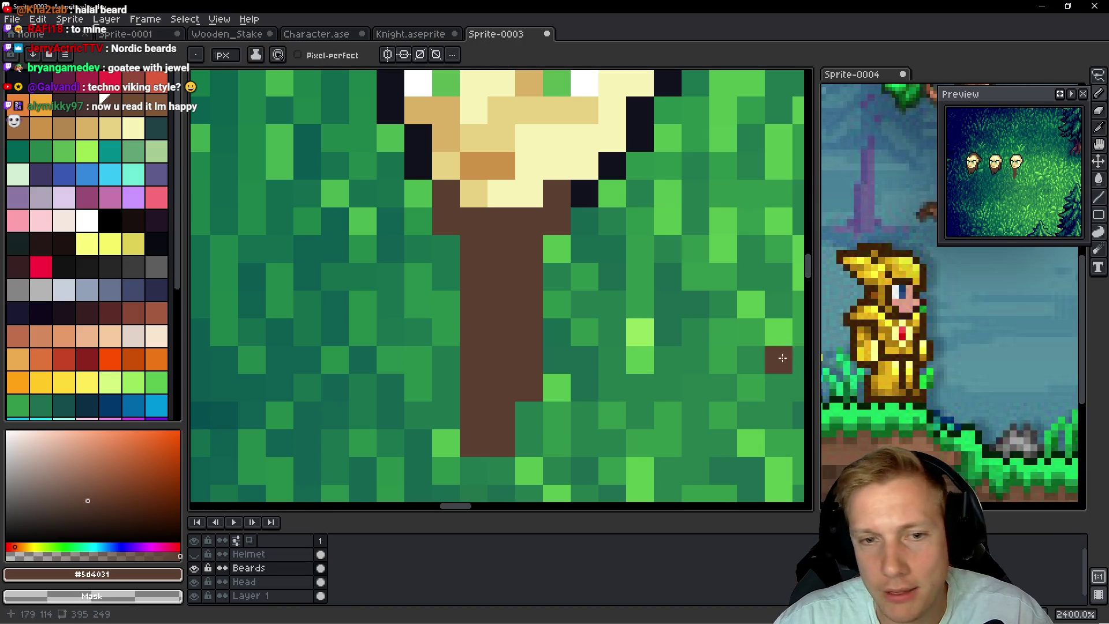
# Repaint the beard outline pixels brown, turning one stray pixel back to green
pyautogui.rightClick(597, 281)
pyautogui.click(569, 241)
pyautogui.click(568, 268)
pyautogui.click(597, 241)
pyautogui.click(597, 214)
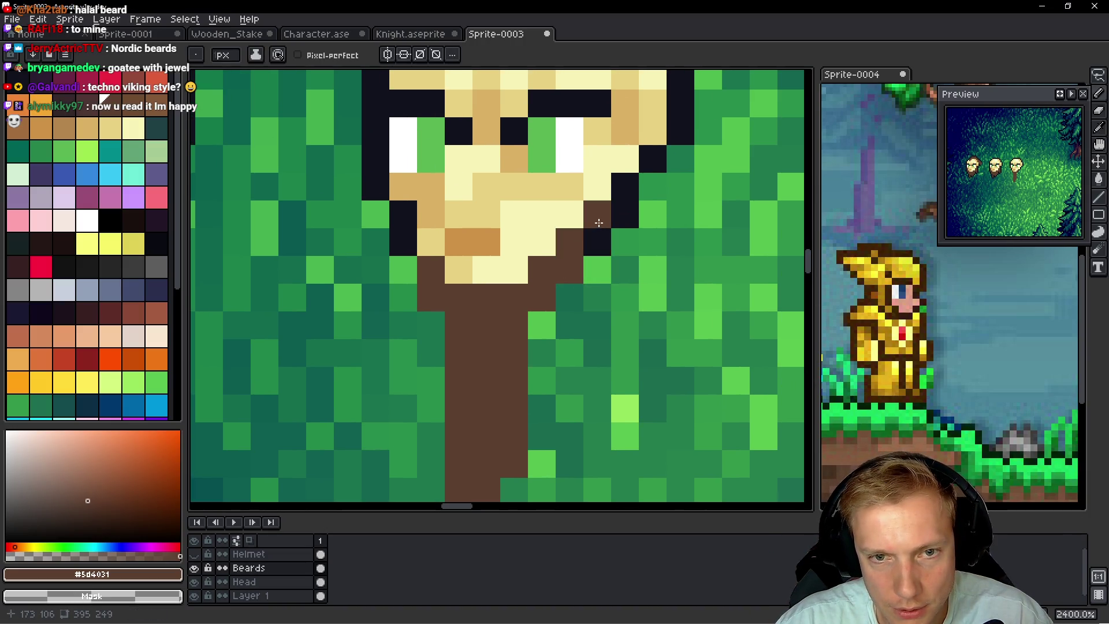
pyautogui.click(613, 219)
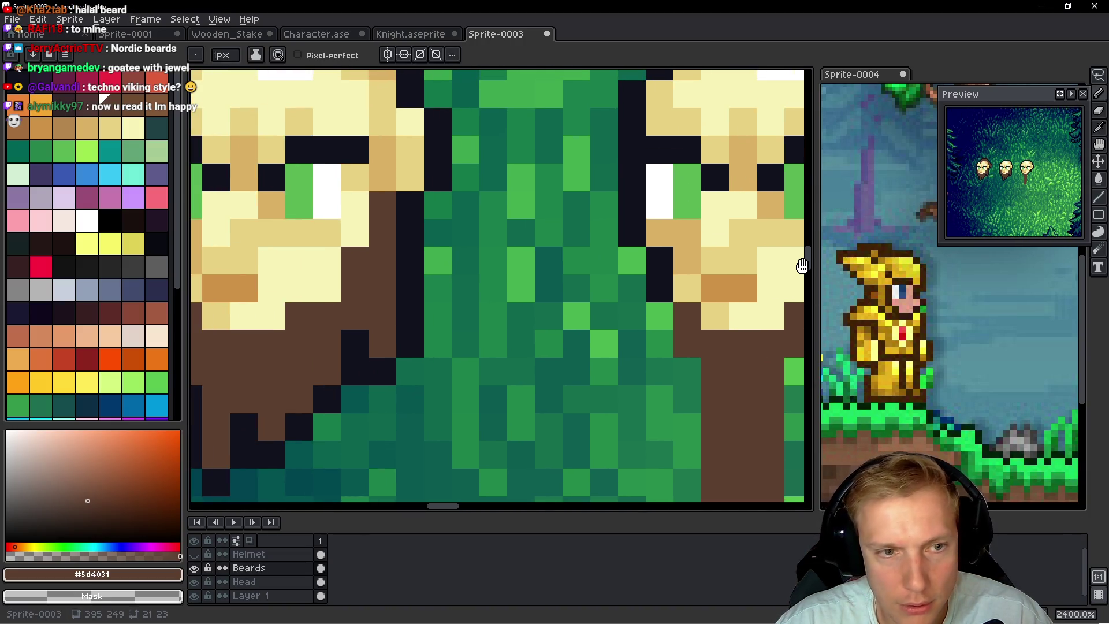
pyautogui.scroll(2, 541, 214)
pyautogui.scroll(-2, 595, 279)
pyautogui.moveTo(691, 223); pyautogui.dragTo(686, 257)
pyautogui.scroll(1, 573, 365)
pyautogui.scroll(-1, 573, 365)
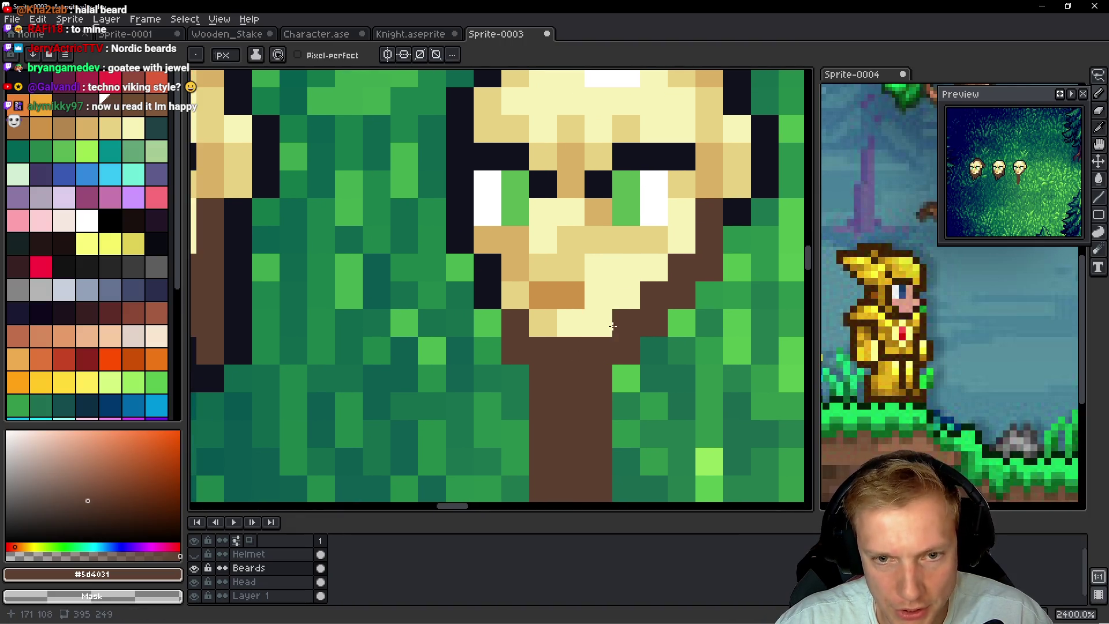
pyautogui.moveTo(312, 309)
pyautogui.mouseDown()
pyautogui.moveTo(584, 332)
pyautogui.moveTo(379, 332)
pyautogui.mouseUp()
pyautogui.moveTo(566, 365); pyautogui.dragTo(481, 345)
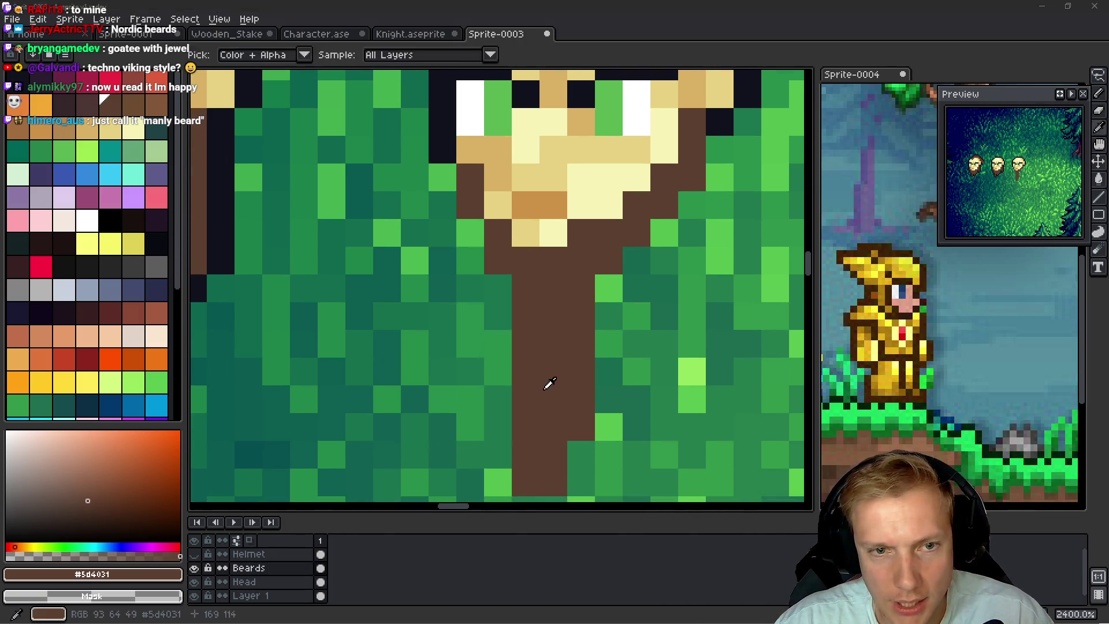
# After checking the viking references, narrow the beard by painting its edge green
pyautogui.hotkey('alt', 'Tab')
pyautogui.hotkey('alt', 'Tab')
pyautogui.moveTo(545, 404)
pyautogui.mouseDown()
pyautogui.moveTo(580, 317)
pyautogui.moveTo(548, 456)
pyautogui.moveTo(597, 423)
pyautogui.mouseUp()
pyautogui.scroll(1, 594, 399)
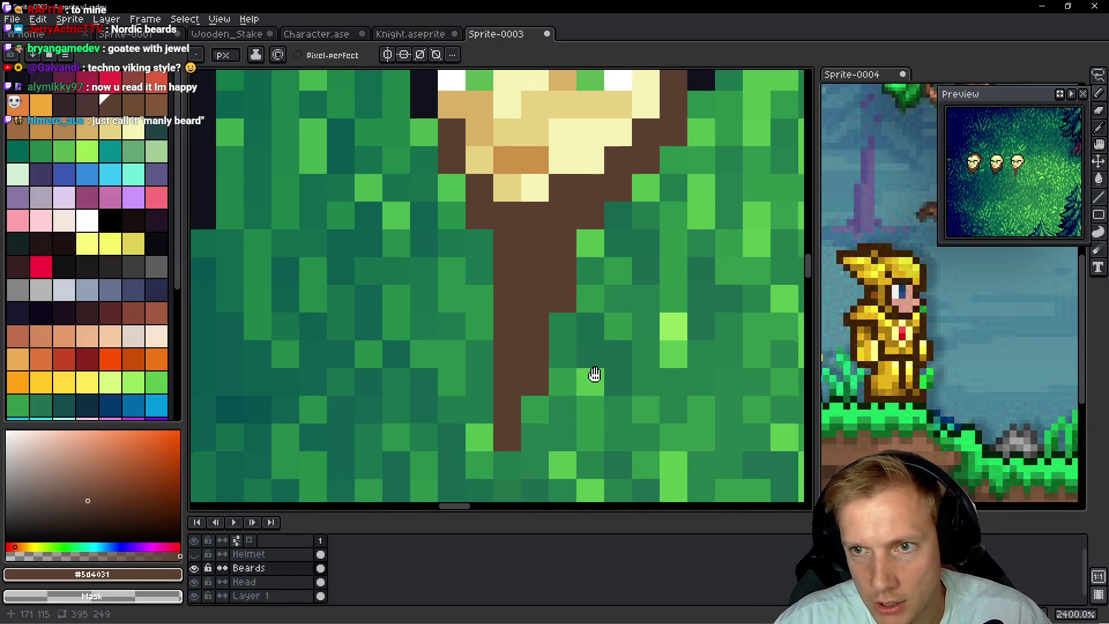
# Pick a lighter palette brown and dot highlight pixels down the beard
pyautogui.press('i')
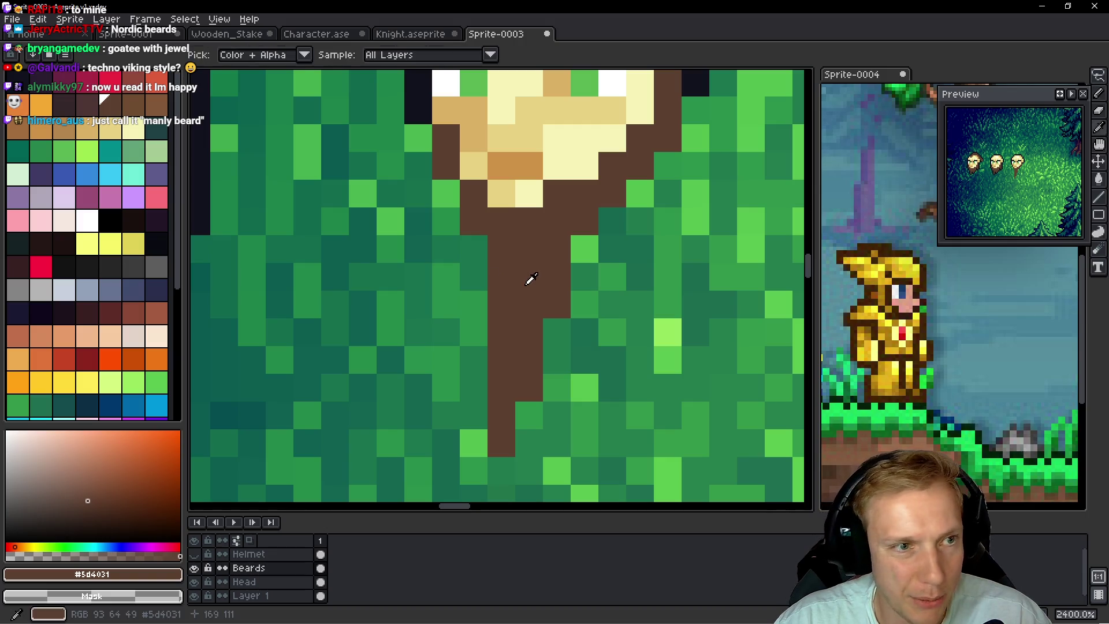
pyautogui.click(144, 105)
pyautogui.press('b')
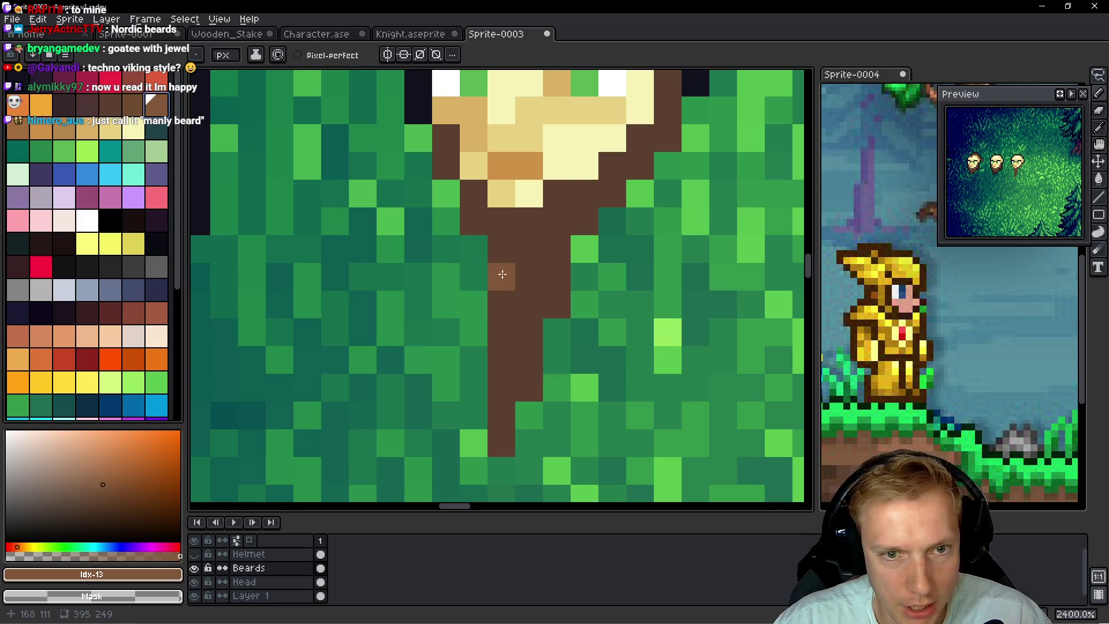
pyautogui.click(501, 304)
pyautogui.click(529, 359)
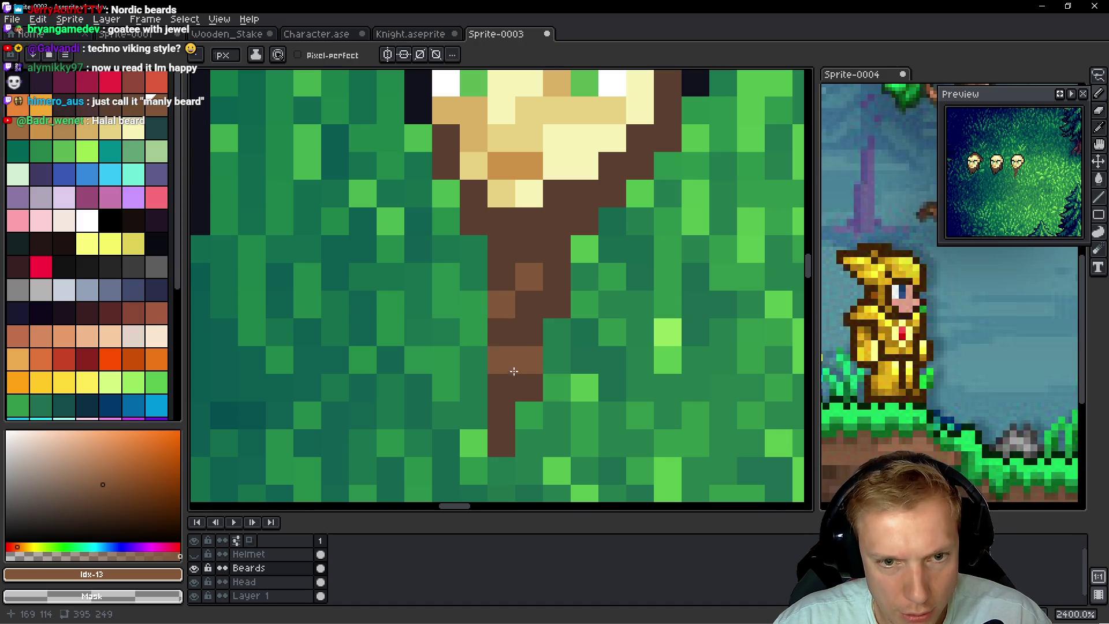
pyautogui.click(501, 387)
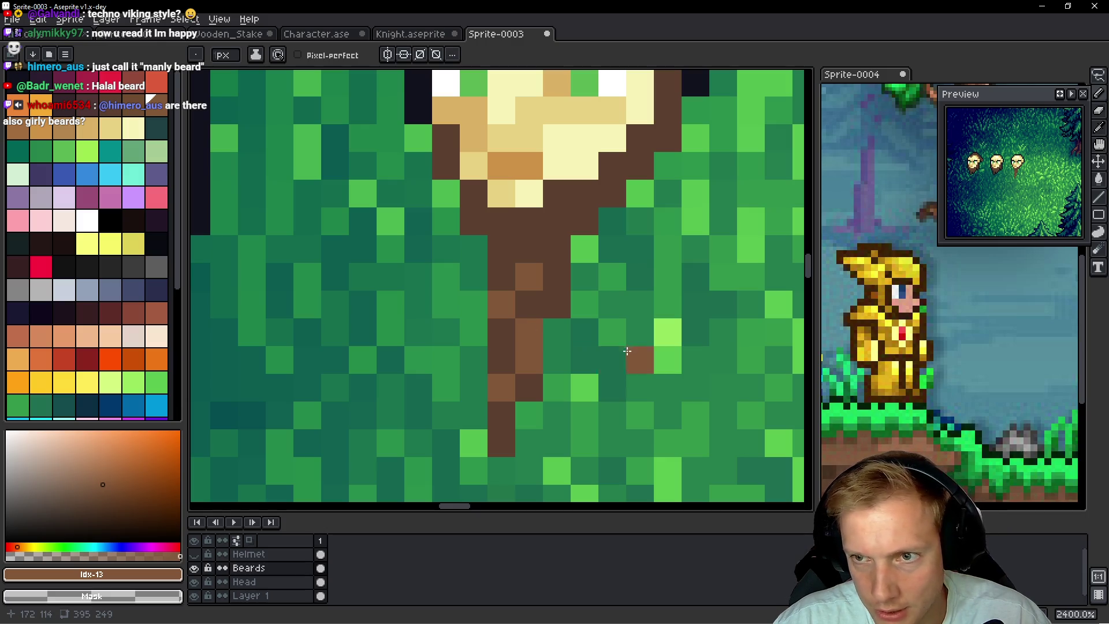
pyautogui.click(501, 331)
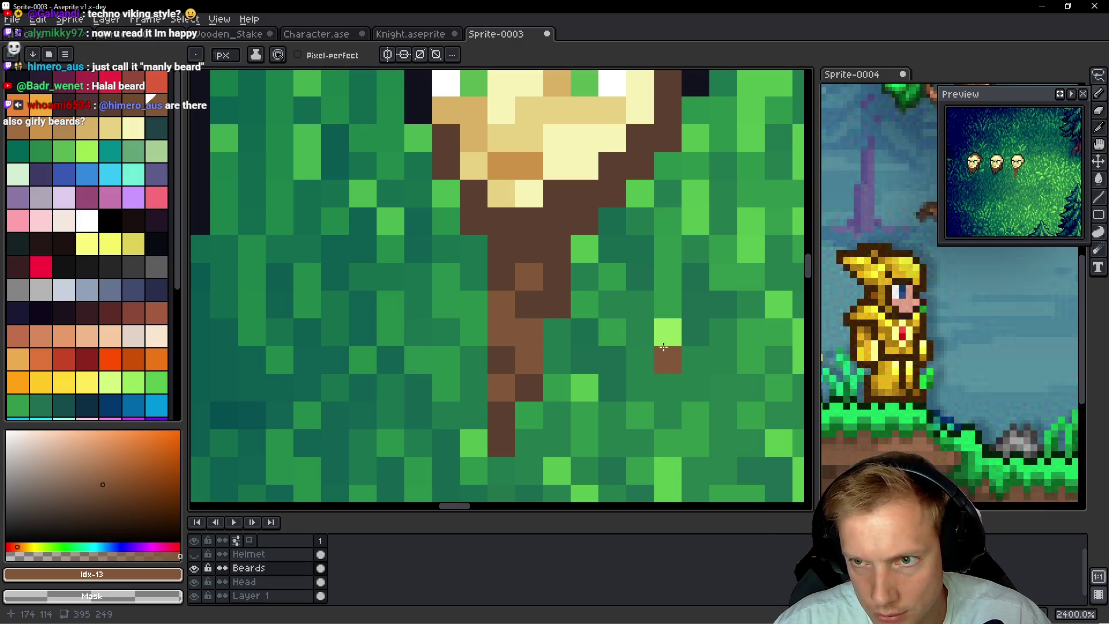
pyautogui.click(529, 248)
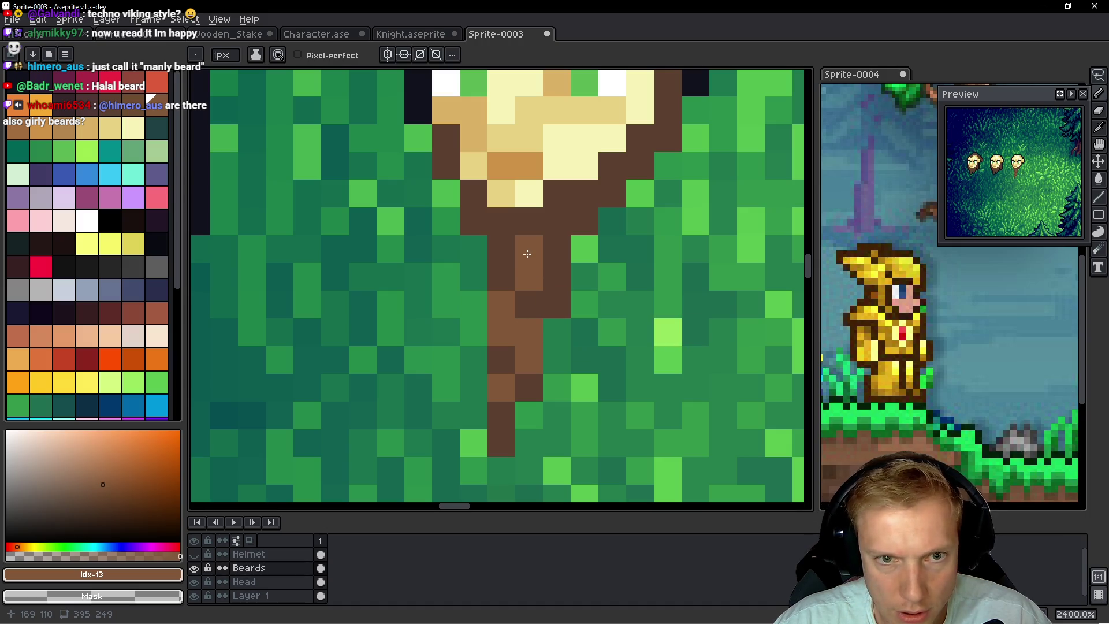
pyautogui.click(502, 248)
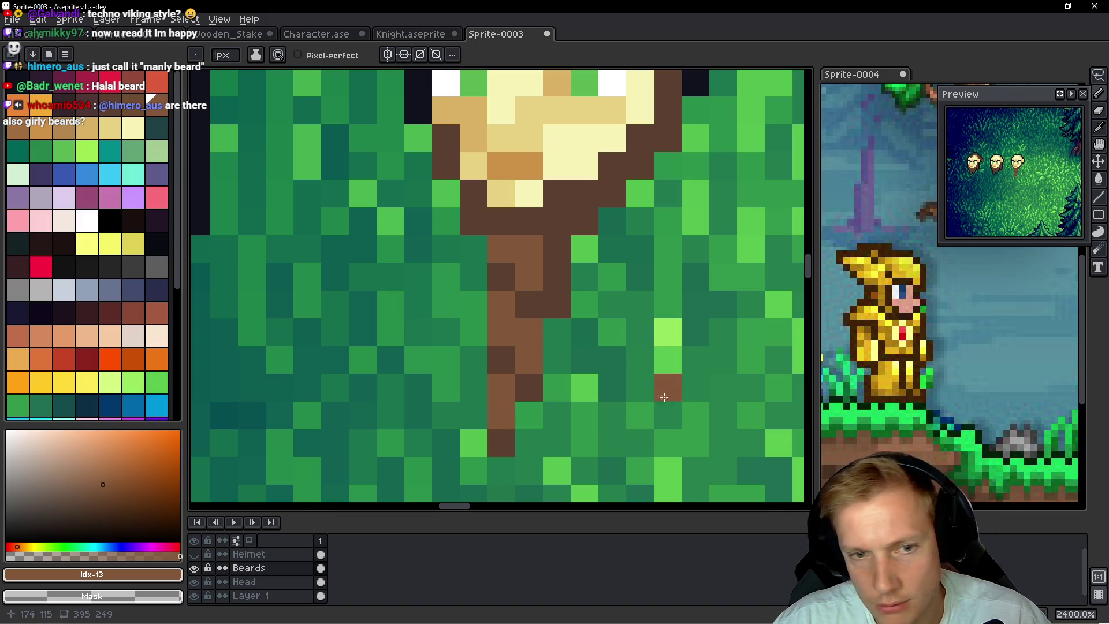
pyautogui.keyDown('alt'); pyautogui.click(542, 300); pyautogui.keyUp('alt')
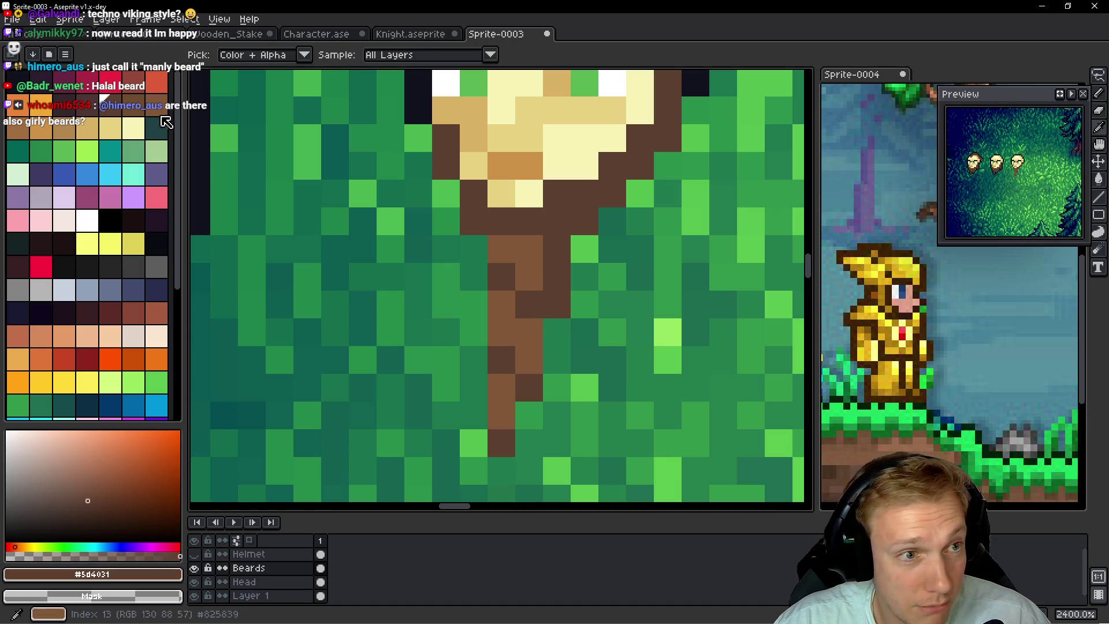
# Paint dark brown and darker shadow pixels along the long beard's right side
pyautogui.click(521, 305)
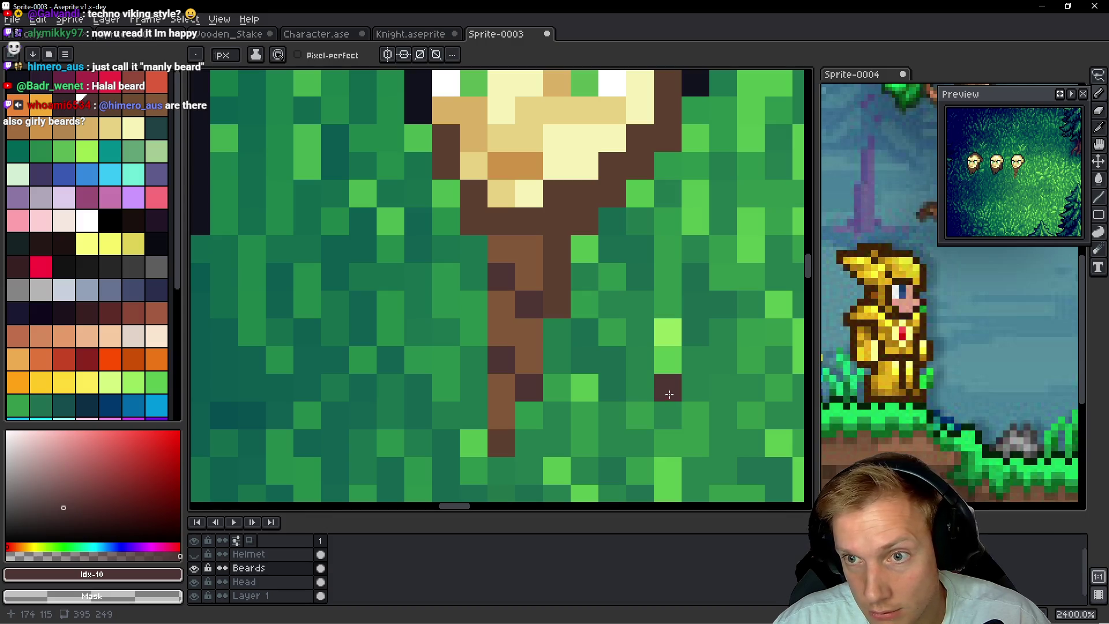
pyautogui.keyDown('alt'); pyautogui.click(565, 287); pyautogui.keyUp('alt')
pyautogui.click(513, 305)
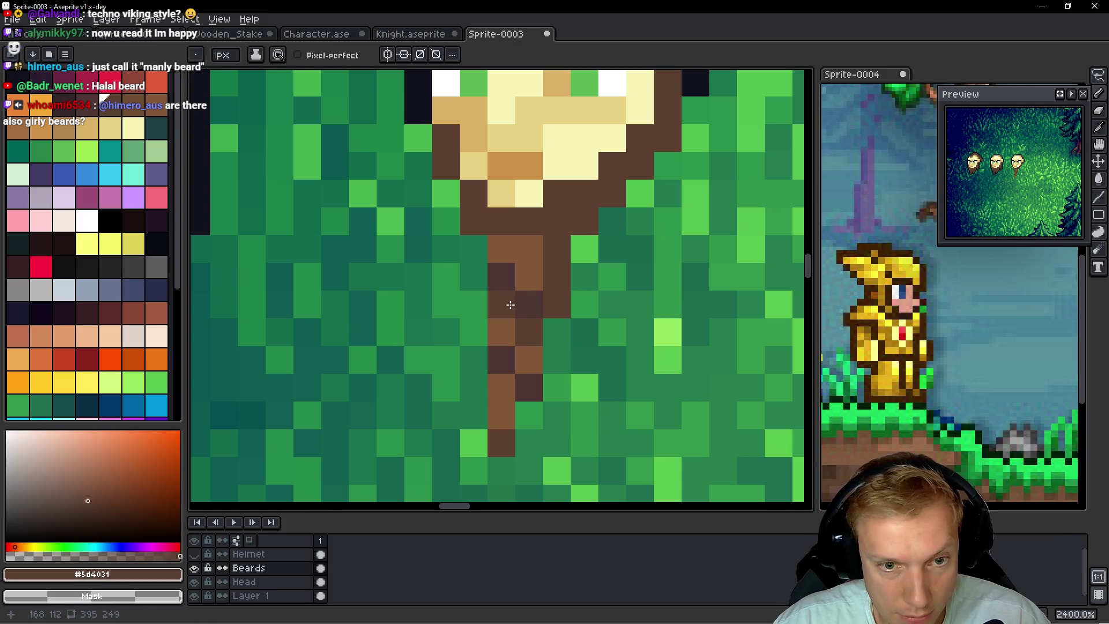
pyautogui.moveTo(529, 305); pyautogui.dragTo(532, 264)
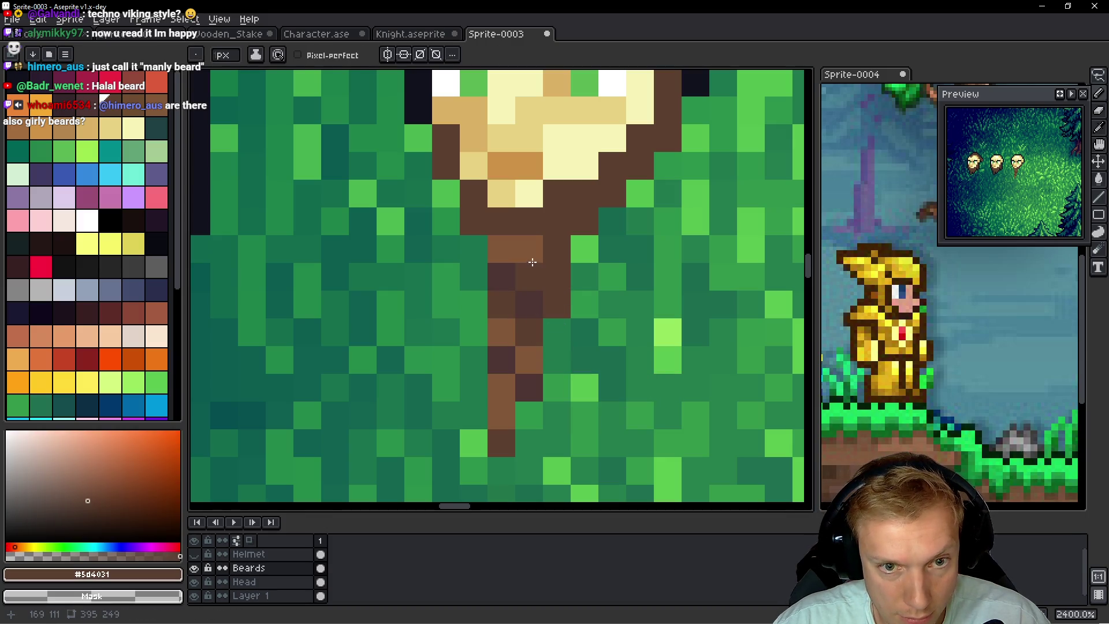
pyautogui.keyDown('alt'); pyautogui.click(532, 305); pyautogui.keyUp('alt')
pyautogui.click(529, 221)
pyautogui.click(557, 305)
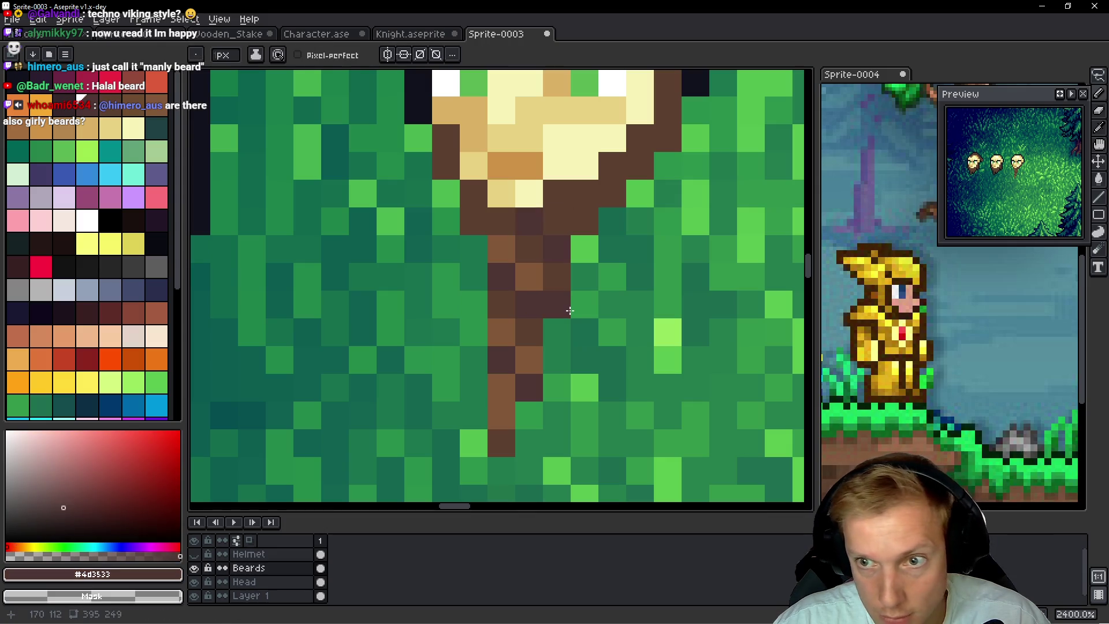
pyautogui.click(601, 327)
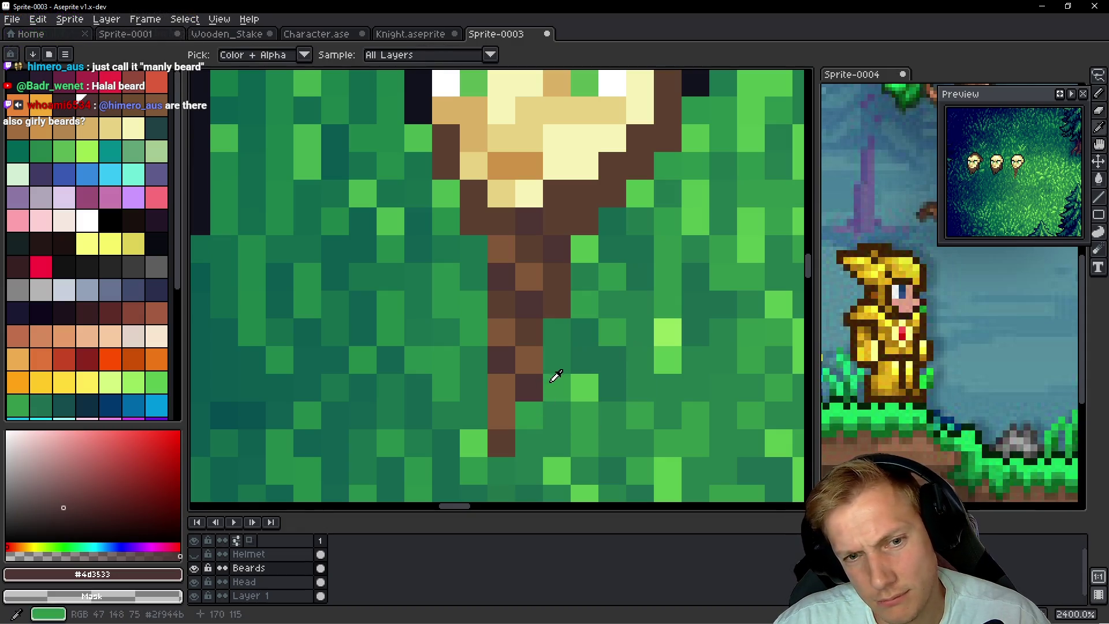
pyautogui.keyDown('alt'); pyautogui.click(501, 403); pyautogui.keyUp('alt')
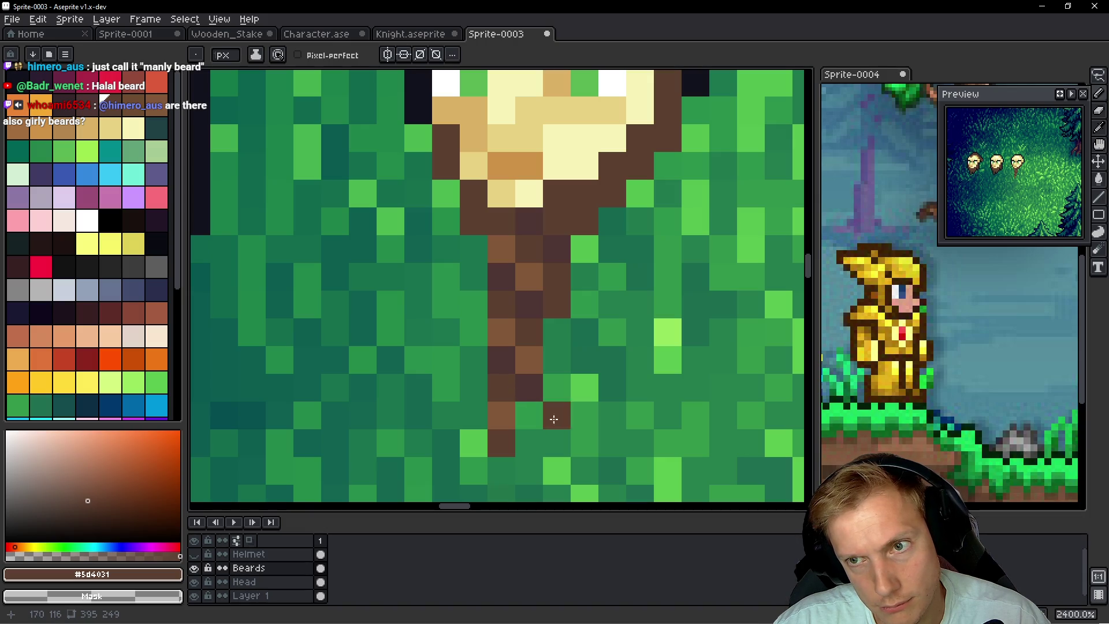
pyautogui.scroll(-7, 642, 381)
pyautogui.scroll(-2, 657, 370)
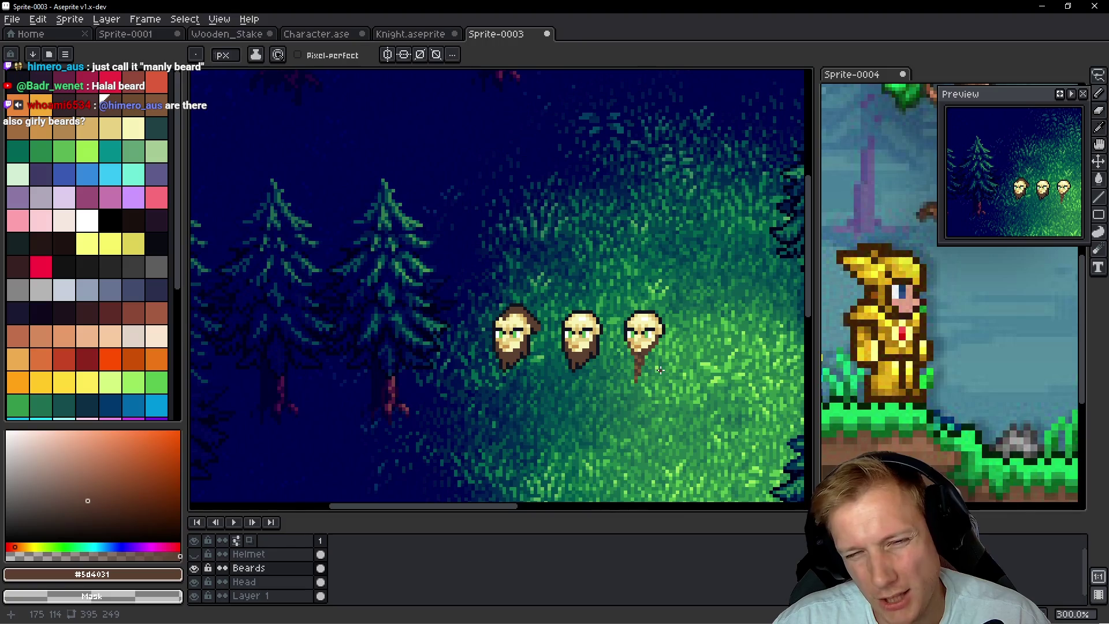
# Add one more brown pixel to the third head's long beard
pyautogui.scroll(6, 665, 371)
pyautogui.scroll(3, 621, 340)
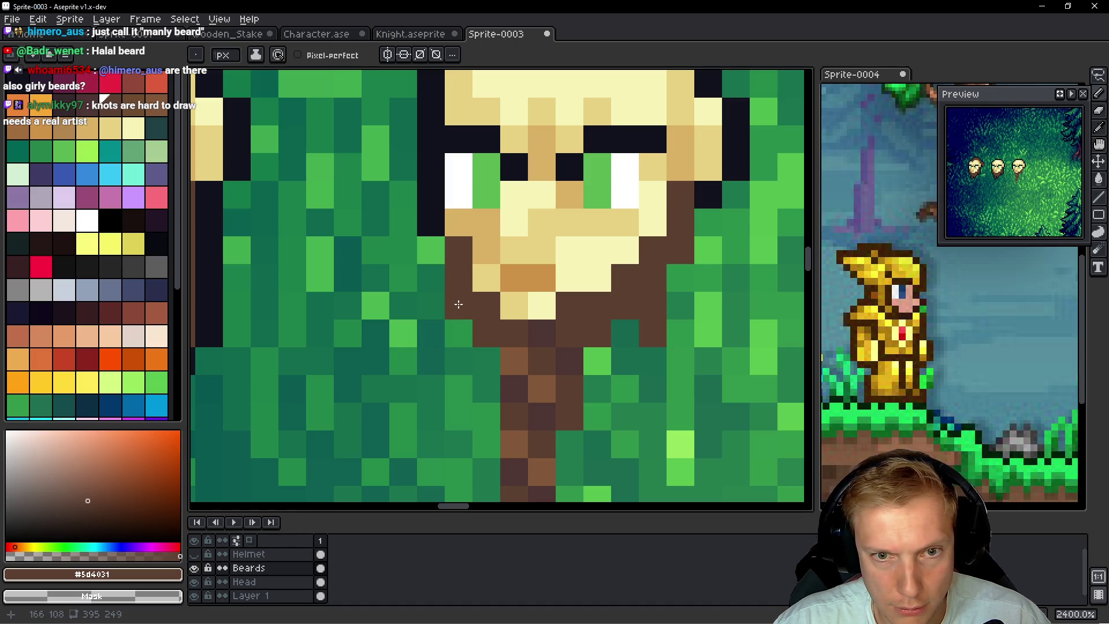
pyautogui.click(674, 271)
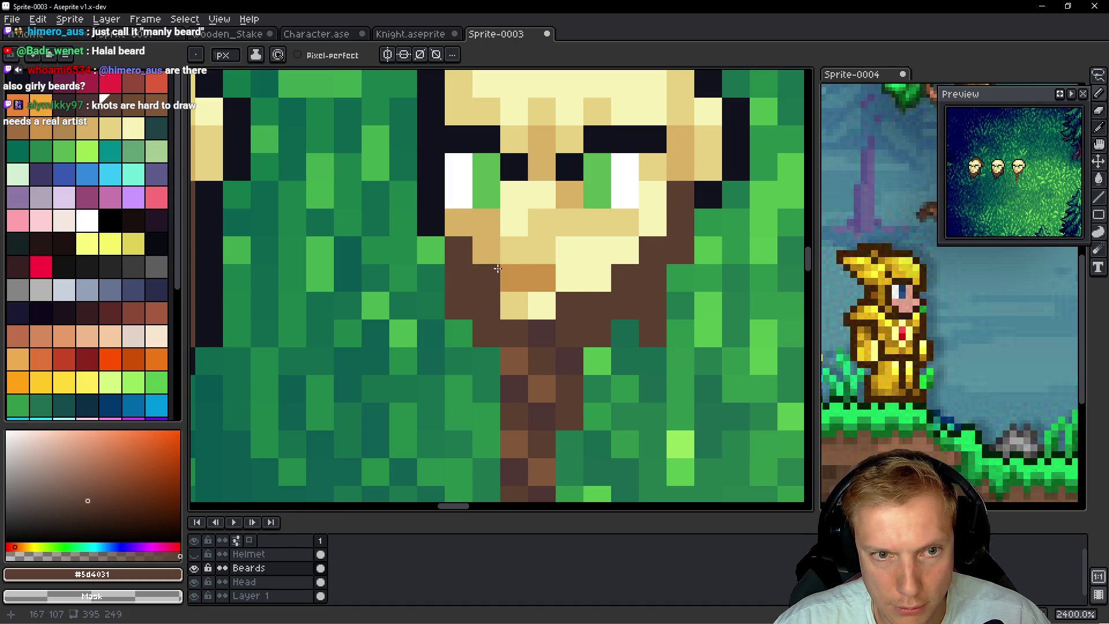
pyautogui.scroll(-3, 491, 277)
pyautogui.scroll(2, 616, 237)
# Outline the beard's right edge in near-black, then clear the marquee selection and zoom out
pyautogui.keyDown('alt'); pyautogui.click(616, 237); pyautogui.keyUp('alt')
pyautogui.moveTo(616, 237)
pyautogui.mouseDown()
pyautogui.moveTo(618, 267)
pyautogui.moveTo(604, 283)
pyautogui.mouseUp()
pyautogui.moveTo(584, 325)
pyautogui.mouseDown()
pyautogui.moveTo(548, 326)
pyautogui.moveTo(530, 407)
pyautogui.moveTo(491, 477)
pyautogui.moveTo(473, 453)
pyautogui.moveTo(474, 325)
pyautogui.mouseUp()
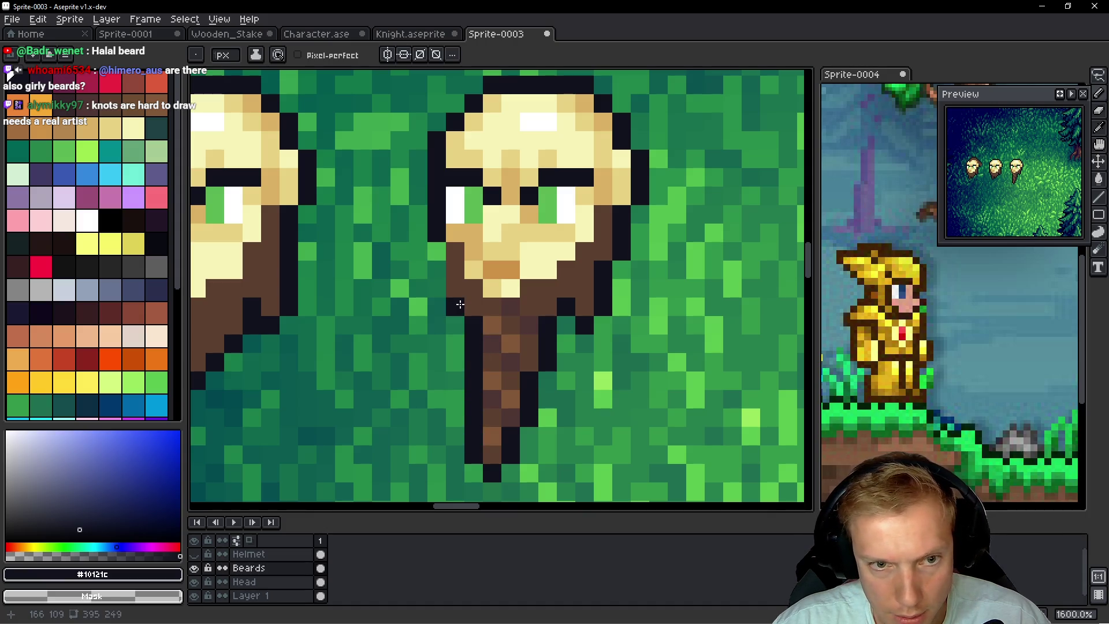
pyautogui.moveTo(593, 384)
pyautogui.mouseDown()
pyautogui.moveTo(599, 303)
pyautogui.moveTo(469, 435)
pyautogui.moveTo(538, 346)
pyautogui.mouseUp()
pyautogui.press('m')
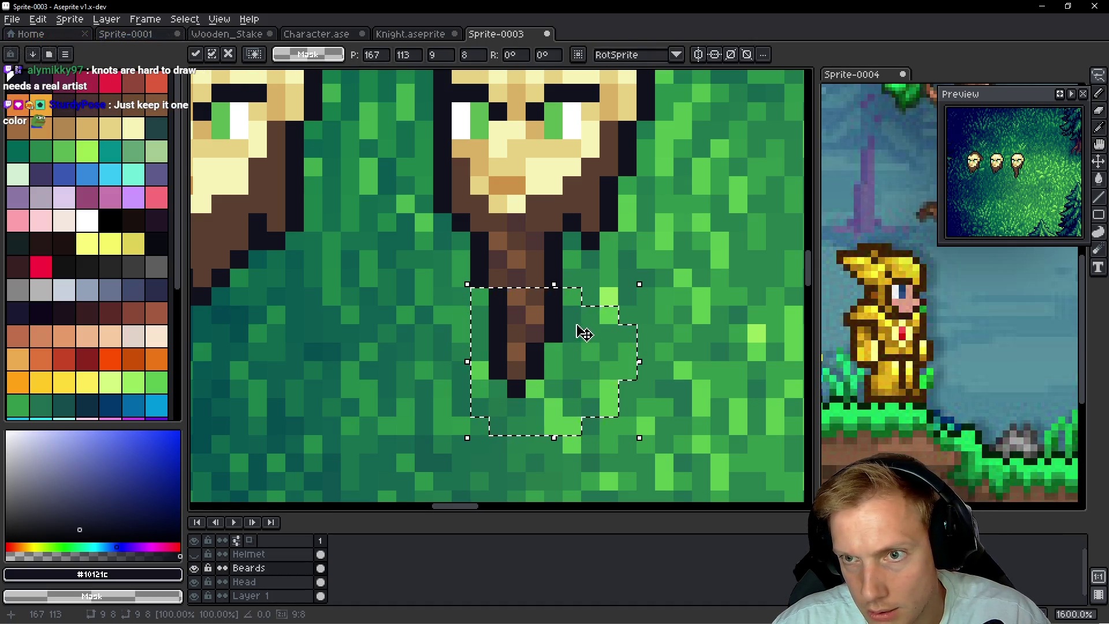
pyautogui.hotkey('ctrl', 'd')
pyautogui.scroll(-4, 582, 299)
pyautogui.scroll(-2, 583, 298)
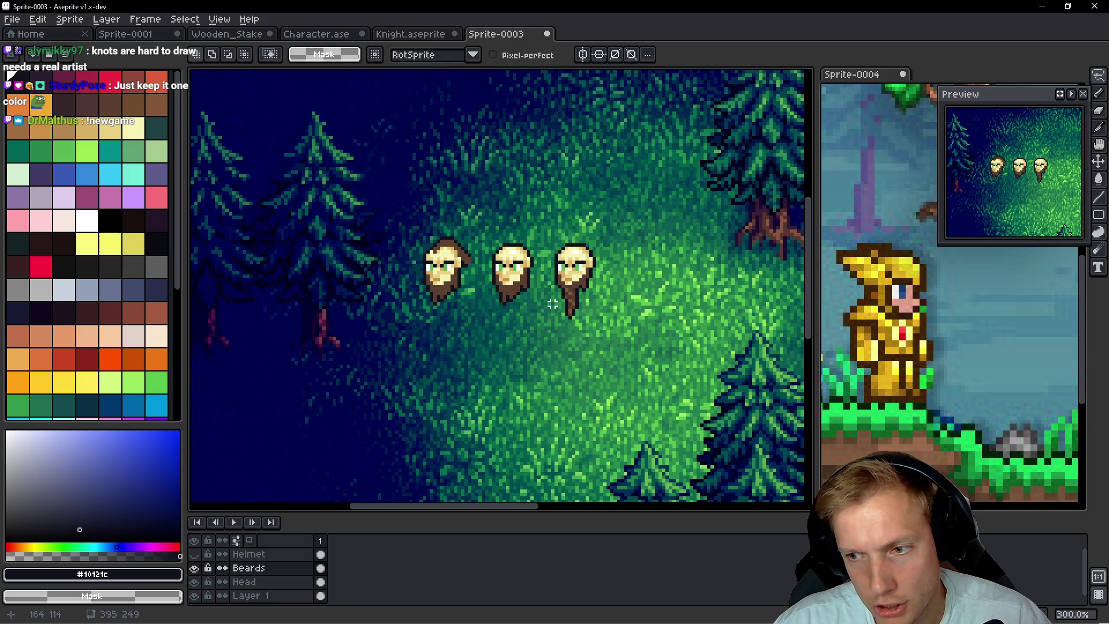
# Sample the lighter brown and draw lighter strands down the middle head's beard
pyautogui.scroll(-1, 552, 303)
pyautogui.scroll(2, 552, 289)
pyautogui.scroll(1, 552, 281)
pyautogui.scroll(4, 552, 282)
pyautogui.press('alt')
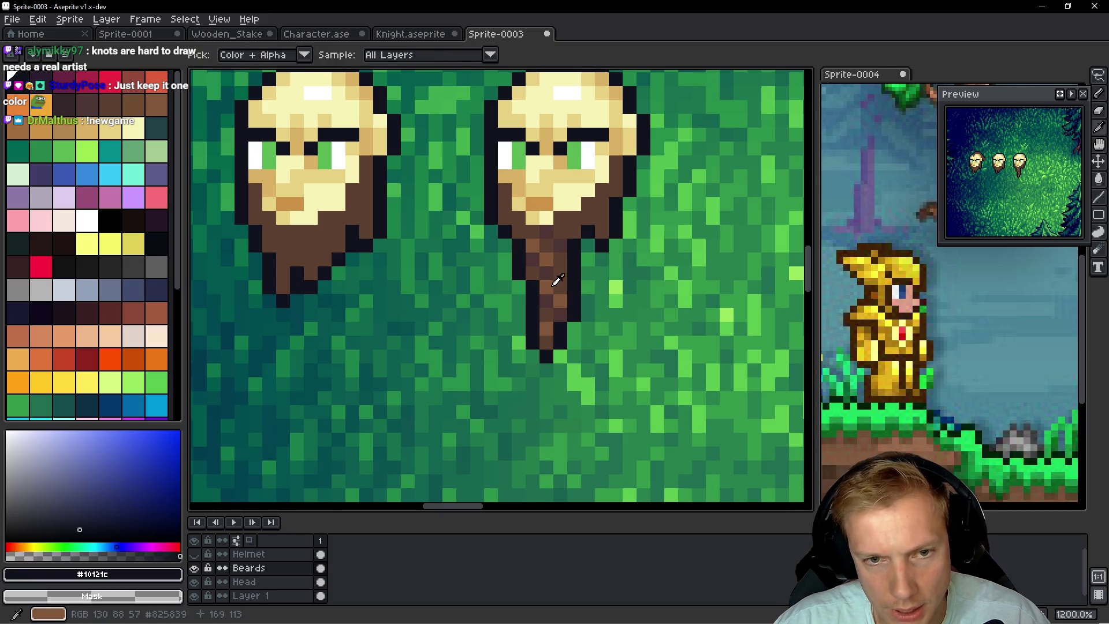
pyautogui.click(558, 281)
pyautogui.scroll(1, 304, 236)
pyautogui.moveTo(313, 249); pyautogui.dragTo(312, 287)
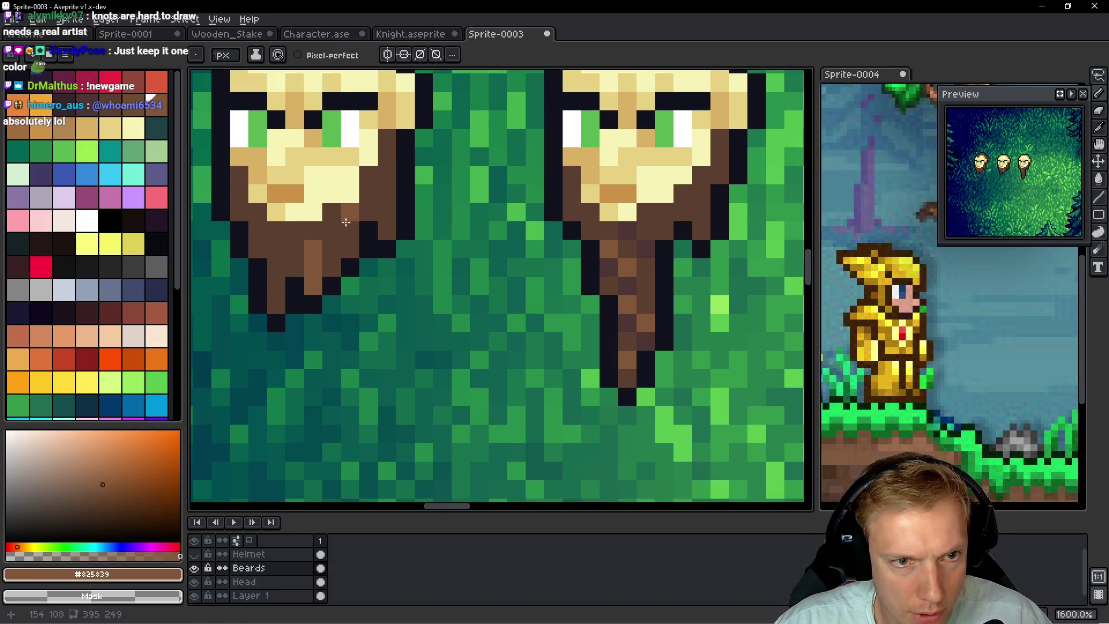
# Sample the dark brown and darken the beard's chin area and the column beside the face
pyautogui.hscroll(-5, 376, 189)
pyautogui.scroll(1, 377, 189)
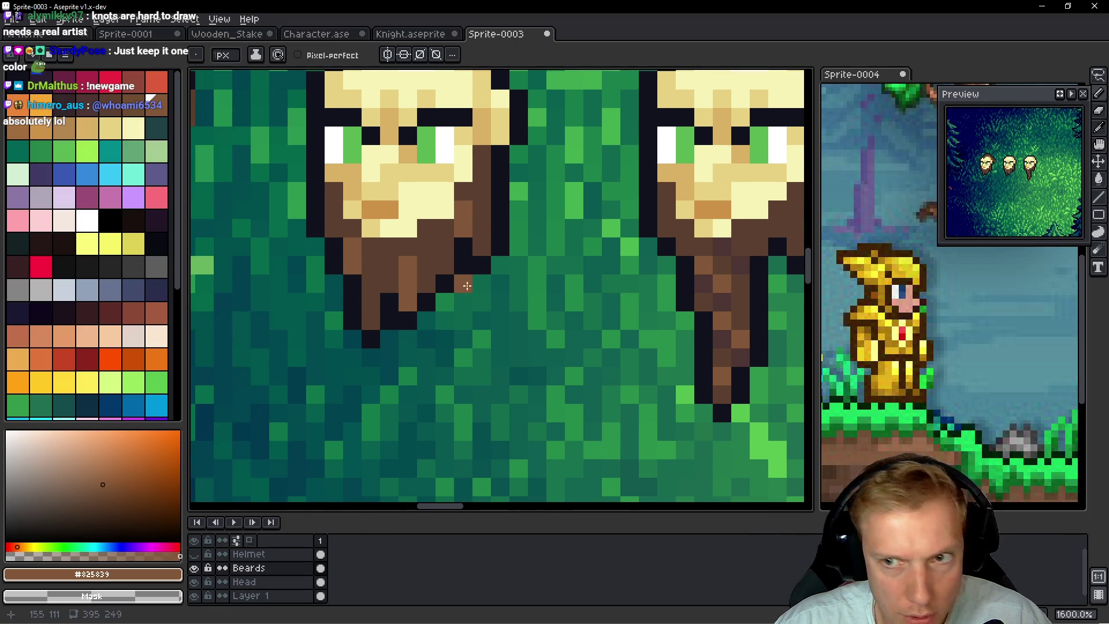
pyautogui.hscroll(-1, 496, 323)
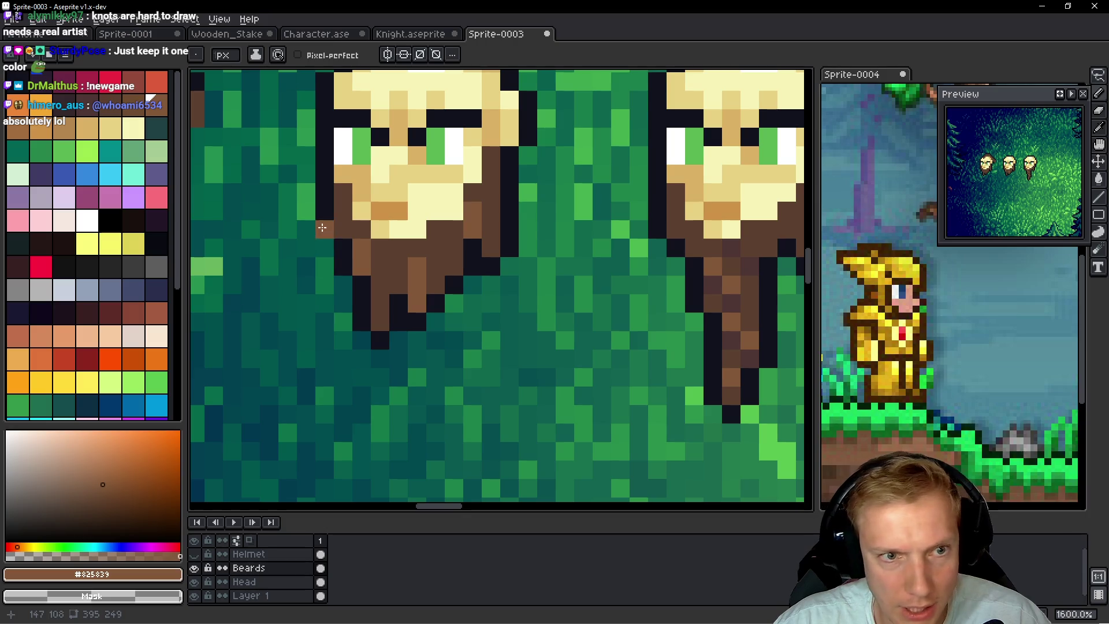
pyautogui.scroll(-1, 337, 220)
pyautogui.hscroll(1, 337, 220)
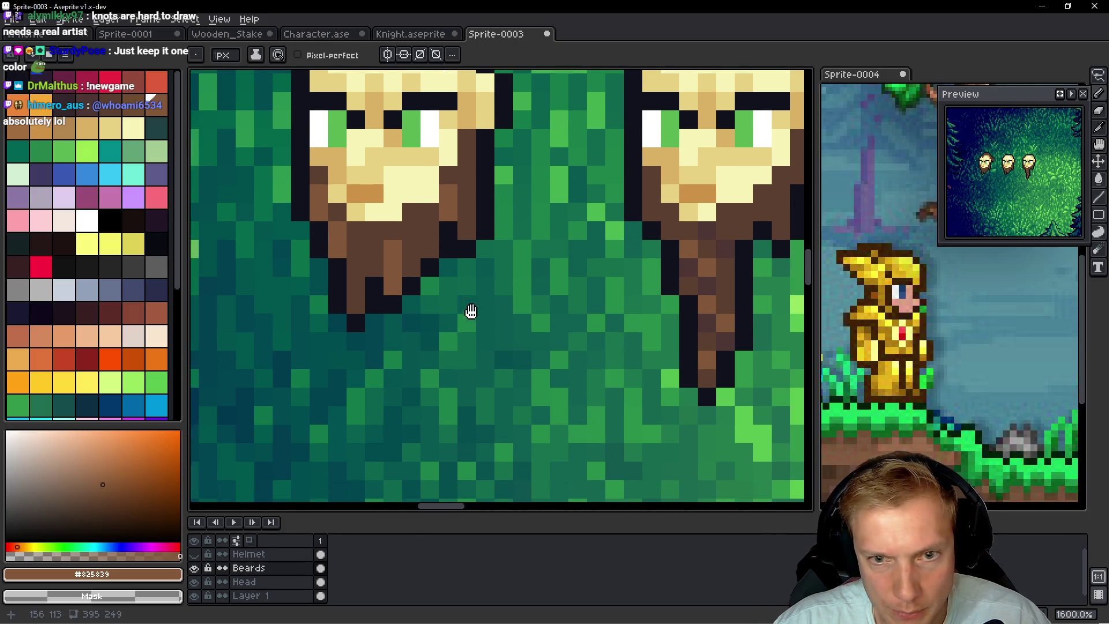
pyautogui.keyDown('alt'); pyautogui.click(705, 280); pyautogui.keyUp('alt')
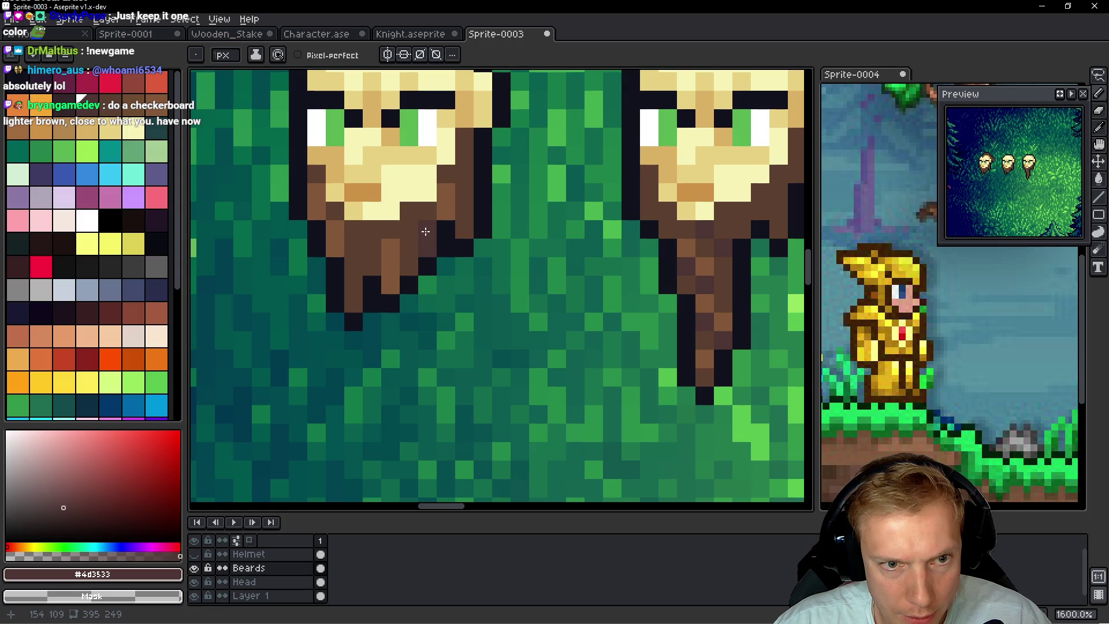
pyautogui.moveTo(427, 211)
pyautogui.mouseDown()
pyautogui.moveTo(409, 211)
pyautogui.moveTo(408, 223)
pyautogui.mouseUp()
pyautogui.moveTo(464, 136)
pyautogui.mouseDown()
pyautogui.moveTo(463, 156)
pyautogui.moveTo(462, 145)
pyautogui.mouseUp()
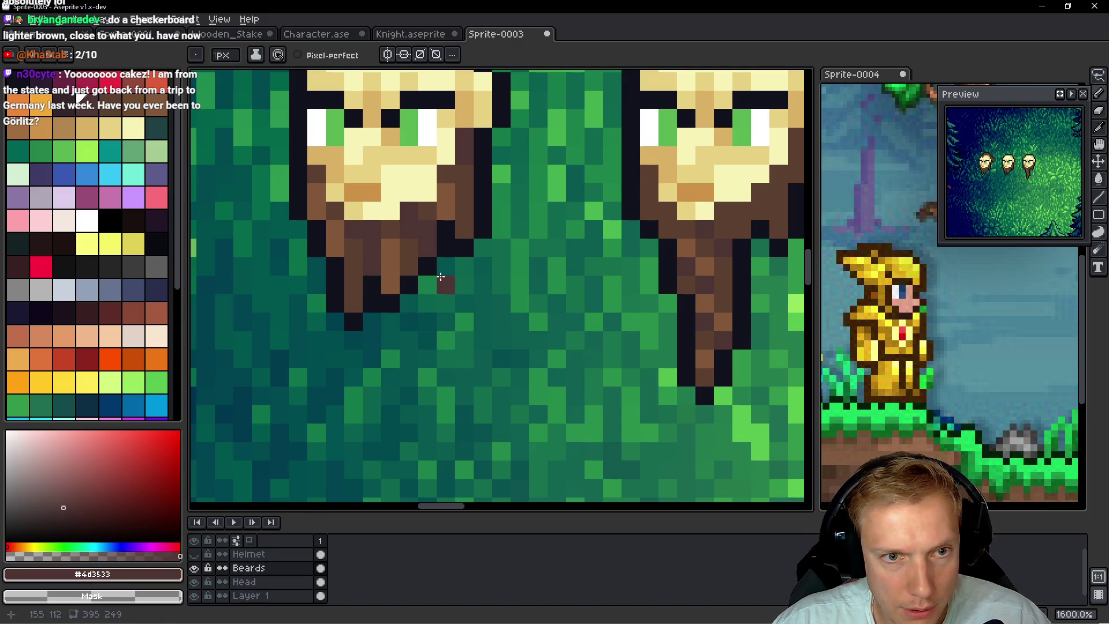
pyautogui.scroll(-6, 497, 305)
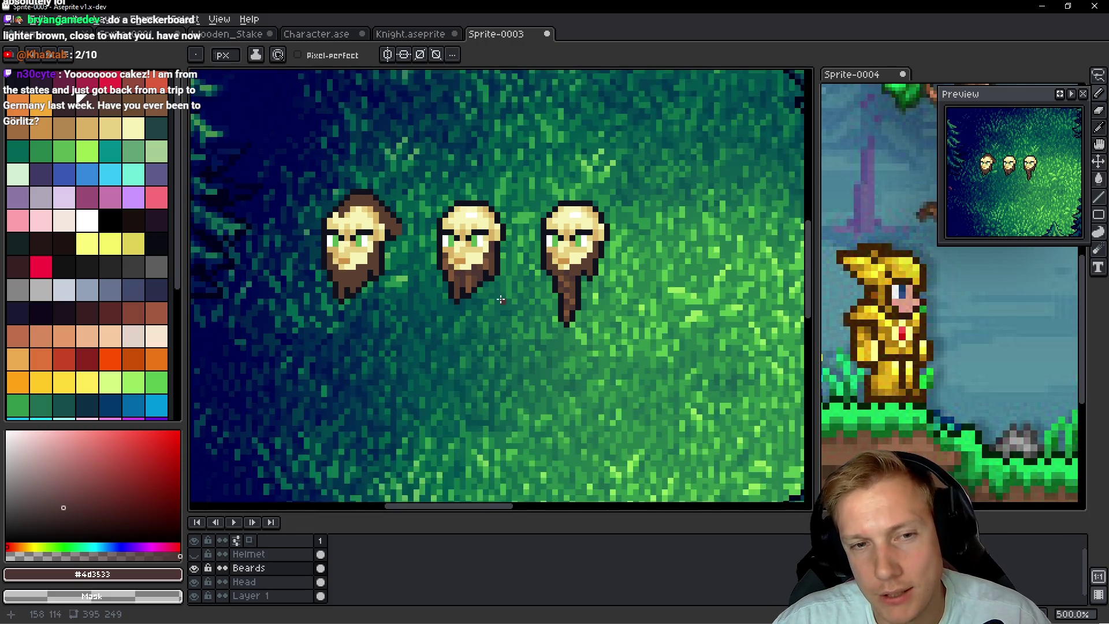
pyautogui.scroll(-1, 505, 303)
pyautogui.scroll(2, 505, 302)
pyautogui.scroll(-1, 505, 302)
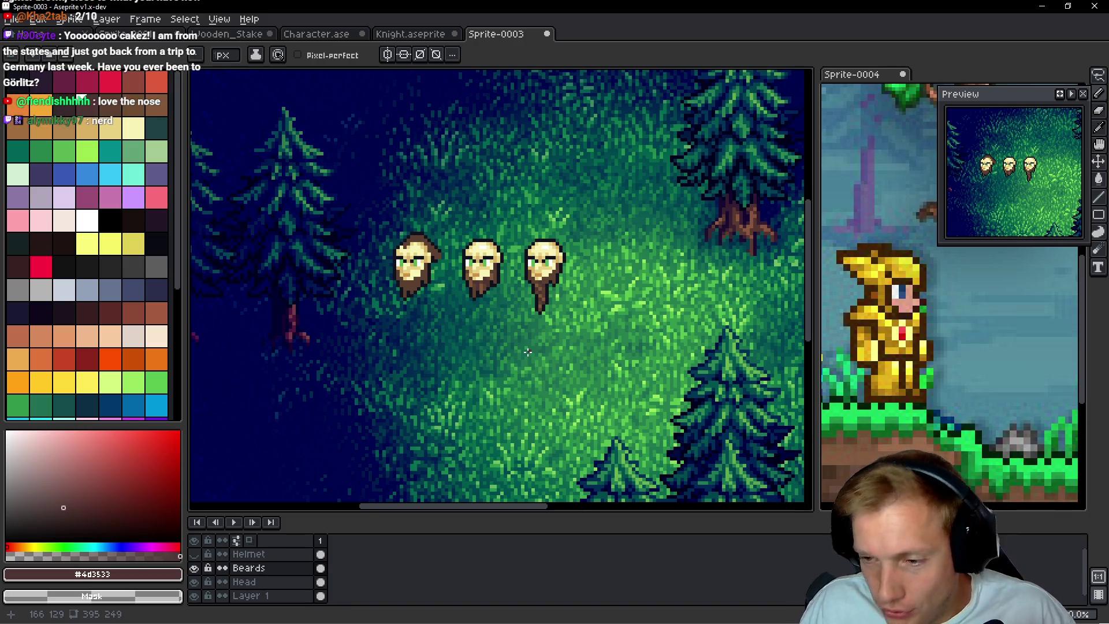
pyautogui.scroll(8, 537, 289)
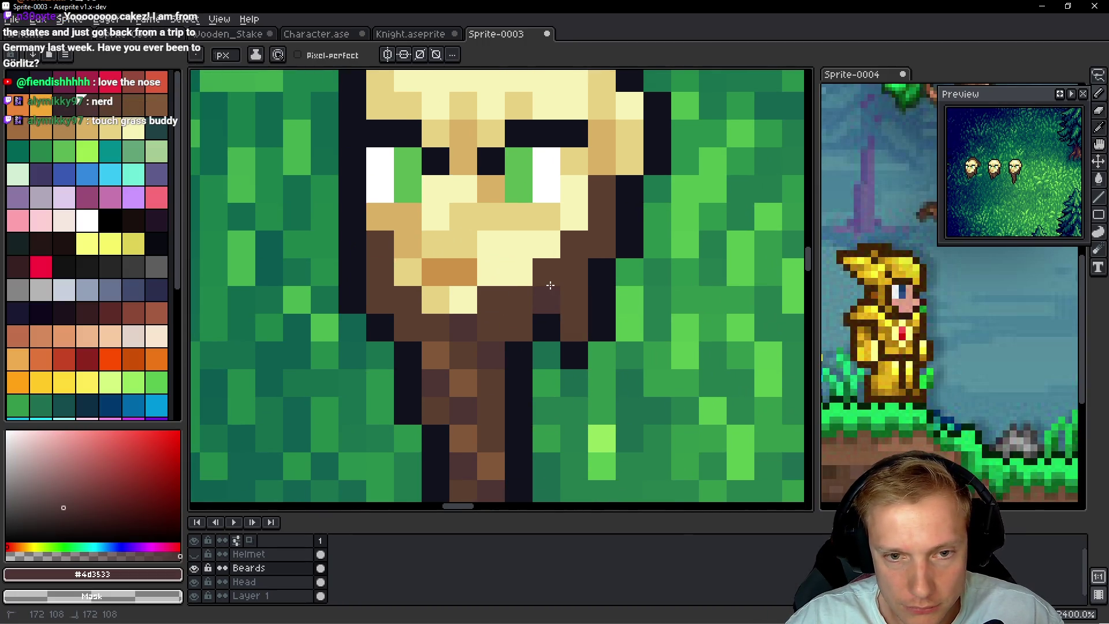
# Draw a brown strand down the third head's long beard and darken three beard pixels
pyautogui.moveTo(602, 272); pyautogui.dragTo(605, 220)
pyautogui.scroll(-1, 589, 237)
pyautogui.click(572, 254)
pyautogui.click(398, 279)
pyautogui.click(400, 251)
pyautogui.scroll(-2, 393, 278)
pyautogui.scroll(1, 487, 297)
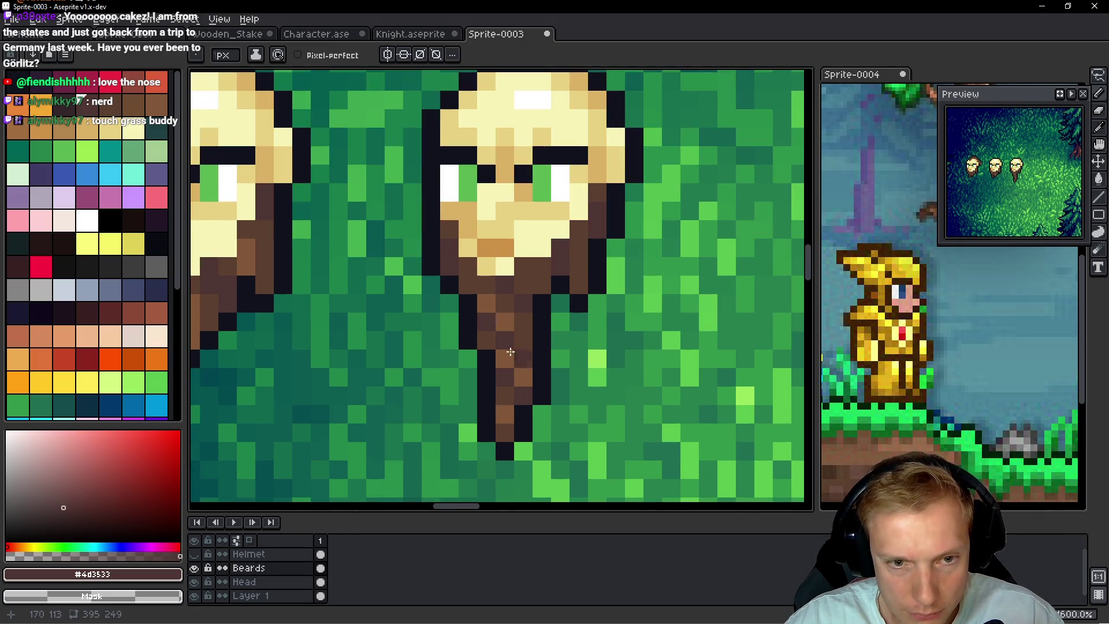
# Lighten a beard pixel to #825839 and sample the darker browns #5d4031 and #4d3533
pyautogui.keyDown('alt'); pyautogui.click(487, 297); pyautogui.keyUp('alt')
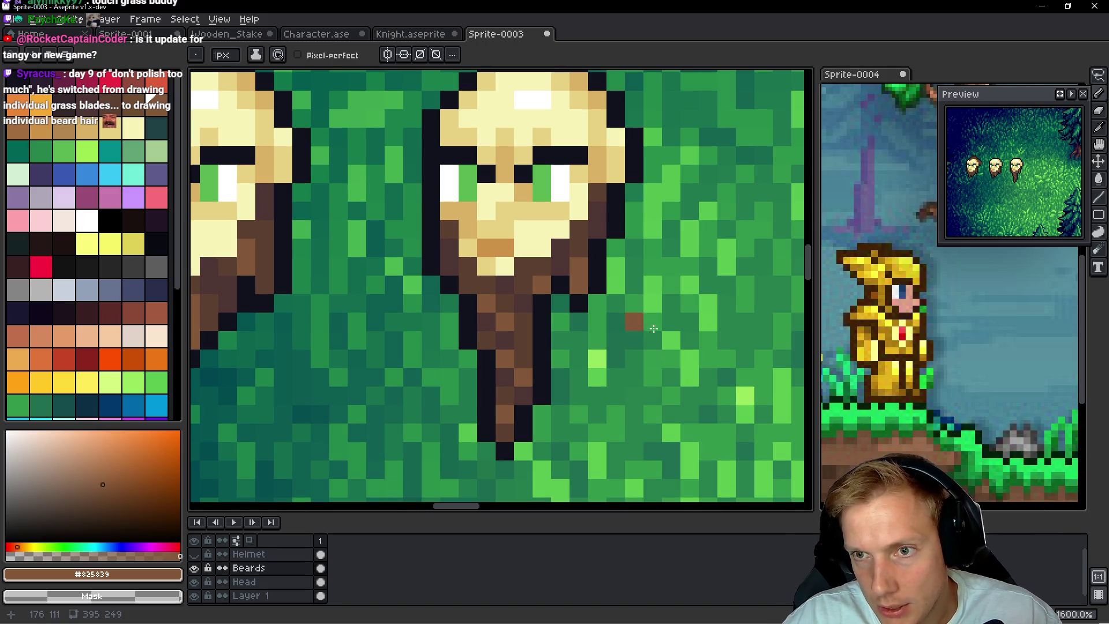
pyautogui.click(465, 271)
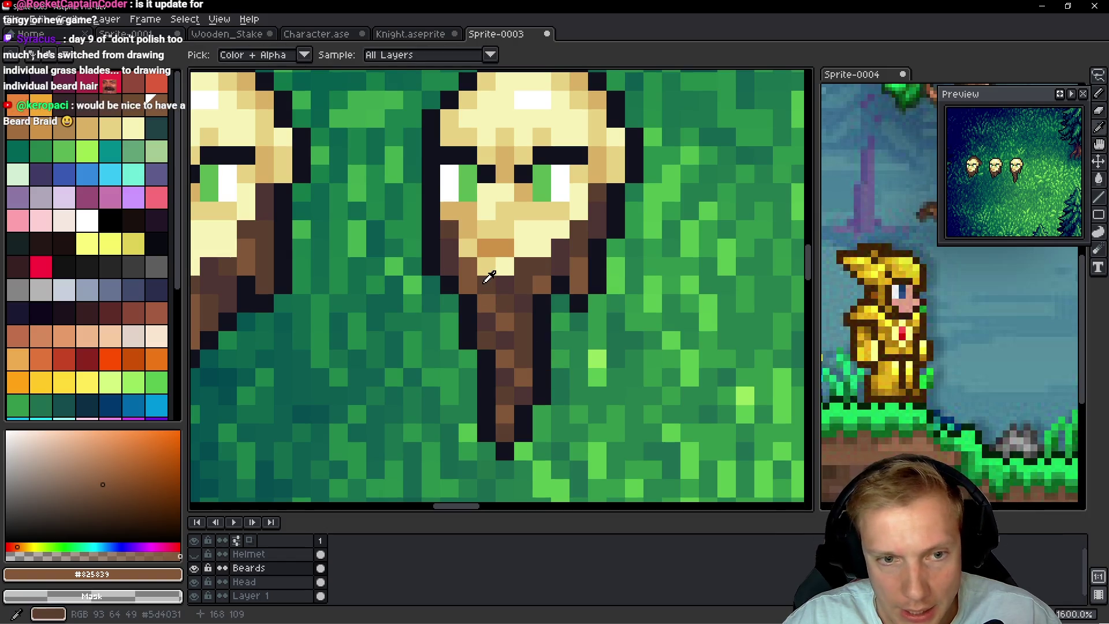
pyautogui.keyDown('alt'); pyautogui.click(487, 294); pyautogui.keyUp('alt')
pyautogui.keyDown('alt'); pyautogui.click(506, 300); pyautogui.keyUp('alt')
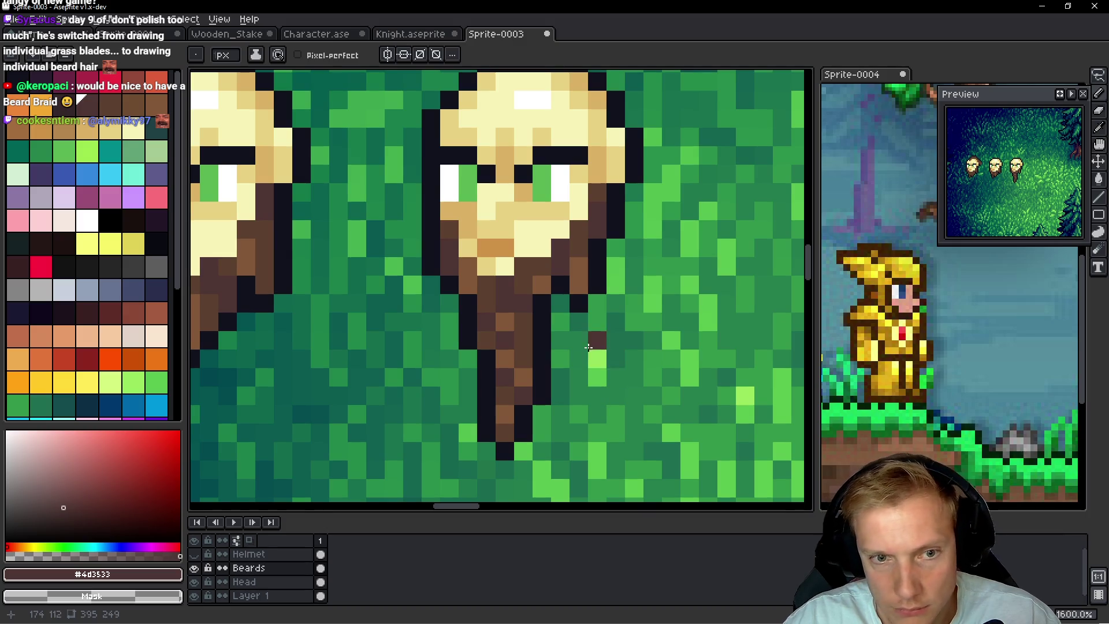
pyautogui.scroll(-6, 619, 372)
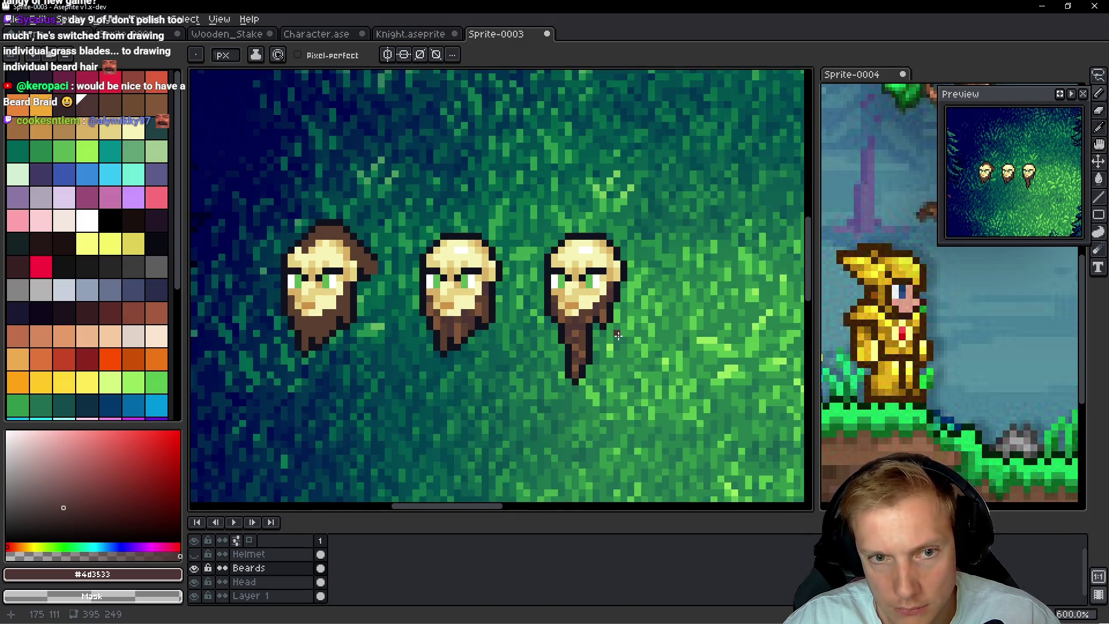
pyautogui.scroll(3, 625, 341)
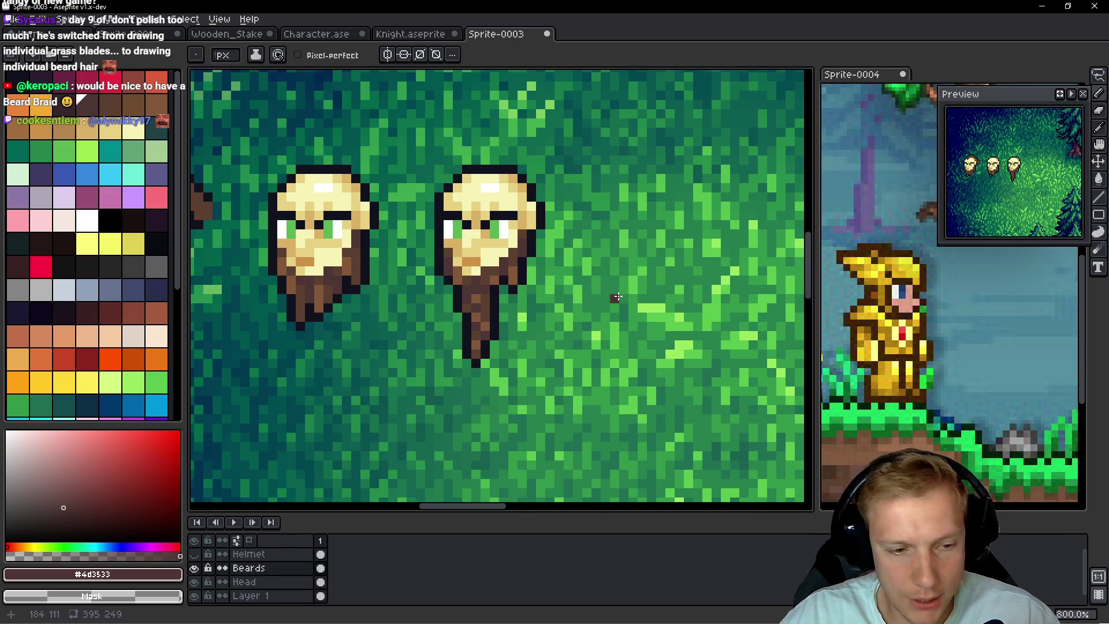
pyautogui.press('q')
pyautogui.hotkey('alt', 'Down')
# Lasso a head on the Head layer and place a copy to its right
pyautogui.moveTo(595, 132)
pyautogui.mouseDown()
pyautogui.moveTo(396, 174)
pyautogui.moveTo(595, 131)
pyautogui.mouseUp()
pyautogui.hscroll(3, 490, 211)
pyautogui.moveTo(462, 214)
pyautogui.mouseDown()
pyautogui.moveTo(521, 235)
pyautogui.moveTo(627, 239)
pyautogui.mouseUp()
pyautogui.press('Return')
pyautogui.hscroll(-2, 520, 254)
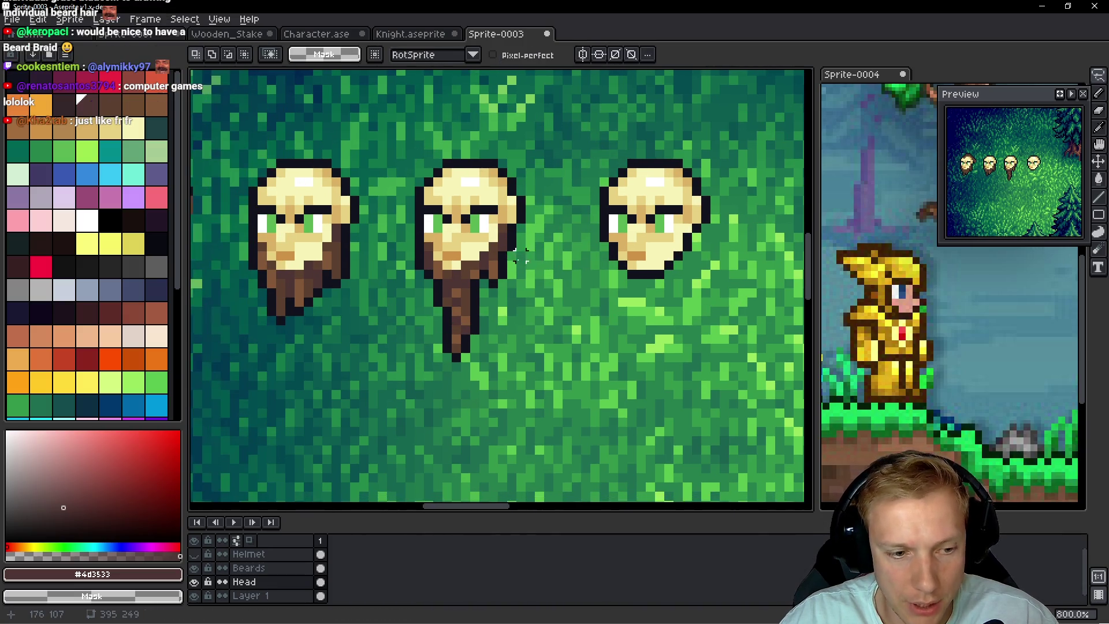
# On the Beards layer, copy the long beard under the new fourth head
pyautogui.hotkey('alt', 'Up')
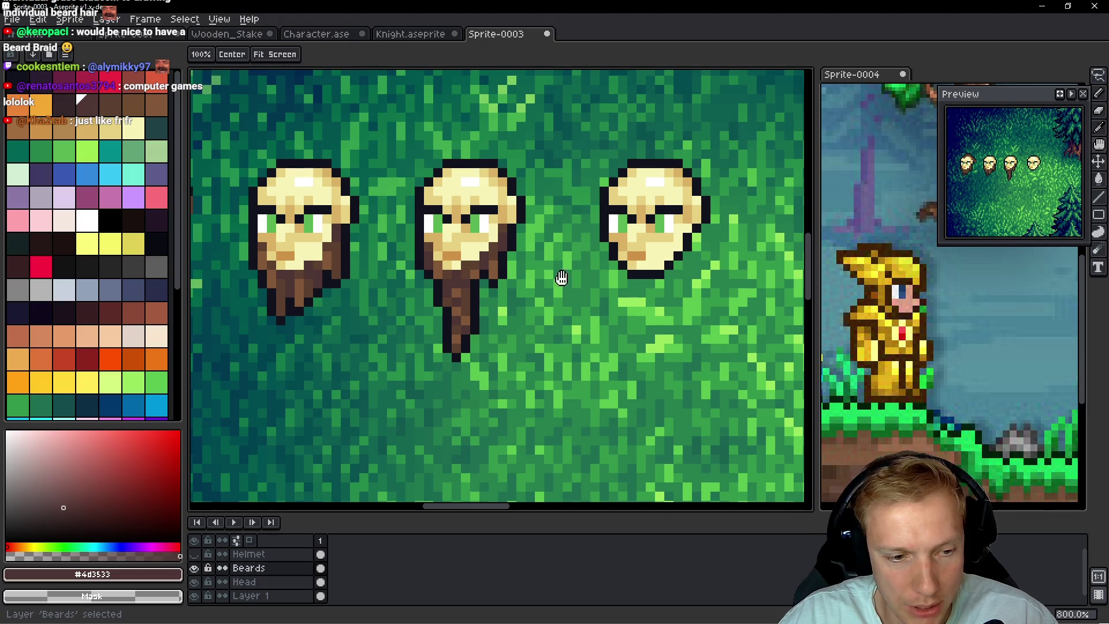
pyautogui.moveTo(542, 234)
pyautogui.mouseDown()
pyautogui.moveTo(395, 248)
pyautogui.moveTo(527, 218)
pyautogui.mouseUp()
pyautogui.moveTo(511, 292)
pyautogui.mouseDown()
pyautogui.moveTo(656, 309)
pyautogui.moveTo(700, 292)
pyautogui.moveTo(680, 295)
pyautogui.mouseUp()
pyautogui.press('b')
# Paint a dark brown #5d4031 moustache under the fourth head's nose
pyautogui.scroll(5, 653, 249)
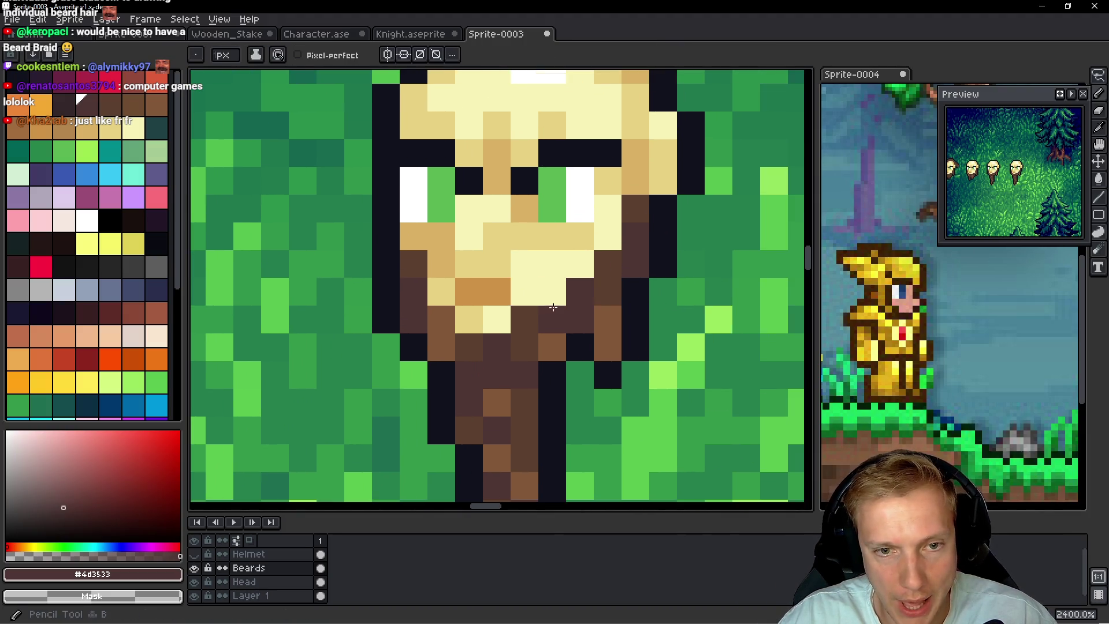
pyautogui.keyDown('alt'); pyautogui.click(527, 314); pyautogui.keyUp('alt')
pyautogui.moveTo(553, 289)
pyautogui.mouseDown()
pyautogui.moveTo(552, 265)
pyautogui.moveTo(511, 251)
pyautogui.moveTo(445, 265)
pyautogui.mouseUp()
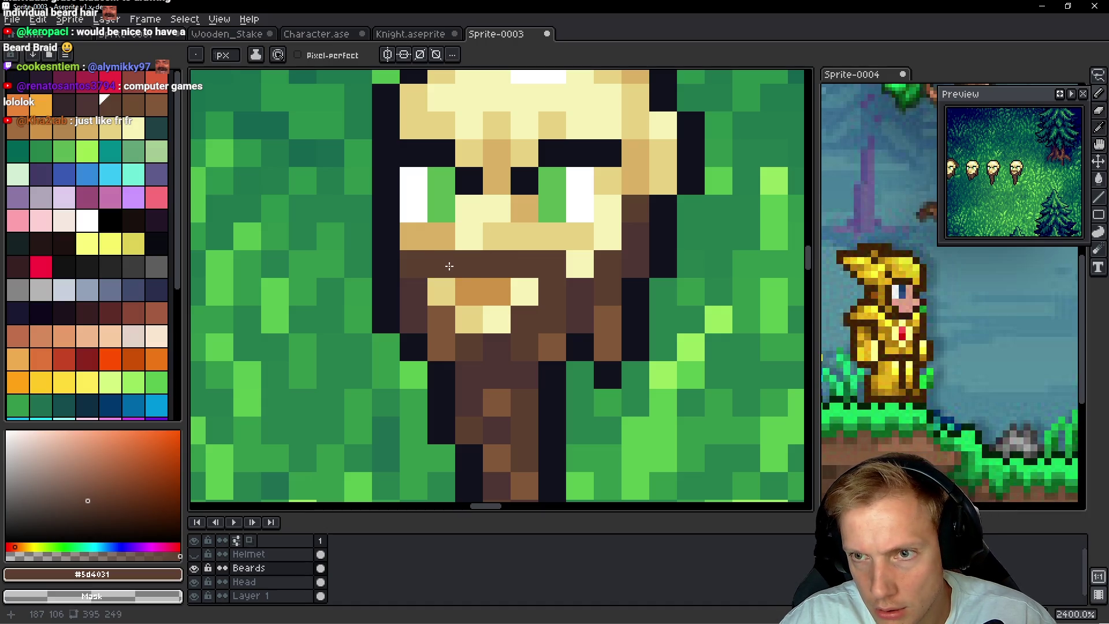
pyautogui.scroll(-6, 563, 307)
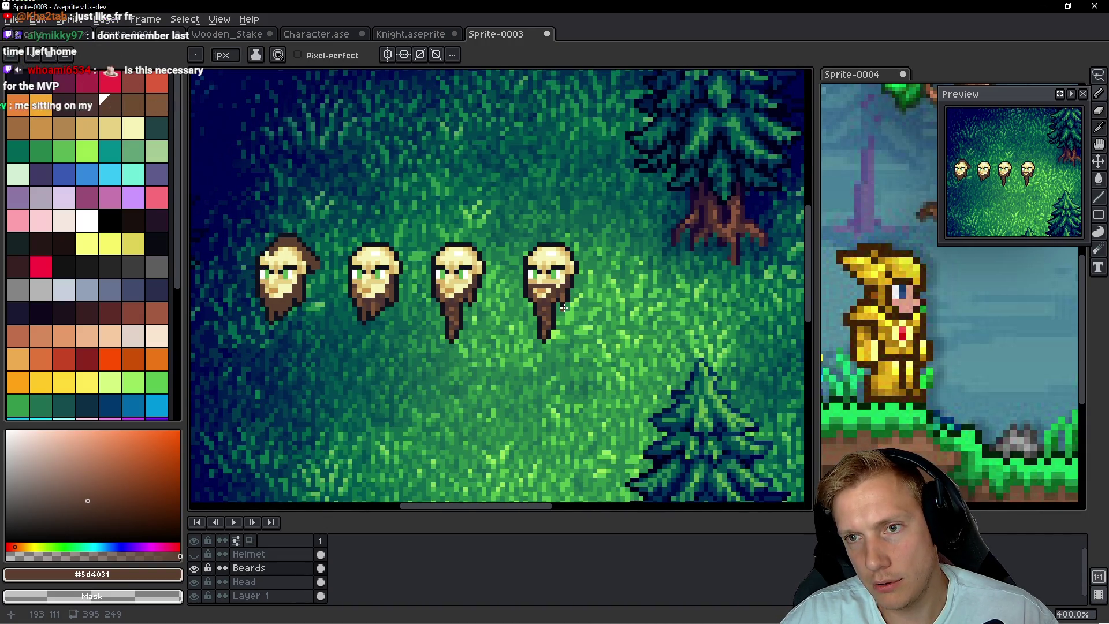
pyautogui.scroll(1, 541, 315)
# Paint #5d4031 beard pixels up the fourth head's right and left cheeks
pyautogui.scroll(2, 537, 314)
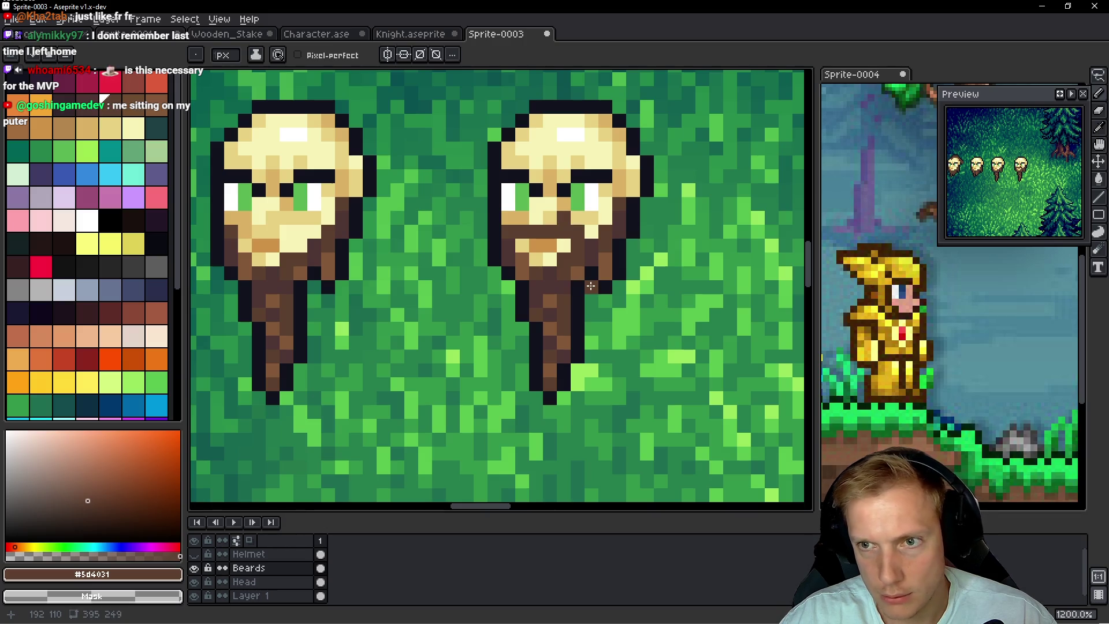
pyautogui.moveTo(589, 243); pyautogui.dragTo(592, 225)
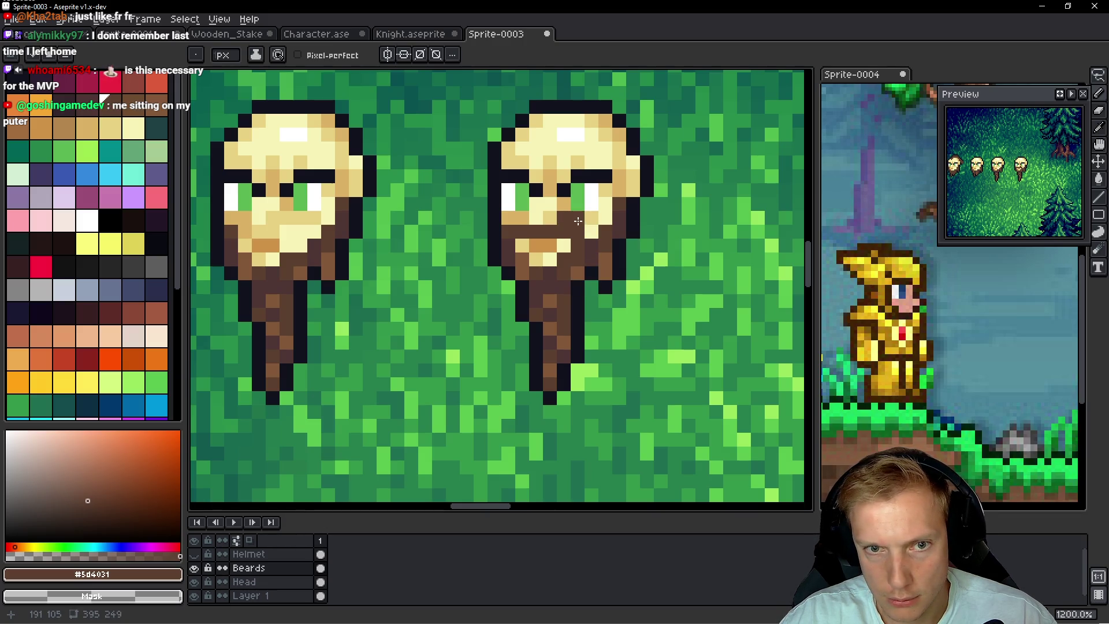
pyautogui.moveTo(497, 231); pyautogui.dragTo(507, 221)
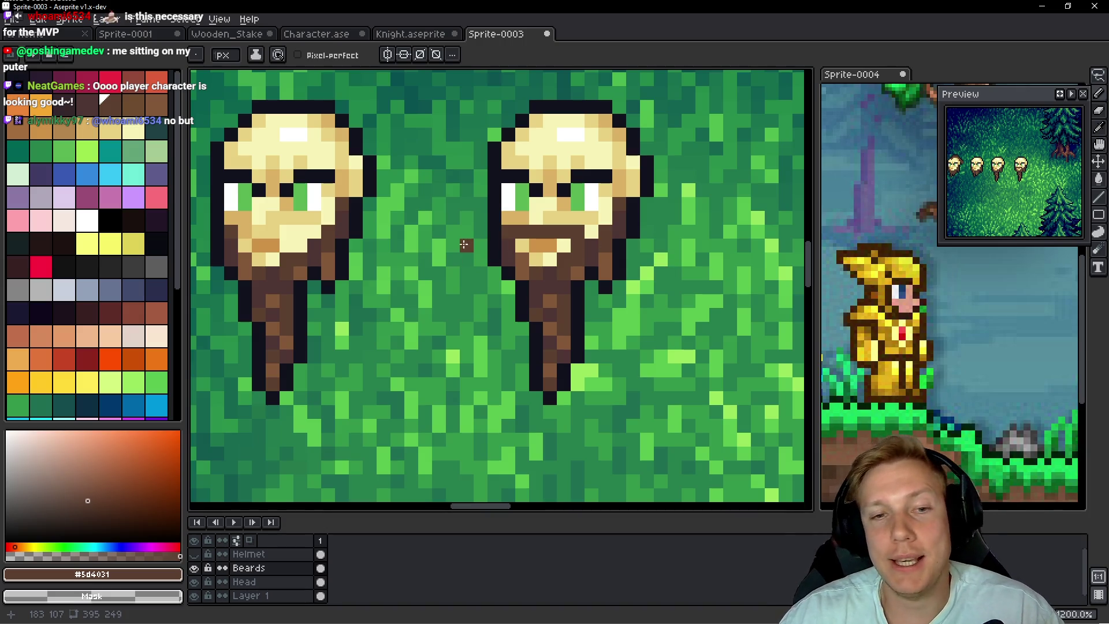
pyautogui.scroll(2, 470, 280)
pyautogui.moveTo(501, 274); pyautogui.dragTo(553, 274)
pyautogui.scroll(-4, 485, 309)
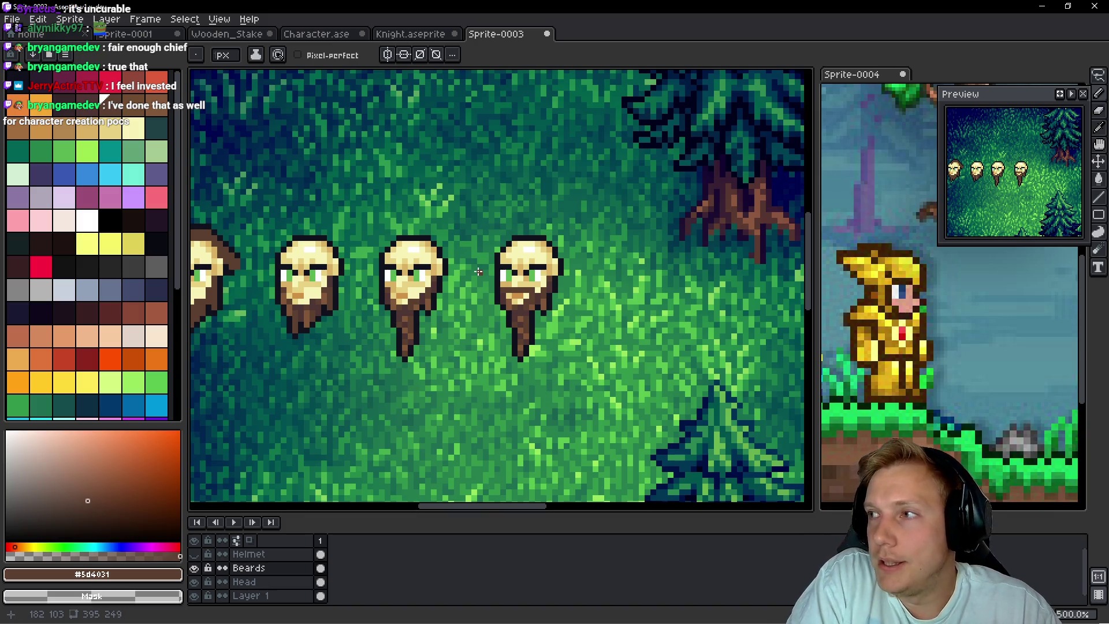
# Pan the canvas to centre the row of four bearded heads
pyautogui.moveTo(517, 278)
pyautogui.mouseDown()
pyautogui.moveTo(619, 330)
pyautogui.moveTo(700, 317)
pyautogui.mouseUp()
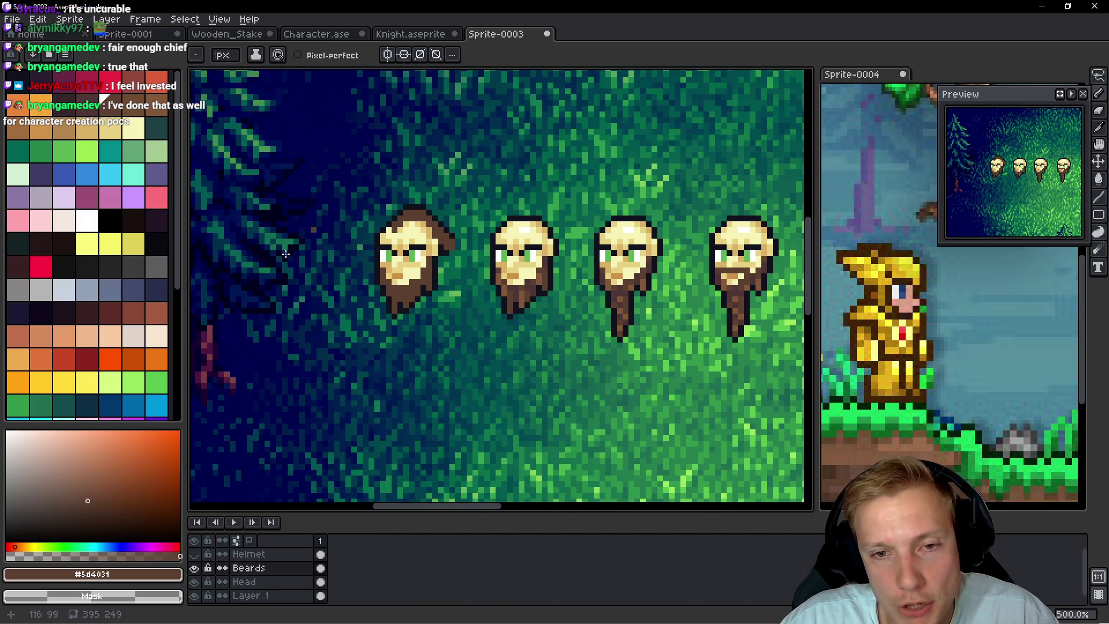
pyautogui.moveTo(540, 346); pyautogui.dragTo(455, 318)
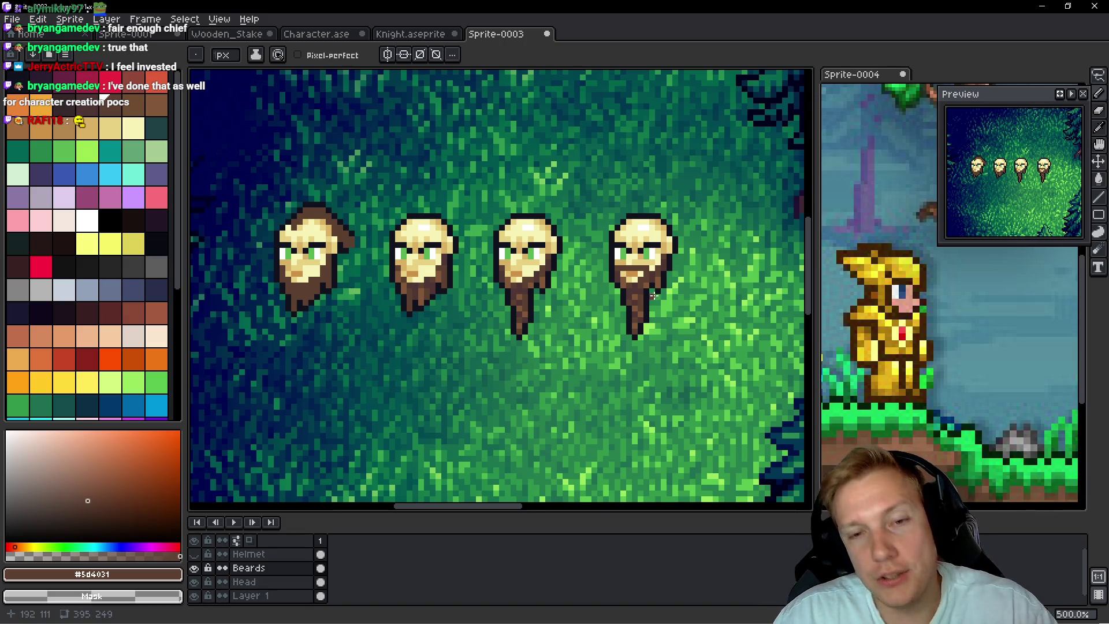
# Lasso the piece at the fourth head and move it down into the lower-left grass
pyautogui.hscroll(3, 630, 306)
pyautogui.press('q')
pyautogui.moveTo(549, 173)
pyautogui.mouseDown()
pyautogui.moveTo(631, 203)
pyautogui.moveTo(566, 179)
pyautogui.moveTo(600, 281)
pyautogui.moveTo(578, 282)
pyautogui.mouseUp()
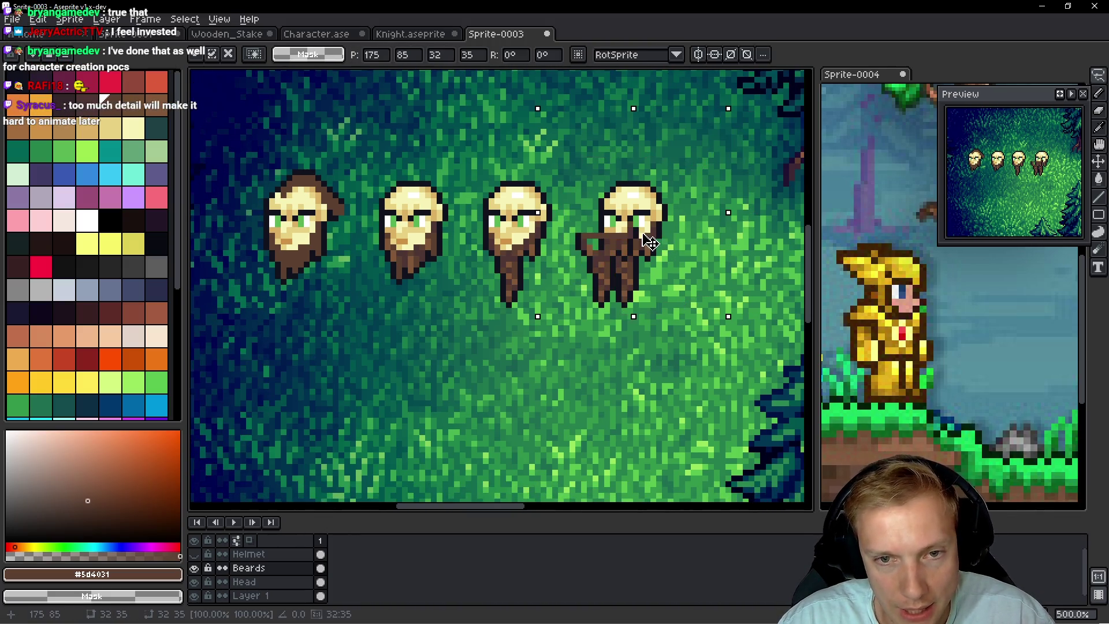
pyautogui.moveTo(645, 242)
pyautogui.mouseDown()
pyautogui.moveTo(324, 248)
pyautogui.moveTo(338, 247)
pyautogui.mouseUp()
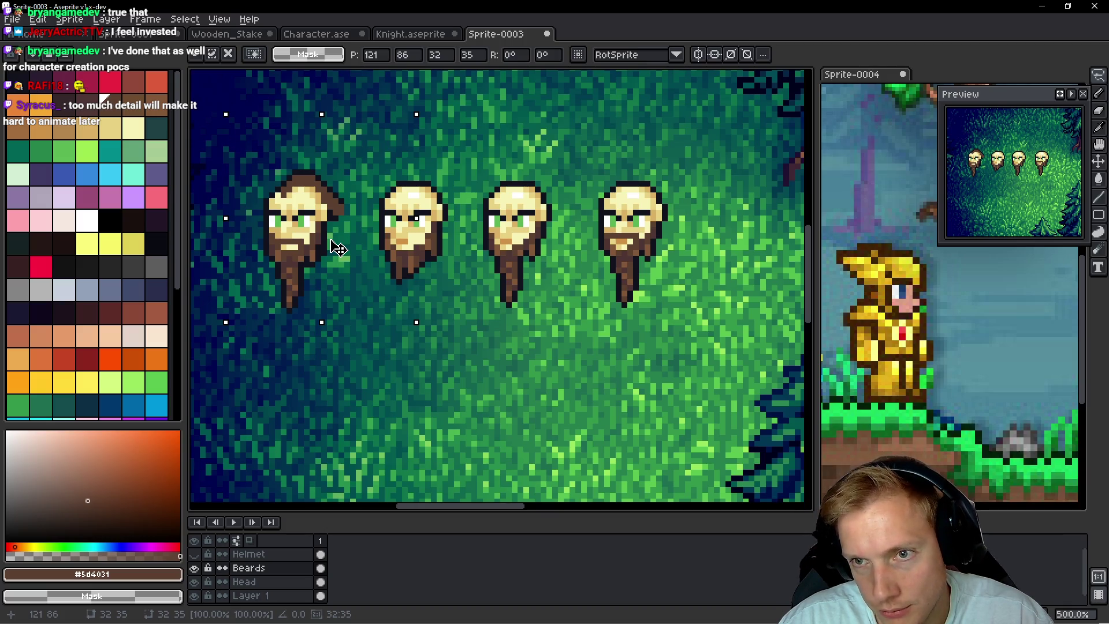
pyautogui.moveTo(337, 247)
pyautogui.mouseDown()
pyautogui.moveTo(433, 426)
pyautogui.moveTo(416, 426)
pyautogui.moveTo(424, 420)
pyautogui.mouseUp()
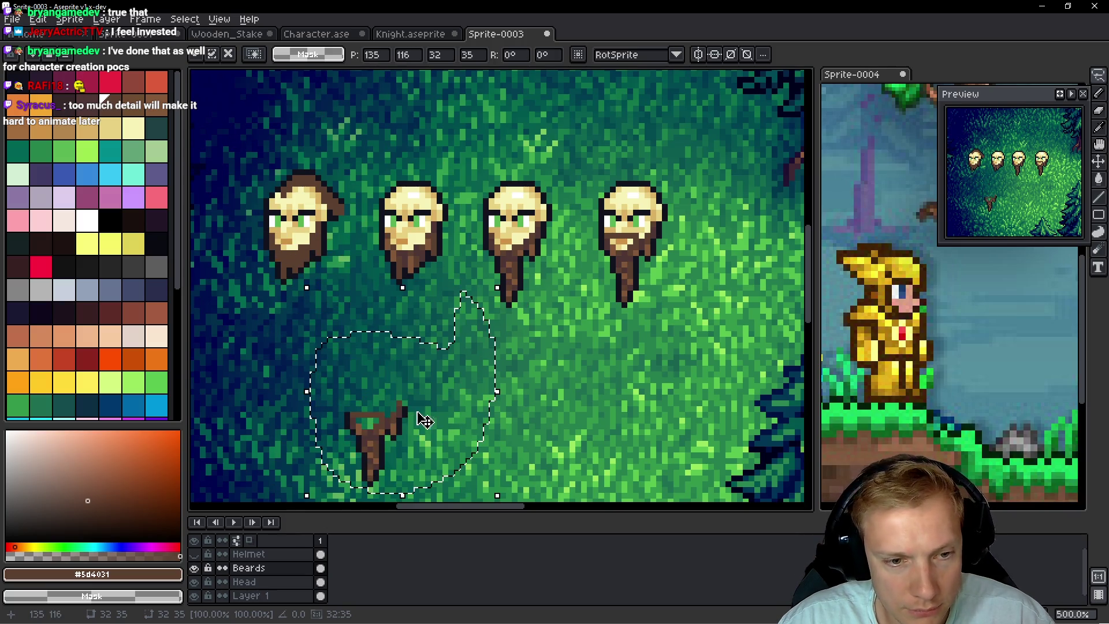
pyautogui.scroll(2, 462, 383)
pyautogui.hotkey('ctrl', 'd')
# Try white pencil strokes near the stake and the brown piece, undoing the first one
pyautogui.press('b')
pyautogui.moveTo(449, 352)
pyautogui.mouseDown()
pyautogui.moveTo(408, 359)
pyautogui.moveTo(453, 380)
pyautogui.moveTo(326, 330)
pyautogui.mouseUp()
pyautogui.hotkey('ctrl', 'z')
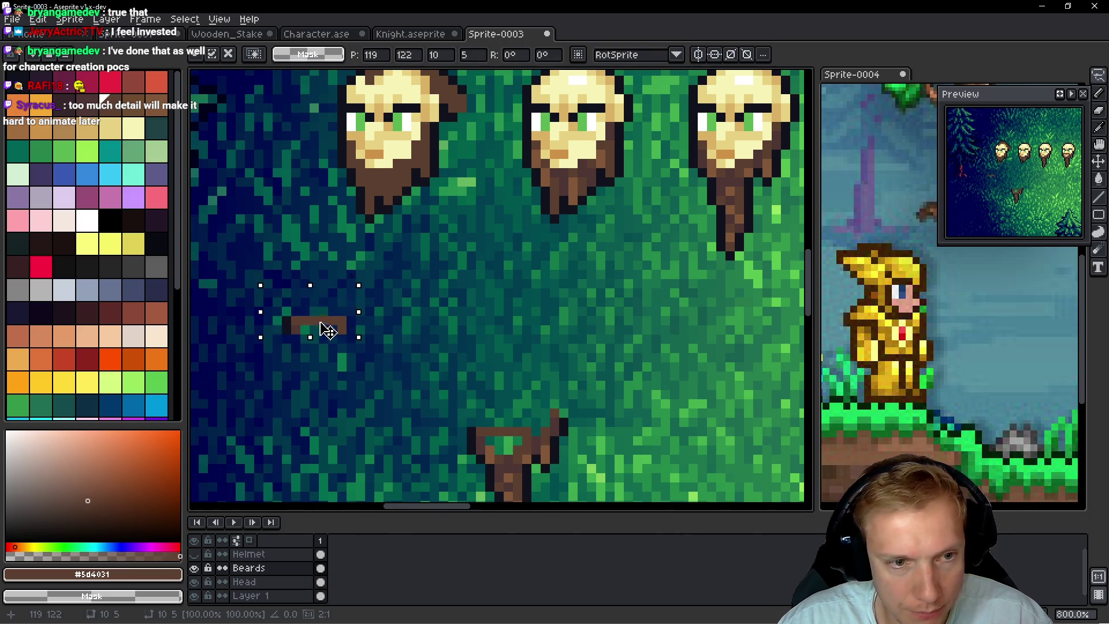
pyautogui.hotkey('ctrl', 'd')
pyautogui.scroll(3, 326, 331)
pyautogui.press('b')
pyautogui.moveTo(540, 118)
pyautogui.mouseDown()
pyautogui.moveTo(384, 213)
pyautogui.moveTo(528, 106)
pyautogui.mouseUp()
pyautogui.scroll(-2, 527, 105)
# Move the second head's beard to the right and place a third-head copy above it
pyautogui.moveTo(480, 200)
pyautogui.mouseDown()
pyautogui.moveTo(435, 180)
pyautogui.moveTo(415, 352)
pyautogui.moveTo(439, 346)
pyautogui.mouseUp()
pyautogui.moveTo(440, 297)
pyautogui.mouseDown()
pyautogui.moveTo(463, 317)
pyautogui.moveTo(812, 329)
pyautogui.moveTo(601, 317)
pyautogui.mouseUp()
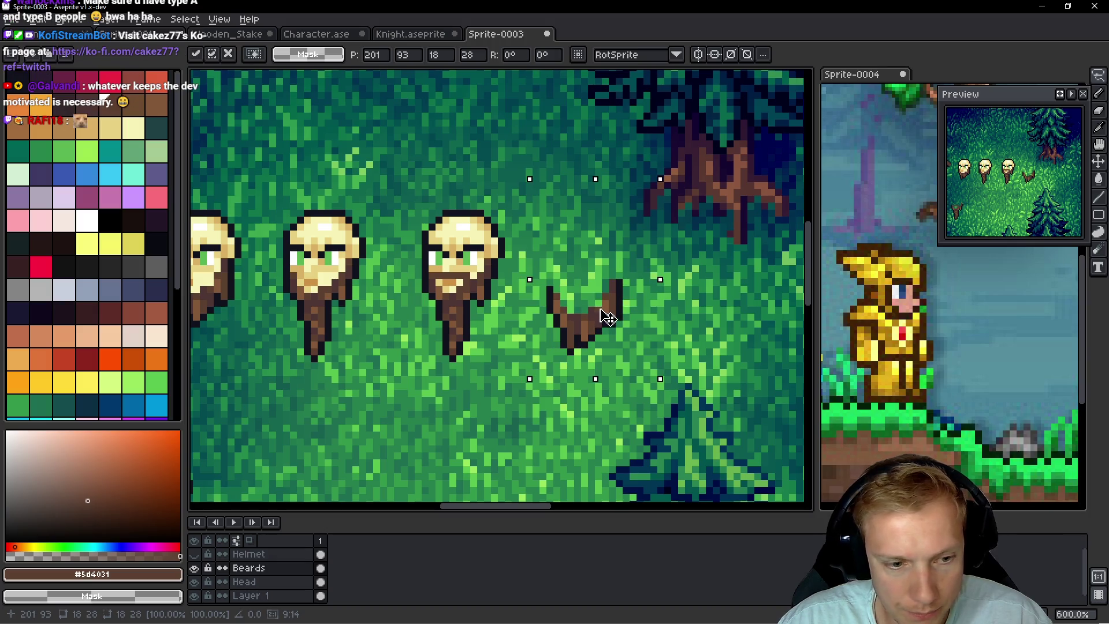
pyautogui.press('Return')
pyautogui.press('Down')
pyautogui.moveTo(502, 180); pyautogui.dragTo(504, 315)
pyautogui.moveTo(465, 260); pyautogui.dragTo(602, 265)
pyautogui.press('Return')
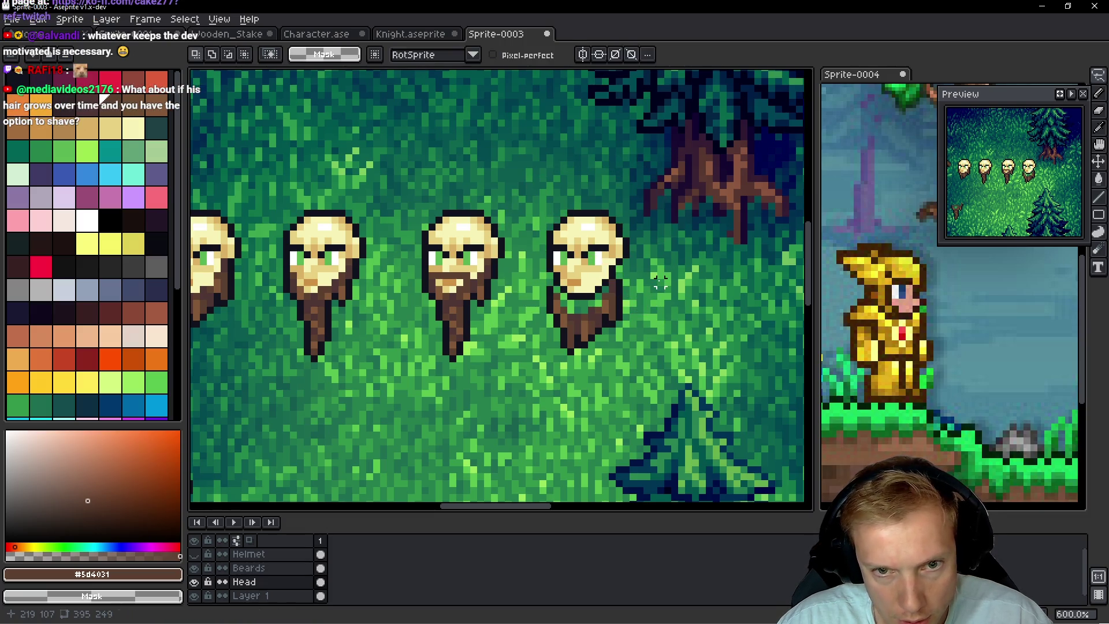
# Move the loose beard up onto the new fifth head on the Beards layer
pyautogui.press('Up')
pyautogui.moveTo(660, 288)
pyautogui.mouseDown()
pyautogui.moveTo(618, 254)
pyautogui.moveTo(660, 288)
pyautogui.moveTo(636, 326)
pyautogui.mouseUp()
pyautogui.moveTo(611, 332); pyautogui.dragTo(613, 297)
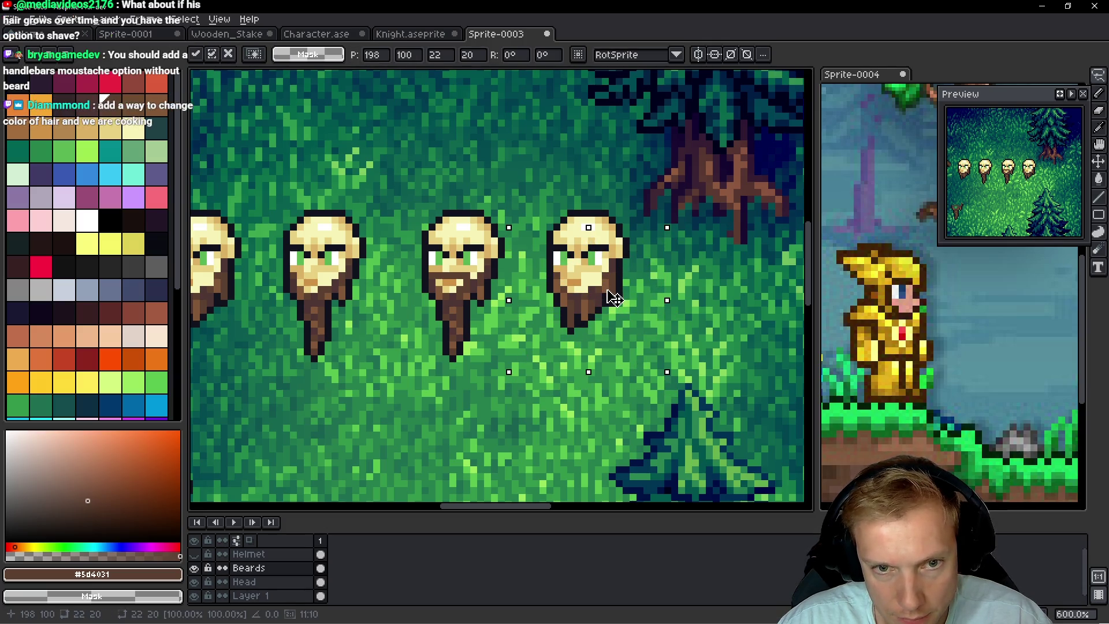
pyautogui.moveTo(351, 403); pyautogui.dragTo(499, 341)
pyautogui.moveTo(248, 240); pyautogui.dragTo(322, 234)
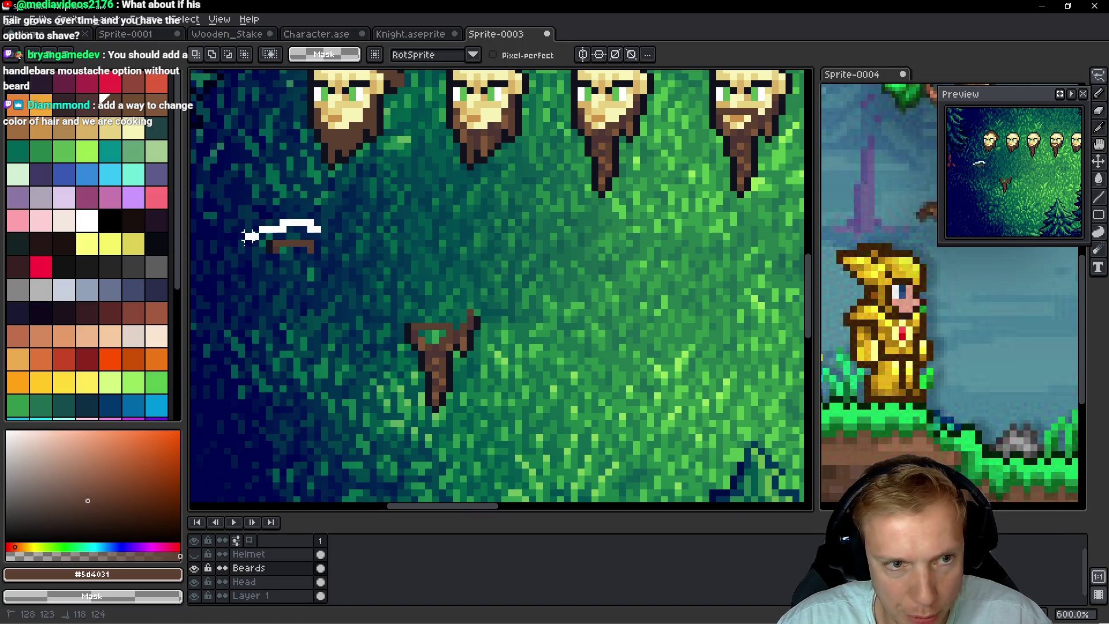
# Move the branch nearer the heads and paint two face pixels dark brown #5d4031
pyautogui.scroll(1, 366, 314)
pyautogui.moveTo(366, 314)
pyautogui.mouseDown()
pyautogui.moveTo(760, 247)
pyautogui.moveTo(600, 240)
pyautogui.moveTo(527, 199)
pyautogui.mouseUp()
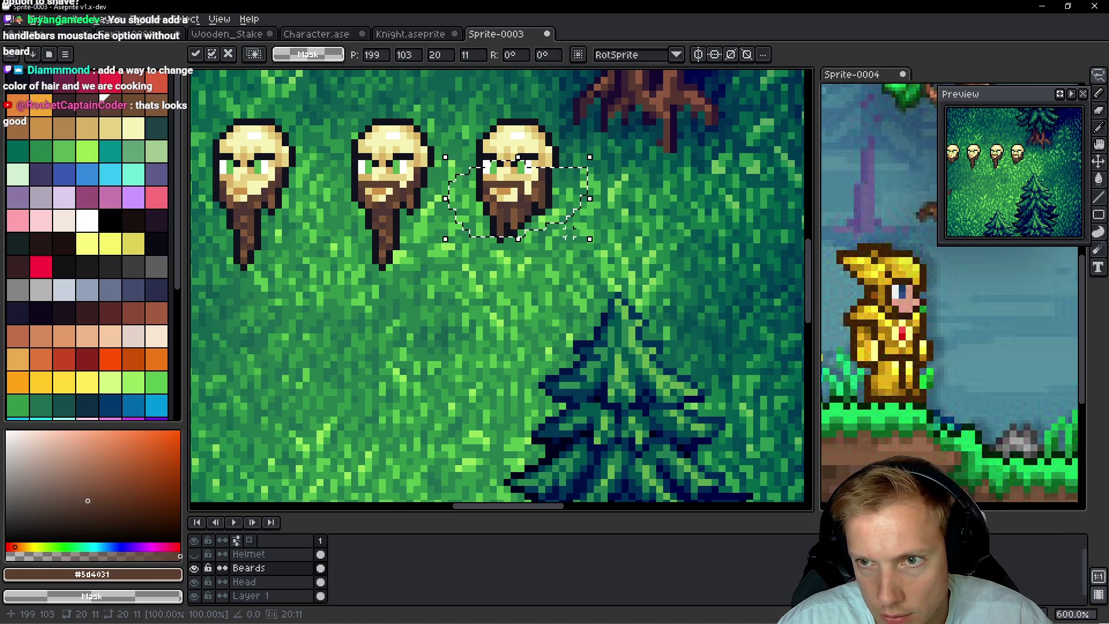
pyautogui.press('b')
pyautogui.scroll(4, 543, 201)
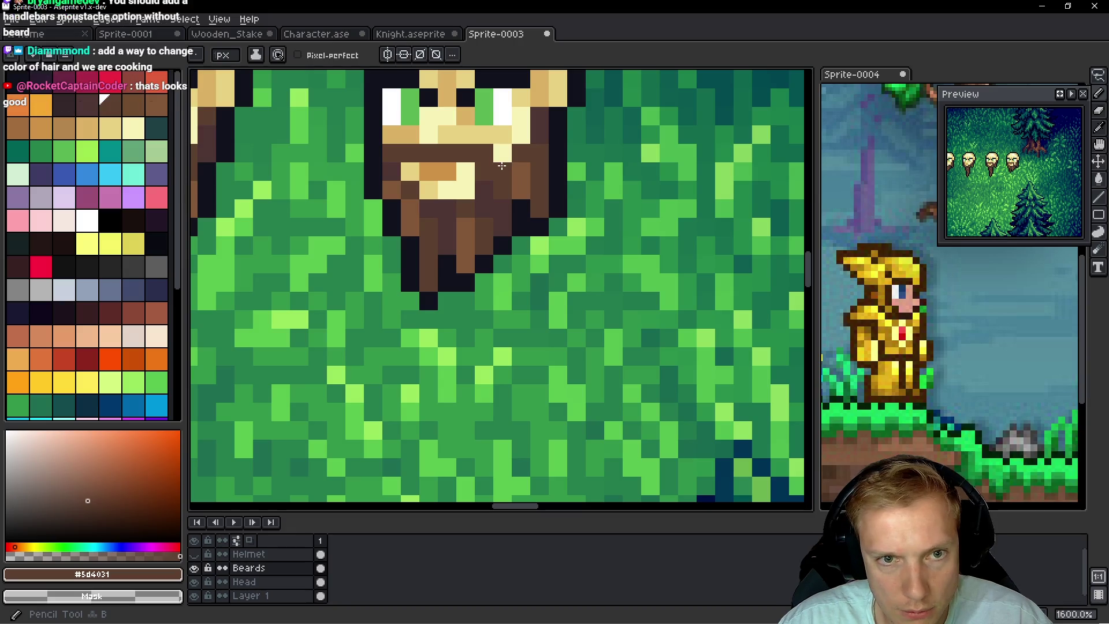
pyautogui.click(502, 155)
pyautogui.click(528, 138)
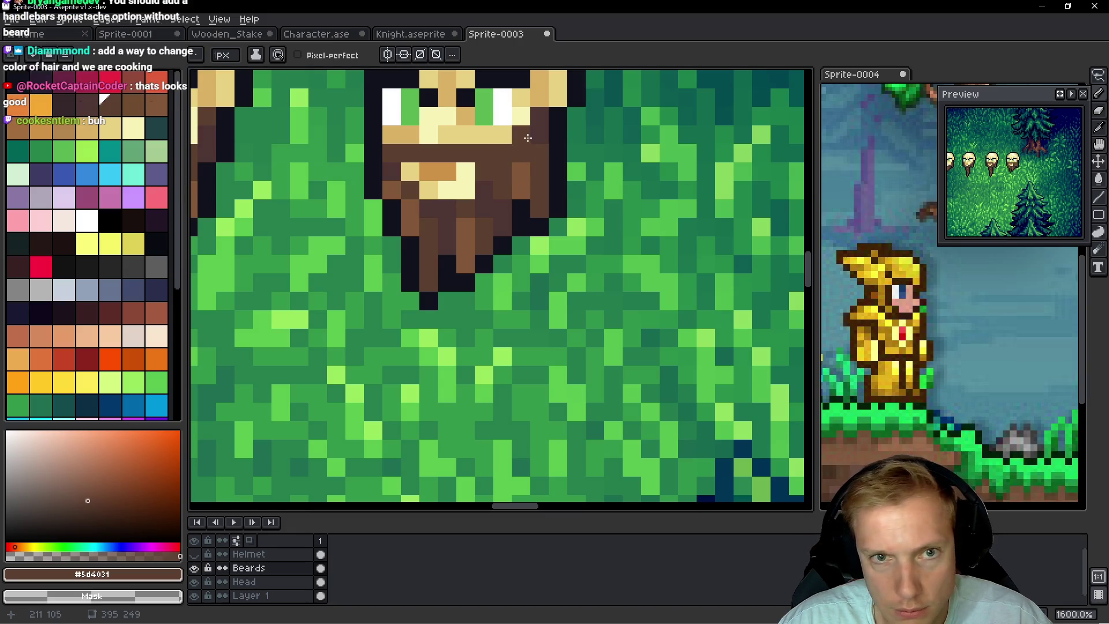
# Pan to the neighbouring head and sample the lighter beard brown #825839
pyautogui.moveTo(614, 208); pyautogui.dragTo(681, 279)
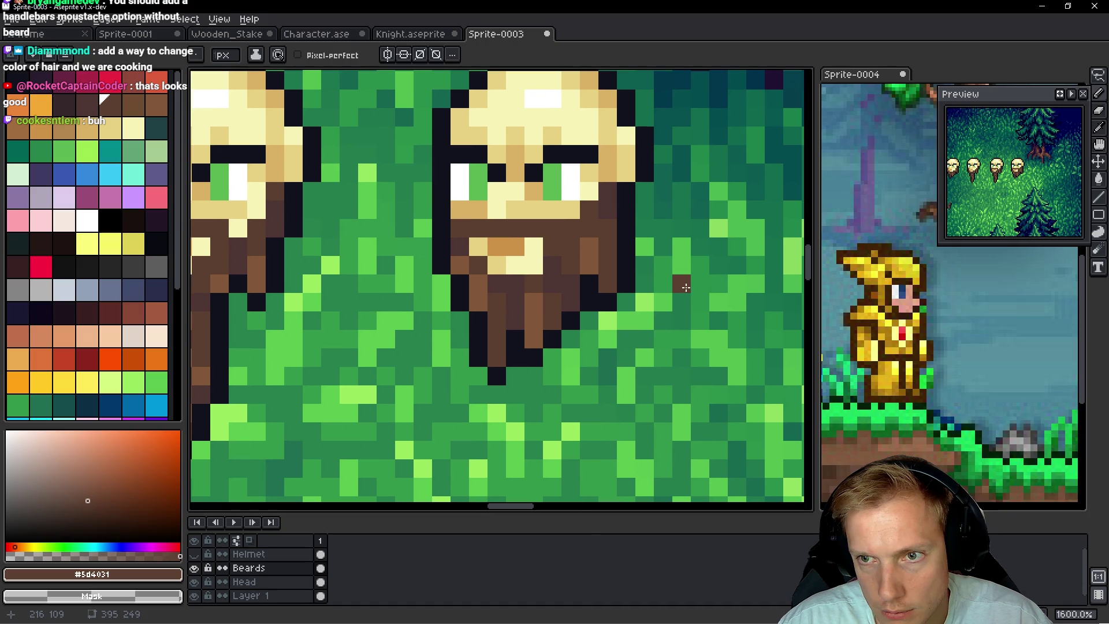
pyautogui.scroll(-3, 644, 314)
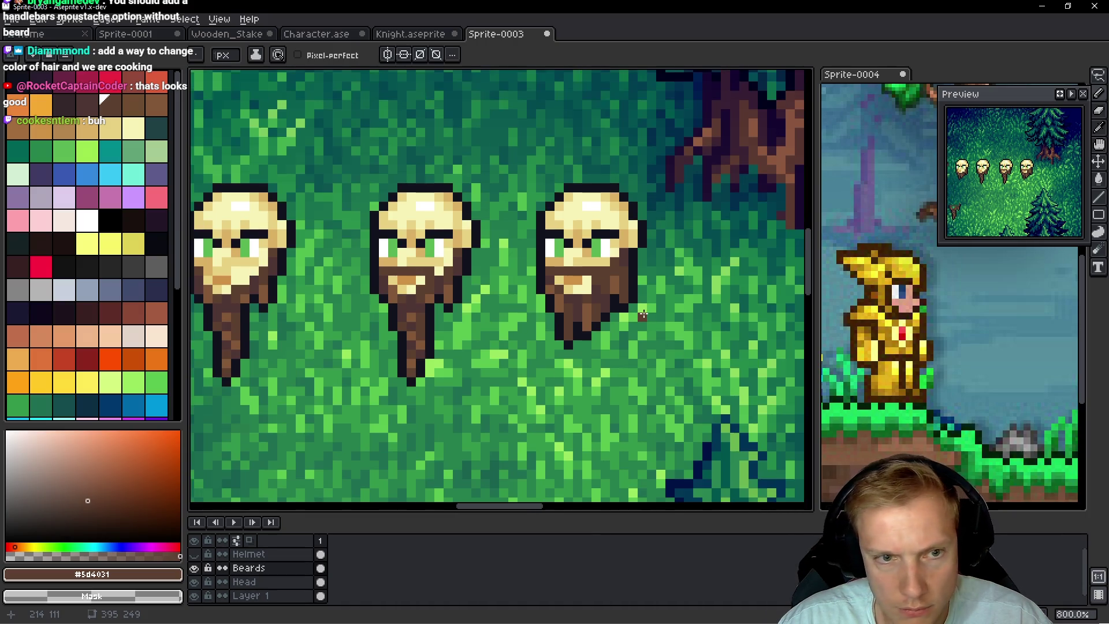
pyautogui.scroll(3, 600, 297)
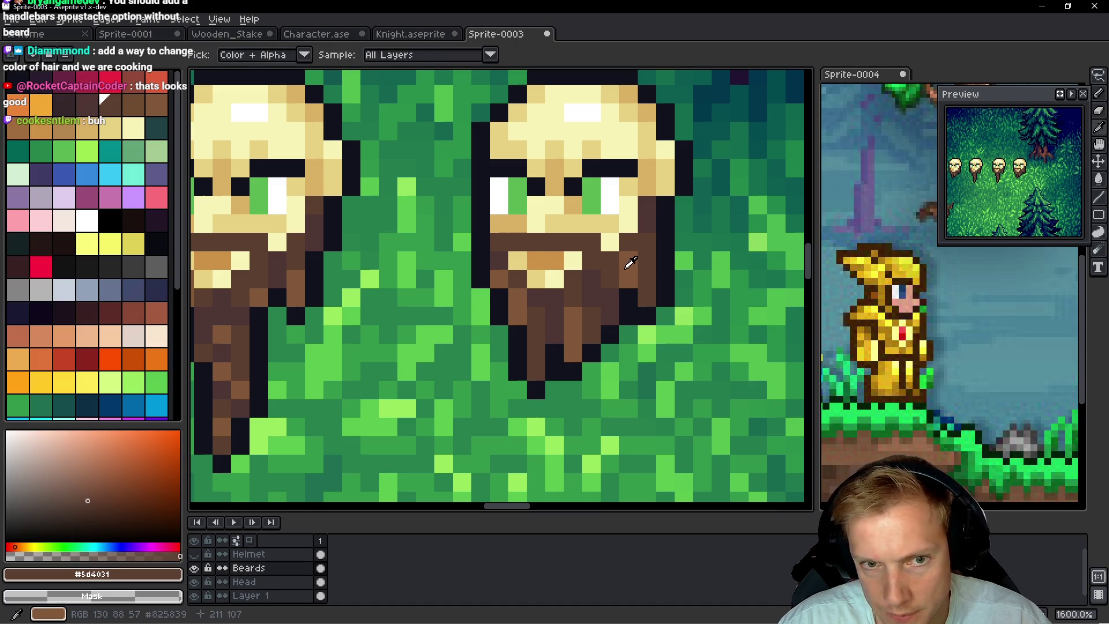
pyautogui.keyDown('alt'); pyautogui.click(628, 261); pyautogui.keyUp('alt')
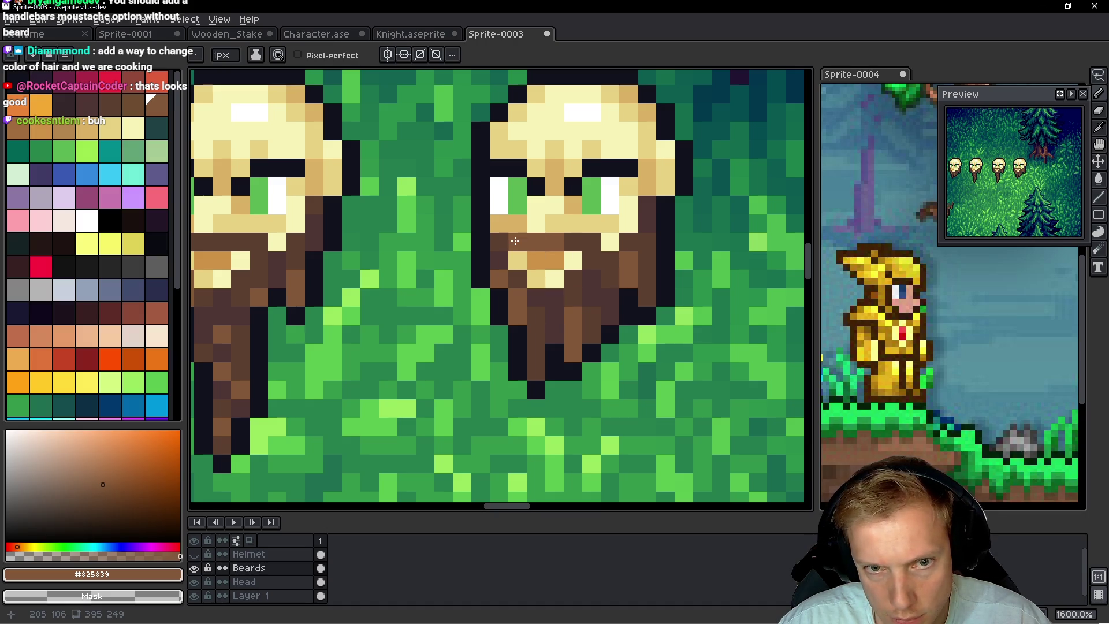
pyautogui.scroll(-7, 564, 327)
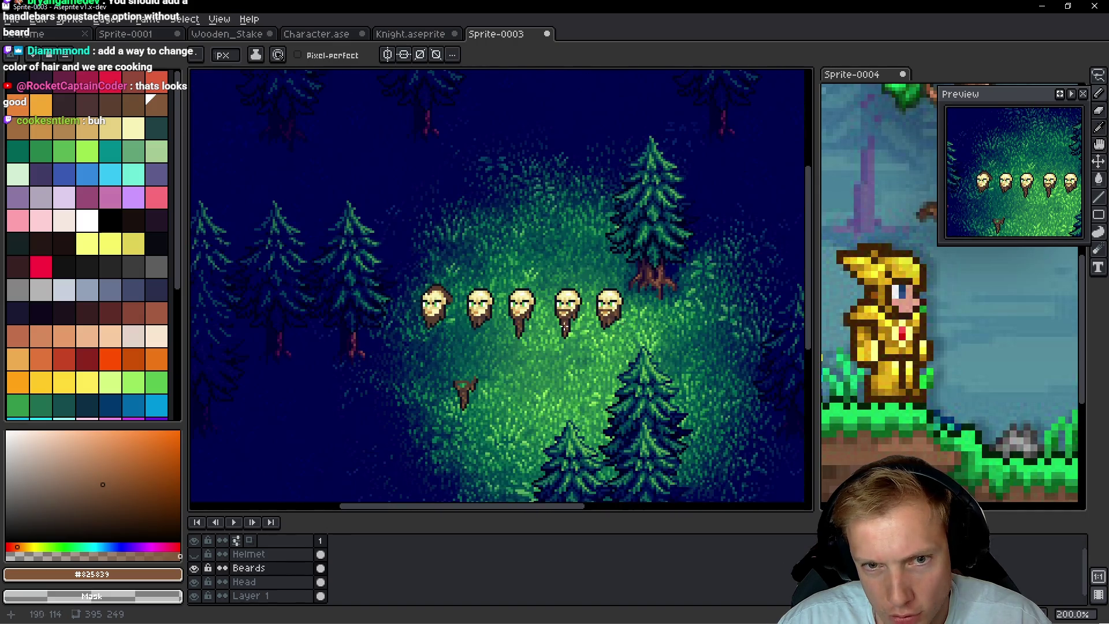
# Erase the small brown stick and its leaves from the grass
pyautogui.scroll(3, 564, 326)
pyautogui.scroll(-2, 631, 341)
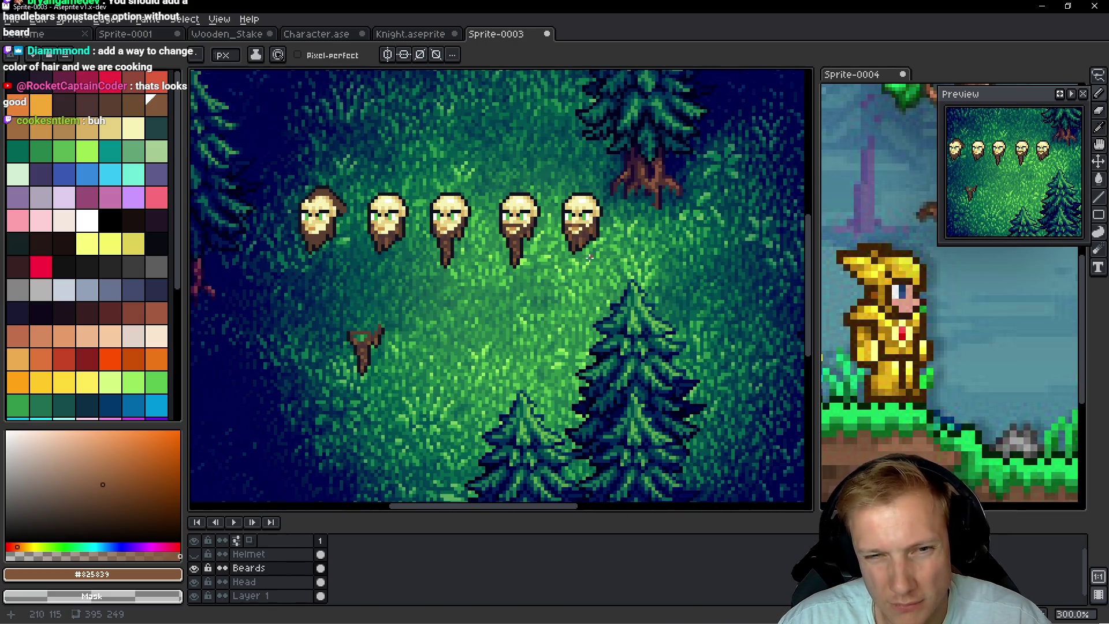
pyautogui.scroll(1, 591, 260)
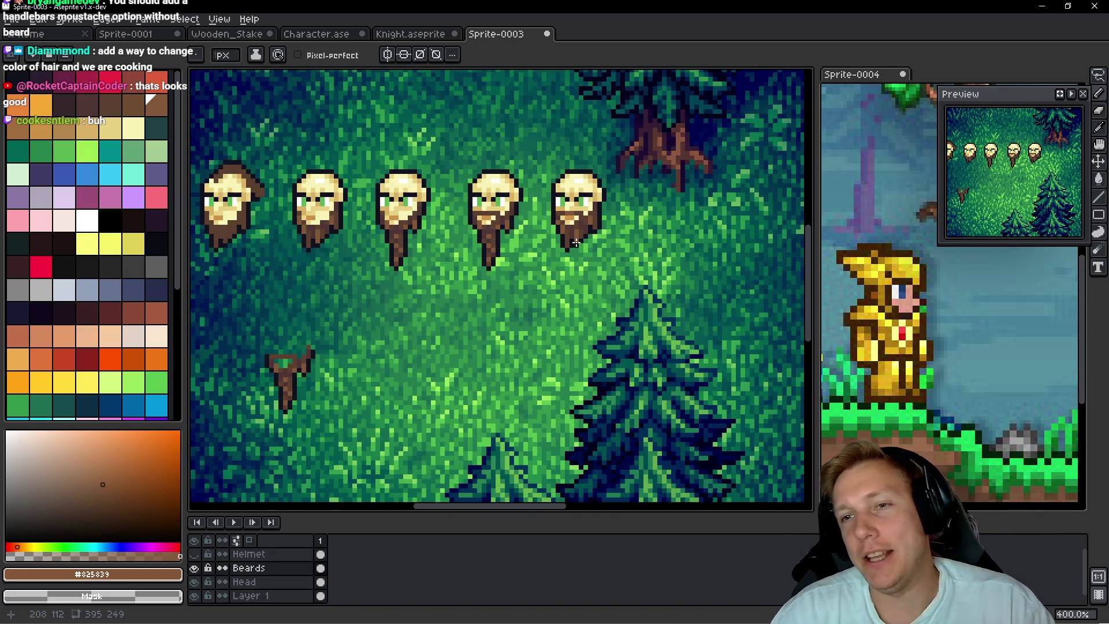
pyautogui.moveTo(572, 245); pyautogui.dragTo(669, 247)
pyautogui.press('e')
pyautogui.moveTo(430, 346)
pyautogui.mouseDown()
pyautogui.moveTo(408, 334)
pyautogui.moveTo(382, 363)
pyautogui.mouseUp()
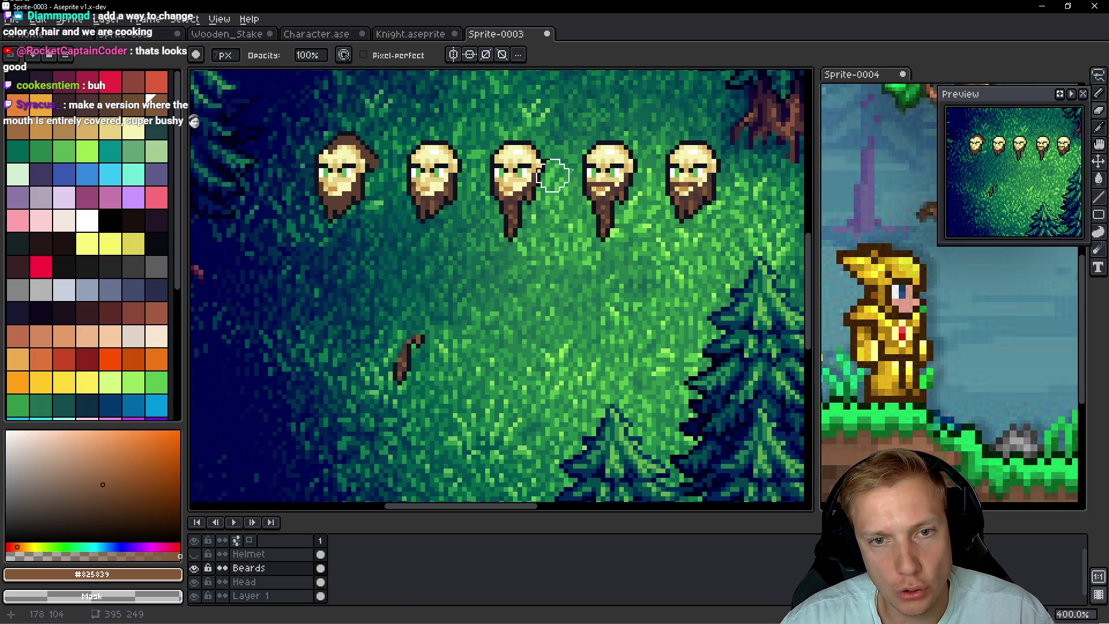
pyautogui.moveTo(419, 351); pyautogui.dragTo(389, 400)
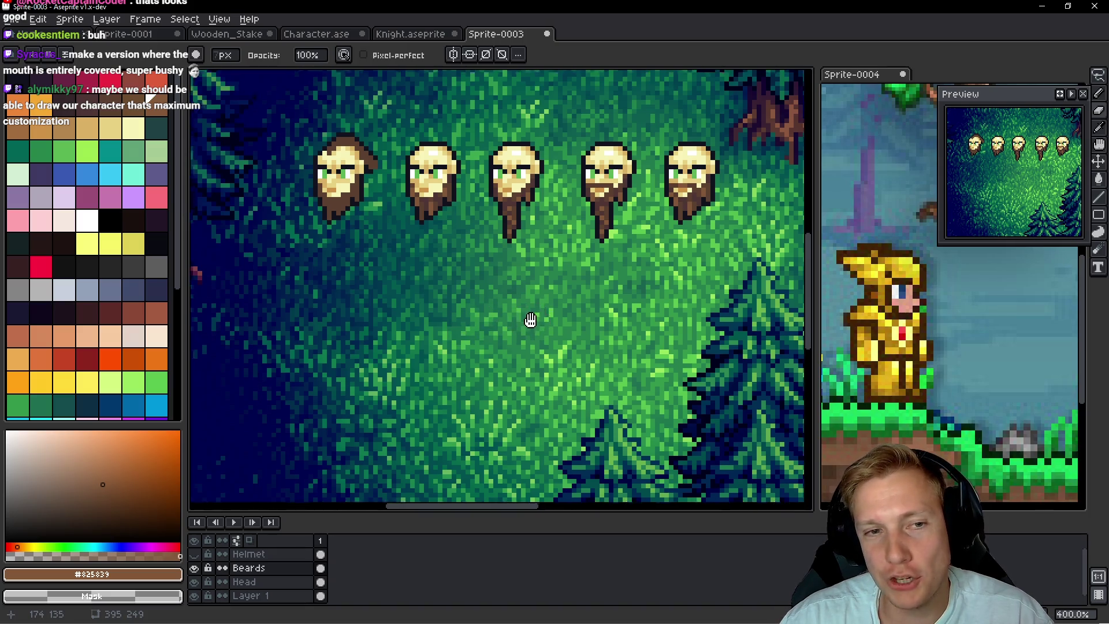
# Lasso the second head on the Head layer and drag it below the row
pyautogui.moveTo(530, 317); pyautogui.dragTo(508, 324)
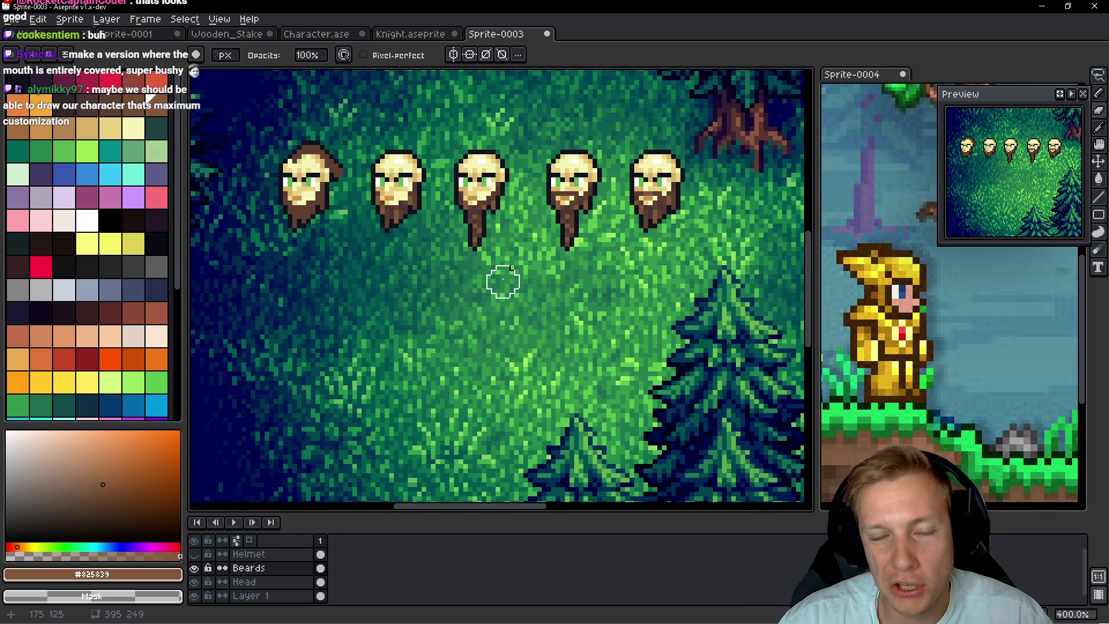
pyautogui.moveTo(577, 291); pyautogui.dragTo(462, 323)
pyautogui.press('Down')
pyautogui.press('q')
pyautogui.moveTo(491, 145)
pyautogui.mouseDown()
pyautogui.moveTo(413, 190)
pyautogui.moveTo(505, 153)
pyautogui.moveTo(498, 146)
pyautogui.mouseUp()
pyautogui.moveTo(470, 246); pyautogui.dragTo(472, 327)
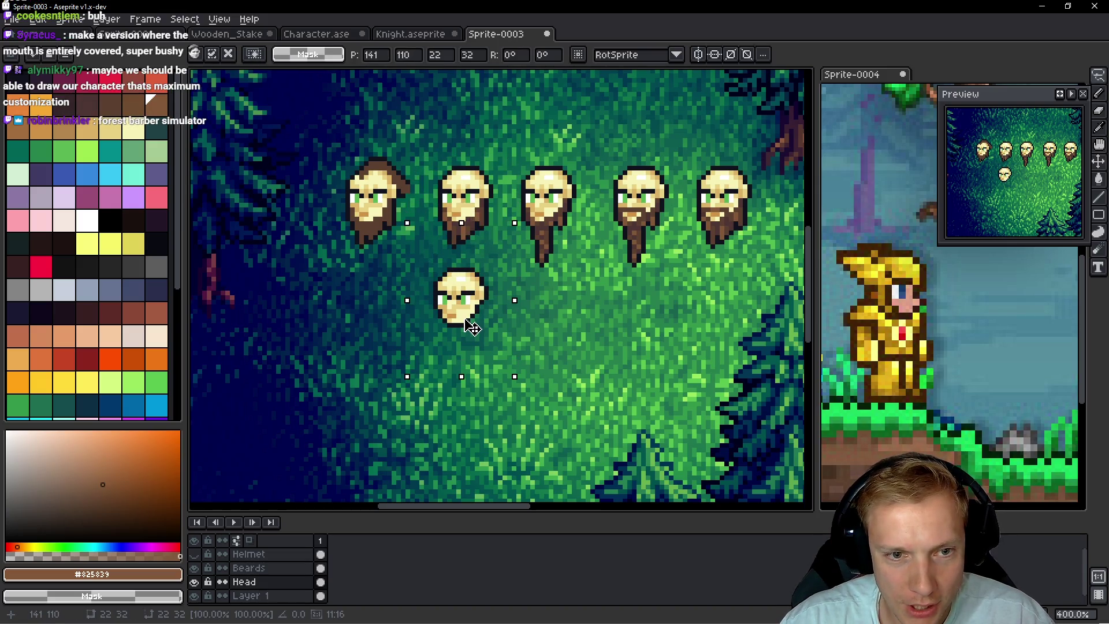
# Commit the lower head and move a beard down onto it on the Beards layer
pyautogui.hotkey('ctrl', 'd')
pyautogui.press('Up')
pyautogui.press('b')
pyautogui.moveTo(485, 179)
pyautogui.mouseDown()
pyautogui.moveTo(430, 203)
pyautogui.moveTo(427, 246)
pyautogui.moveTo(432, 203)
pyautogui.mouseUp()
pyautogui.moveTo(463, 231)
pyautogui.mouseDown()
pyautogui.moveTo(466, 346)
pyautogui.moveTo(463, 334)
pyautogui.mouseUp()
pyautogui.scroll(4, 462, 334)
pyautogui.hotkey('ctrl', 'd')
# Paint the mouth area #4d3533, a short #5d4031 stroke and lighter #825839 beard pixels
pyautogui.keyDown('alt'); pyautogui.click(460, 295); pyautogui.keyUp('alt')
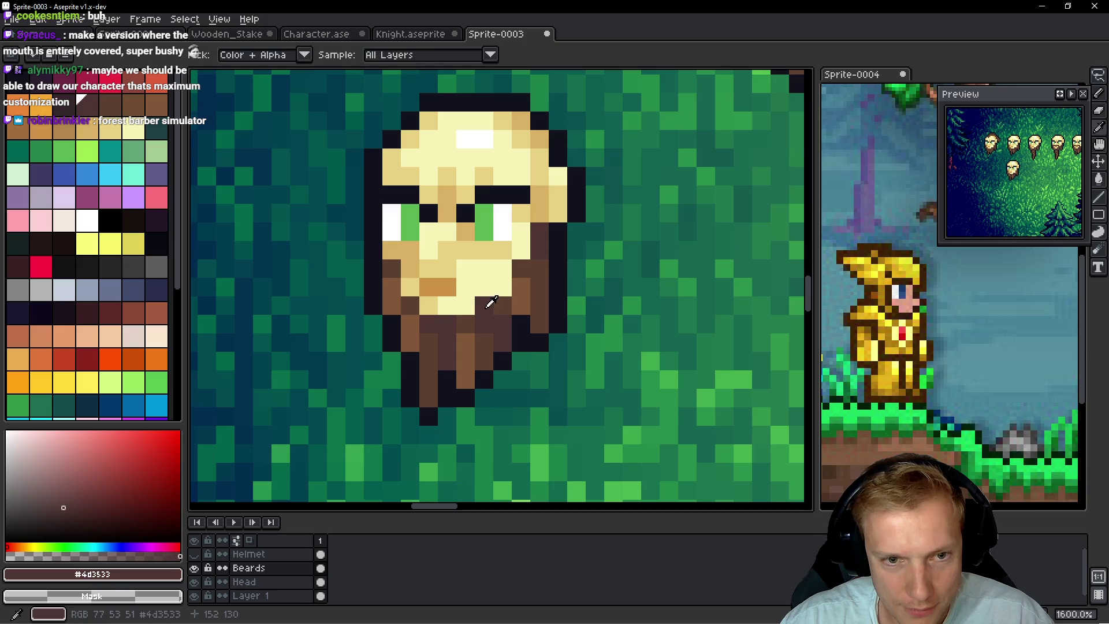
pyautogui.moveTo(459, 296)
pyautogui.mouseDown()
pyautogui.moveTo(457, 305)
pyautogui.moveTo(445, 286)
pyautogui.moveTo(427, 300)
pyautogui.moveTo(477, 282)
pyautogui.moveTo(434, 269)
pyautogui.mouseUp()
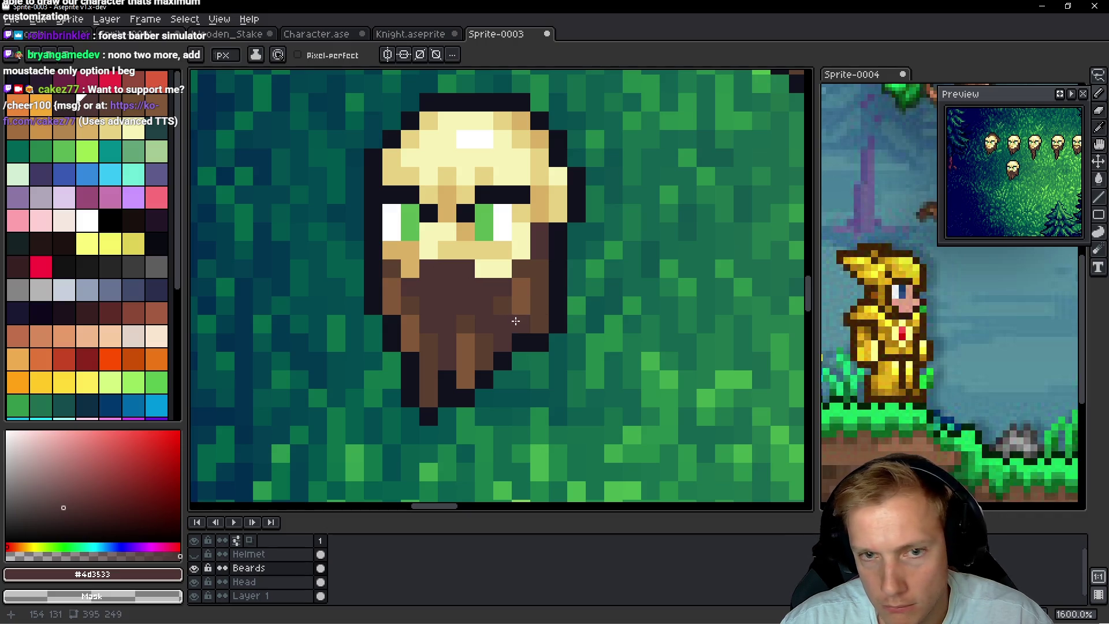
pyautogui.keyDown('alt'); pyautogui.click(470, 316); pyautogui.keyUp('alt')
pyautogui.moveTo(448, 287); pyautogui.dragTo(447, 324)
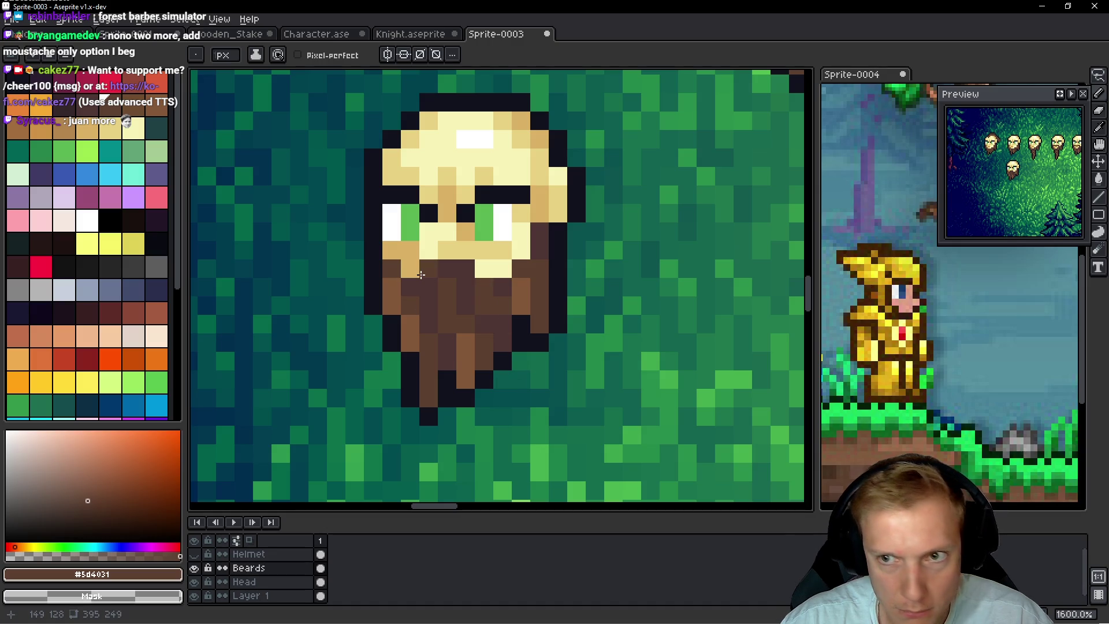
pyautogui.keyDown('alt'); pyautogui.click(478, 332); pyautogui.keyUp('alt')
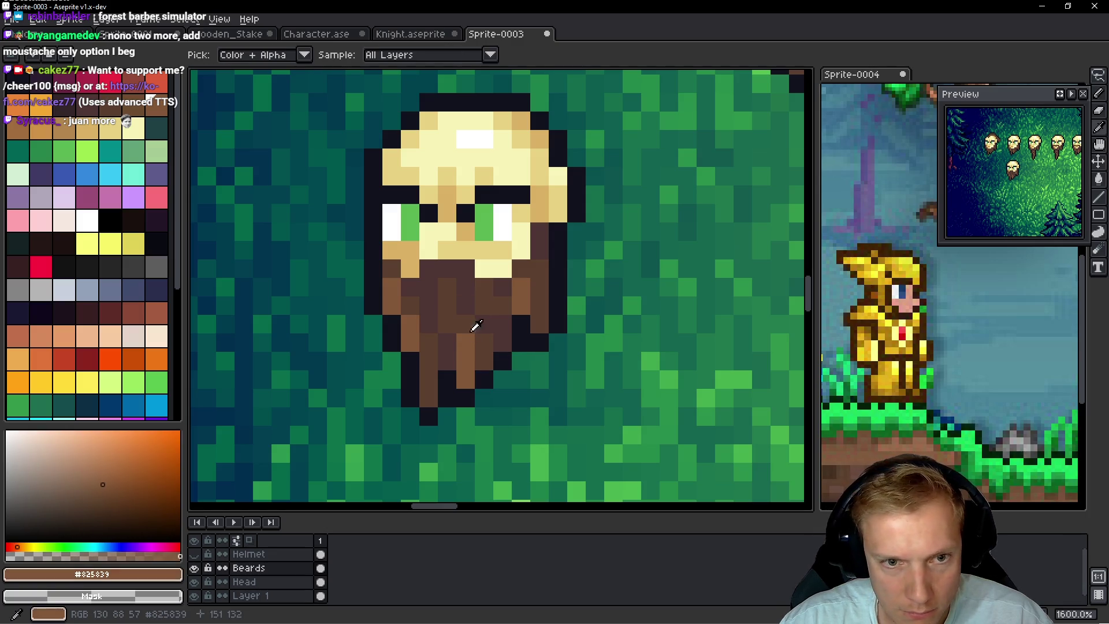
pyautogui.click(459, 297)
pyautogui.click(443, 296)
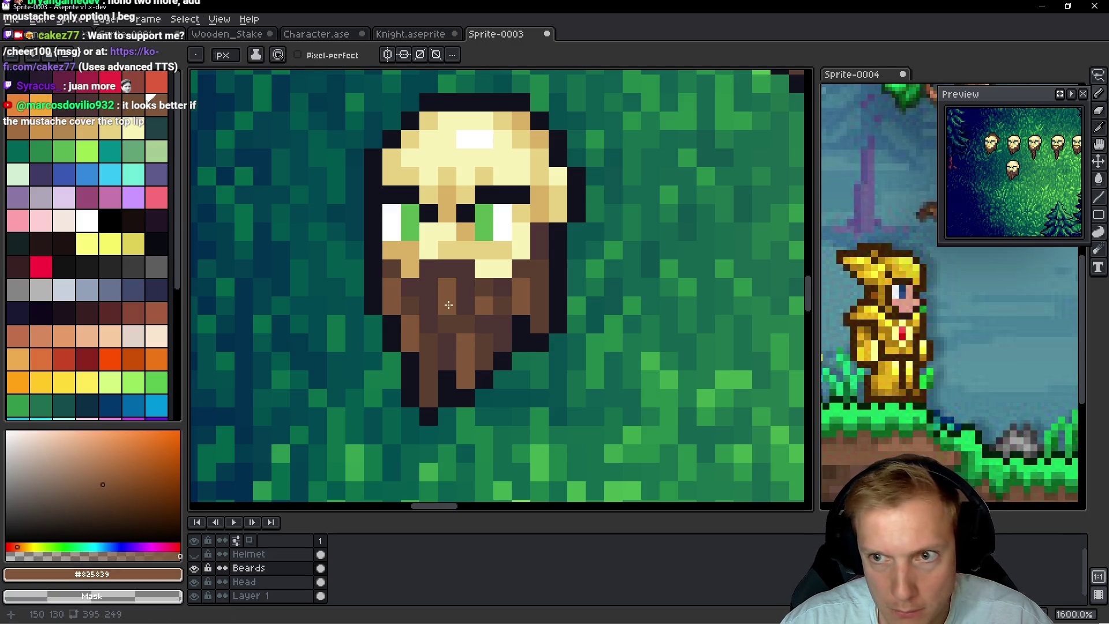
pyautogui.click(502, 306)
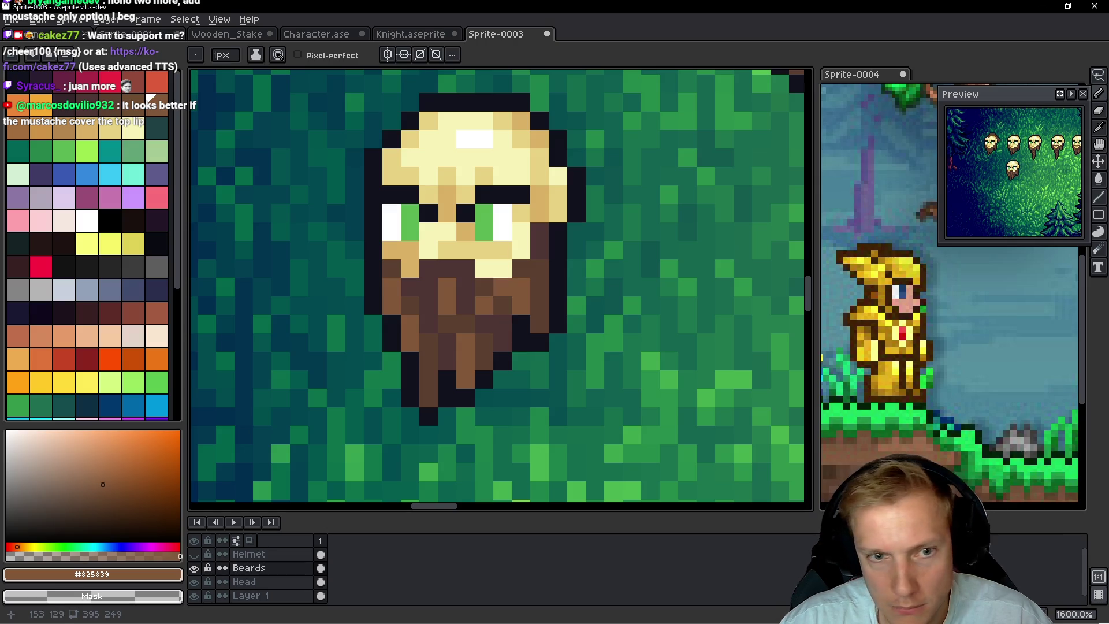
# Darken several beard pixels on the left and right with #4d3533
pyautogui.keyDown('alt'); pyautogui.click(480, 263); pyautogui.keyUp('alt')
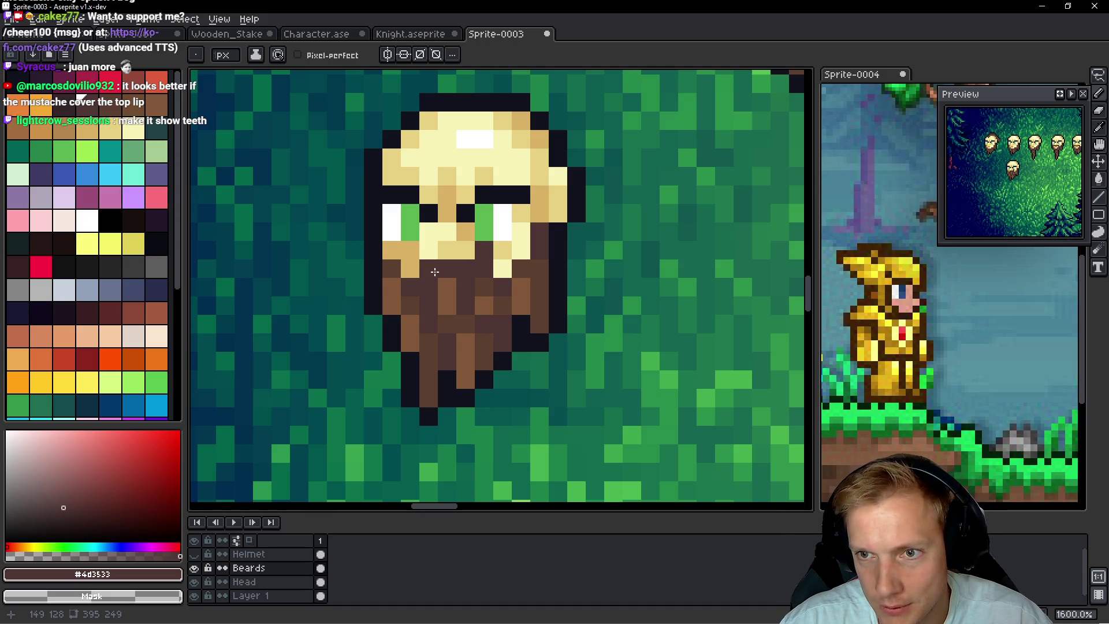
pyautogui.moveTo(393, 268); pyautogui.dragTo(415, 250)
pyautogui.click(410, 269)
pyautogui.click(540, 298)
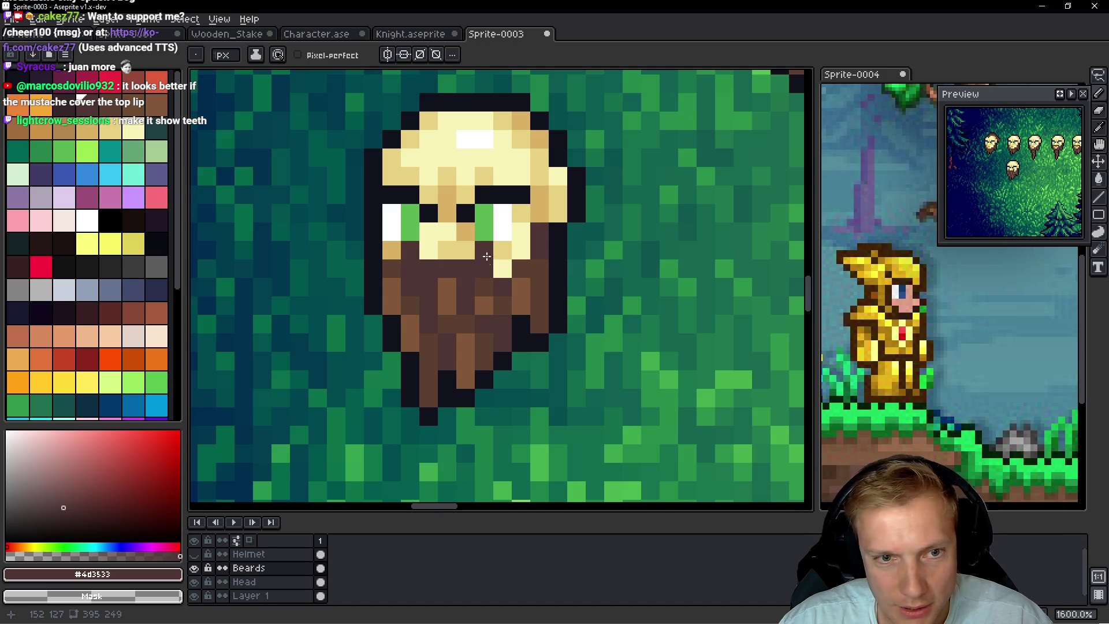
pyautogui.keyDown('alt'); pyautogui.click(491, 377); pyautogui.keyUp('alt')
# Stretch the whole beard longer downward, nudge it up one pixel and apply it
pyautogui.moveTo(502, 379); pyautogui.dragTo(528, 312)
pyautogui.press('q')
pyautogui.moveTo(580, 228)
pyautogui.mouseDown()
pyautogui.moveTo(607, 358)
pyautogui.moveTo(581, 254)
pyautogui.mouseUp()
pyautogui.moveTo(513, 329)
pyautogui.mouseDown()
pyautogui.moveTo(508, 508)
pyautogui.moveTo(508, 462)
pyautogui.mouseUp()
pyautogui.scroll(2, 517, 338)
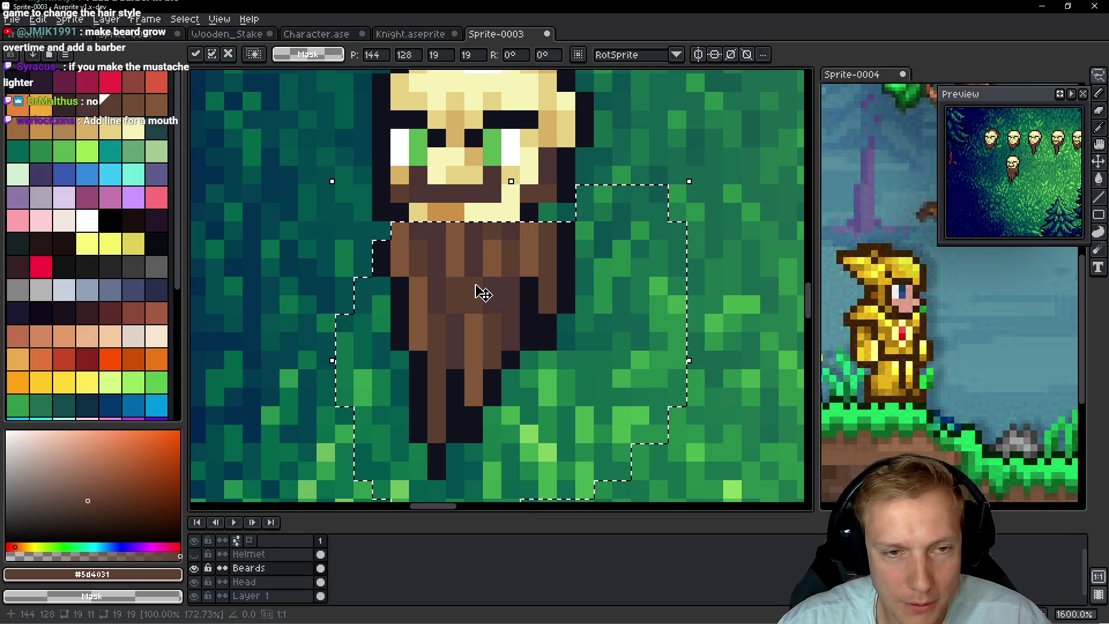
pyautogui.press('Up')
pyautogui.hotkey('ctrl', 'd')
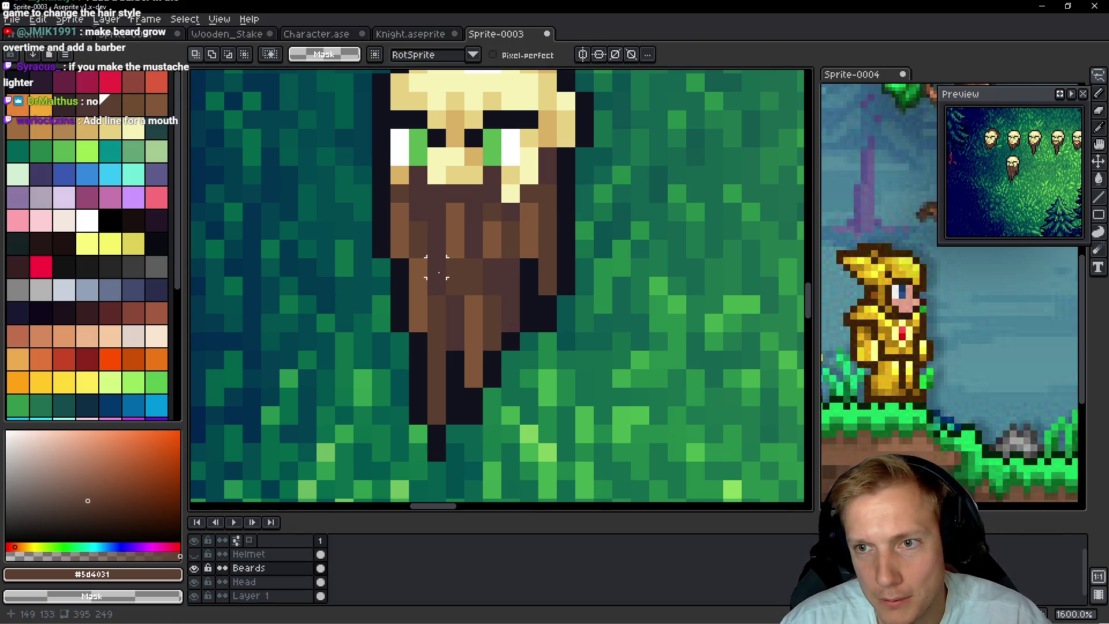
# Fill the face's bottom edge with beard brown
pyautogui.scroll(2, 437, 249)
pyautogui.press('b')
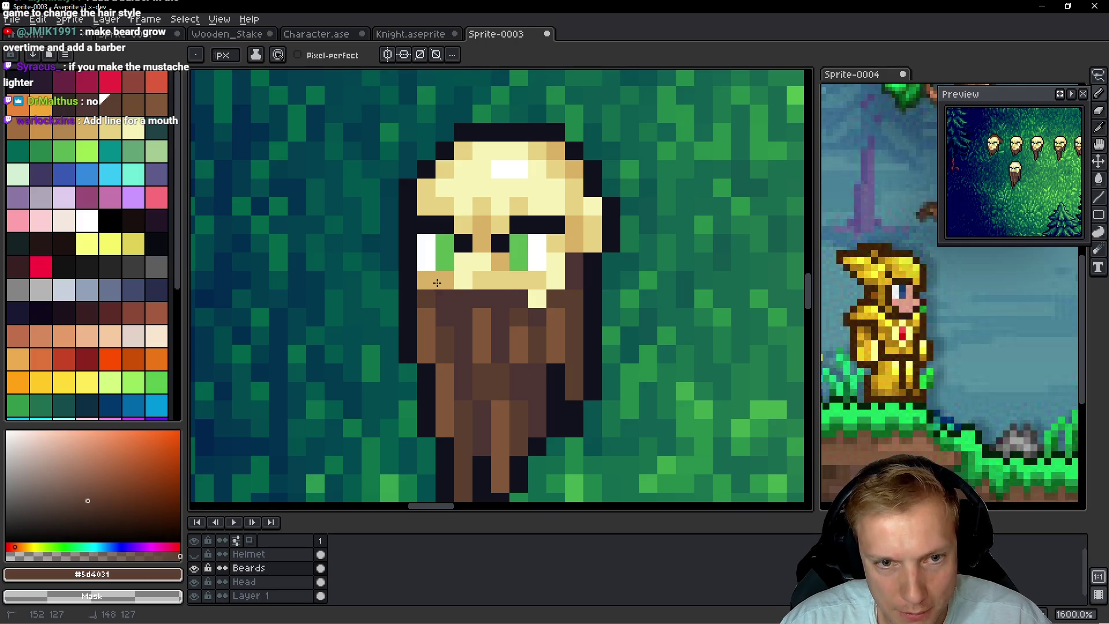
pyautogui.moveTo(504, 293); pyautogui.dragTo(535, 299)
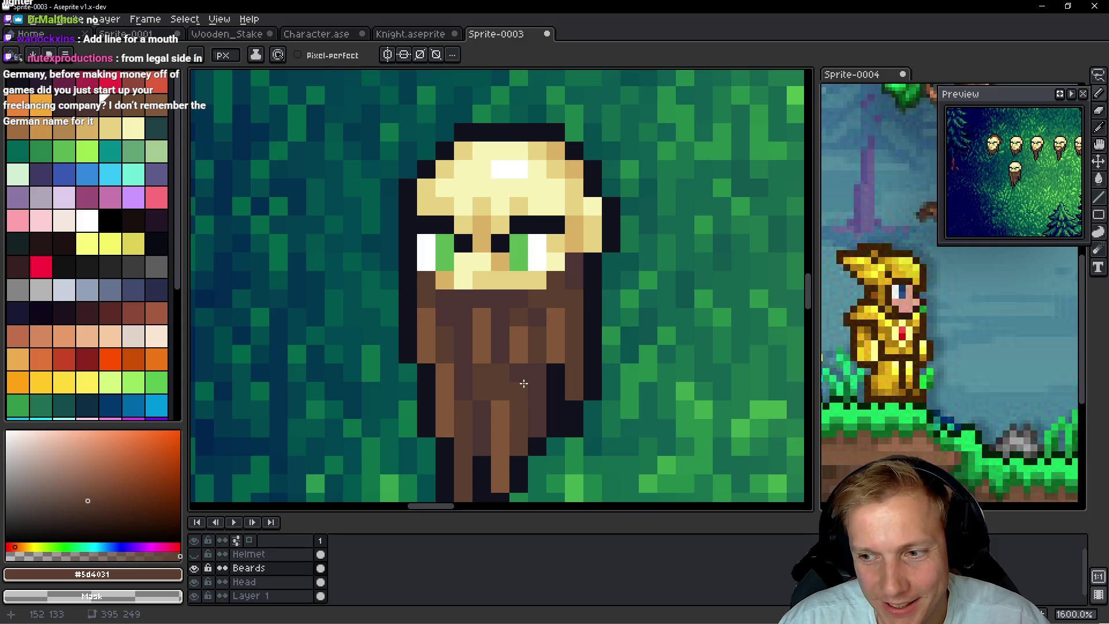
pyautogui.scroll(2, 477, 338)
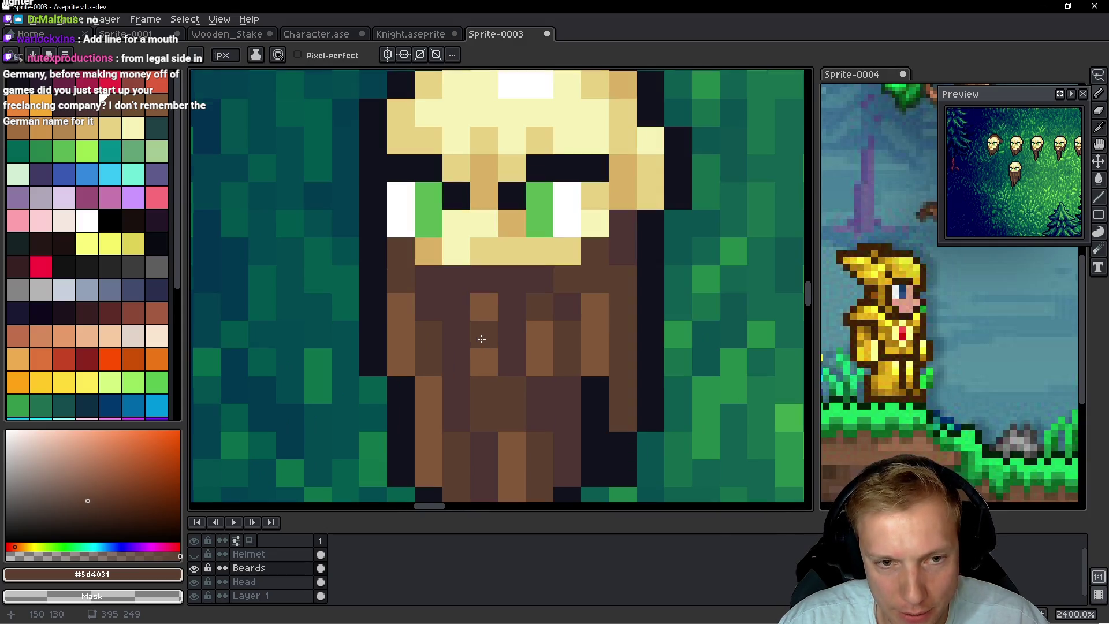
# Darken three beard pixels below the mouth with #4d3533
pyautogui.press('i')
pyautogui.click(465, 320)
pyautogui.press('b')
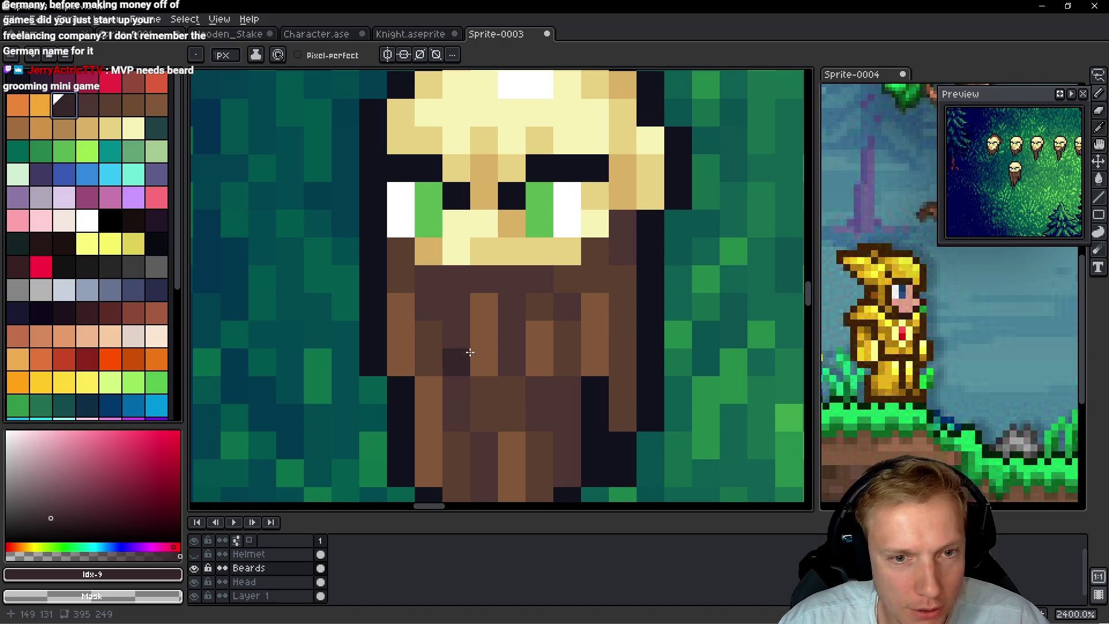
pyautogui.click(462, 334)
pyautogui.click(484, 335)
pyautogui.click(532, 397)
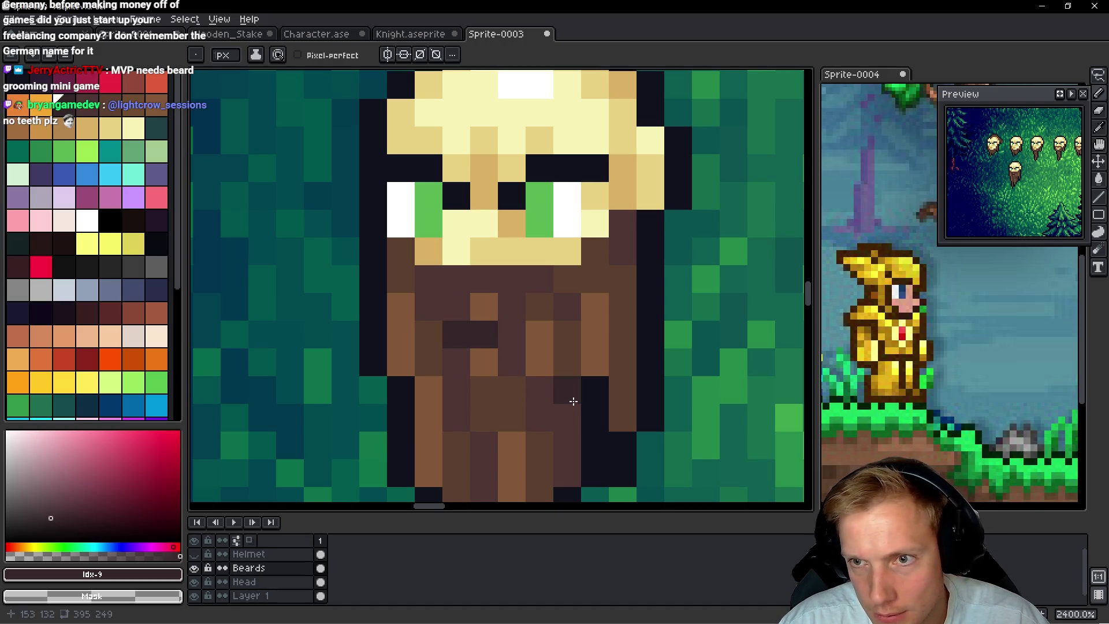
# Repaint the mouth-row beard pixels mid brown #5d4031
pyautogui.press('i')
pyautogui.click(546, 299)
pyautogui.press('b')
pyautogui.click(457, 307)
pyautogui.click(511, 306)
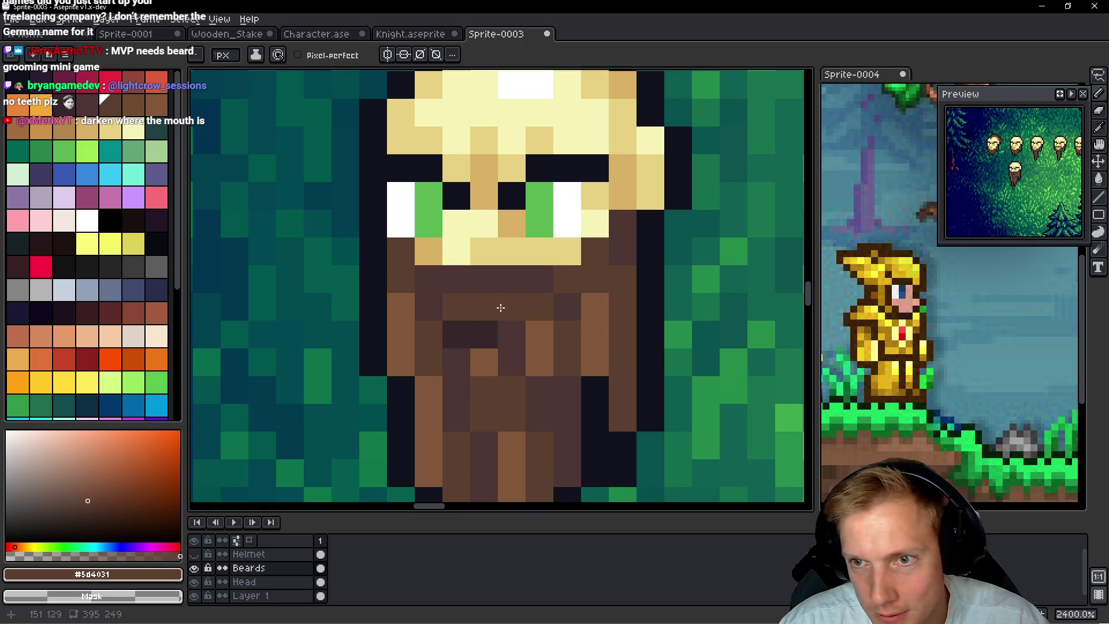
# Darken two beard pixels under the mouth with near-black #35272a
pyautogui.press('i')
pyautogui.click(486, 329)
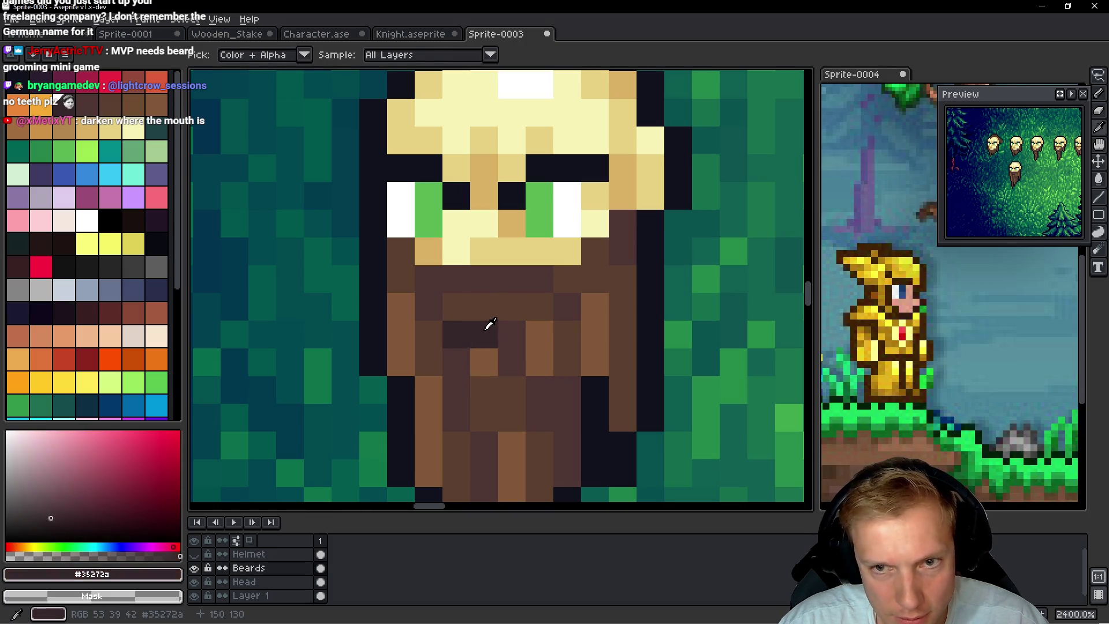
pyautogui.press('b')
pyautogui.scroll(-3, 491, 326)
pyautogui.scroll(2, 509, 332)
pyautogui.click(518, 334)
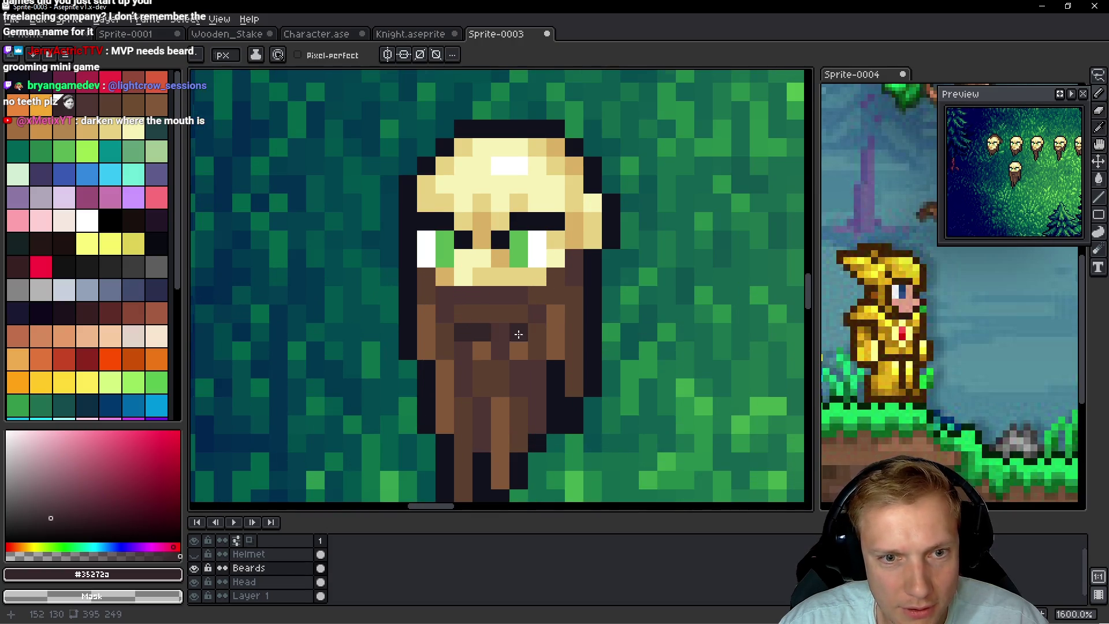
pyautogui.scroll(-2, 519, 334)
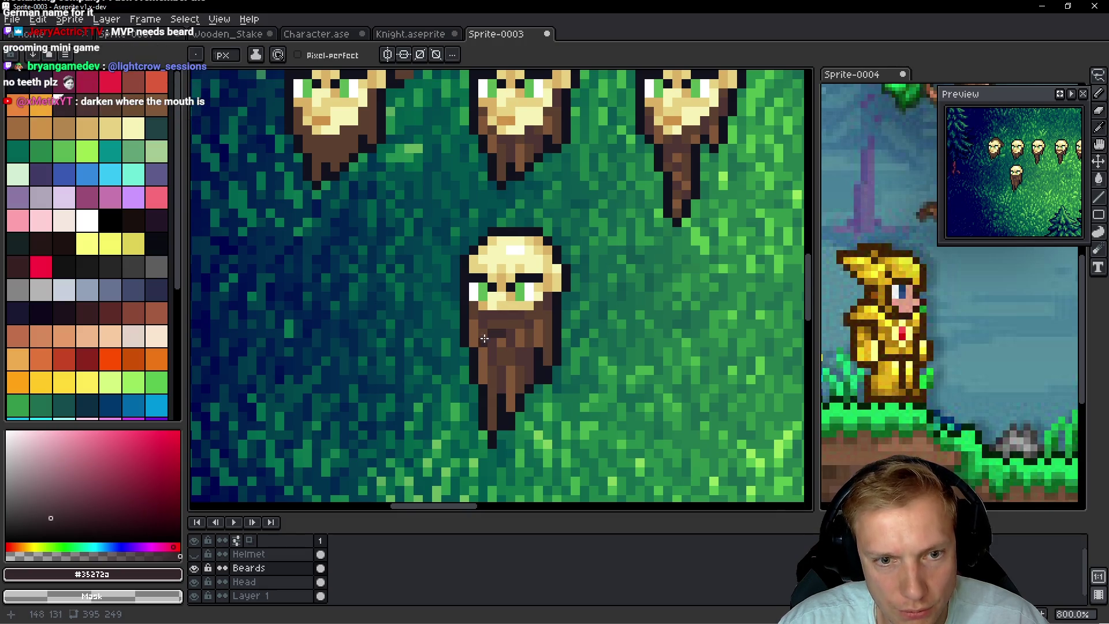
pyautogui.scroll(3, 508, 335)
pyautogui.click(527, 313)
# Repaint four lower beard pixels mid brown #5d4031
pyautogui.click(543, 346)
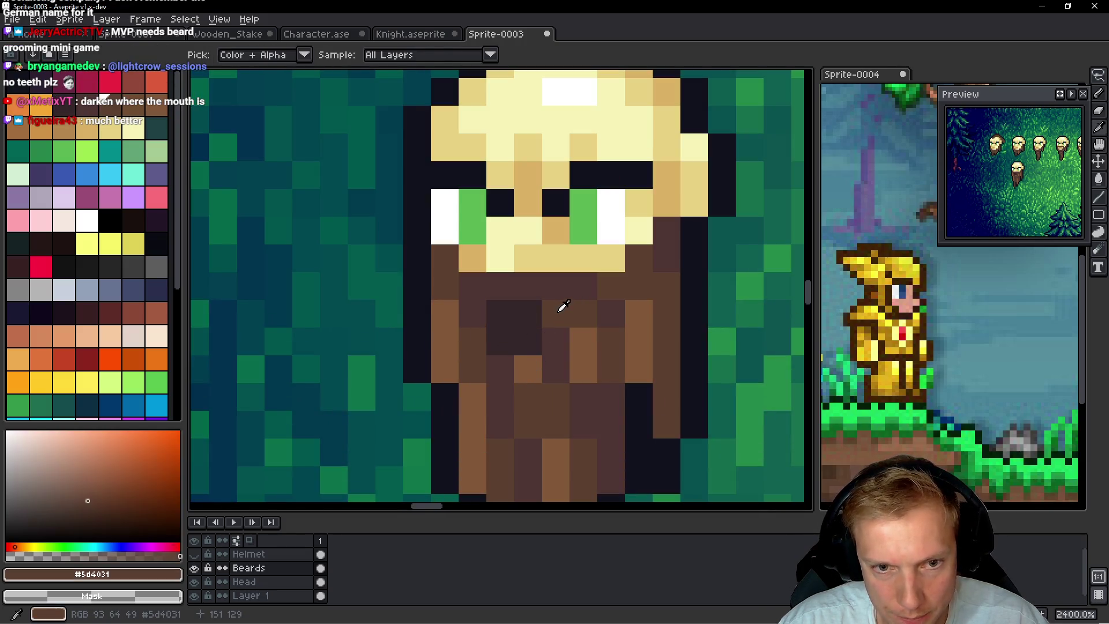
pyautogui.press('b')
pyautogui.click(500, 342)
pyautogui.click(580, 378)
pyautogui.click(580, 381)
pyautogui.click(599, 393)
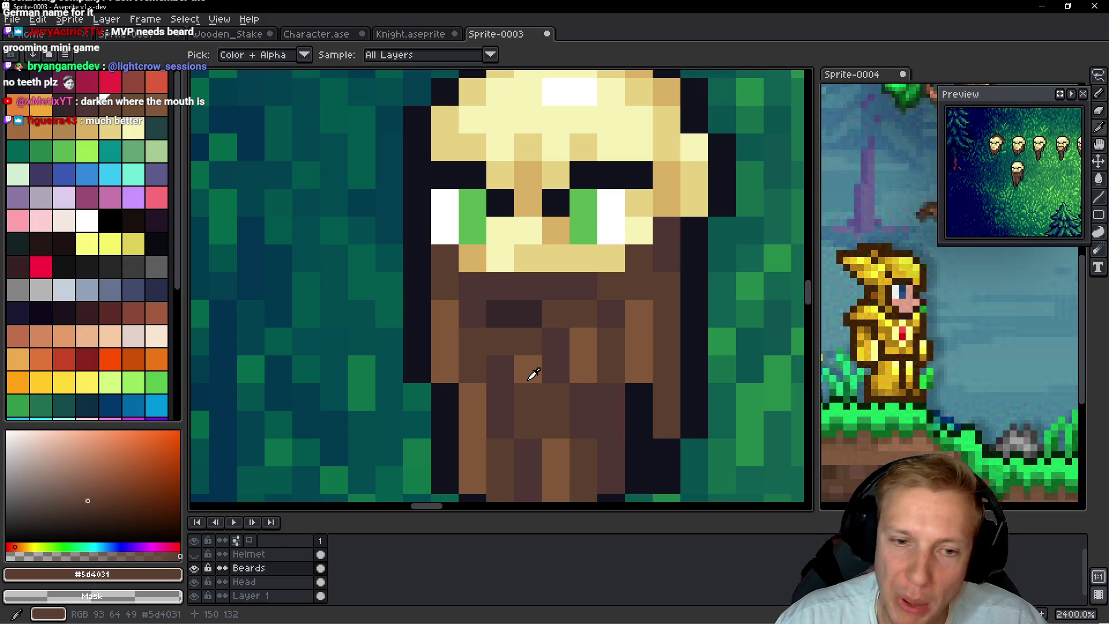
# Add two #825839 highlights to the lower beard and tone two pixels back to mid brown
pyautogui.keyDown('alt'); pyautogui.click(530, 372); pyautogui.keyUp('alt')
pyautogui.click(556, 425)
pyautogui.click(596, 441)
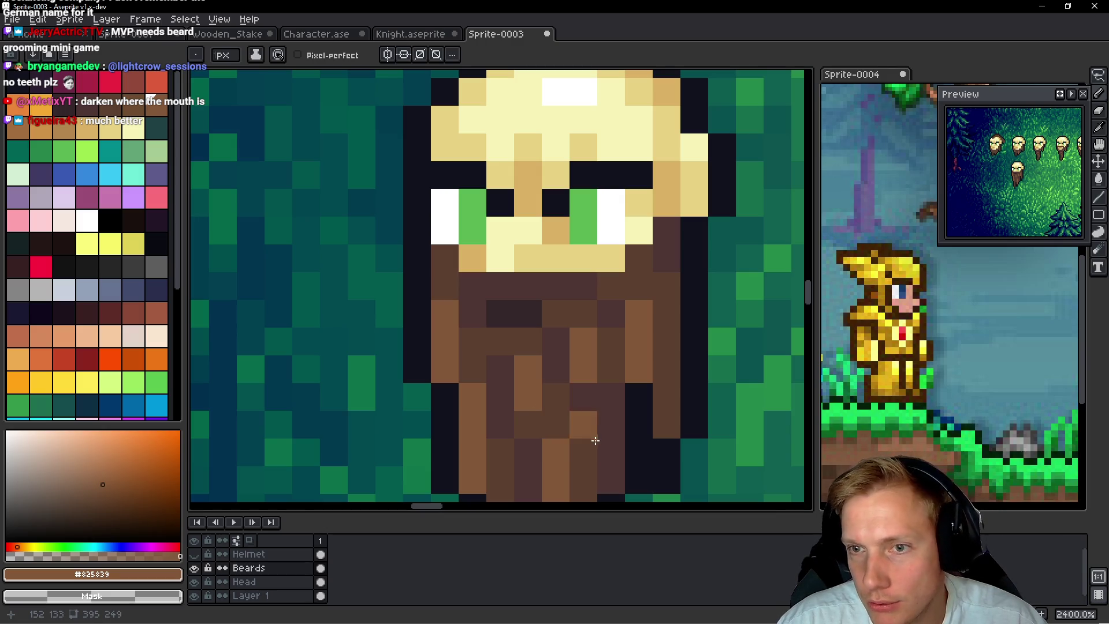
pyautogui.keyDown('alt'); pyautogui.click(587, 307); pyautogui.keyUp('alt')
pyautogui.moveTo(584, 340)
pyautogui.mouseDown()
pyautogui.moveTo(585, 383)
pyautogui.moveTo(607, 371)
pyautogui.mouseUp()
# Paint a dark #4d3533 strand down the beard
pyautogui.keyDown('alt'); pyautogui.click(566, 344); pyautogui.keyUp('alt')
pyautogui.click(556, 424)
pyautogui.moveTo(565, 404); pyautogui.dragTo(561, 423)
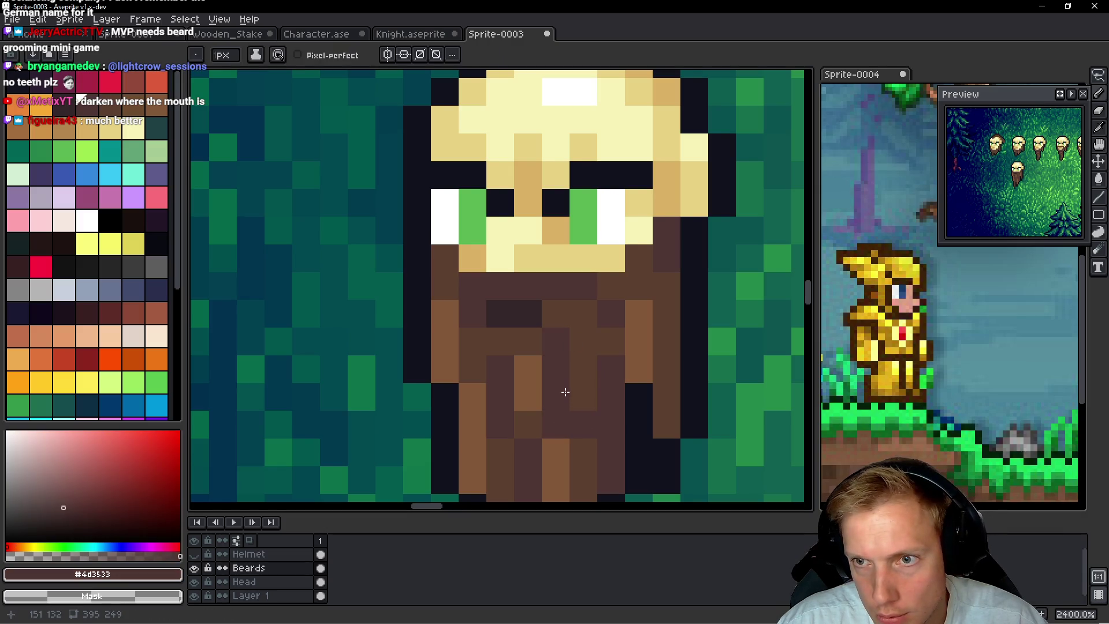
pyautogui.scroll(-2, 589, 404)
# Repaint two pixels mid brown and draw a light #825839 strand down the beard
pyautogui.keyDown('alt'); pyautogui.click(560, 384); pyautogui.keyUp('alt')
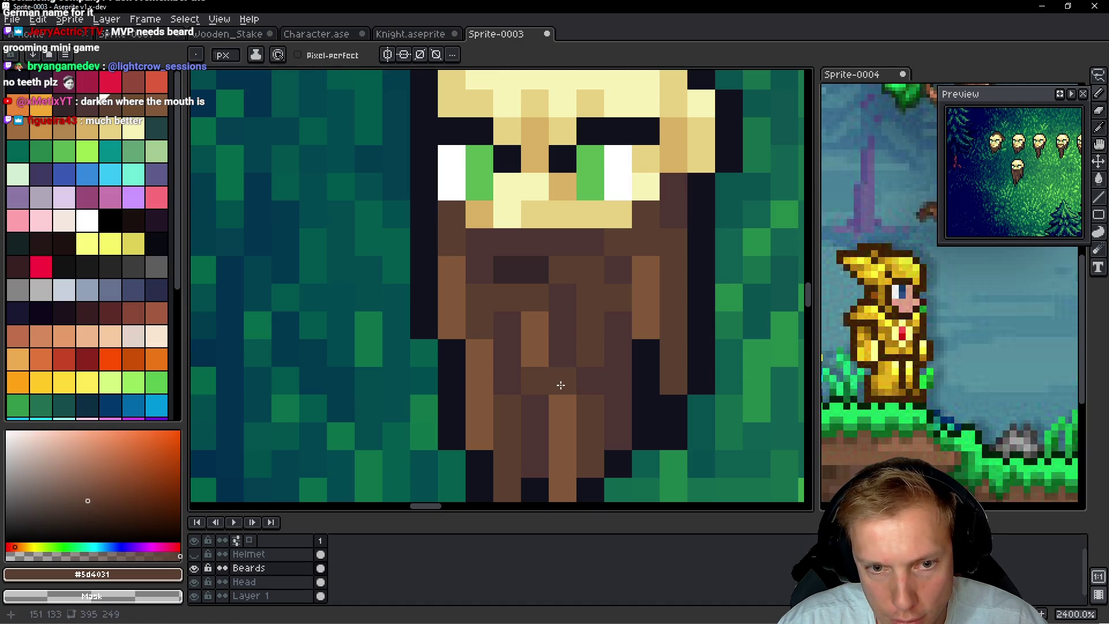
pyautogui.click(564, 404)
pyautogui.click(590, 380)
pyautogui.keyDown('alt'); pyautogui.click(540, 330); pyautogui.keyUp('alt')
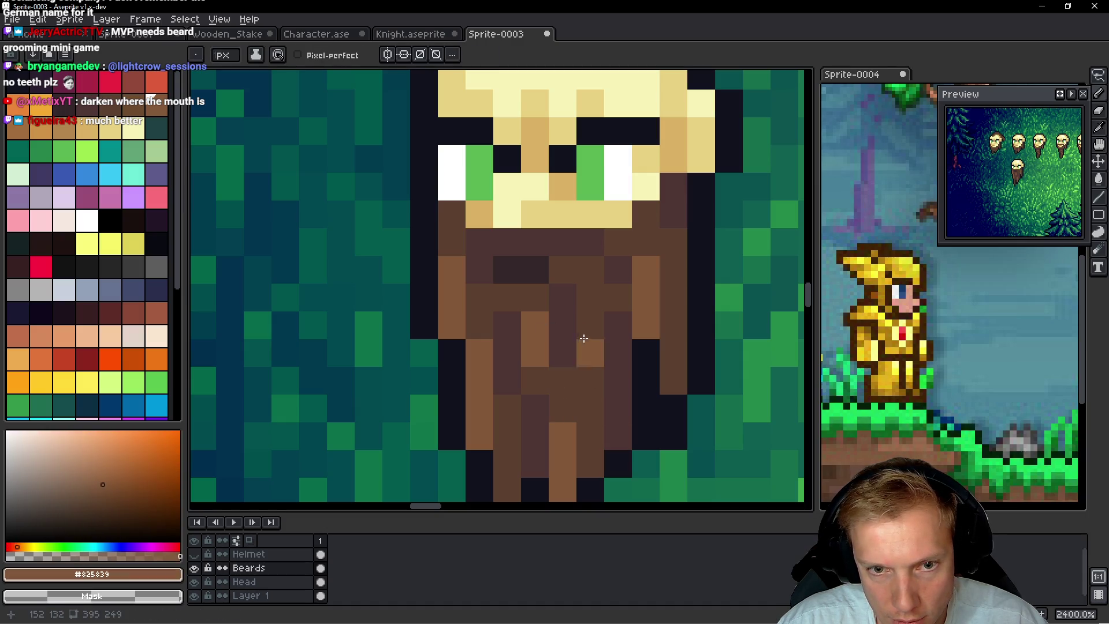
pyautogui.moveTo(588, 270); pyautogui.dragTo(588, 326)
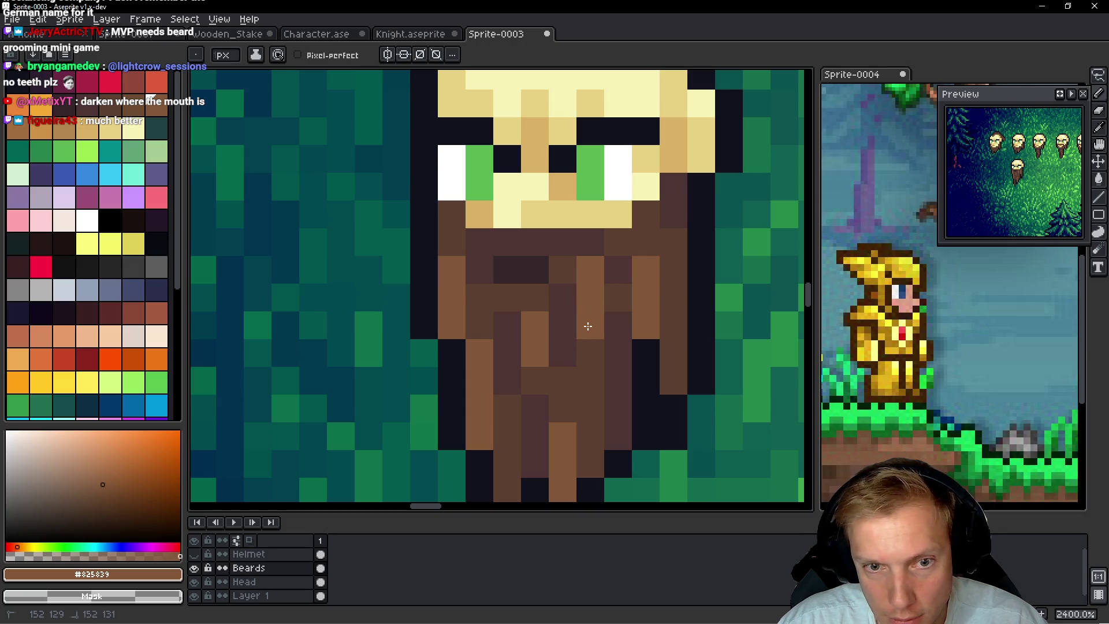
pyautogui.click(591, 353)
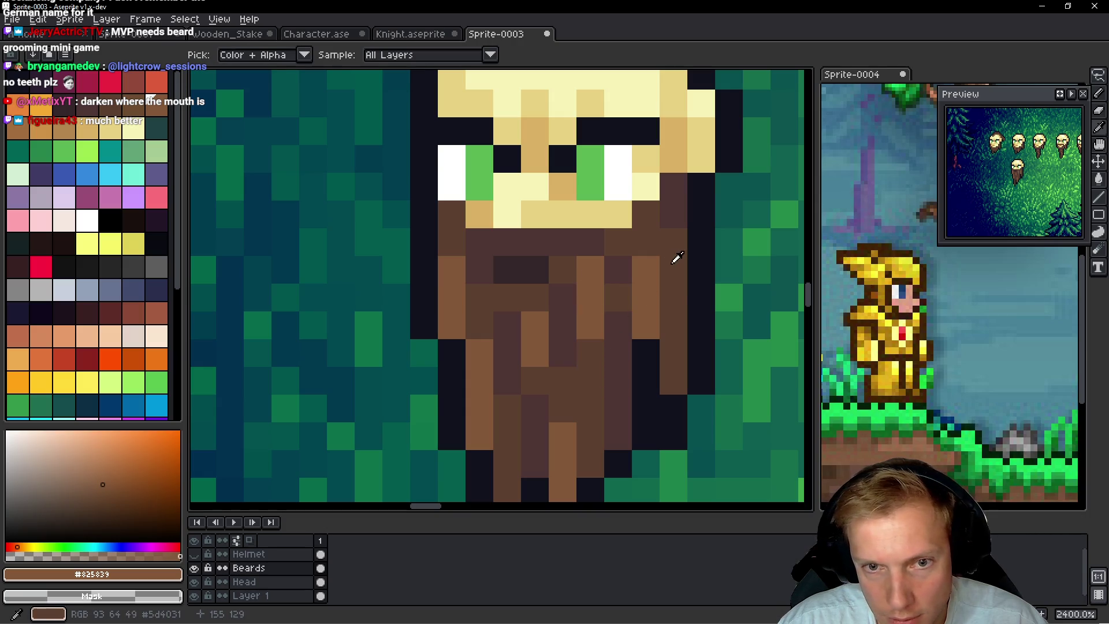
# Rework the beard's right side with #825839 highlights and a #5d4031 column
pyautogui.keyDown('alt'); pyautogui.click(679, 302); pyautogui.keyUp('alt')
pyautogui.keyDown('alt'); pyautogui.click(649, 240); pyautogui.keyUp('alt')
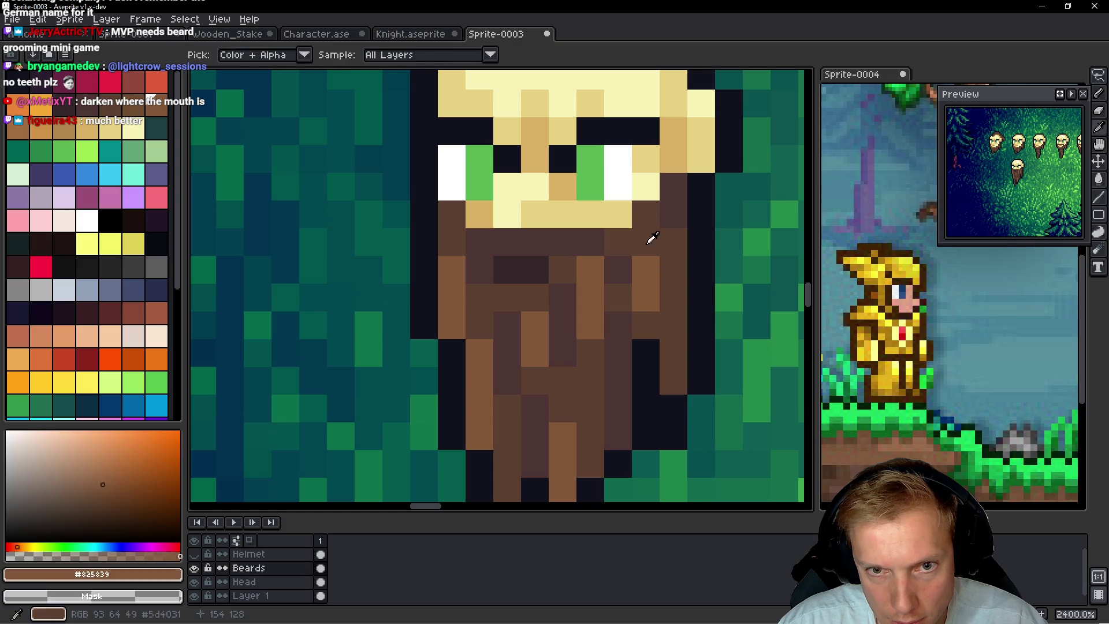
pyautogui.click(673, 318)
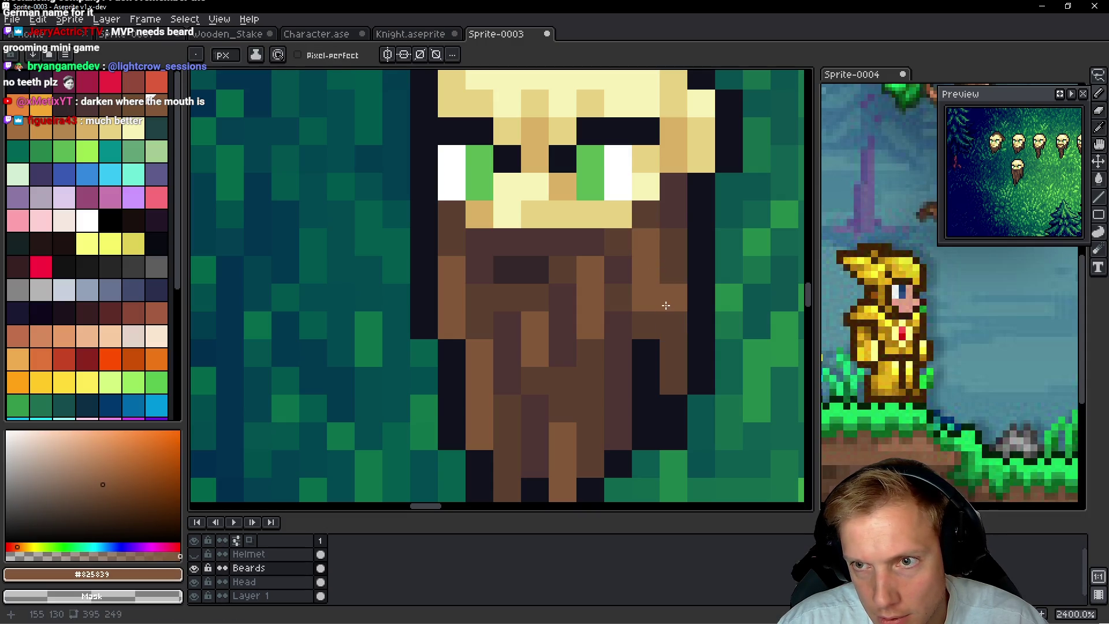
pyautogui.keyDown('alt'); pyautogui.click(679, 312); pyautogui.keyUp('alt')
pyautogui.moveTo(653, 303); pyautogui.dragTo(646, 237)
pyautogui.press('alt')
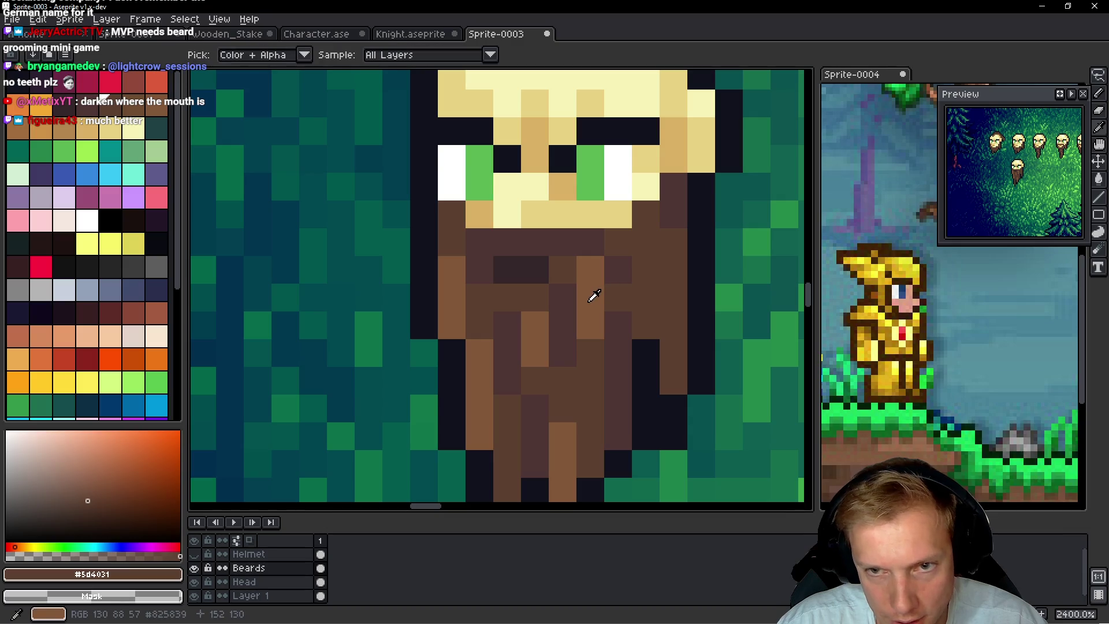
pyautogui.keyDown('alt'); pyautogui.click(598, 301); pyautogui.keyUp('alt')
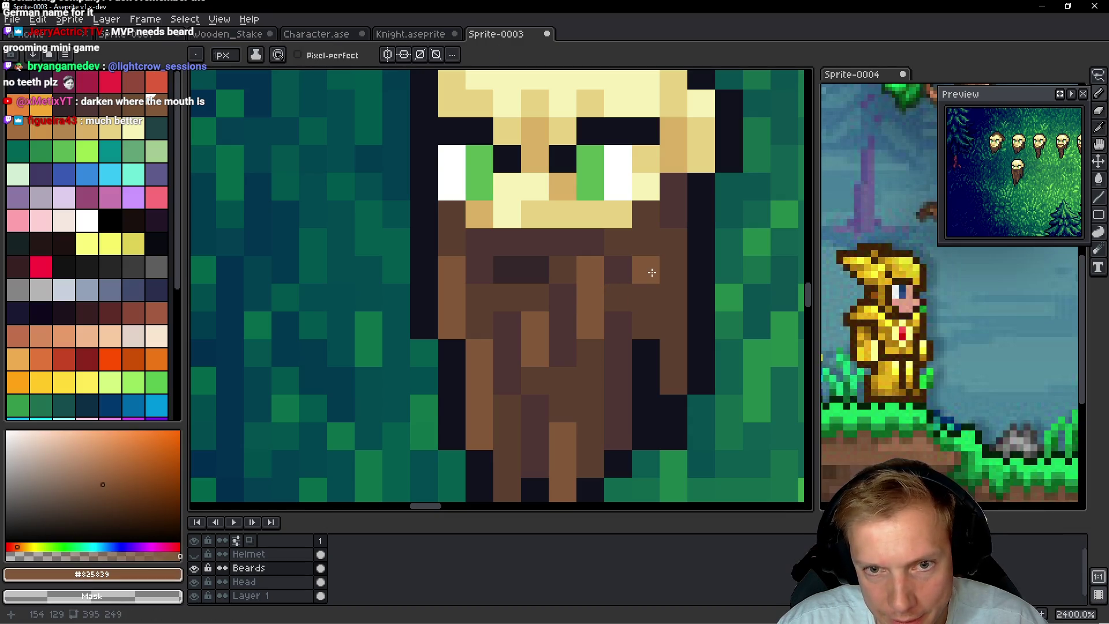
pyautogui.moveTo(655, 278); pyautogui.dragTo(649, 291)
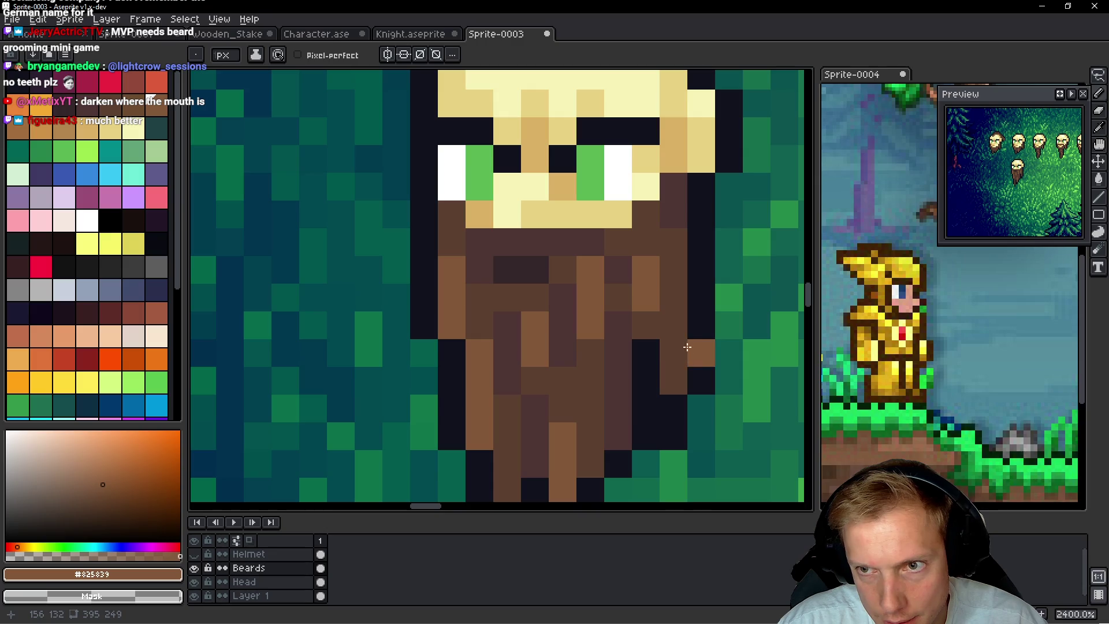
# Add light brown pixels near the beard tip and darken two right-edge pixels with #4d3533
pyautogui.press('alt')
pyautogui.click(590, 380)
pyautogui.click(589, 408)
pyautogui.click(563, 407)
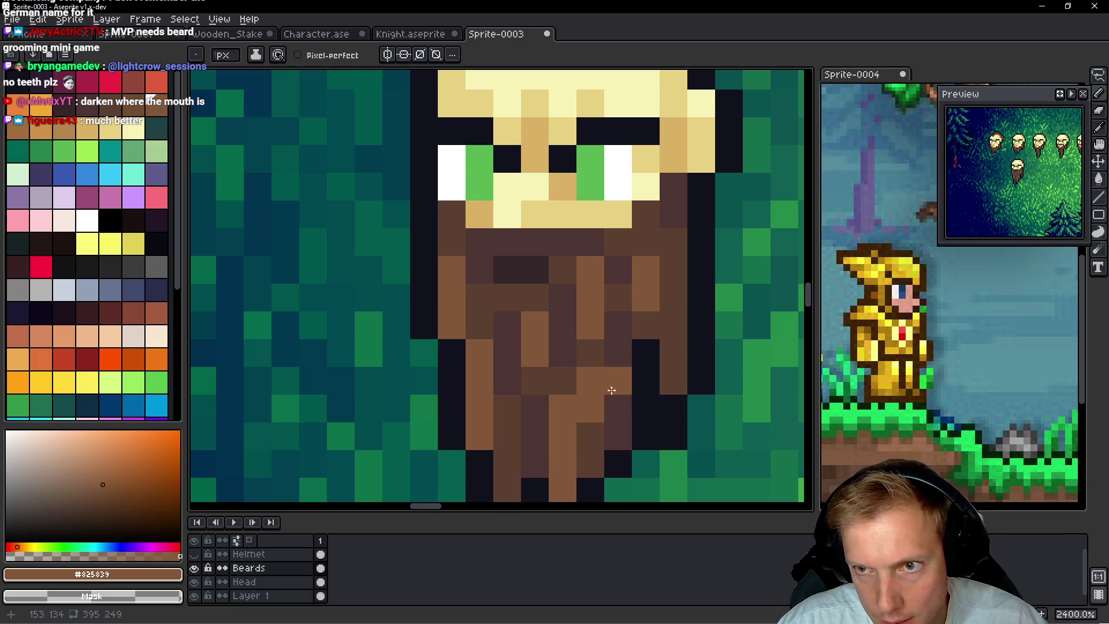
pyautogui.keyDown('alt'); pyautogui.click(569, 314); pyautogui.keyUp('alt')
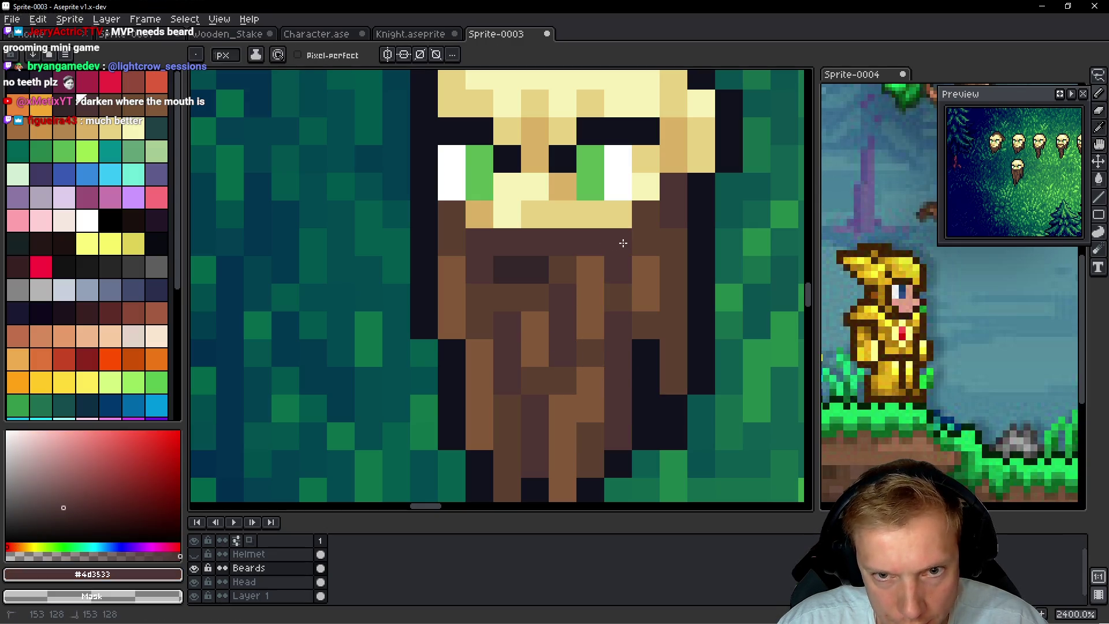
pyautogui.click(670, 295)
pyautogui.click(673, 358)
pyautogui.scroll(-8, 659, 358)
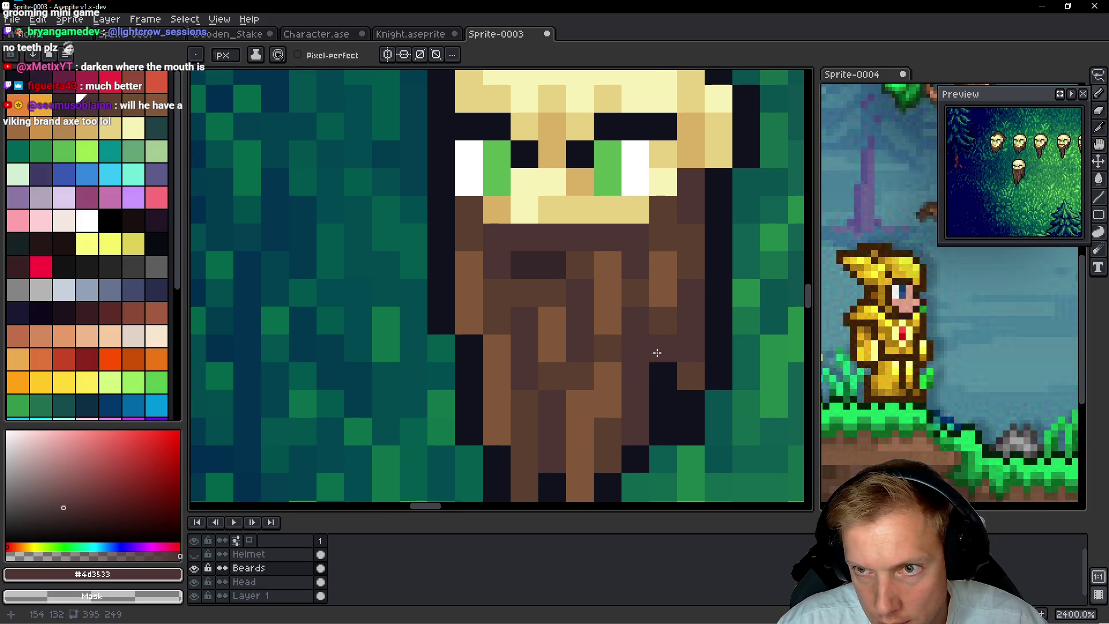
# Draw a dark strand down the beard and soften one near-black pixel to dark brown
pyautogui.scroll(-3, 649, 356)
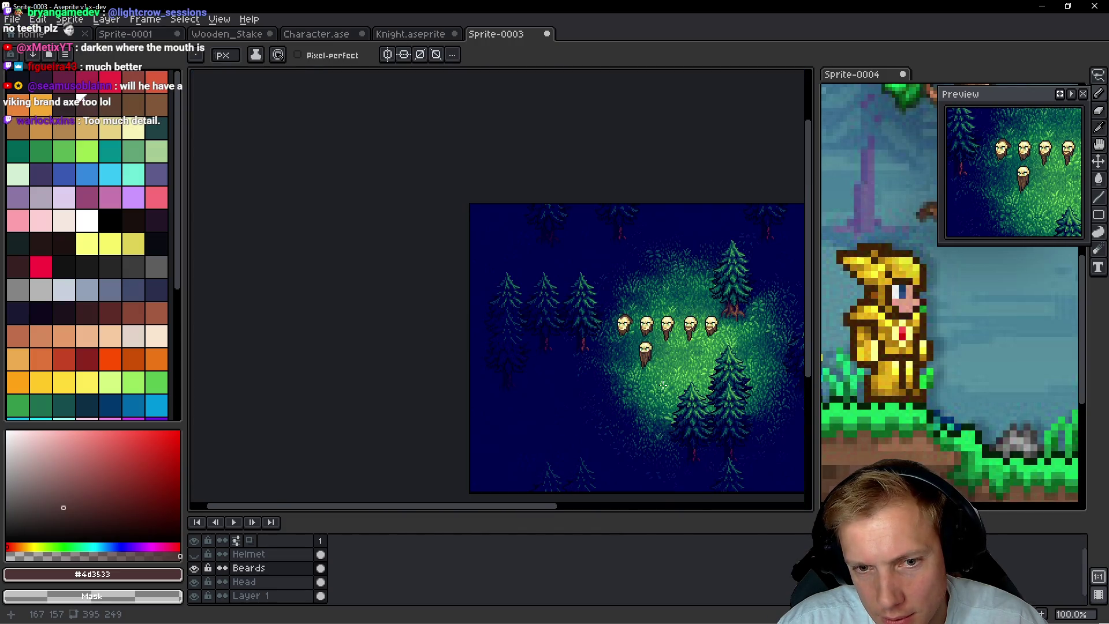
pyautogui.scroll(2, 663, 385)
pyautogui.scroll(2, 635, 336)
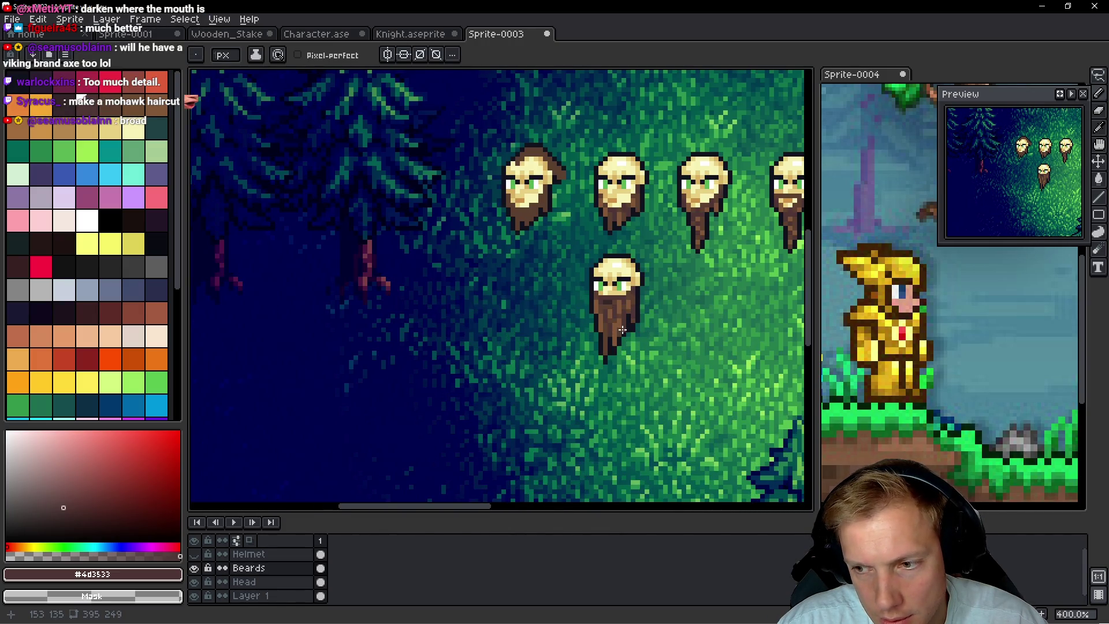
pyautogui.scroll(1, 623, 330)
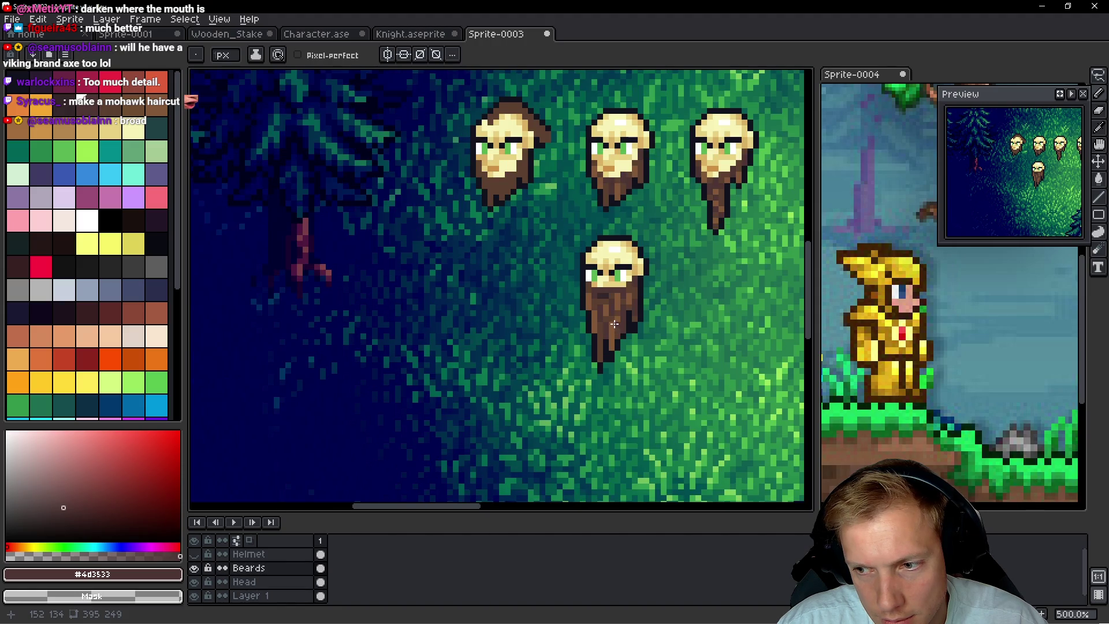
pyautogui.scroll(5, 614, 324)
pyautogui.moveTo(618, 305); pyautogui.dragTo(604, 342)
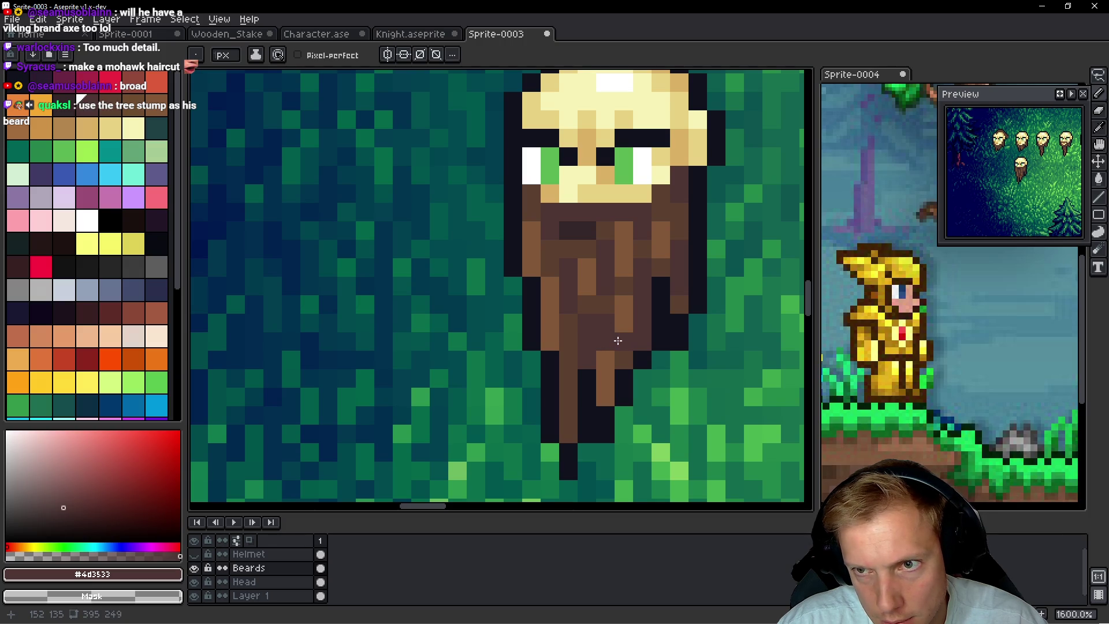
pyautogui.click(624, 370)
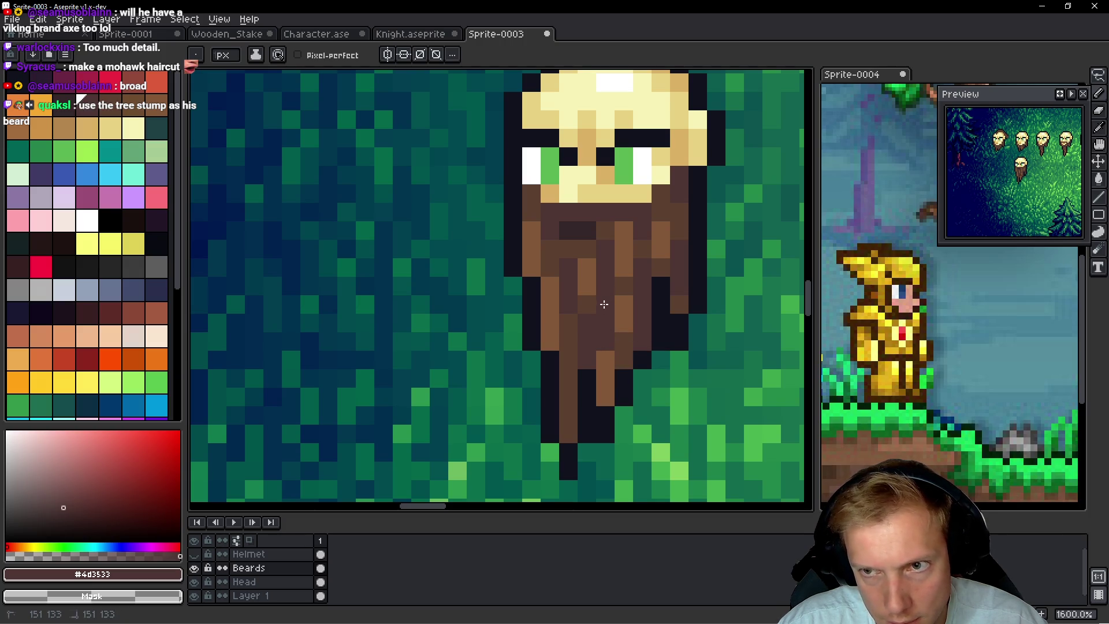
pyautogui.keyDown('alt'); pyautogui.click(624, 341); pyautogui.keyUp('alt')
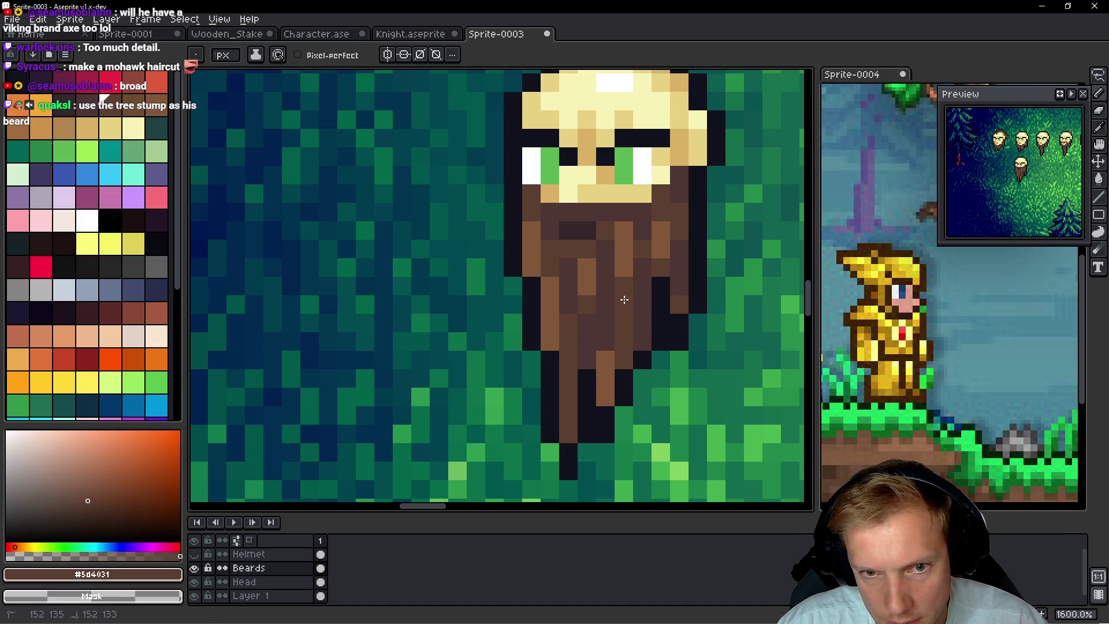
# Sample the beard's dark outline colour and place outline pixels around the beard tip
pyautogui.moveTo(667, 370)
pyautogui.mouseDown()
pyautogui.moveTo(659, 407)
pyautogui.moveTo(649, 376)
pyautogui.moveTo(679, 378)
pyautogui.mouseUp()
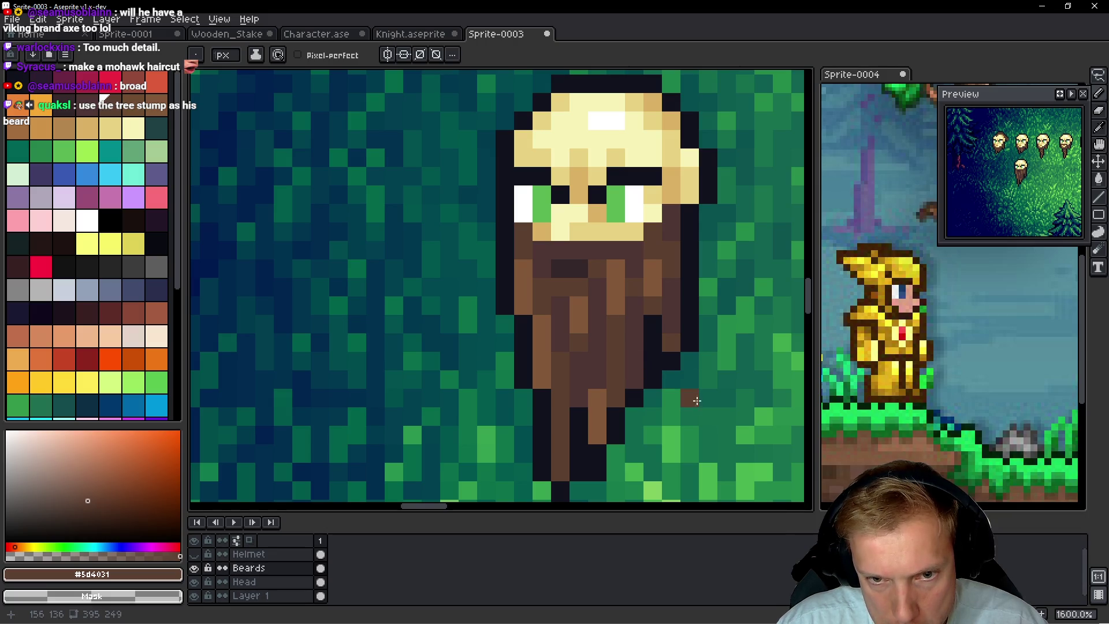
pyautogui.press('alt')
pyautogui.keyDown('alt'); pyautogui.click(615, 405); pyautogui.keyUp('alt')
pyautogui.click(612, 368)
pyautogui.click(650, 440)
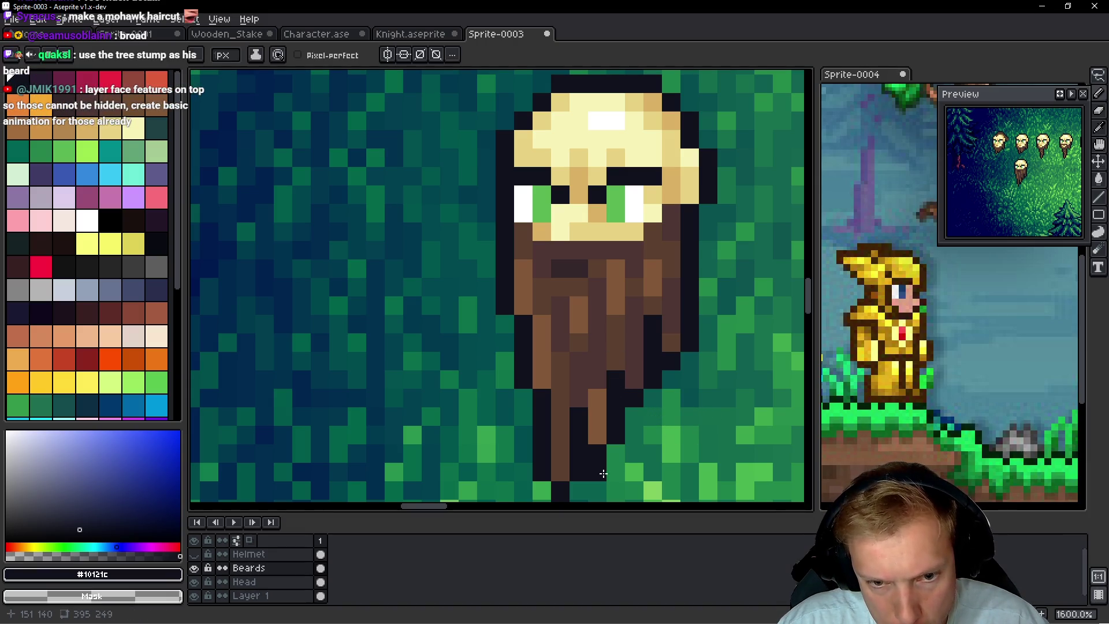
pyautogui.scroll(-2, 594, 465)
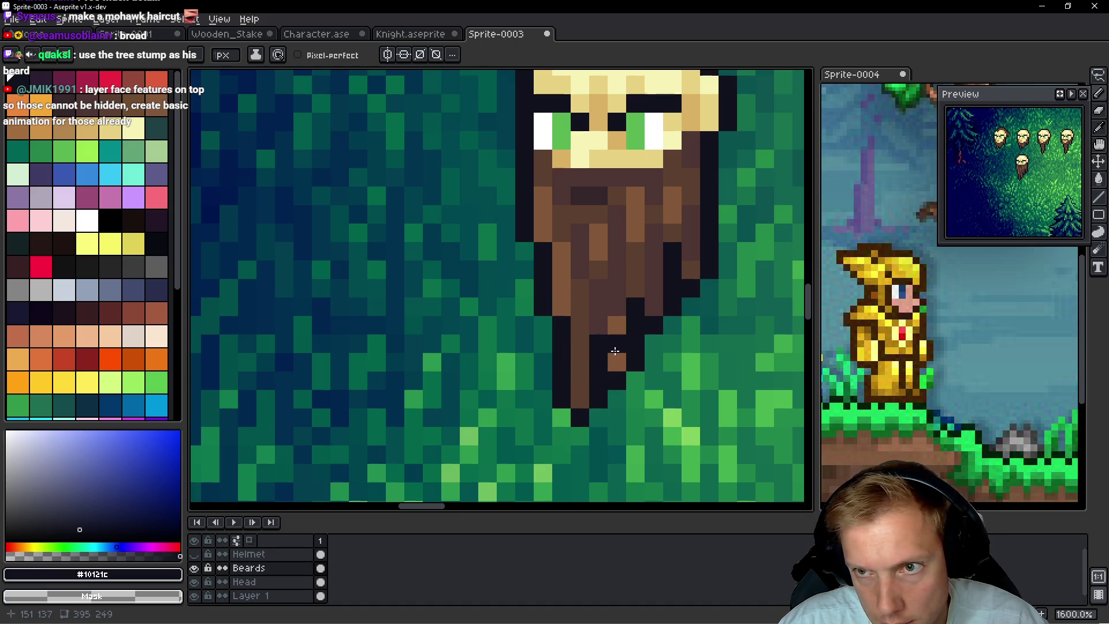
pyautogui.scroll(1, 670, 387)
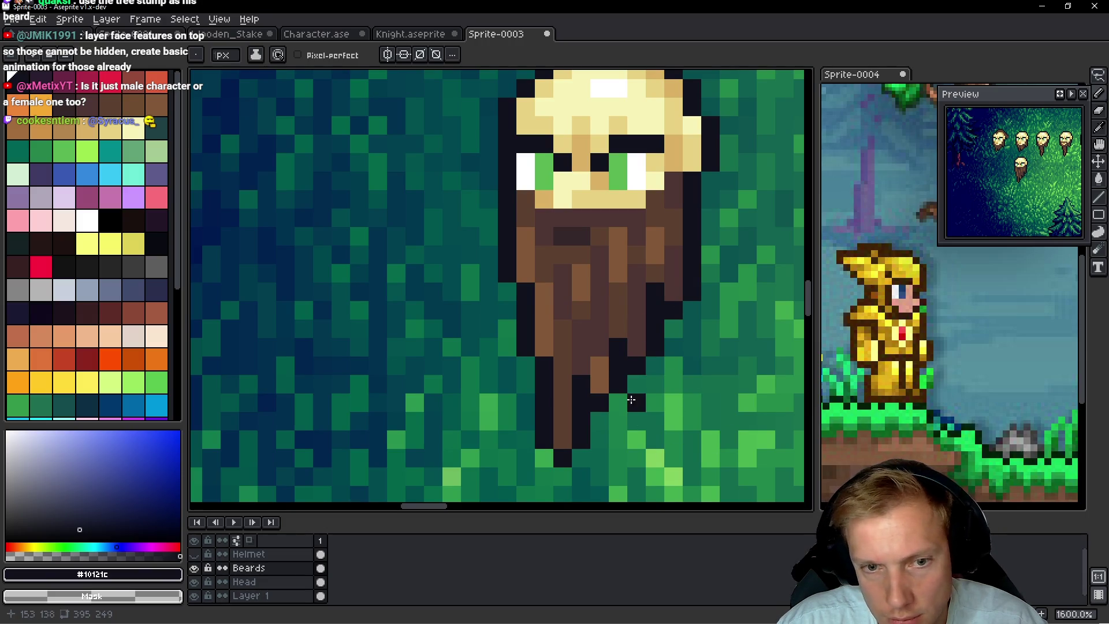
pyautogui.keyDown('alt'); pyautogui.click(574, 397); pyautogui.keyUp('alt')
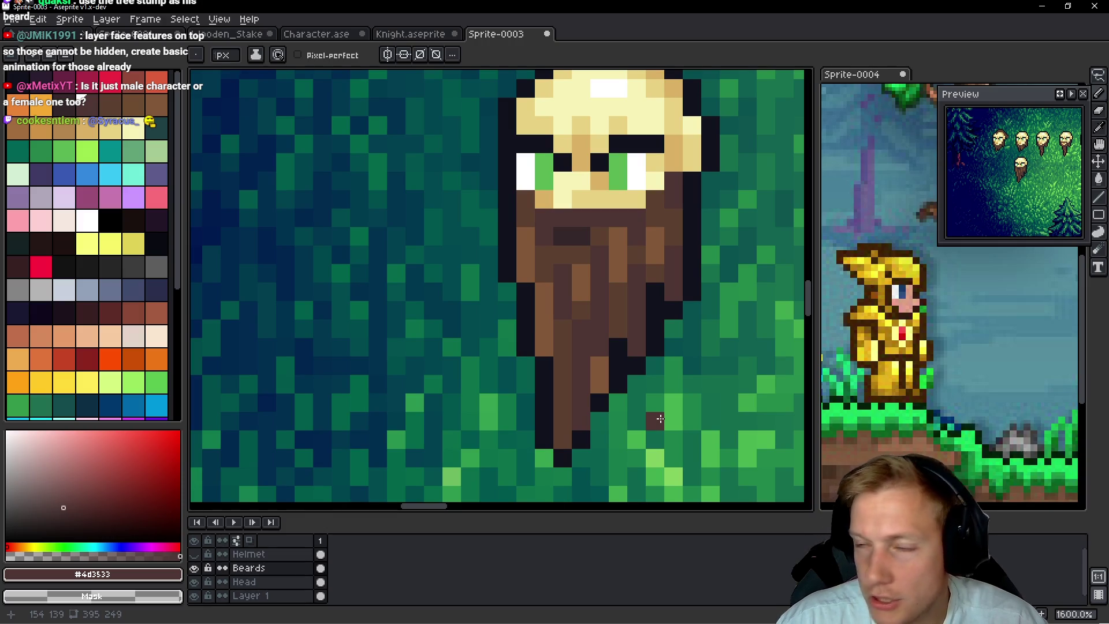
# Add dark outline pixels below, right of, and along the right edge of the beard tip
pyautogui.keyDown('alt'); pyautogui.click(624, 363); pyautogui.keyUp('alt')
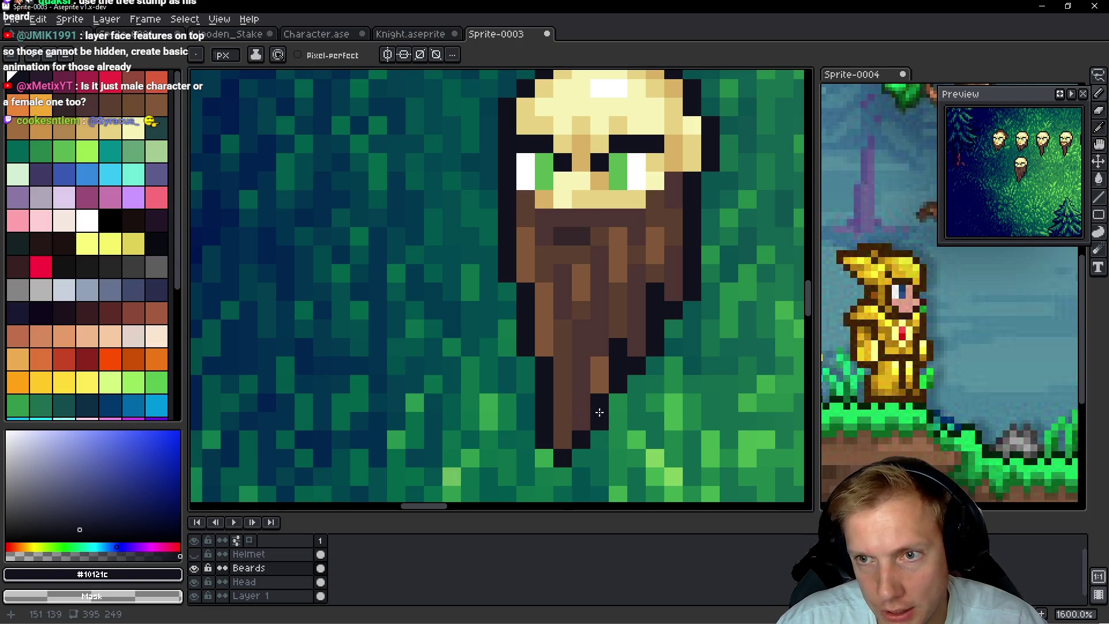
pyautogui.click(581, 476)
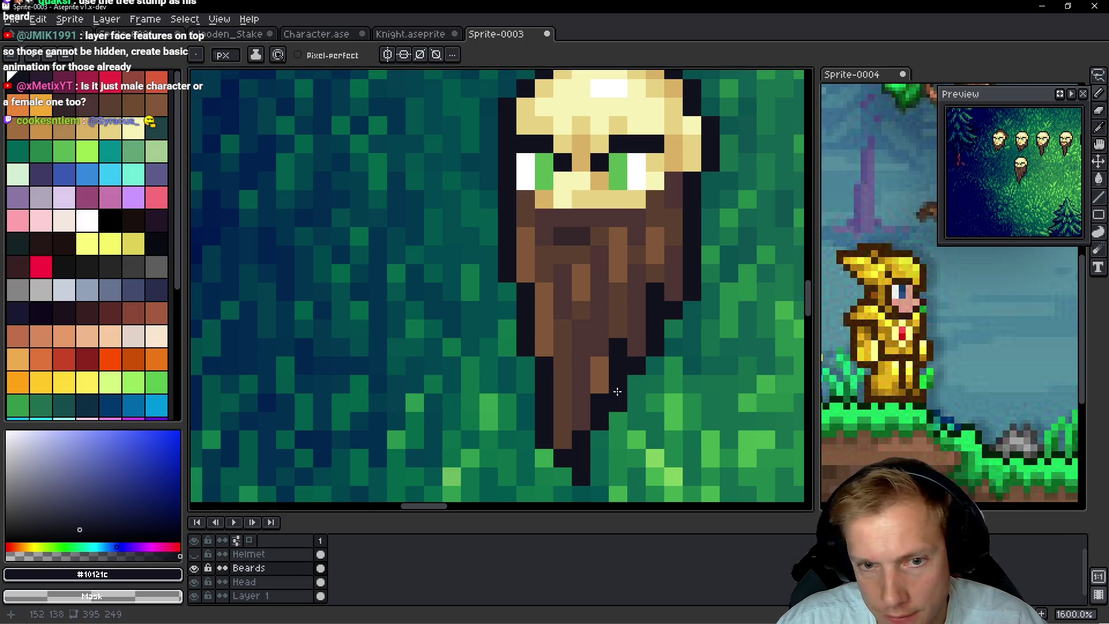
pyautogui.click(636, 400)
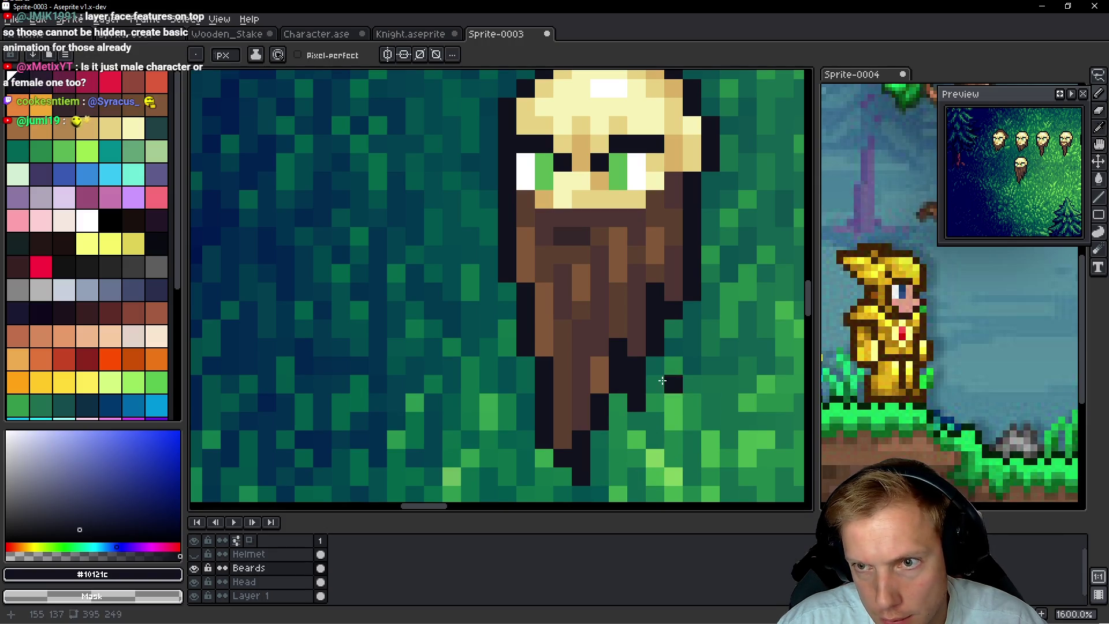
pyautogui.click(689, 324)
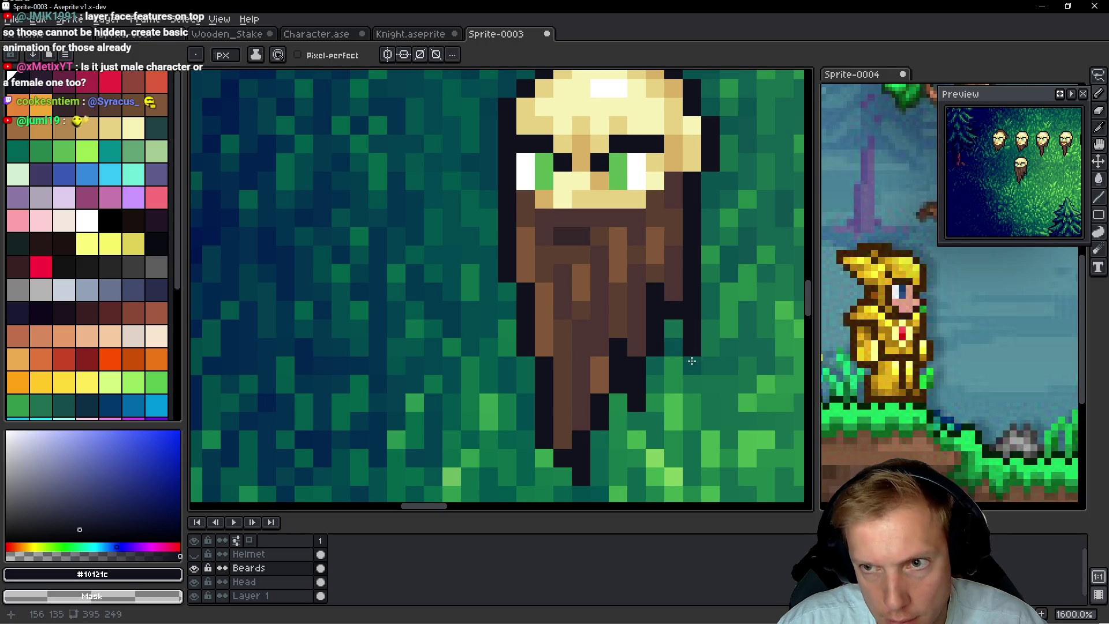
pyautogui.scroll(-4, 669, 334)
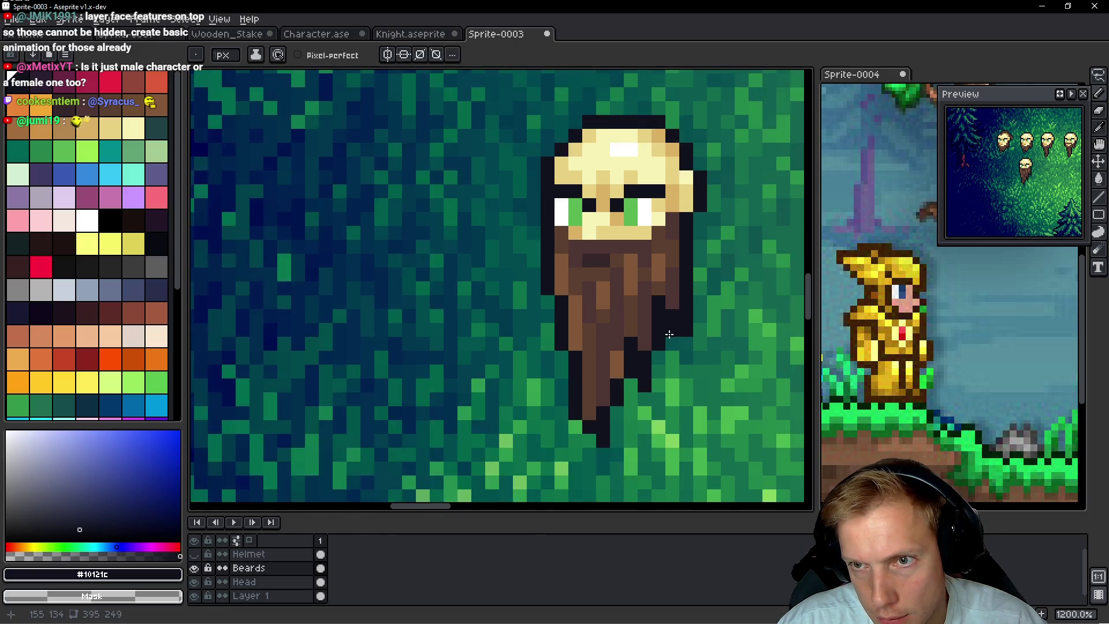
pyautogui.scroll(4, 674, 340)
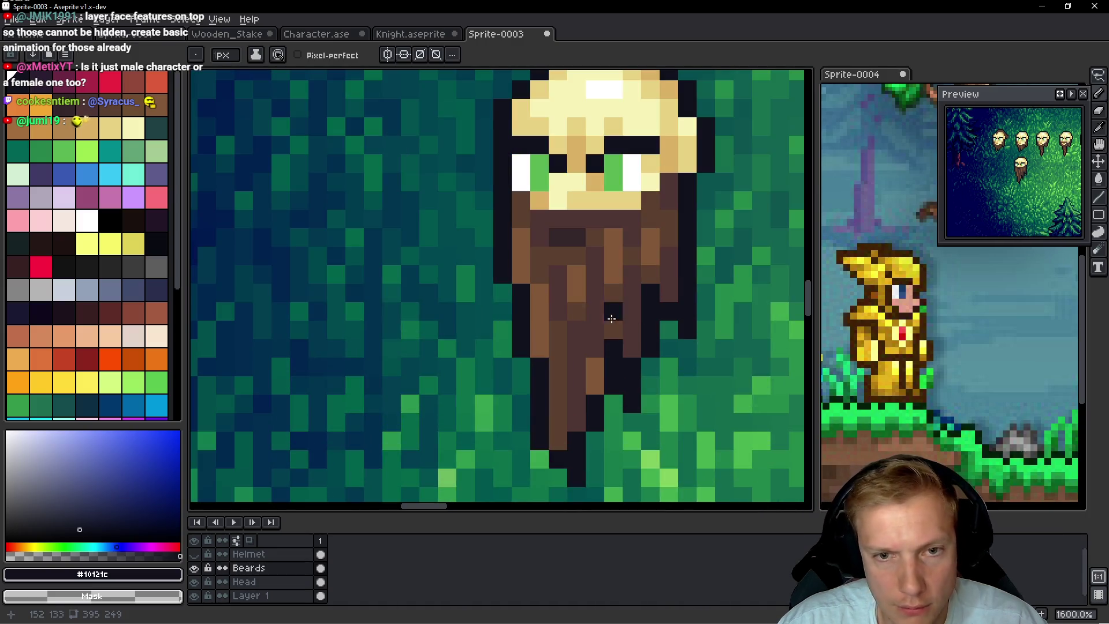
# Repaint lighter beard pixels and the beard's left edge with #5d4031 brown
pyautogui.keyDown('alt'); pyautogui.click(629, 311); pyautogui.keyUp('alt')
pyautogui.moveTo(650, 236); pyautogui.dragTo(651, 256)
pyautogui.click(605, 238)
pyautogui.click(574, 276)
pyautogui.moveTo(524, 316); pyautogui.dragTo(540, 353)
pyautogui.click(521, 274)
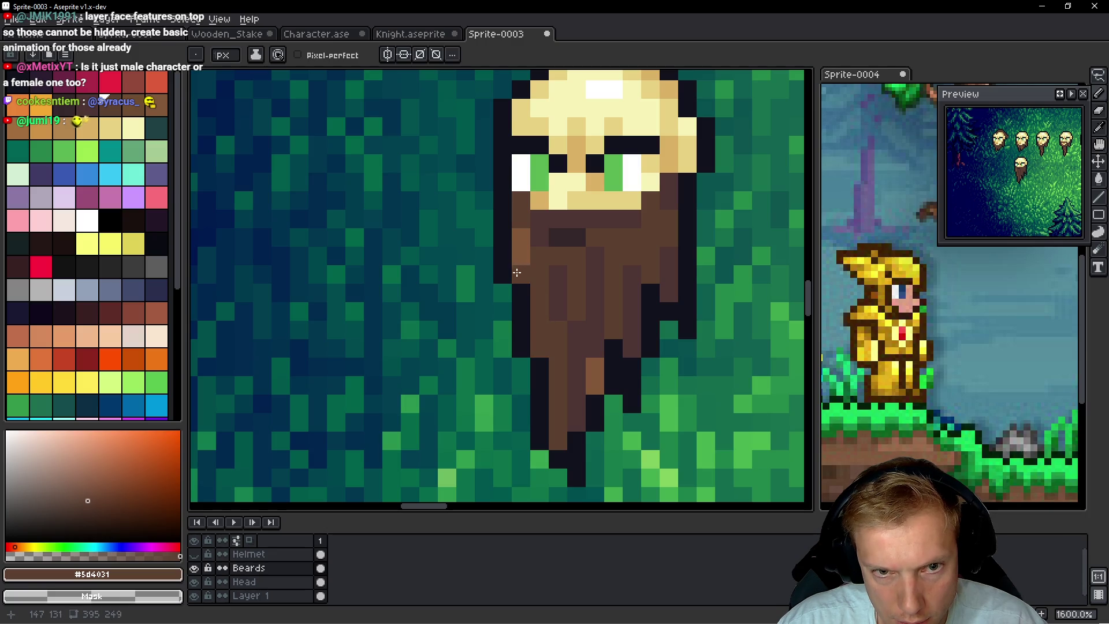
pyautogui.moveTo(520, 257); pyautogui.dragTo(519, 236)
pyautogui.click(595, 367)
pyautogui.click(596, 386)
# Darken pixels near the beard's top and along its left edge with #4d3533
pyautogui.keyDown('alt'); pyautogui.click(604, 295); pyautogui.keyUp('alt')
pyautogui.moveTo(632, 257); pyautogui.dragTo(651, 223)
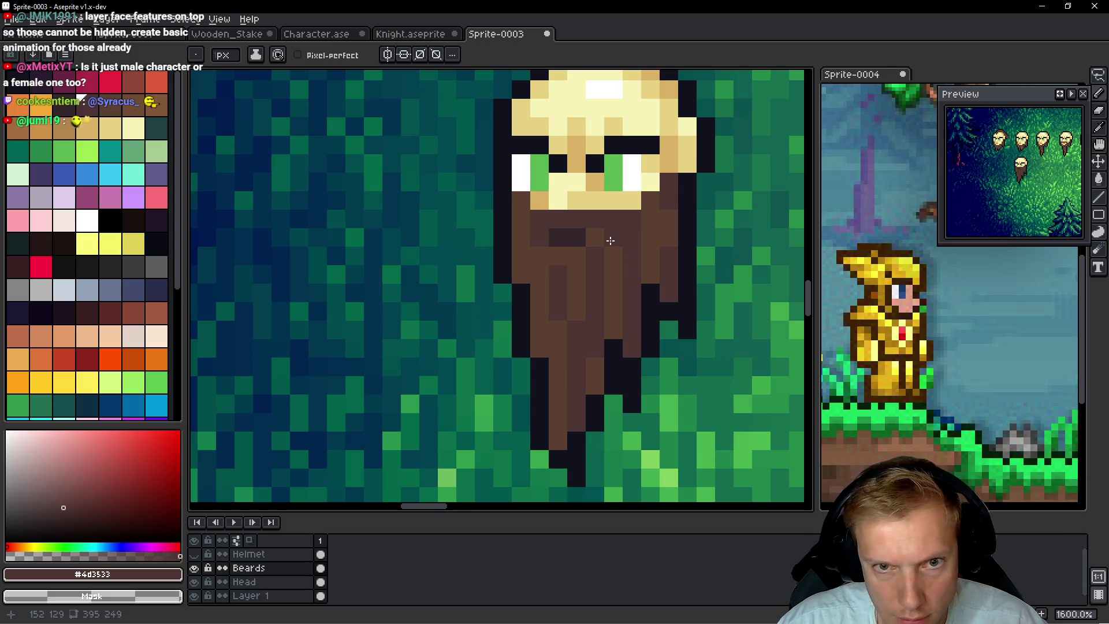
pyautogui.click(540, 345)
pyautogui.moveTo(521, 274); pyautogui.dragTo(519, 243)
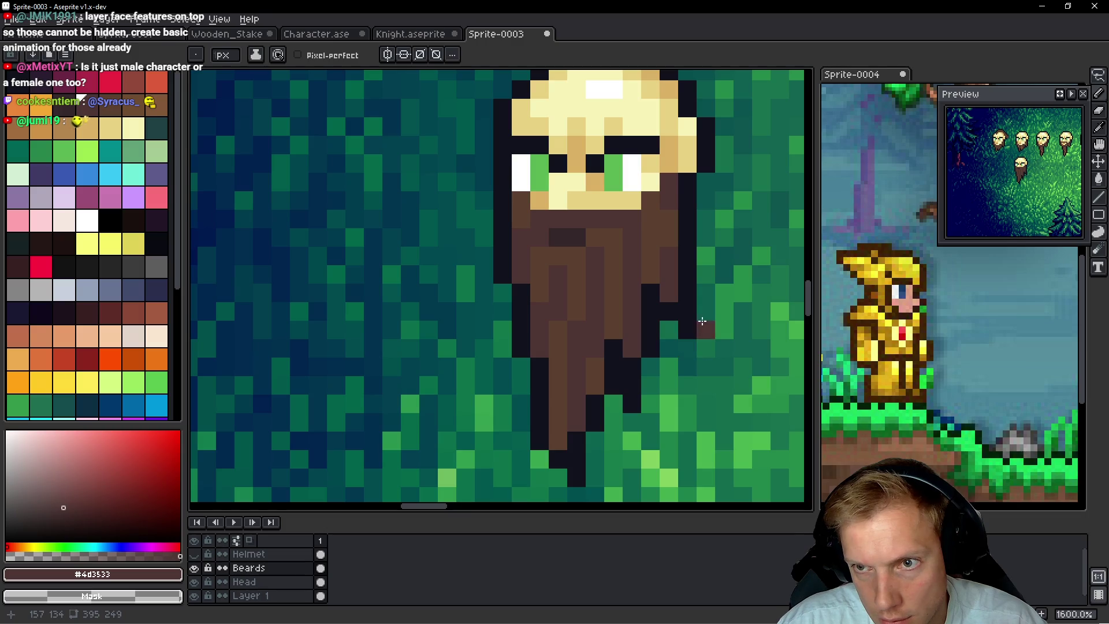
# Add lighter brown strands and highlights from palette swatch Idx-12, then darken the lower beard
pyautogui.click(133, 104)
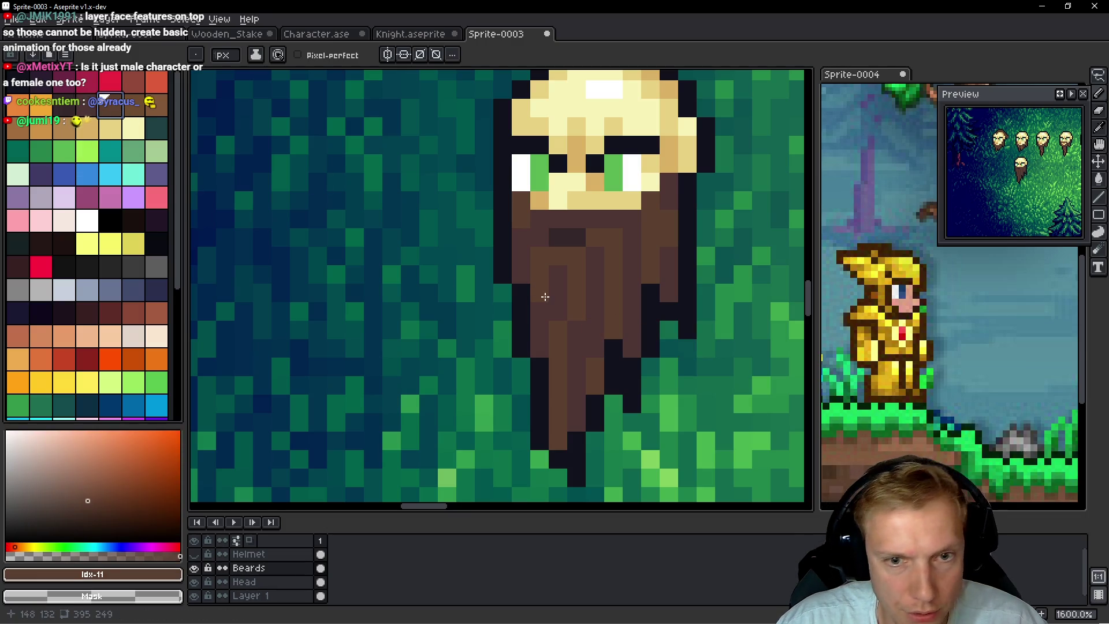
pyautogui.click(466, 275)
pyautogui.hotkey('ctrl', 'z')
pyautogui.moveTo(576, 292); pyautogui.dragTo(577, 335)
pyautogui.click(632, 345)
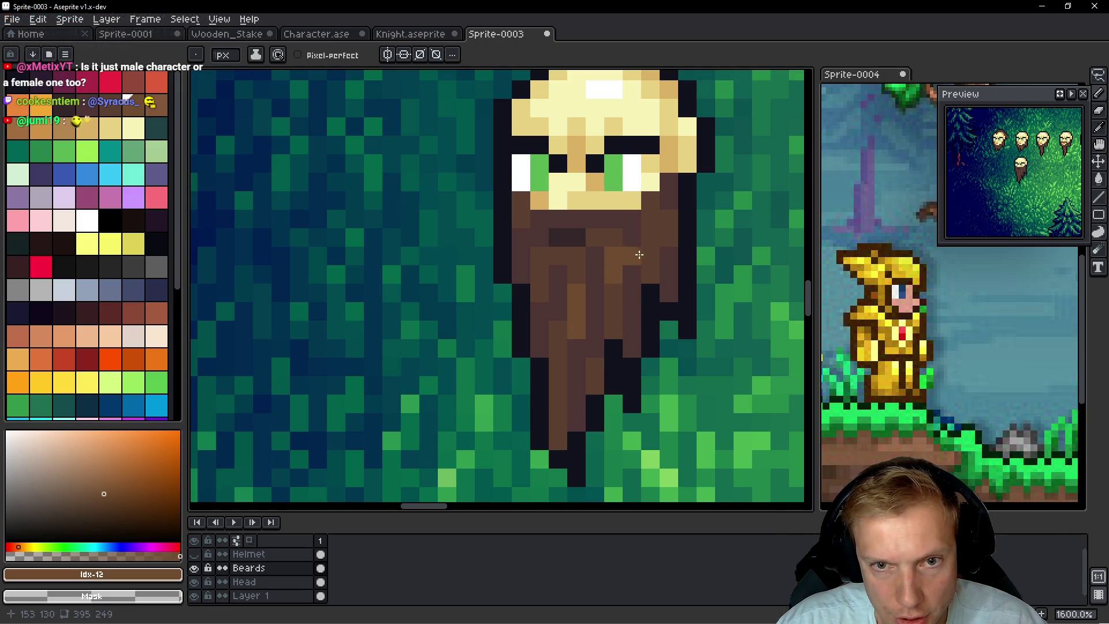
pyautogui.click(651, 238)
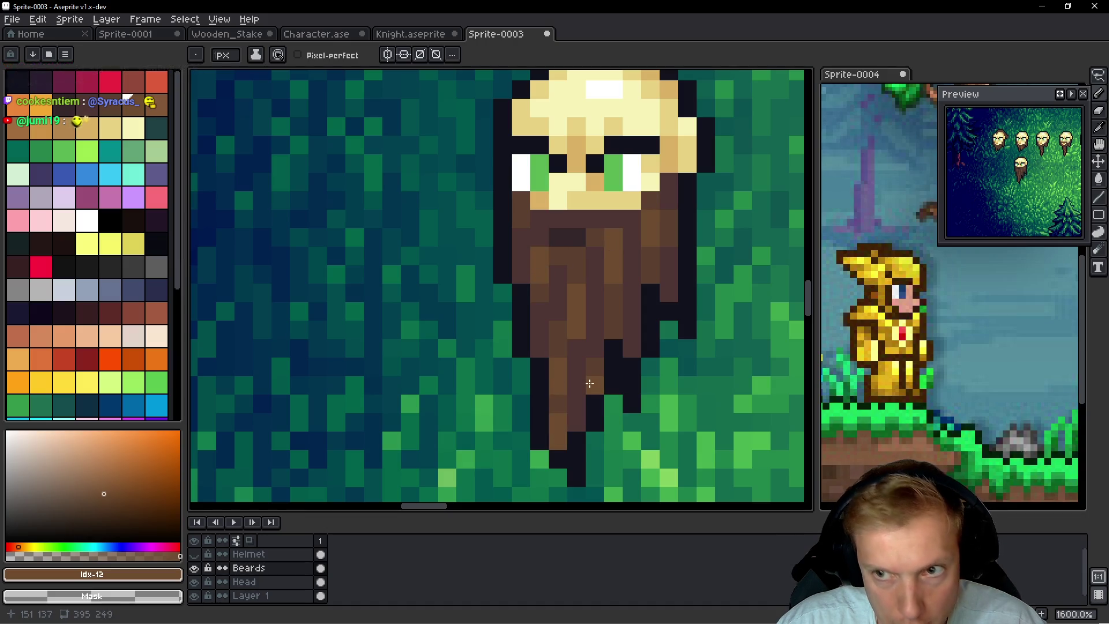
pyautogui.moveTo(626, 388); pyautogui.dragTo(630, 366)
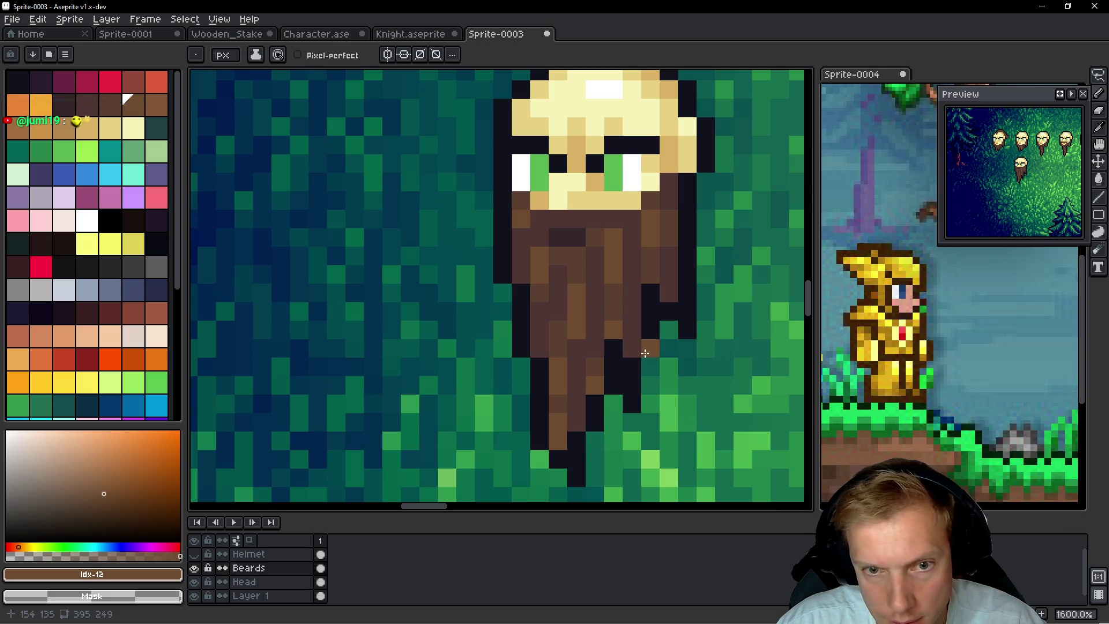
pyautogui.keyDown('alt'); pyautogui.click(613, 258); pyautogui.keyUp('alt')
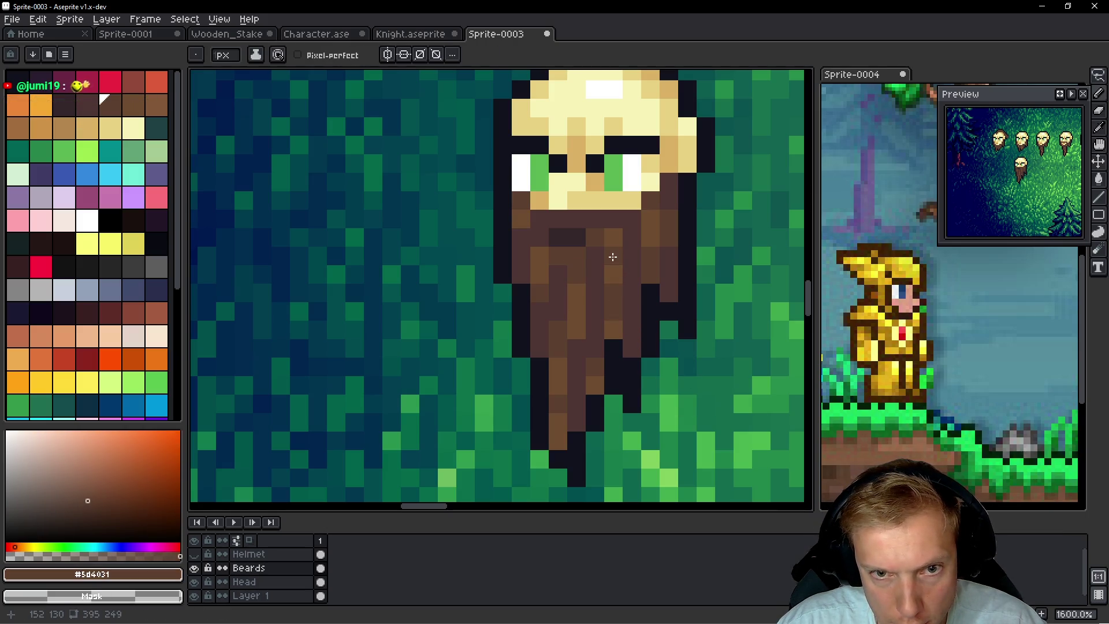
pyautogui.press('alt')
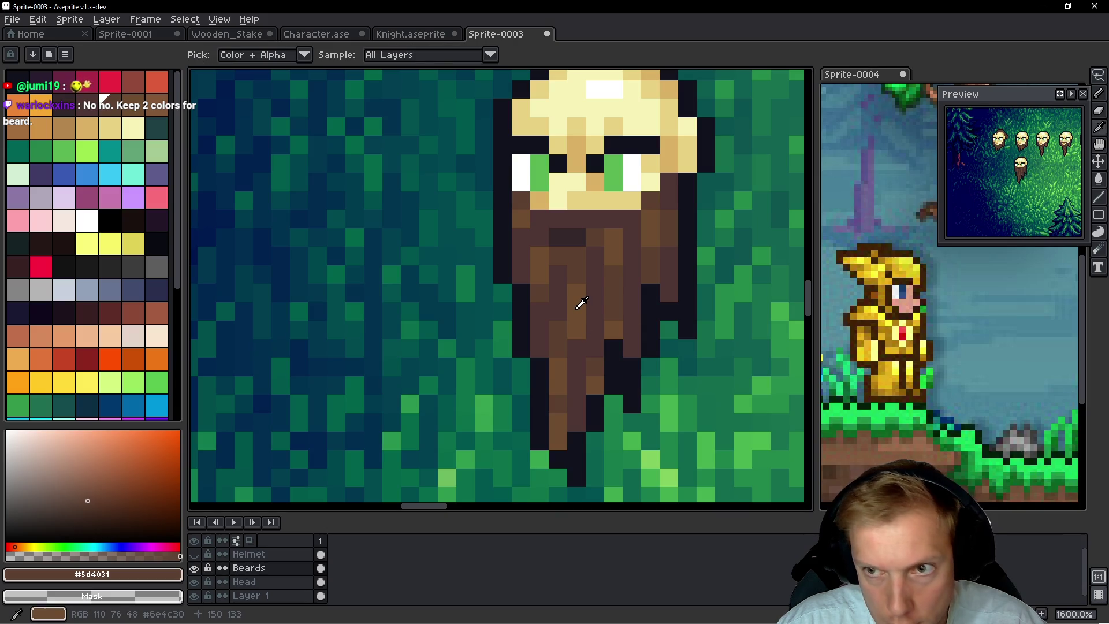
# Undo the last chin change and center the view on the row of heads
pyautogui.scroll(-7, 722, 313)
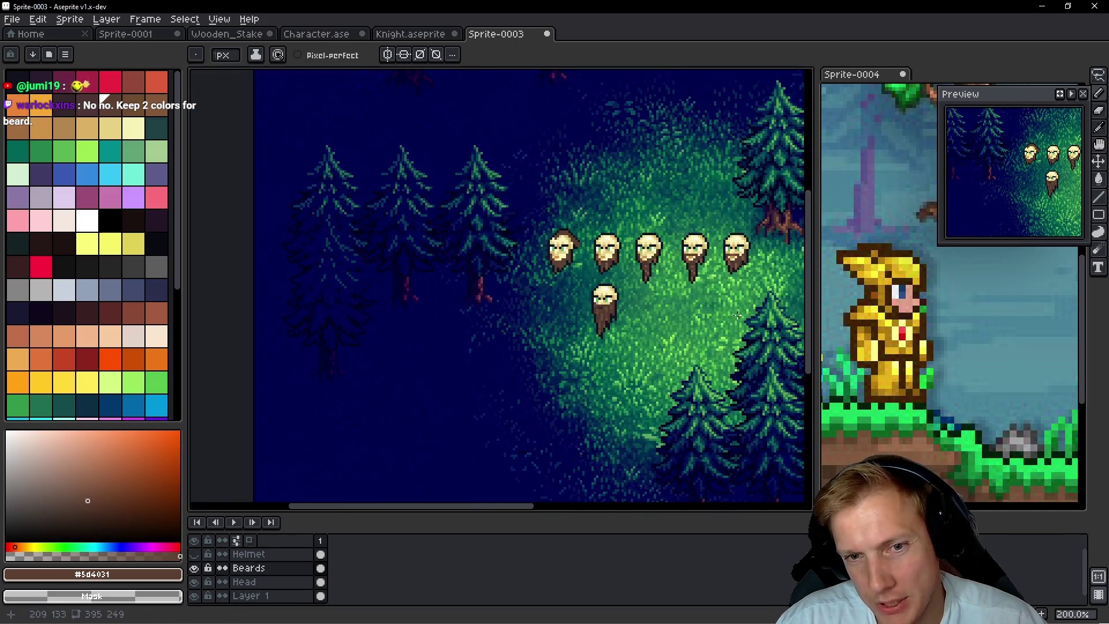
pyautogui.scroll(1, 737, 315)
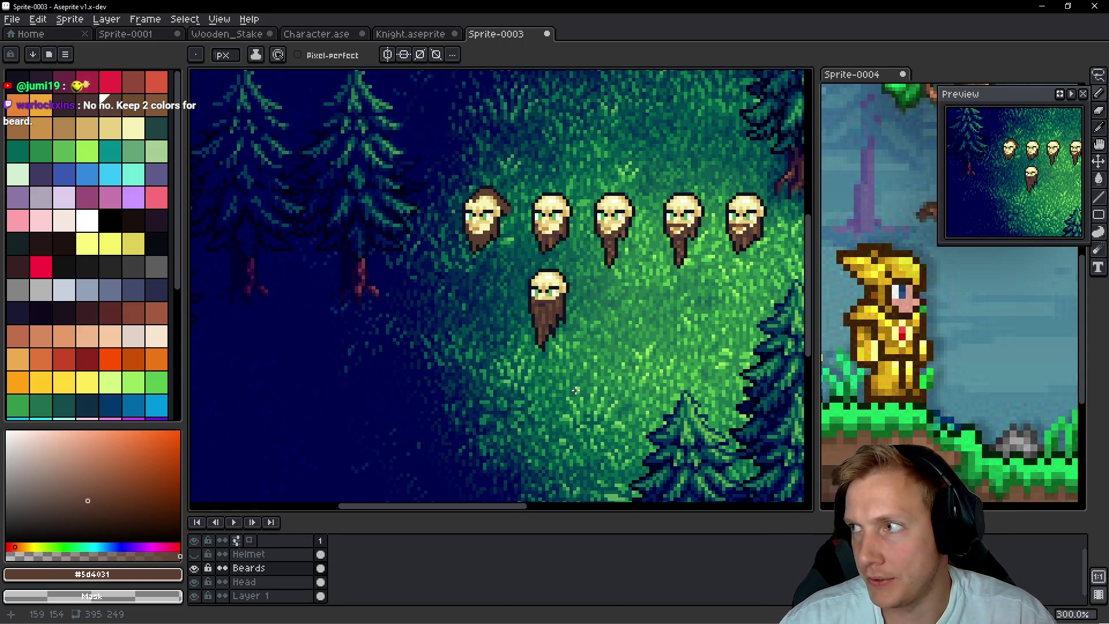
pyautogui.moveTo(589, 298); pyautogui.dragTo(549, 307)
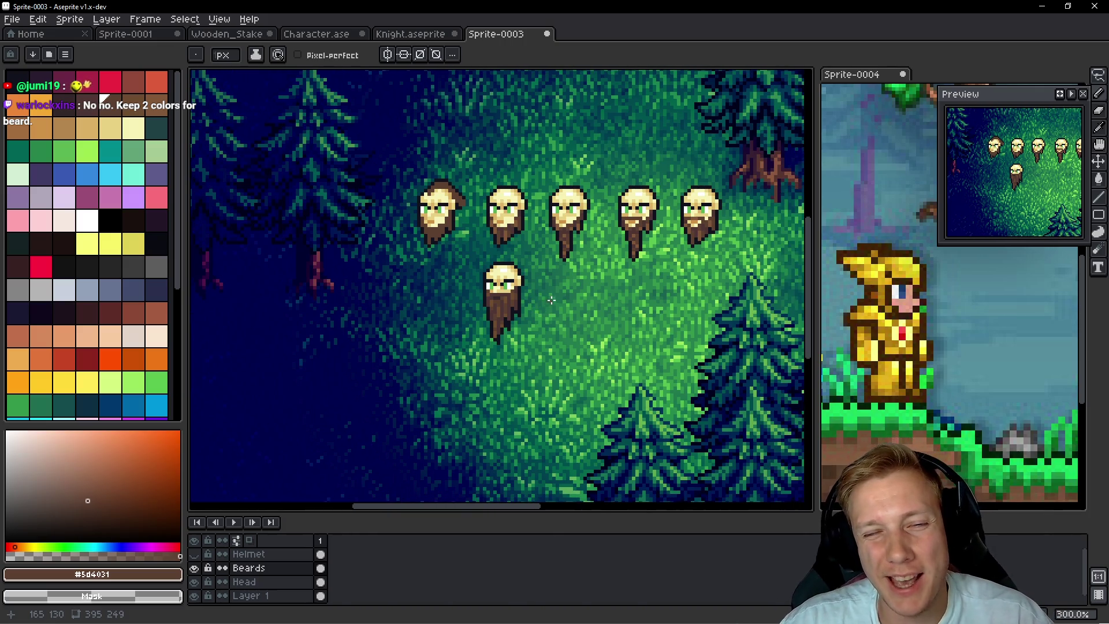
pyautogui.scroll(9, 551, 300)
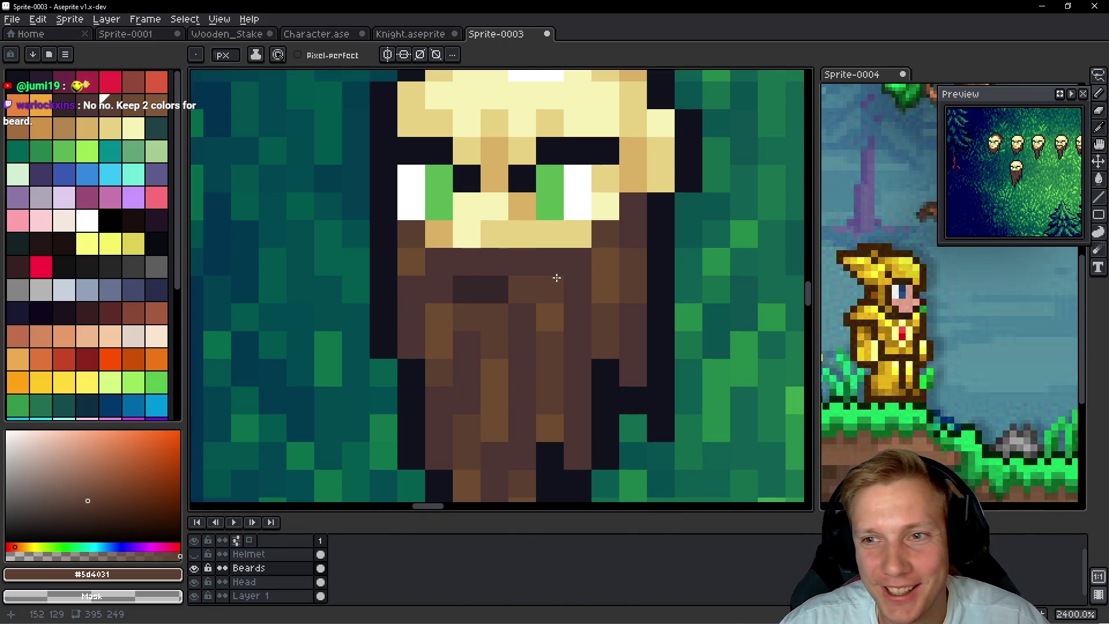
pyautogui.scroll(-7, 556, 276)
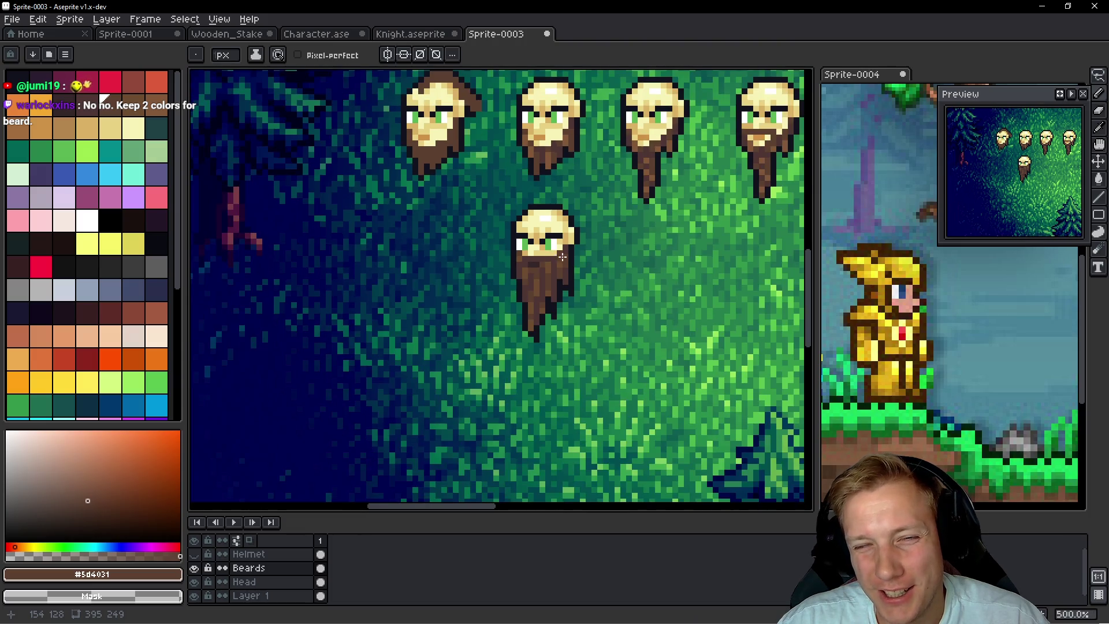
pyautogui.scroll(-1, 595, 233)
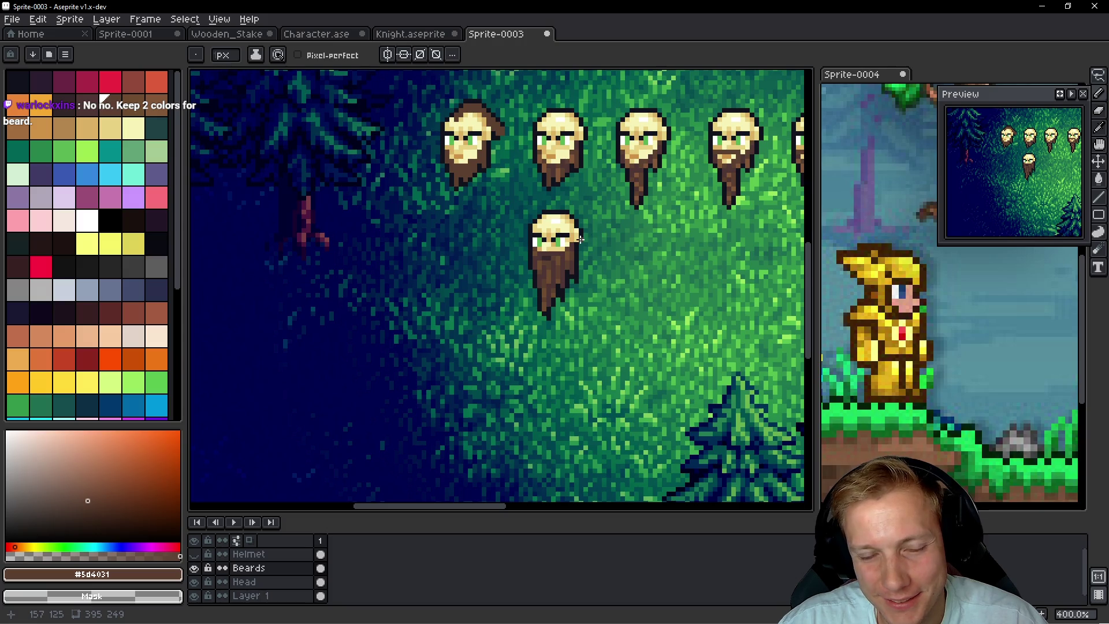
pyautogui.scroll(6, 580, 239)
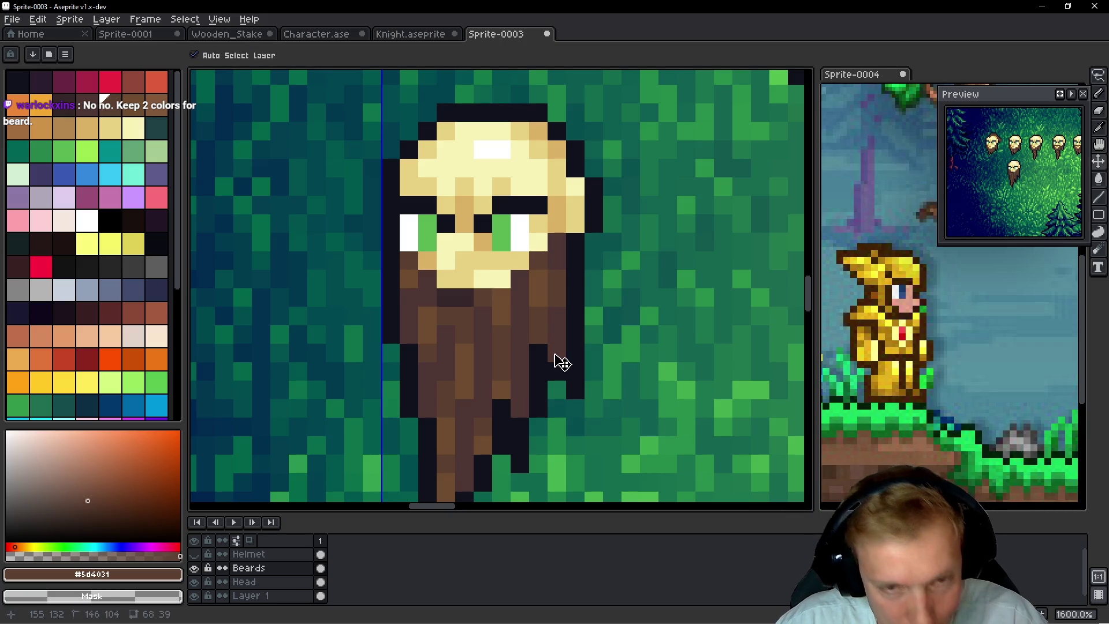
pyautogui.hotkey('ctrl', 'z')
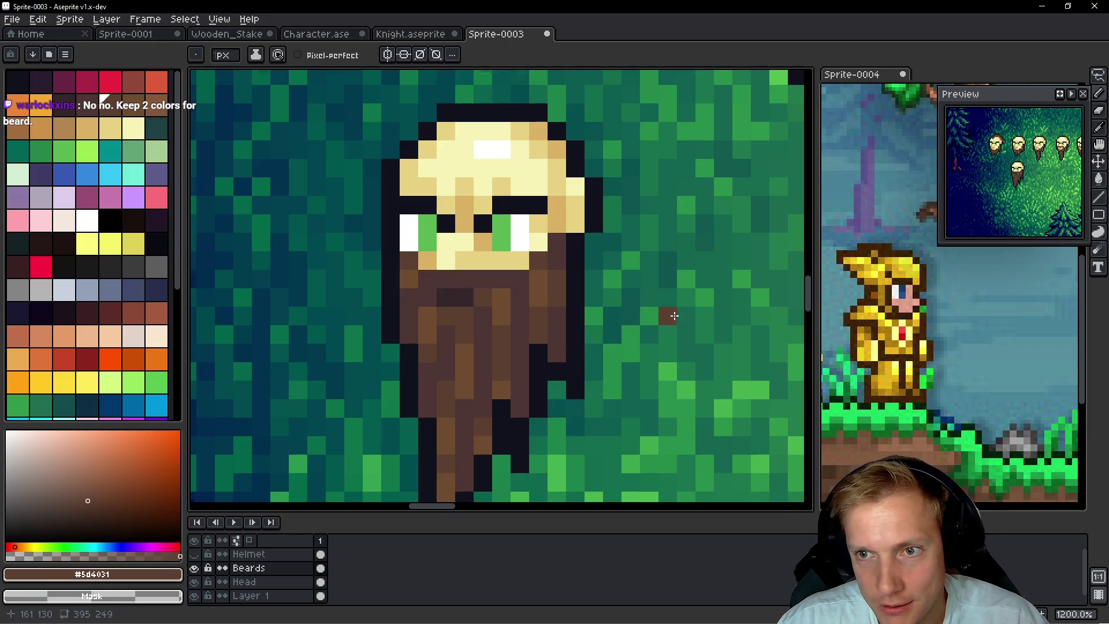
pyautogui.scroll(-6, 635, 306)
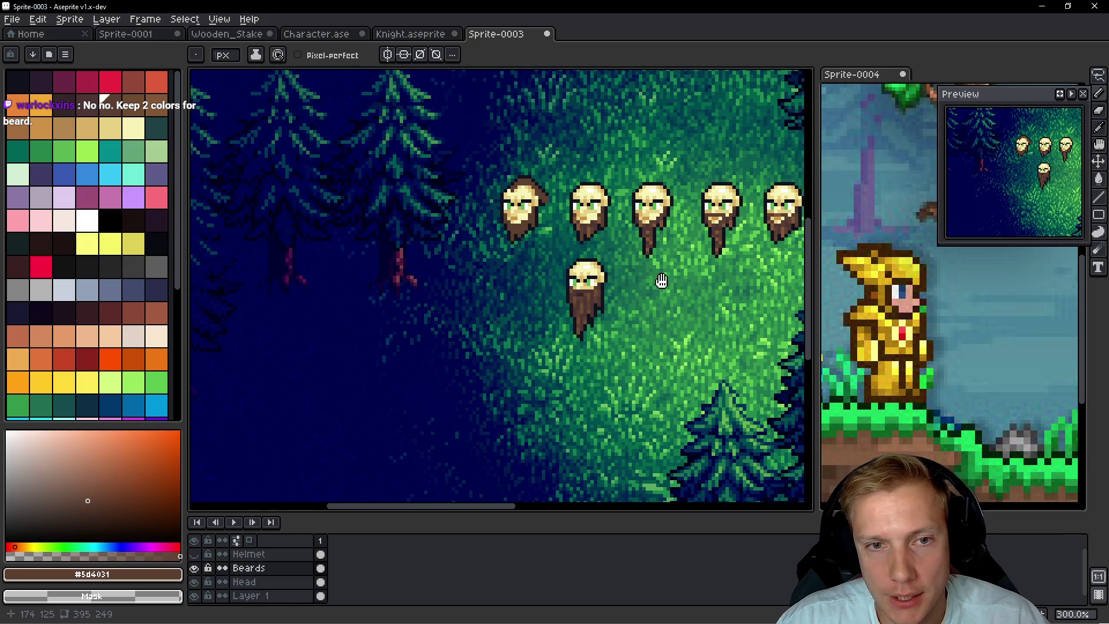
pyautogui.moveTo(658, 280); pyautogui.dragTo(573, 274)
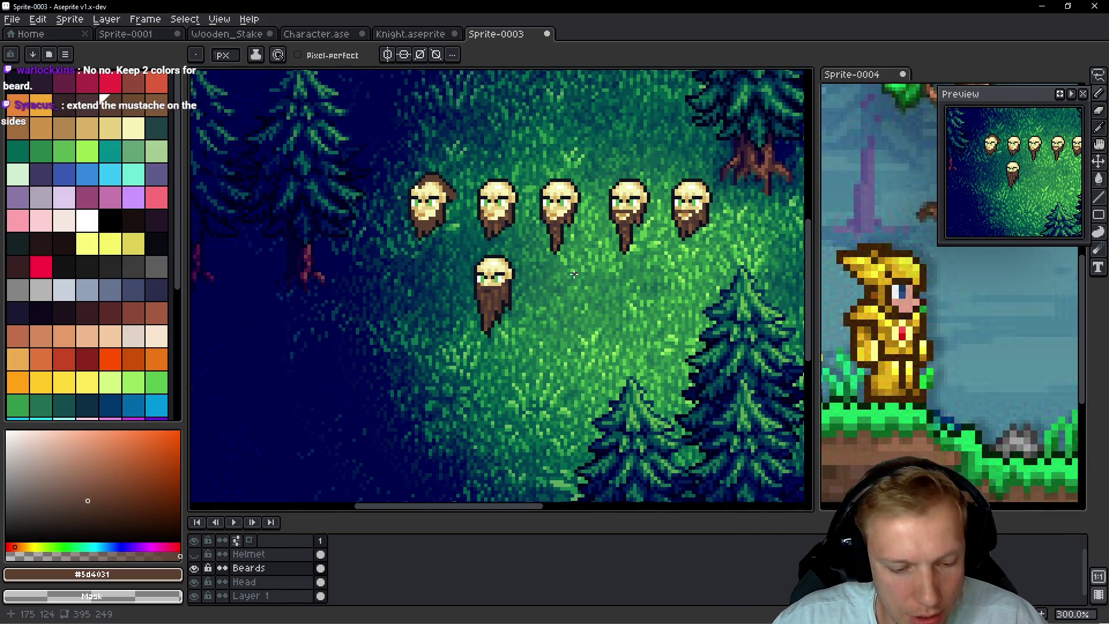
# Add a new layer above Beards and name it Hair
pyautogui.hotkey('shift', 'n')
pyautogui.hotkey('shift', 'p')
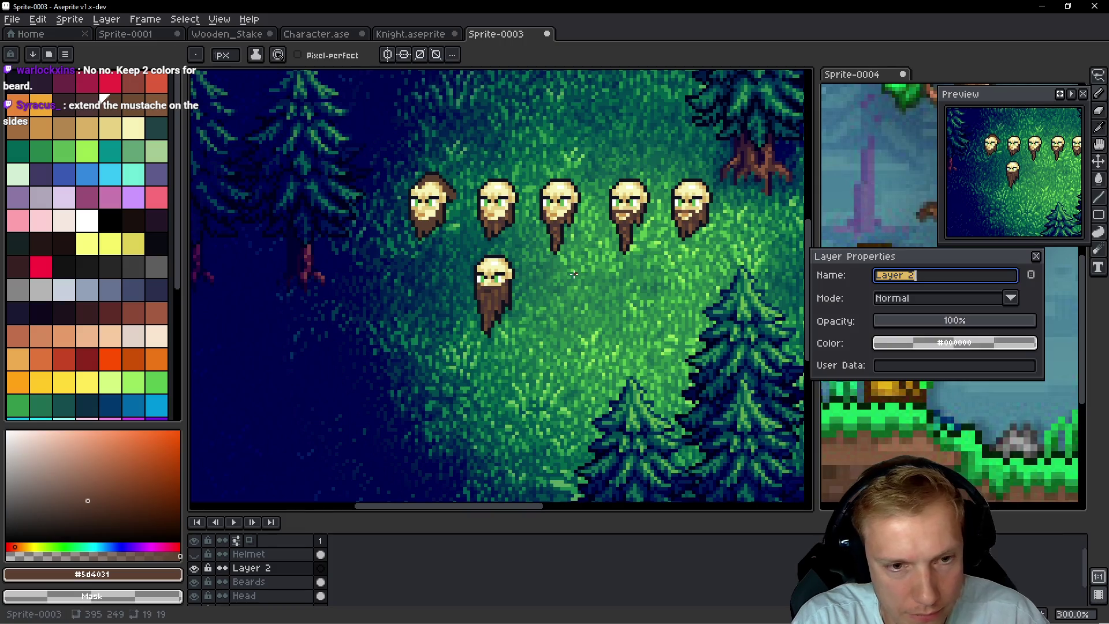
pyautogui.write('Hair')
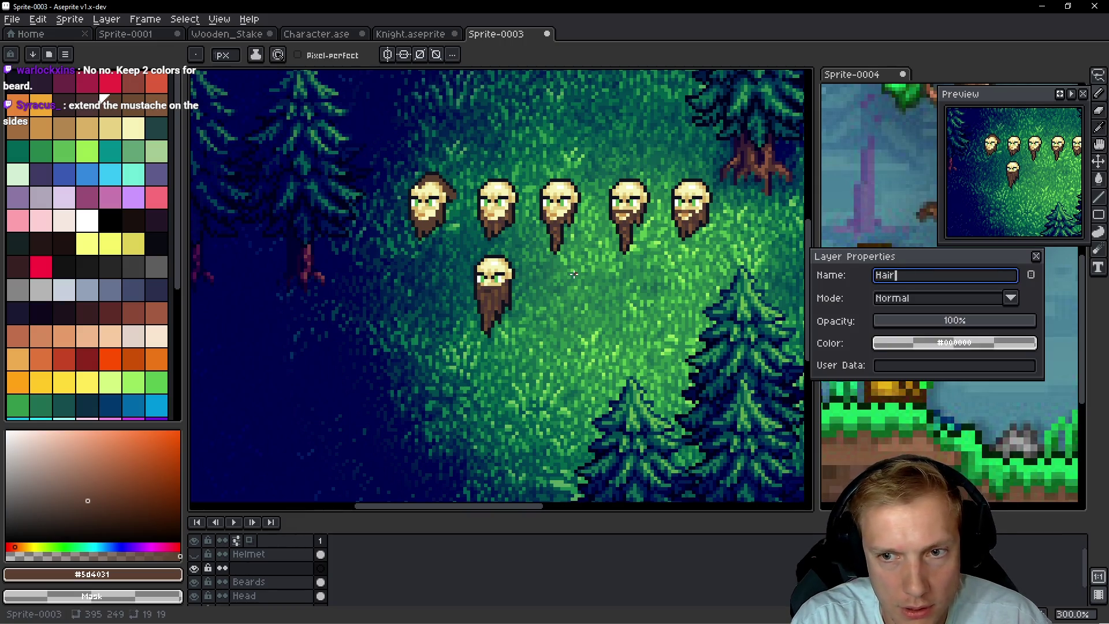
pyautogui.press('Return')
pyautogui.scroll(4, 583, 300)
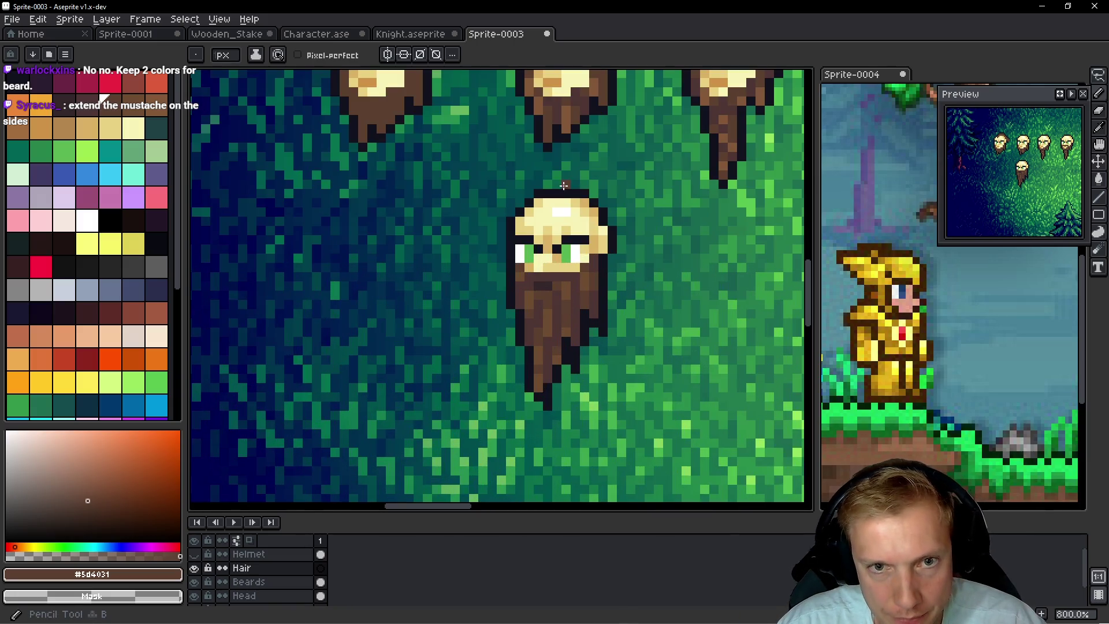
# Paint brown hair pixels across the crown and upper outline of the lower head
pyautogui.scroll(3, 608, 353)
pyautogui.click(550, 200)
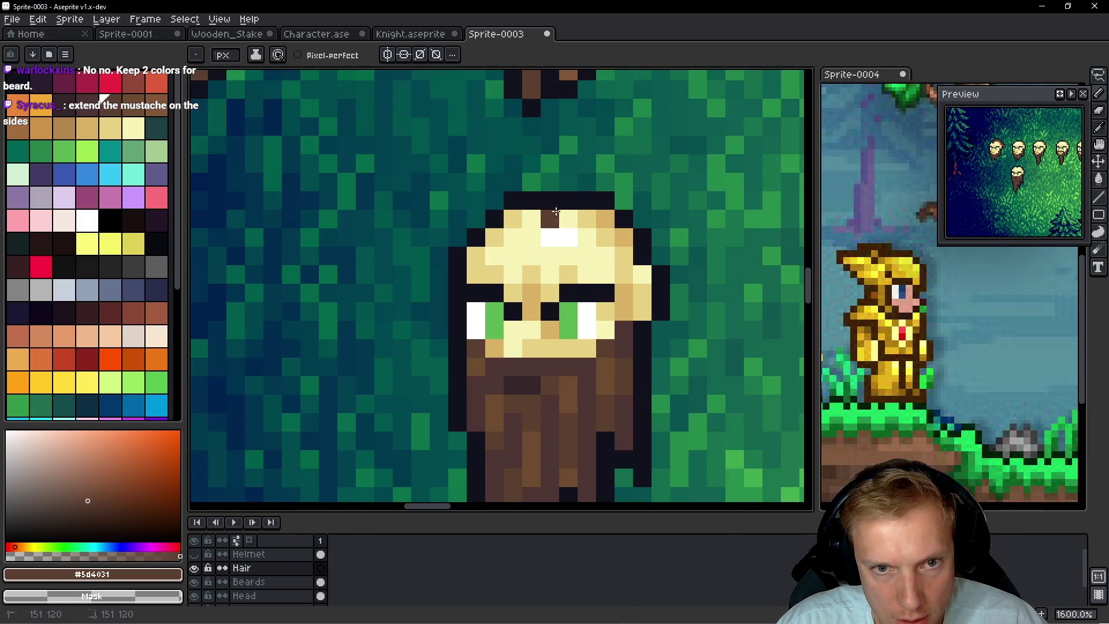
pyautogui.click(528, 224)
pyautogui.click(532, 200)
pyautogui.moveTo(586, 182)
pyautogui.mouseDown()
pyautogui.moveTo(627, 199)
pyautogui.moveTo(627, 222)
pyautogui.moveTo(649, 237)
pyautogui.mouseUp()
pyautogui.click(552, 181)
pyautogui.click(604, 201)
pyautogui.click(601, 249)
pyautogui.scroll(-5, 655, 257)
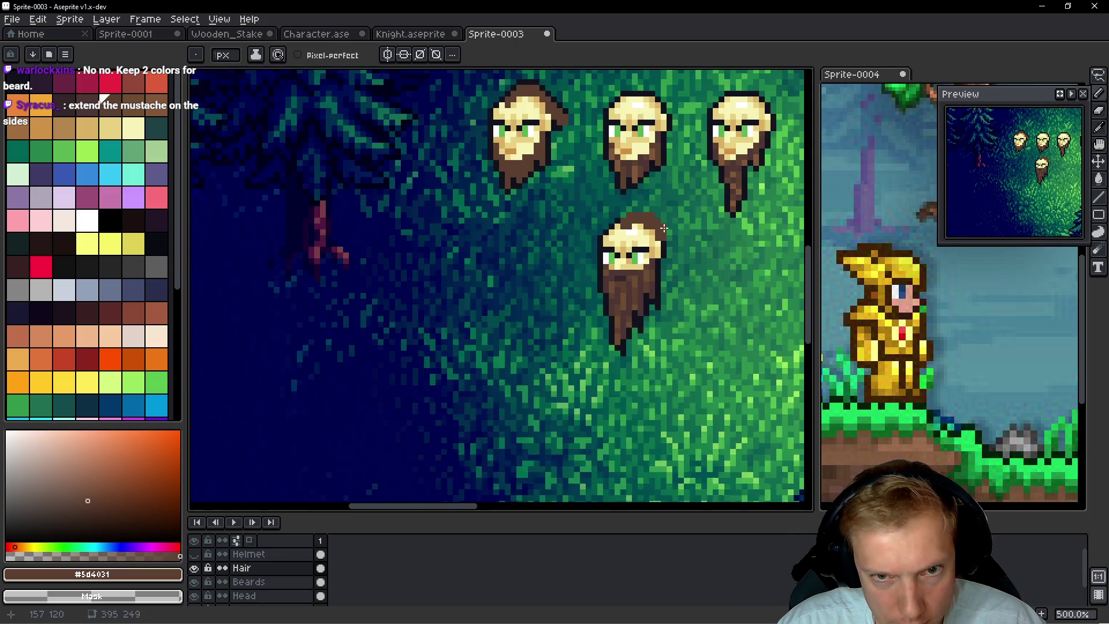
pyautogui.scroll(4, 663, 226)
pyautogui.moveTo(584, 227); pyautogui.dragTo(626, 241)
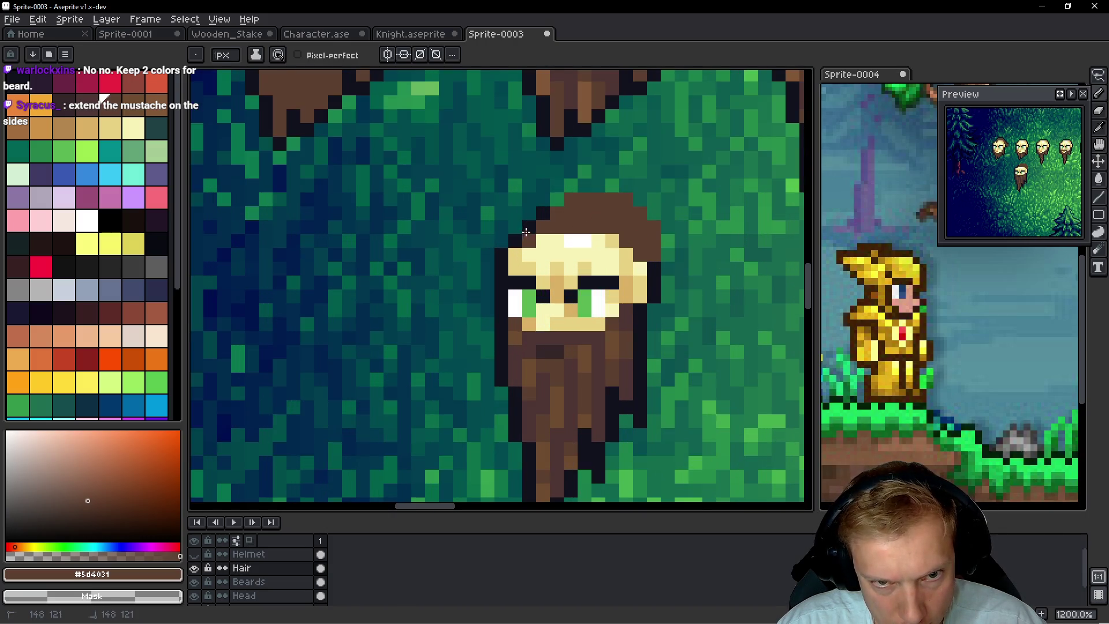
pyautogui.moveTo(530, 227); pyautogui.dragTo(550, 199)
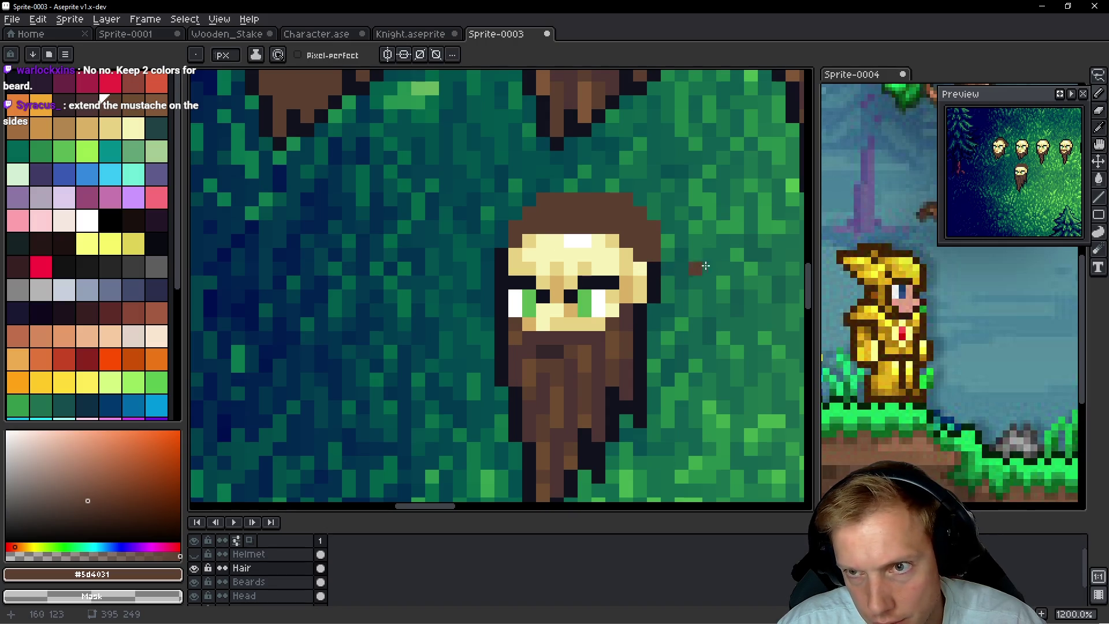
# Extend the brown hair down the head's right side, covering the outline beside the face
pyautogui.hscroll(2, 674, 246)
pyautogui.moveTo(539, 191)
pyautogui.mouseDown()
pyautogui.moveTo(624, 254)
pyautogui.moveTo(623, 273)
pyautogui.mouseUp()
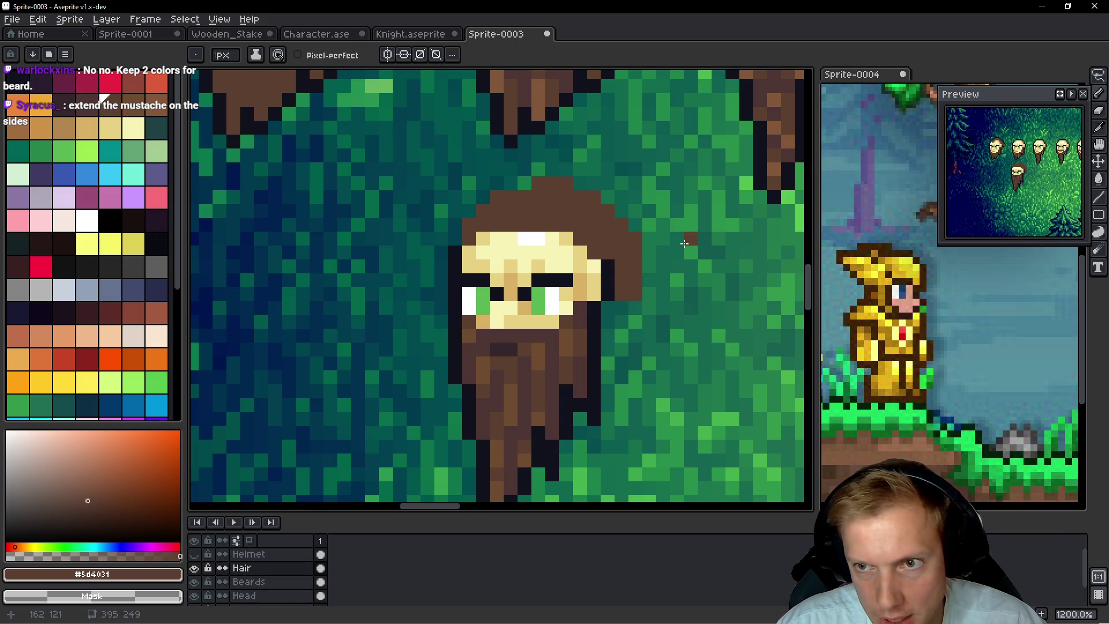
pyautogui.moveTo(641, 337); pyautogui.dragTo(630, 312)
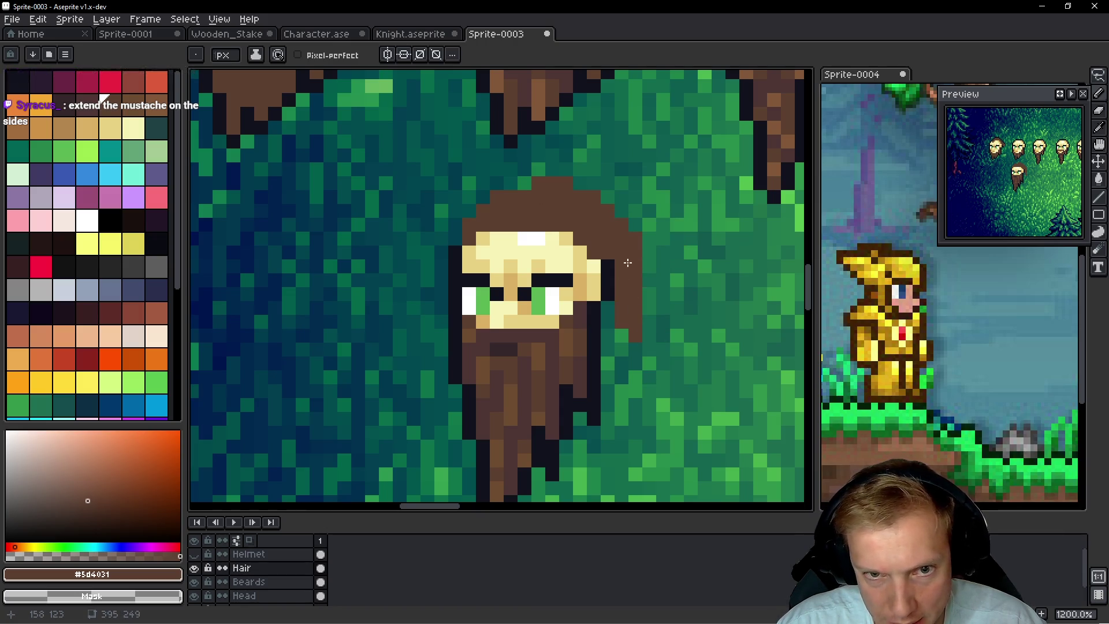
pyautogui.moveTo(608, 261); pyautogui.dragTo(611, 305)
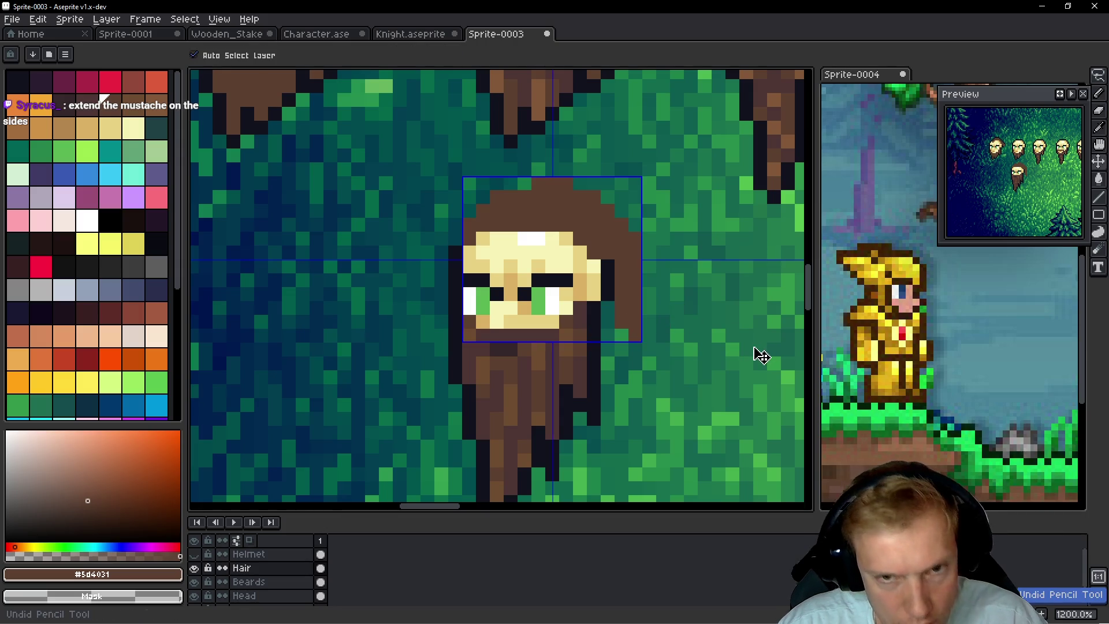
pyautogui.scroll(-4, 653, 314)
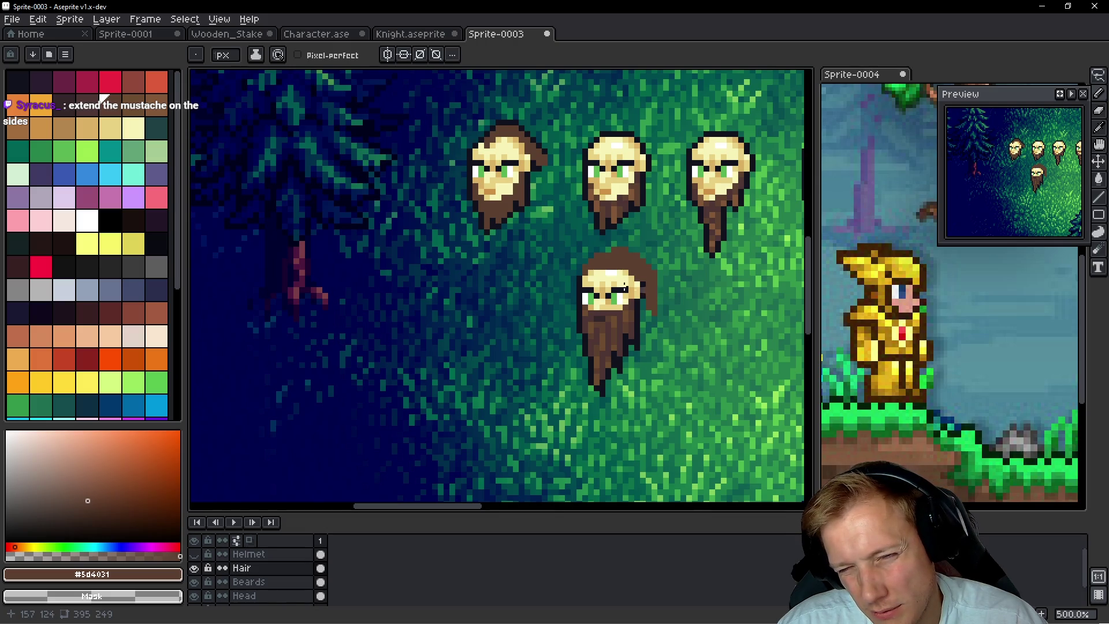
# Paint brown hair across the forehead and undo the stray top row of hair pixels
pyautogui.scroll(5, 625, 287)
pyautogui.moveTo(534, 254)
pyautogui.mouseDown()
pyautogui.moveTo(591, 252)
pyautogui.moveTo(554, 272)
pyautogui.moveTo(576, 273)
pyautogui.mouseUp()
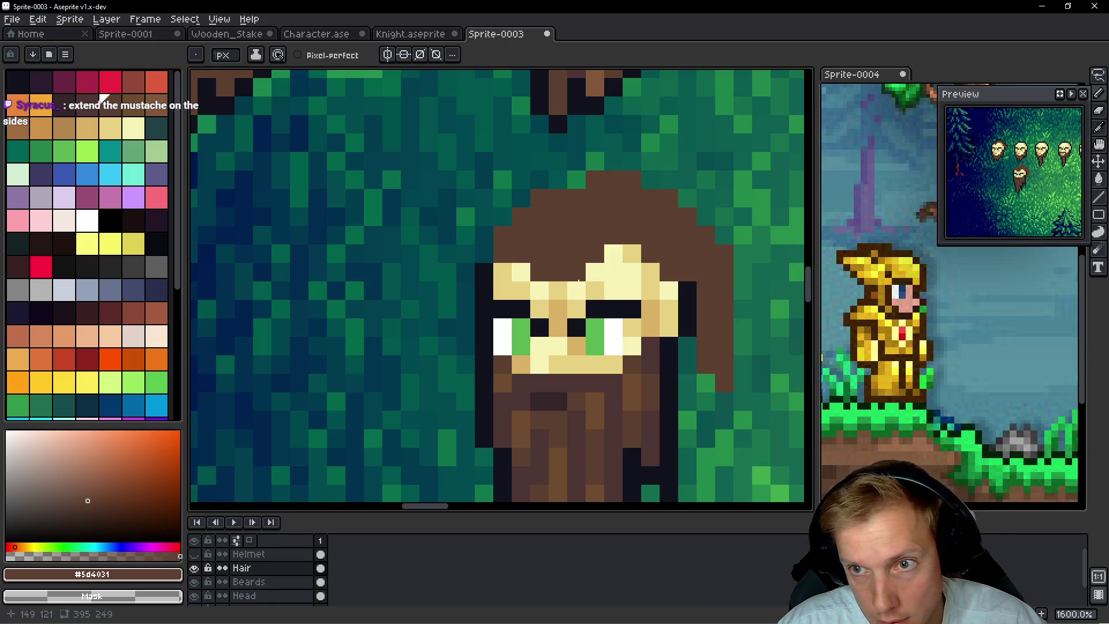
pyautogui.moveTo(601, 252); pyautogui.dragTo(591, 270)
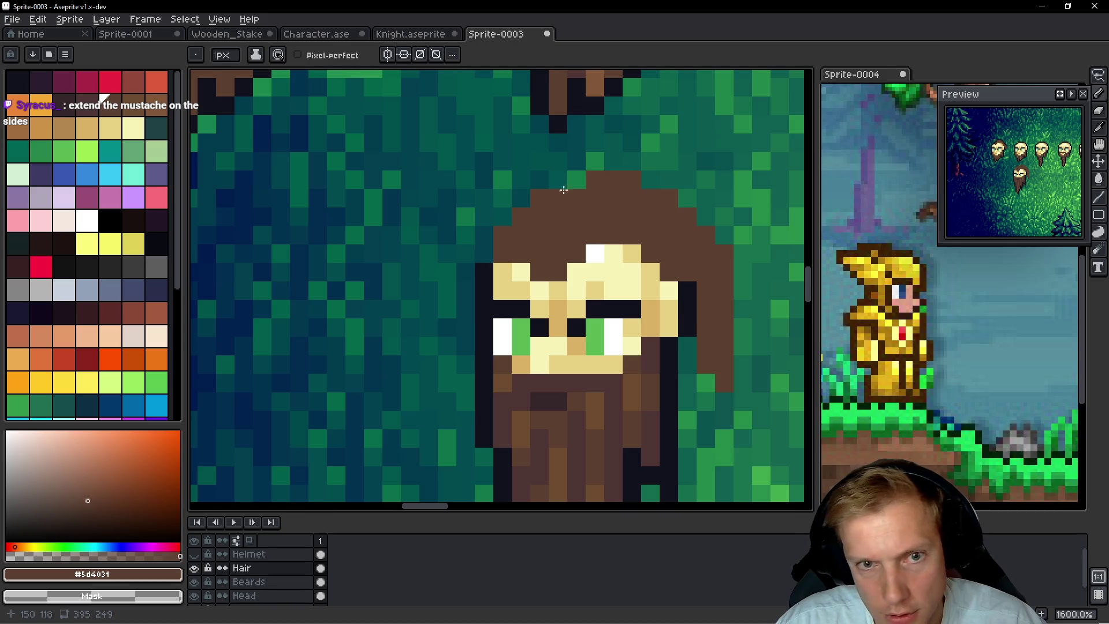
pyautogui.hotkey('ctrl', 'z')
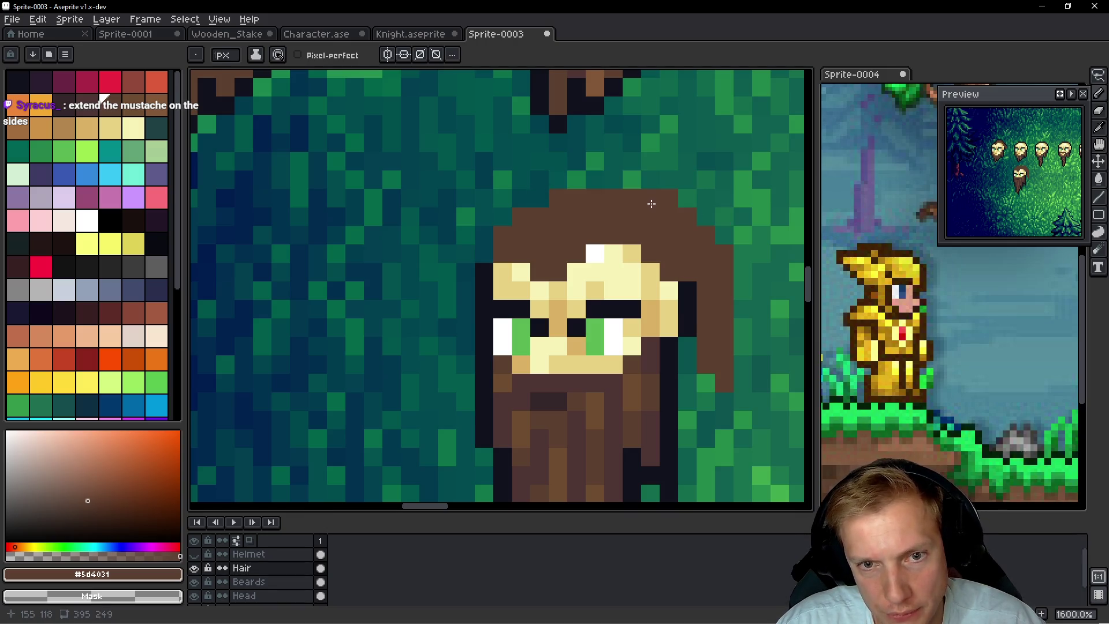
pyautogui.moveTo(677, 195); pyautogui.dragTo(630, 182)
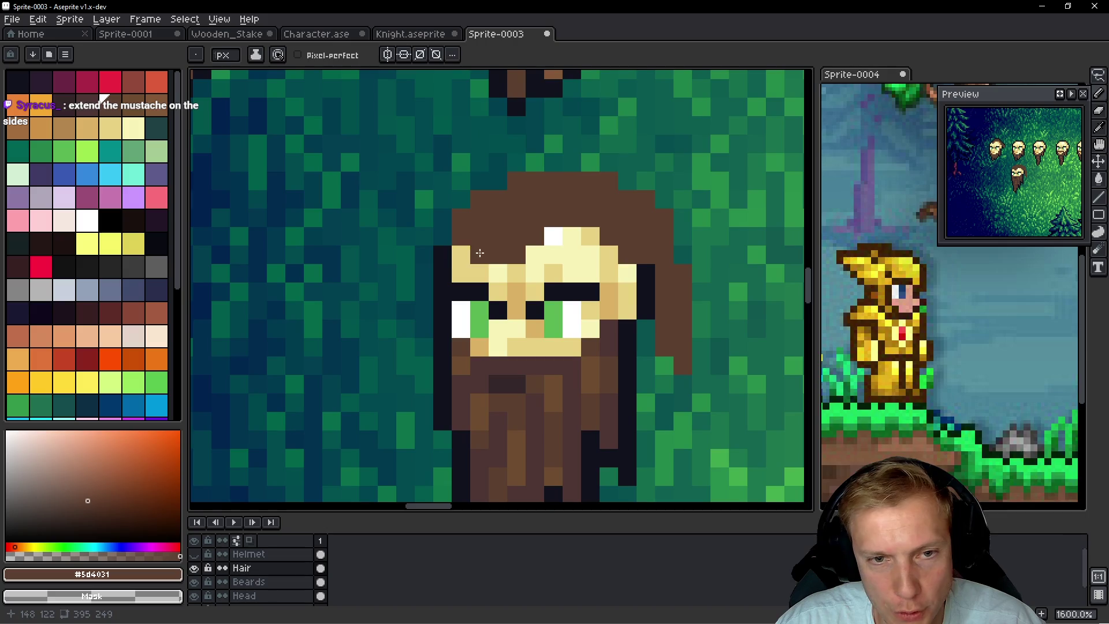
pyautogui.scroll(-5, 638, 285)
pyautogui.scroll(5, 638, 285)
# Fill the upper-left forehead pixels with hair, removing a stray dark pixel above the eyebrow
pyautogui.rightClick(418, 241)
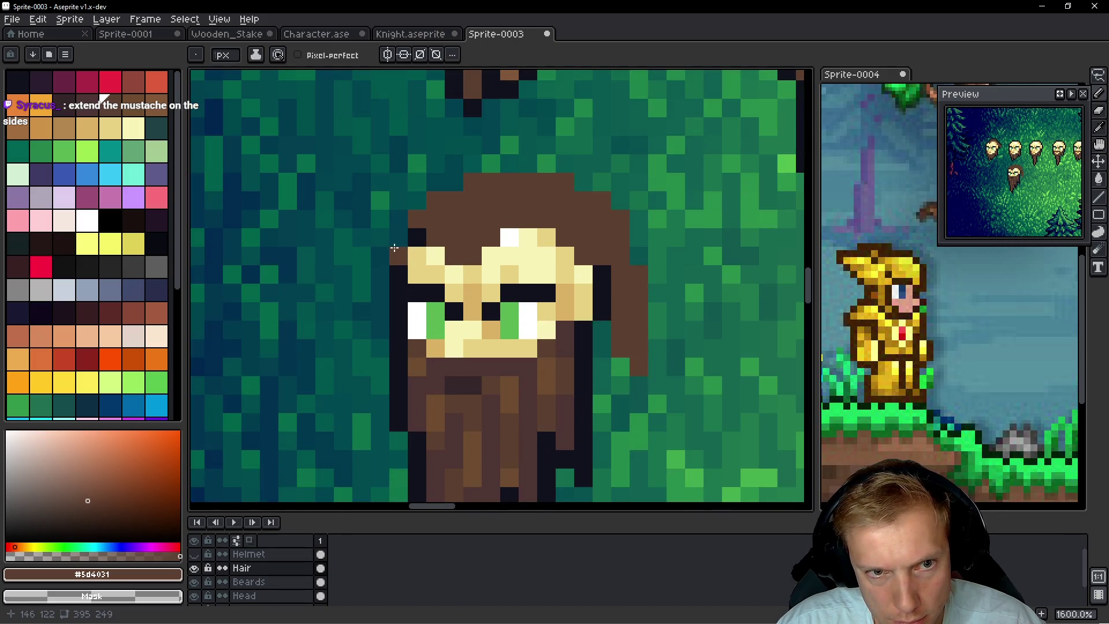
pyautogui.click(400, 241)
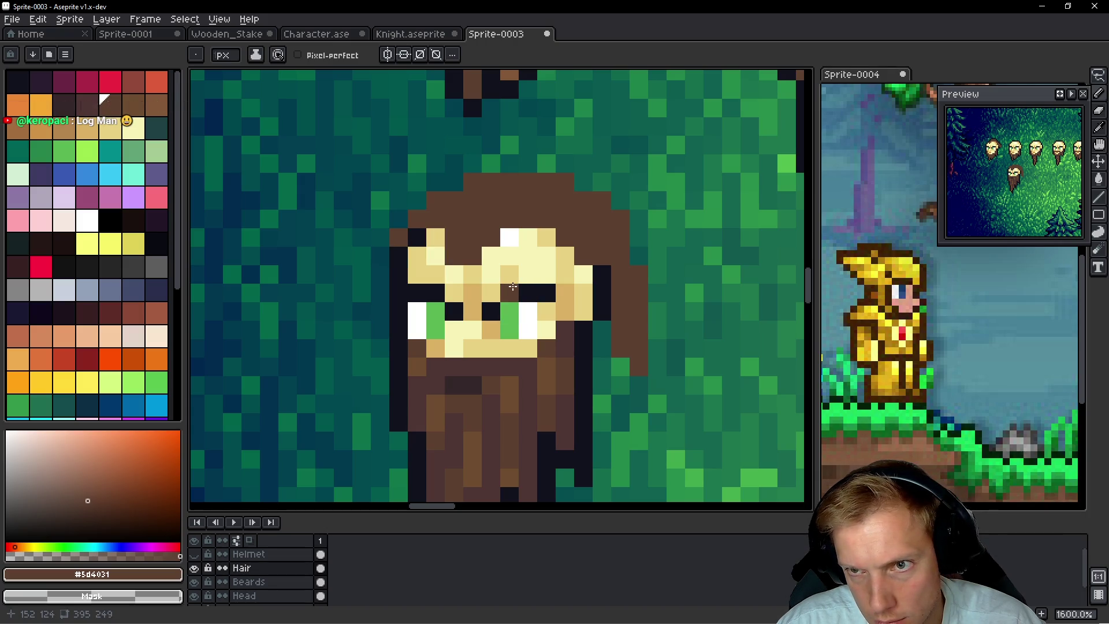
pyautogui.click(521, 274)
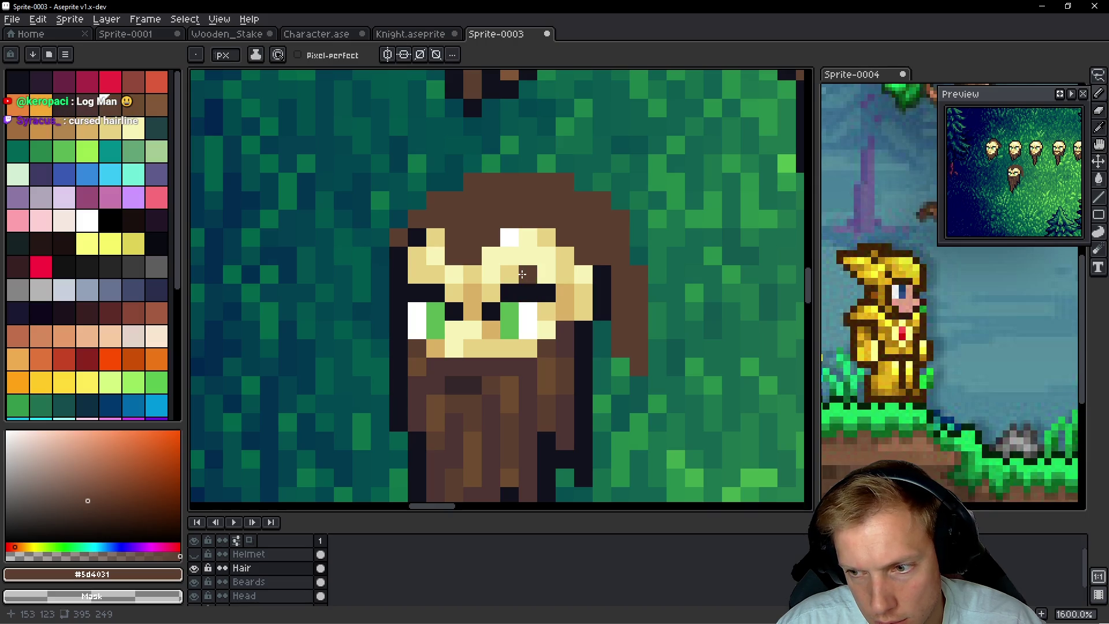
pyautogui.hotkey('ctrl', 'z')
pyautogui.click(435, 237)
pyautogui.click(417, 236)
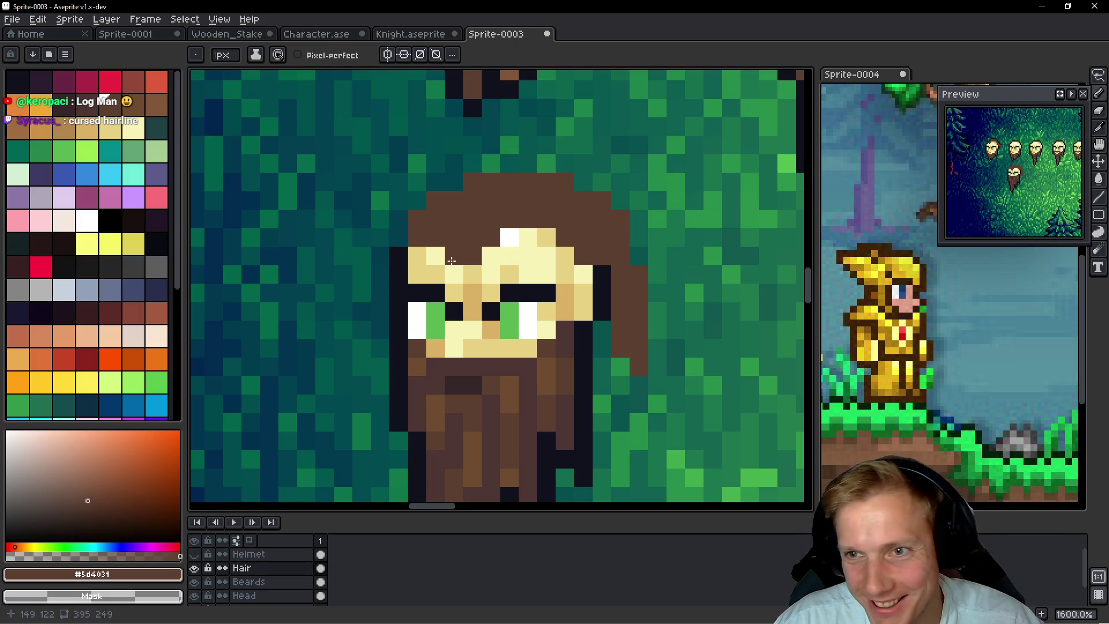
# Trace a near-black outline along the hair's upper-left edge and down its right side
pyautogui.keyDown('alt'); pyautogui.click(399, 260); pyautogui.keyUp('alt')
pyautogui.moveTo(399, 237)
pyautogui.mouseDown()
pyautogui.moveTo(417, 201)
pyautogui.moveTo(497, 164)
pyautogui.moveTo(557, 164)
pyautogui.moveTo(620, 201)
pyautogui.moveTo(645, 231)
pyautogui.moveTo(638, 257)
pyautogui.mouseUp()
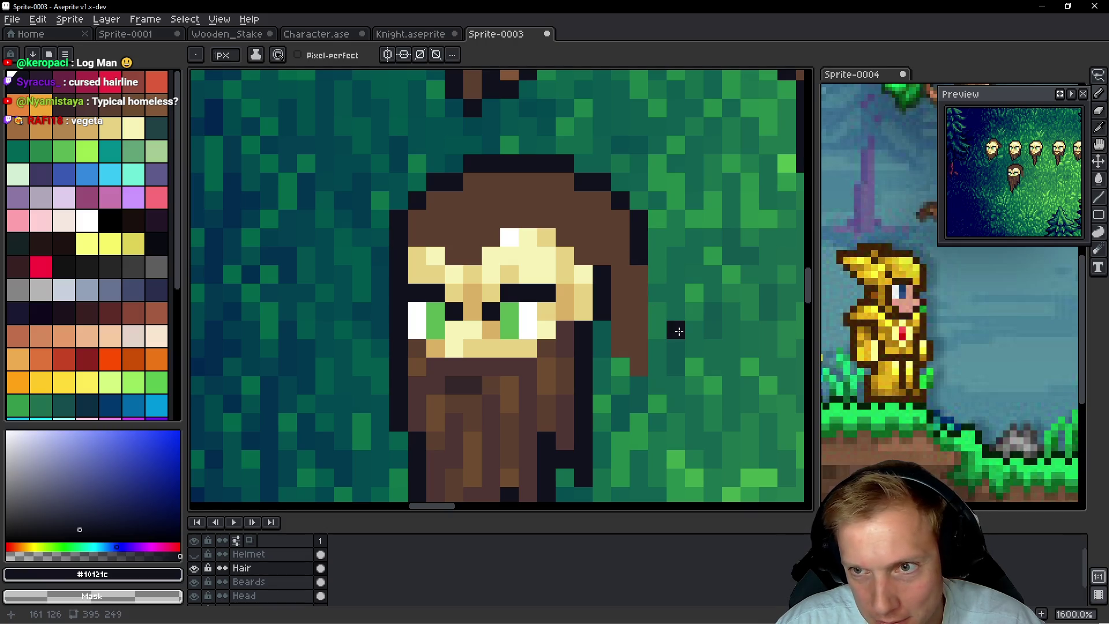
pyautogui.moveTo(703, 322)
pyautogui.mouseDown()
pyautogui.moveTo(661, 270)
pyautogui.moveTo(631, 270)
pyautogui.moveTo(597, 239)
pyautogui.moveTo(588, 301)
pyautogui.mouseUp()
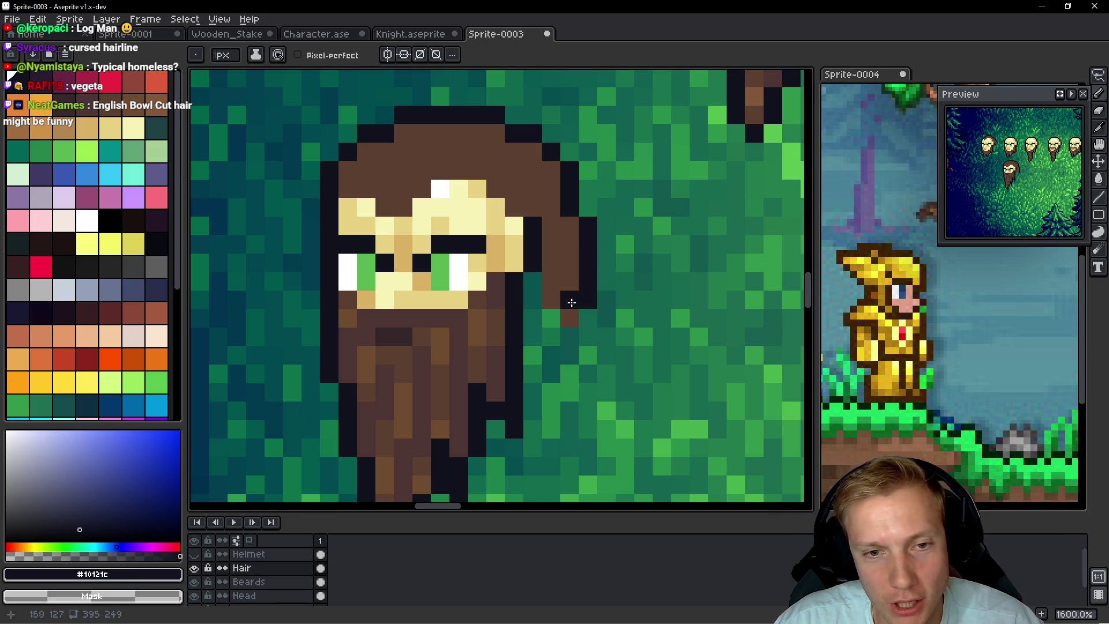
pyautogui.keyDown('alt'); pyautogui.click(549, 299); pyautogui.keyUp('alt')
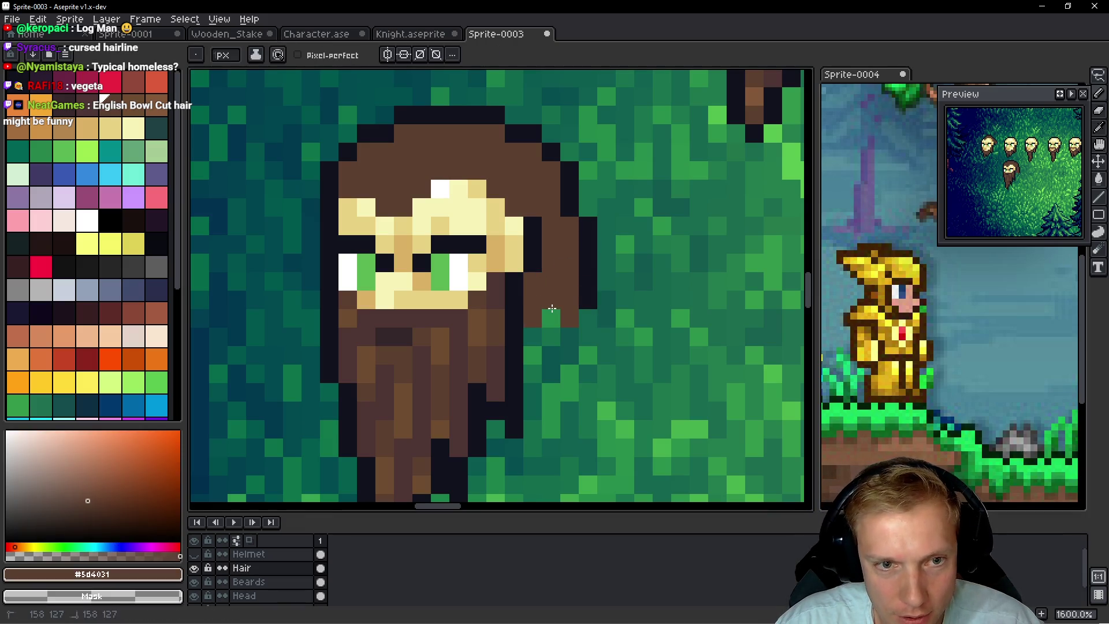
pyautogui.keyDown('alt'); pyautogui.click(590, 266); pyautogui.keyUp('alt')
pyautogui.click(589, 310)
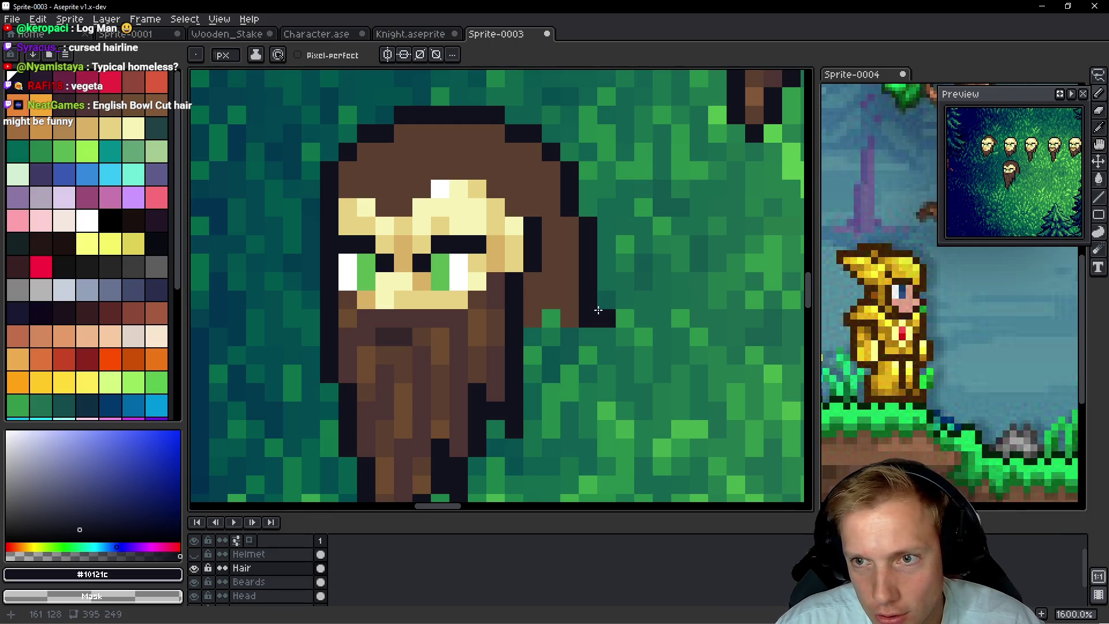
pyautogui.scroll(-5, 601, 260)
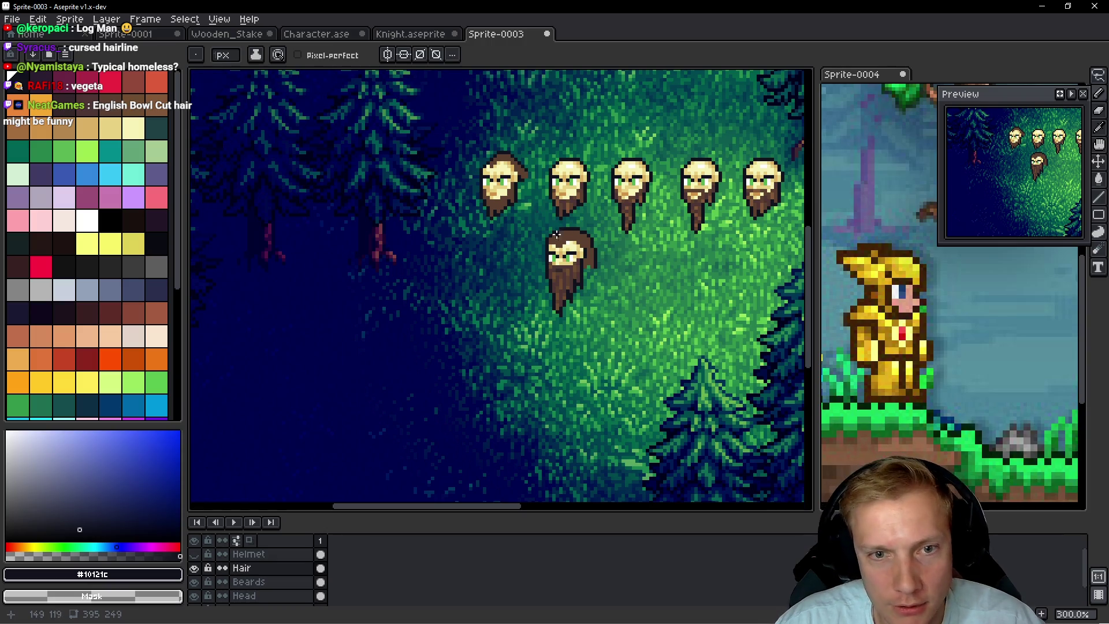
# Pick the lighter hair brown and paint lighter-brown strands and highlights across the lower head's hair
pyautogui.scroll(6, 602, 255)
pyautogui.press('alt')
pyautogui.keyDown('alt'); pyautogui.click(589, 321); pyautogui.keyUp('alt')
pyautogui.scroll(4, 569, 174)
pyautogui.moveTo(578, 145)
pyautogui.mouseDown()
pyautogui.moveTo(587, 148)
pyautogui.moveTo(547, 151)
pyautogui.moveTo(502, 223)
pyautogui.moveTo(507, 240)
pyautogui.mouseUp()
pyautogui.moveTo(636, 212)
pyautogui.mouseDown()
pyautogui.moveTo(691, 141)
pyautogui.moveTo(686, 218)
pyautogui.moveTo(698, 215)
pyautogui.moveTo(539, 225)
pyautogui.mouseUp()
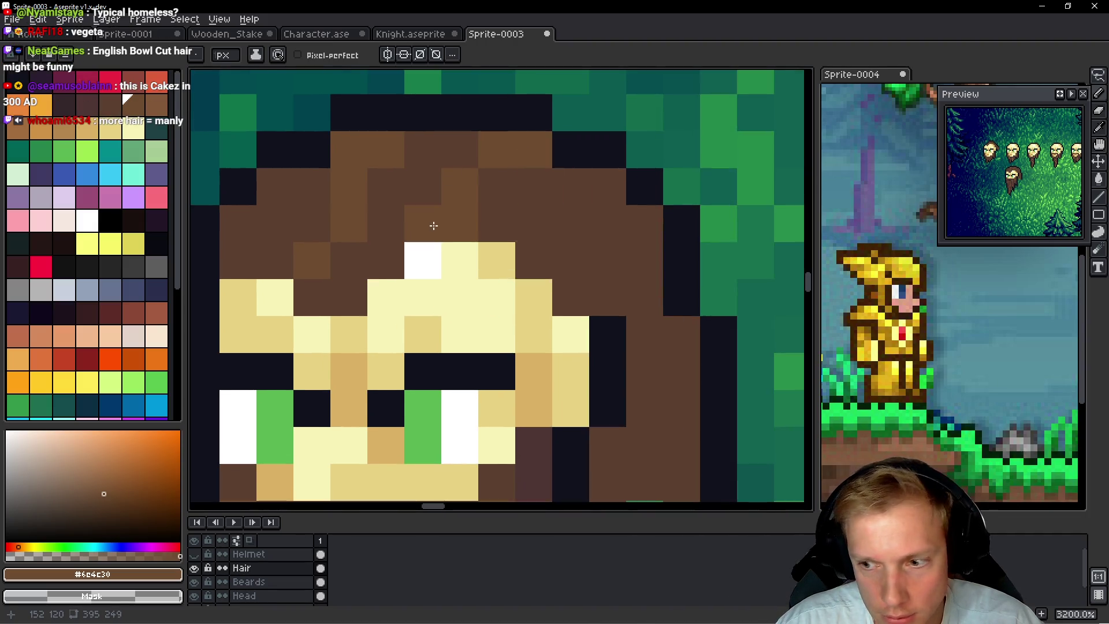
pyautogui.hscroll(-5, 445, 203)
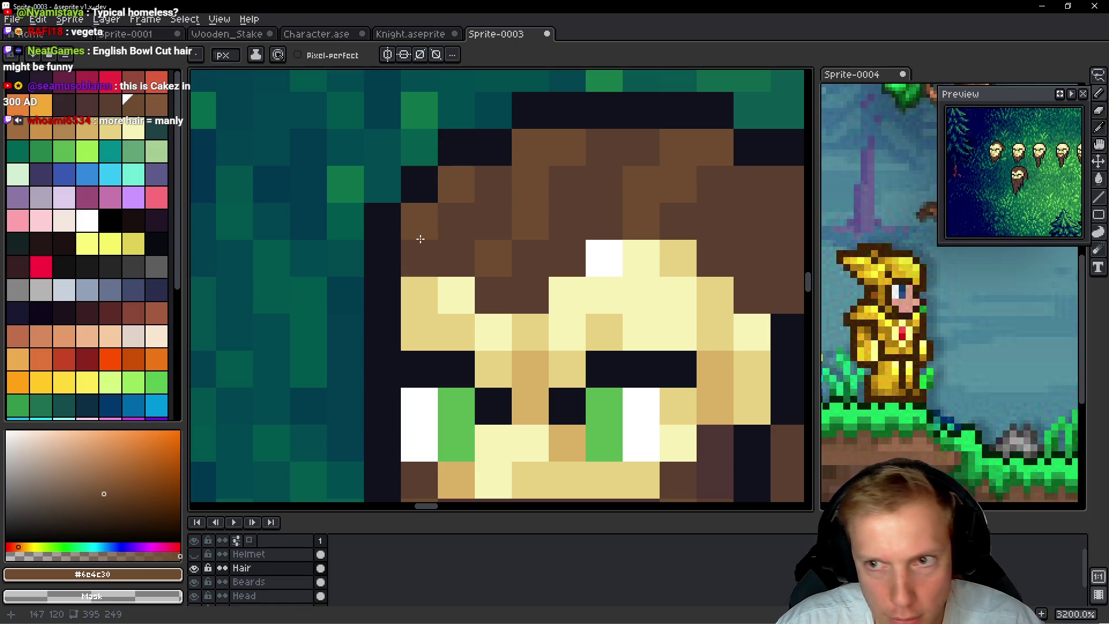
pyautogui.hscroll(7, 485, 265)
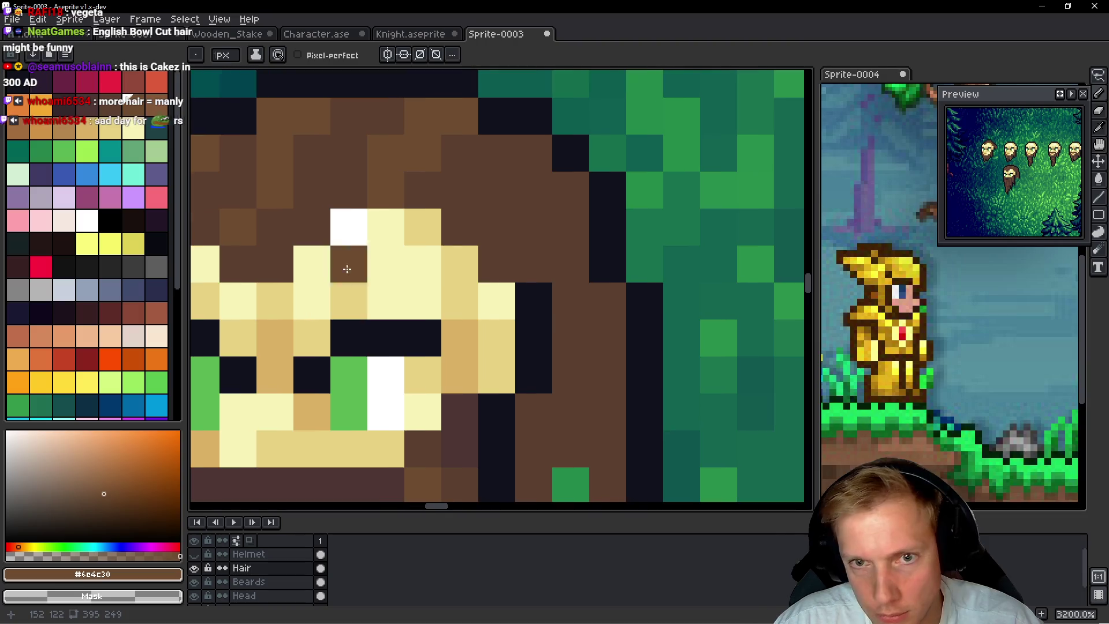
pyautogui.moveTo(563, 191); pyautogui.dragTo(532, 161)
pyautogui.moveTo(587, 346); pyautogui.dragTo(577, 404)
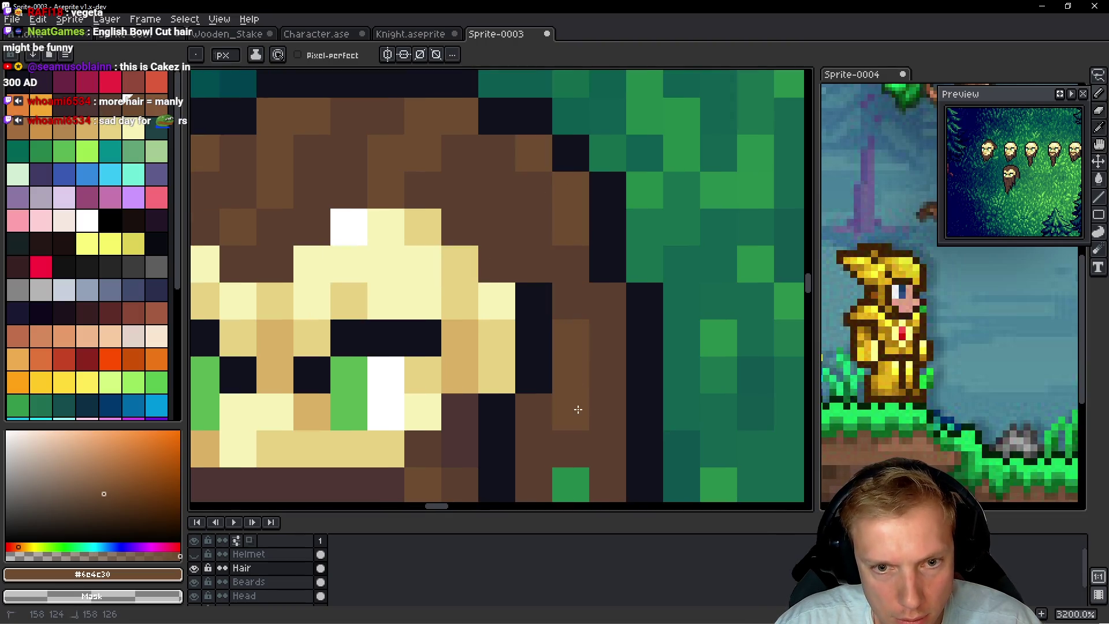
pyautogui.scroll(-3, 601, 334)
pyautogui.moveTo(604, 231); pyautogui.dragTo(606, 347)
# Paint darker hair pixels above the forehead and darken several pixels near the hair's top
pyautogui.click(535, 318)
pyautogui.keyDown('alt'); pyautogui.click(564, 297); pyautogui.keyUp('alt')
pyautogui.moveTo(569, 303)
pyautogui.mouseDown()
pyautogui.moveTo(579, 225)
pyautogui.moveTo(601, 245)
pyautogui.mouseUp()
pyautogui.keyDown('alt'); pyautogui.click(564, 154); pyautogui.keyUp('alt')
pyautogui.scroll(3, 567, 223)
pyautogui.hscroll(-3, 567, 223)
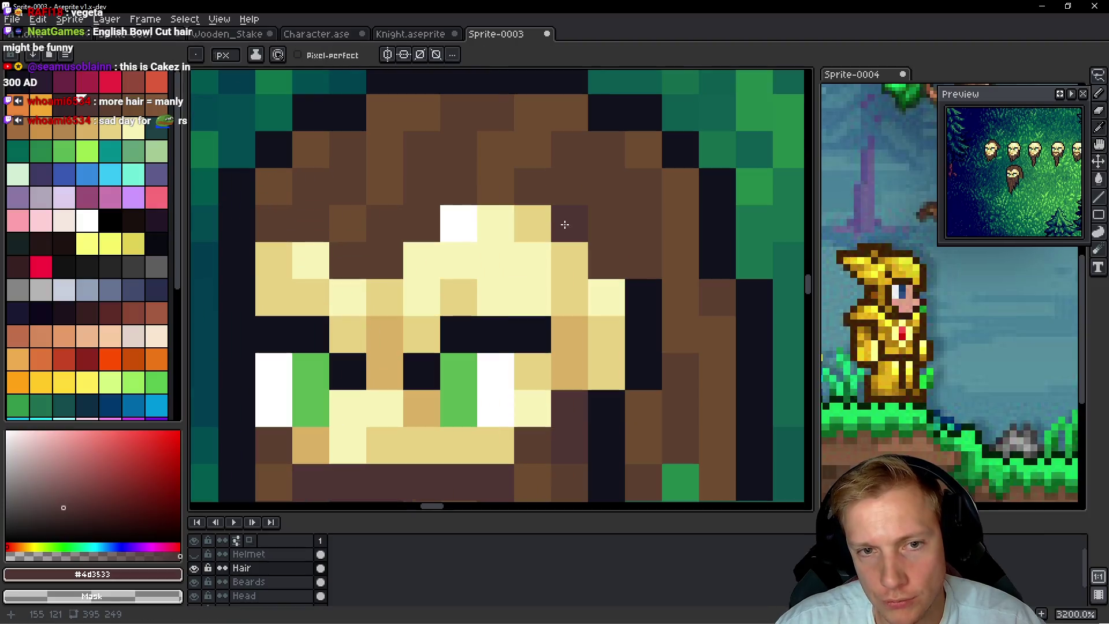
pyautogui.moveTo(570, 203); pyautogui.dragTo(595, 168)
# Darken individual hair pixels across the hair for texture
pyautogui.click(600, 179)
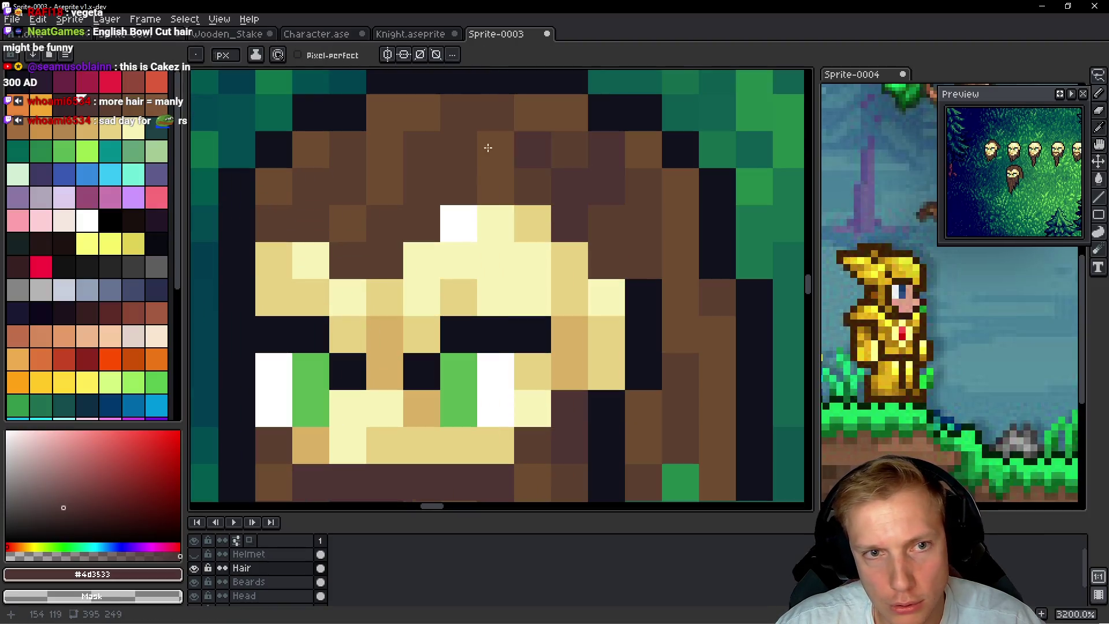
pyautogui.click(426, 192)
pyautogui.click(460, 119)
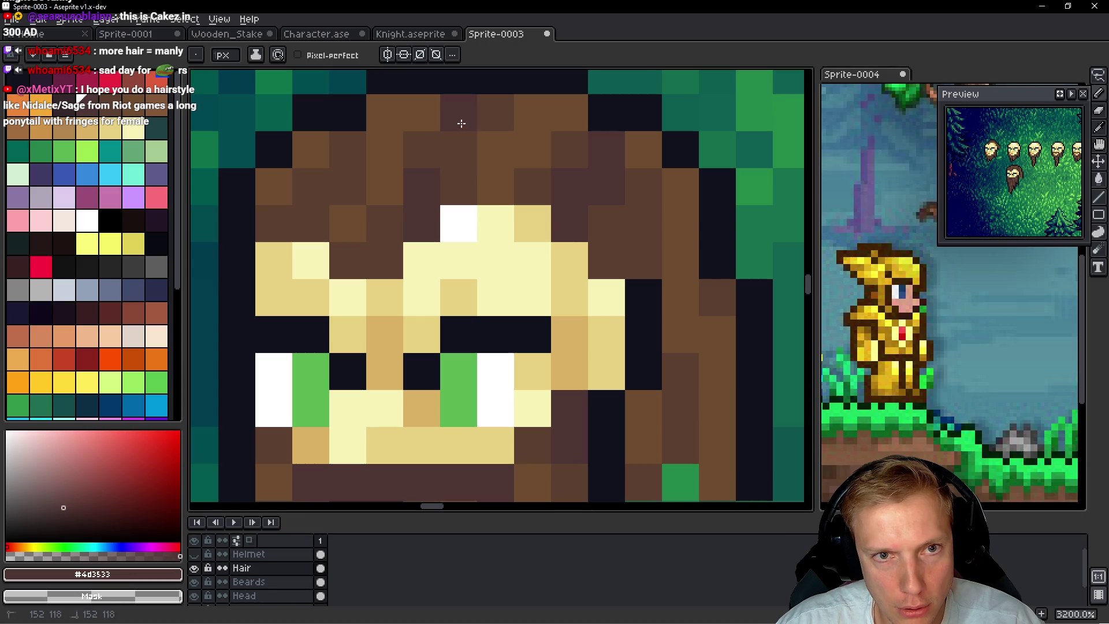
pyautogui.click(477, 202)
pyautogui.moveTo(462, 191); pyautogui.dragTo(517, 213)
pyautogui.click(517, 212)
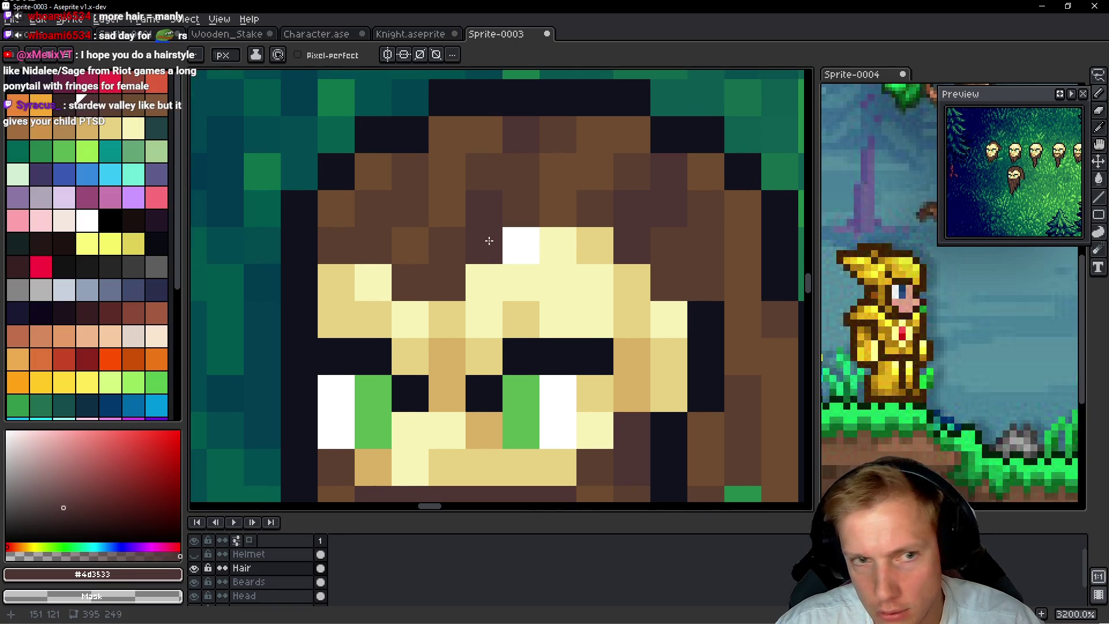
pyautogui.click(369, 242)
pyautogui.click(402, 179)
pyautogui.click(372, 214)
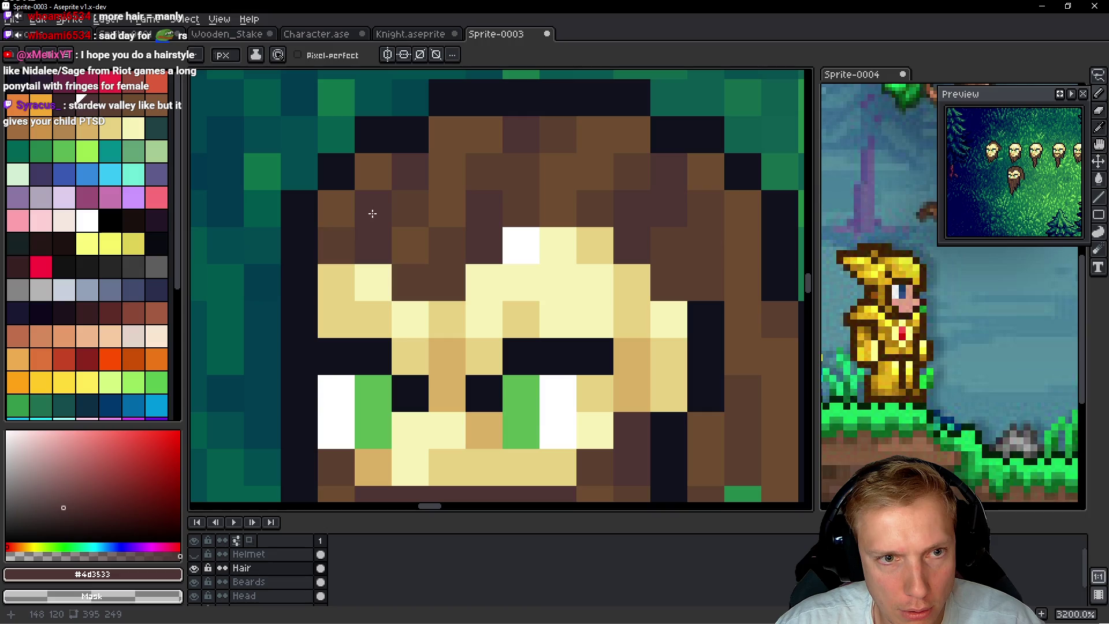
# Shape the hairline with dark brown pixels, restoring skin-coloured pixels where it overreaches
pyautogui.moveTo(520, 283)
pyautogui.mouseDown()
pyautogui.moveTo(438, 223)
pyautogui.moveTo(331, 211)
pyautogui.mouseUp()
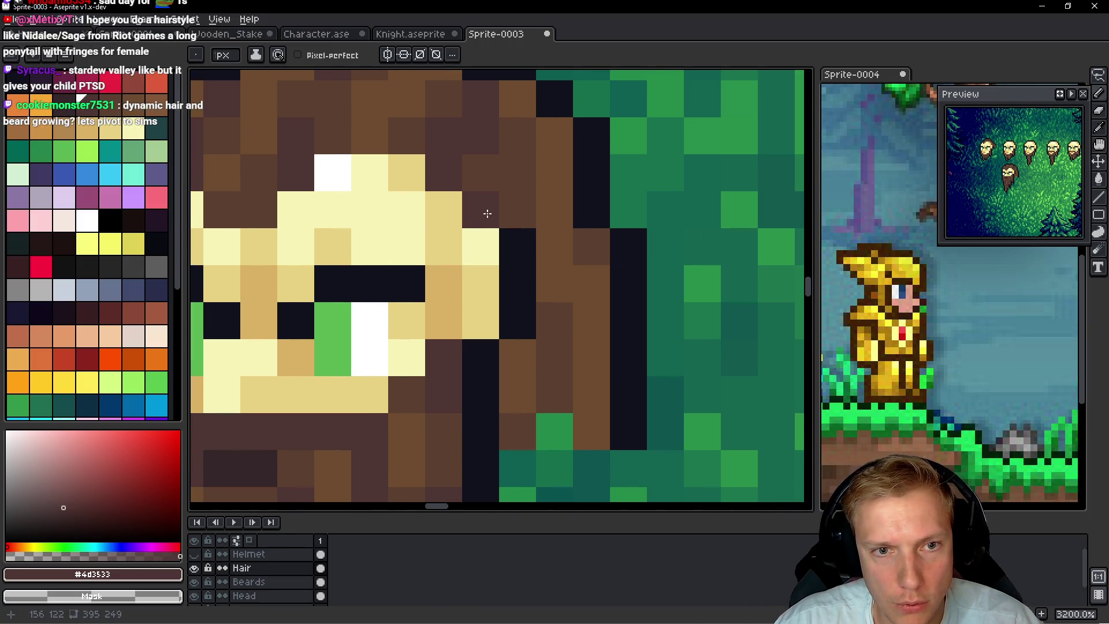
pyautogui.moveTo(509, 358)
pyautogui.mouseDown()
pyautogui.moveTo(522, 283)
pyautogui.moveTo(551, 248)
pyautogui.moveTo(552, 280)
pyautogui.mouseUp()
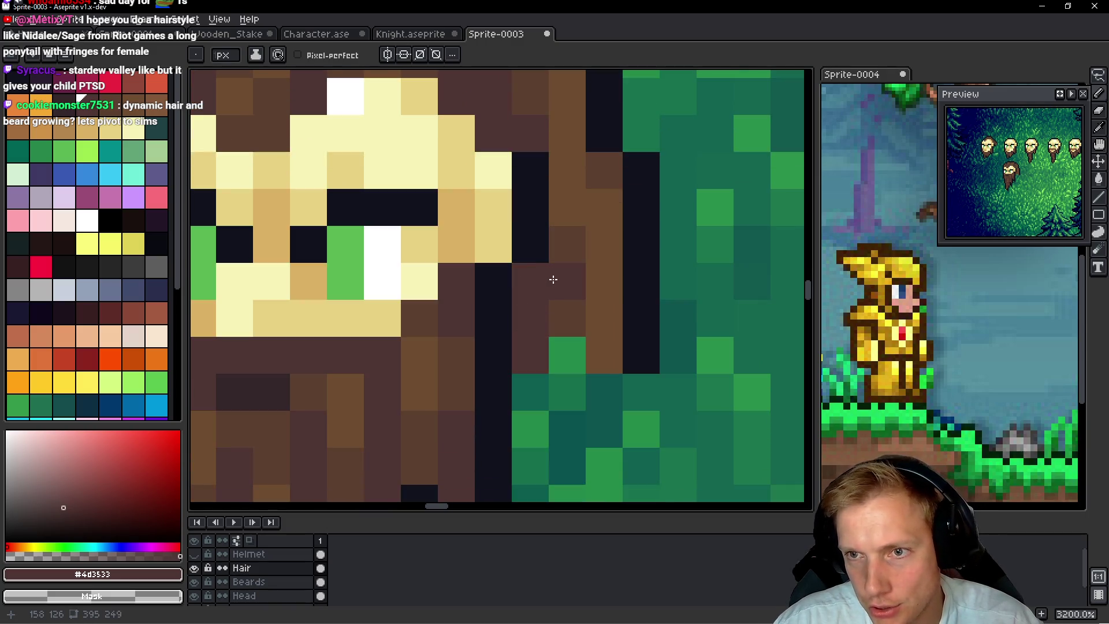
pyautogui.scroll(-9, 537, 271)
pyautogui.scroll(5, 509, 256)
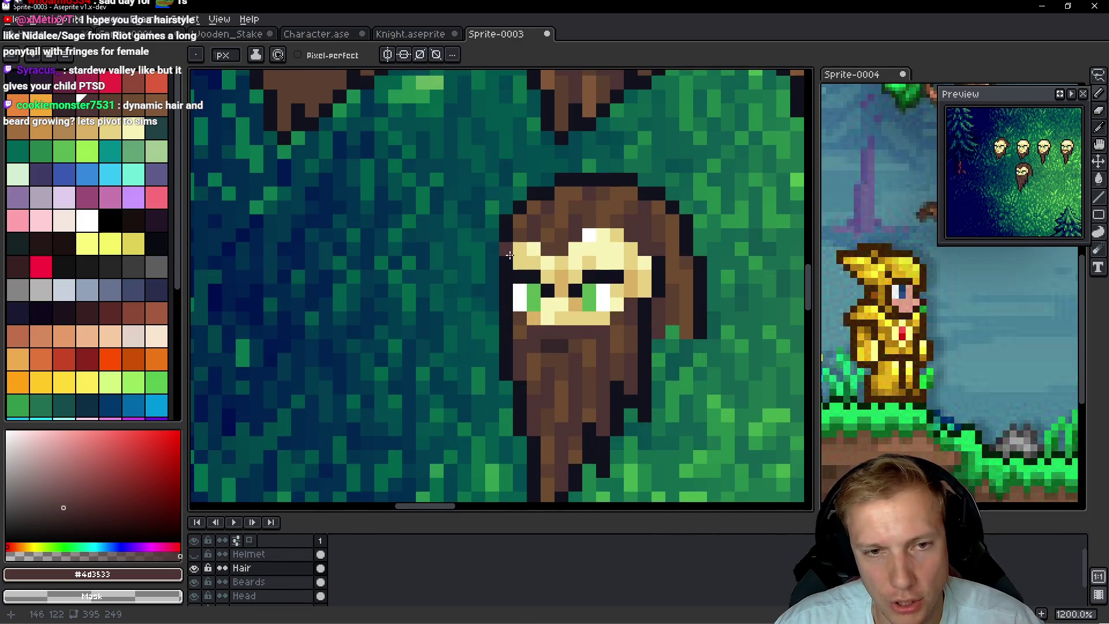
pyautogui.scroll(3, 510, 256)
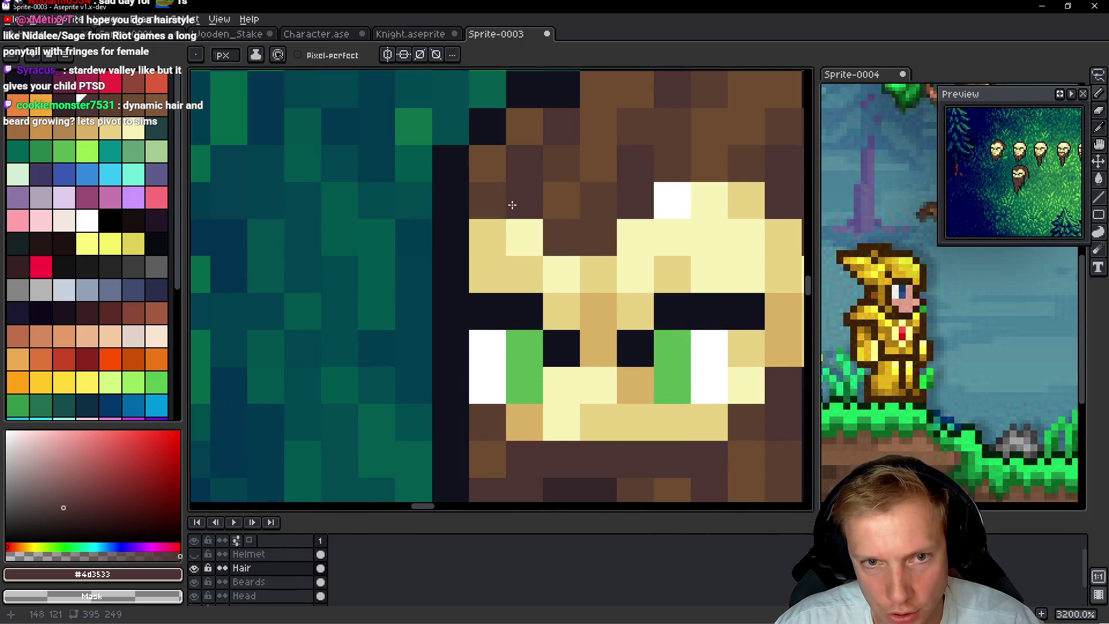
pyautogui.click(488, 200)
pyautogui.click(556, 264)
pyautogui.moveTo(538, 250); pyautogui.dragTo(501, 236)
pyautogui.rightClick(477, 192)
pyautogui.click(503, 262)
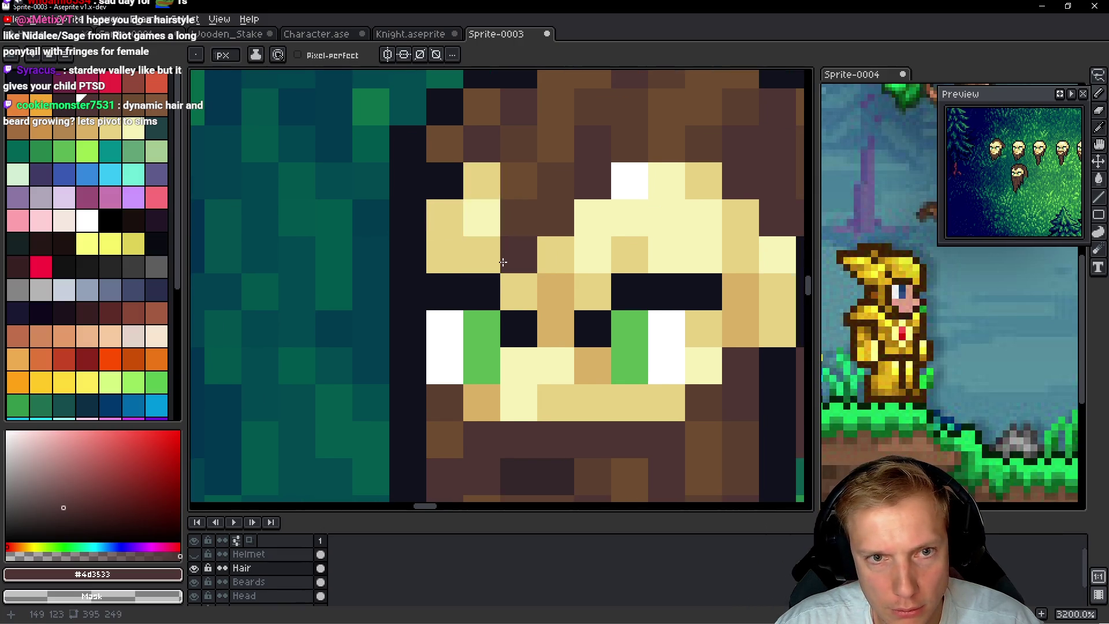
pyautogui.rightClick(506, 260)
pyautogui.click(472, 214)
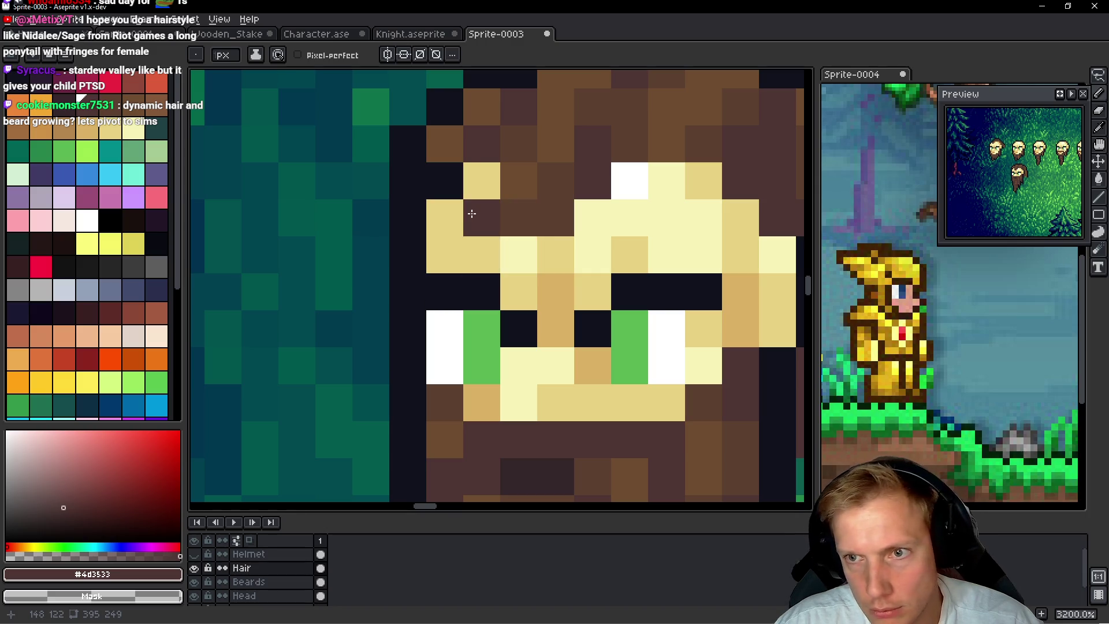
pyautogui.rightClick(489, 215)
pyautogui.click(567, 241)
# Add a dark outline pixel above the hair, then pick the medium brown hair colour again
pyautogui.scroll(-10, 579, 232)
pyautogui.scroll(8, 579, 232)
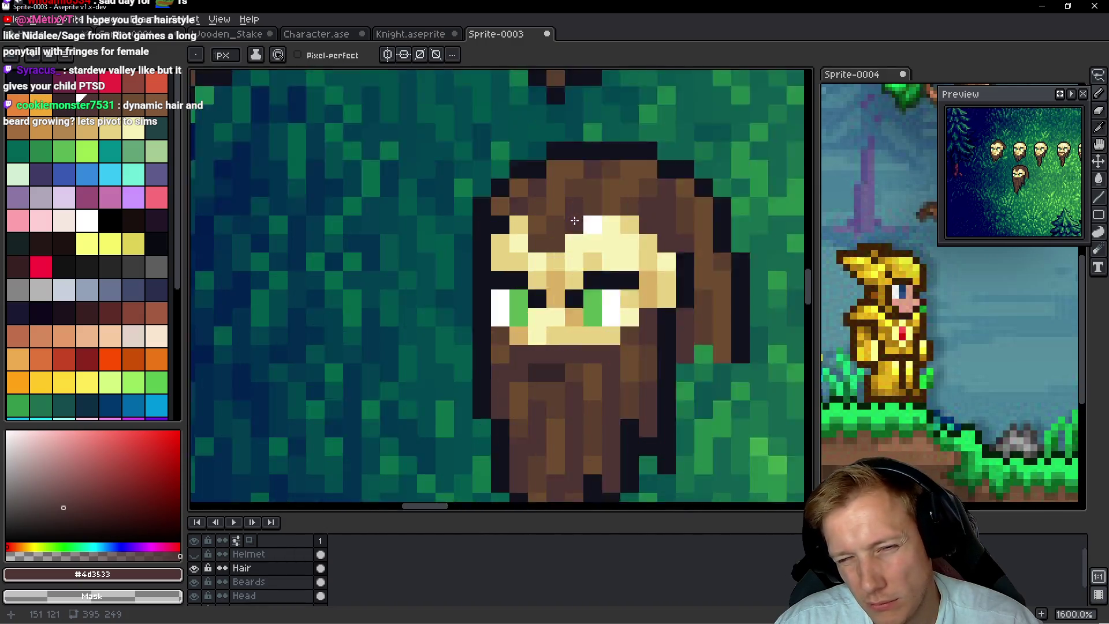
pyautogui.keyDown('alt'); pyautogui.click(479, 224); pyautogui.keyUp('alt')
pyautogui.click(629, 294)
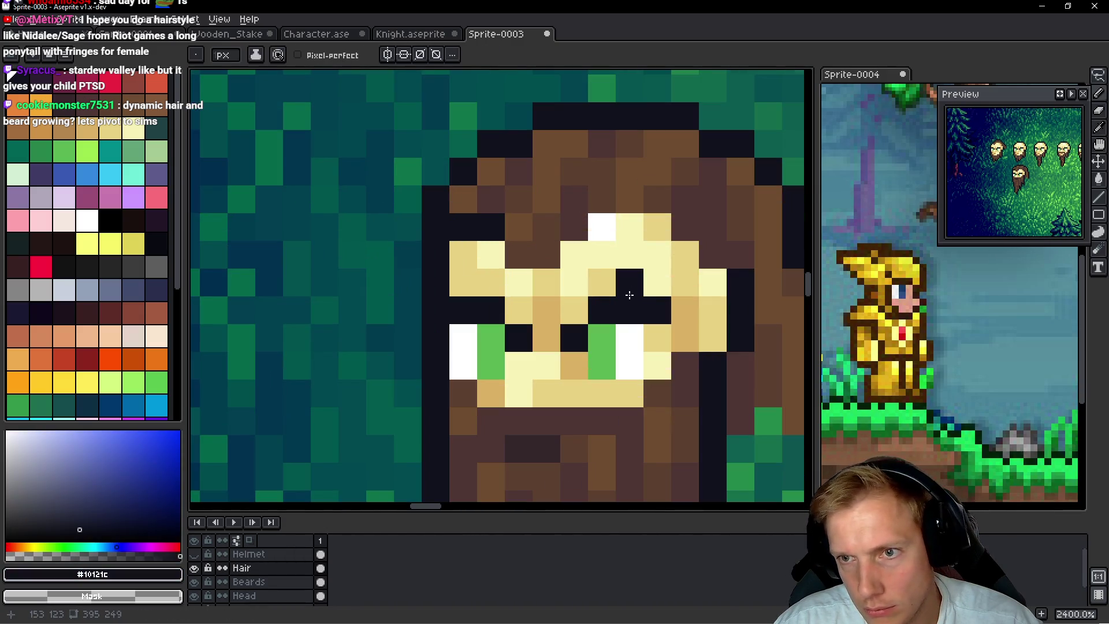
pyautogui.keyDown('alt'); pyautogui.click(461, 197); pyautogui.keyUp('alt')
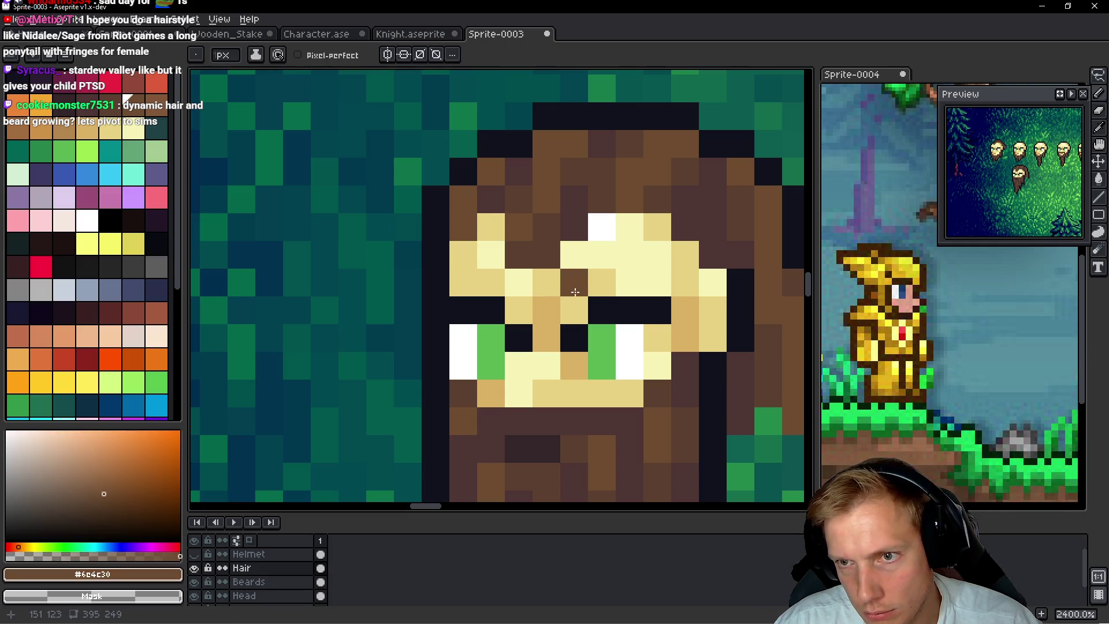
pyautogui.scroll(-9, 571, 267)
pyautogui.scroll(1, 622, 263)
pyautogui.scroll(1, 621, 263)
pyautogui.moveTo(661, 275); pyautogui.dragTo(611, 273)
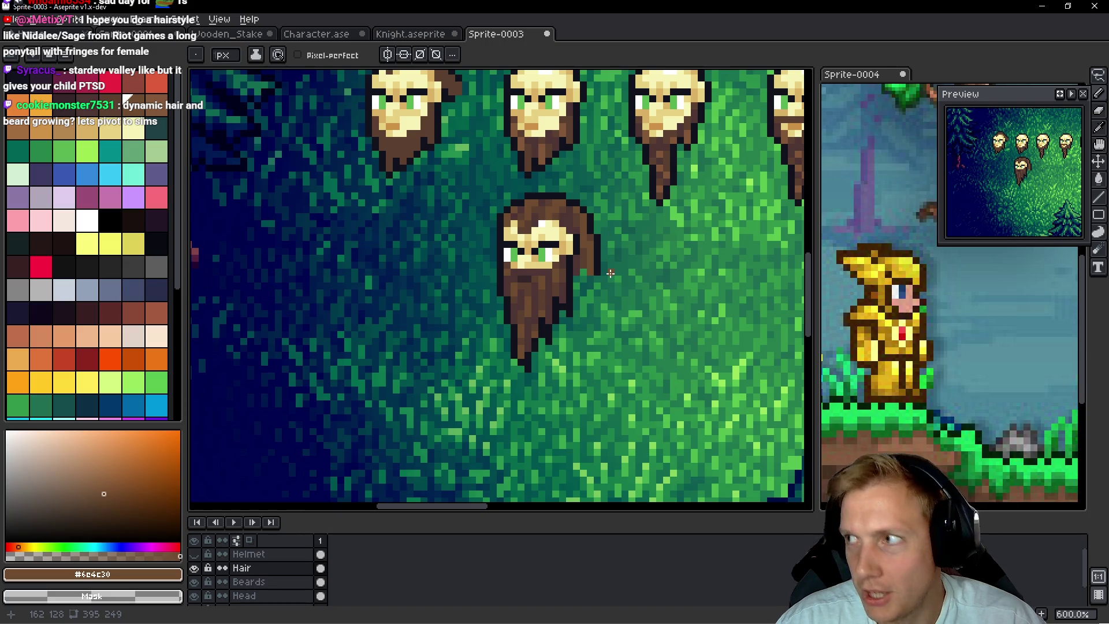
# Lasso the lower head's hair and drag it onto the top-row heads
pyautogui.moveTo(638, 224); pyautogui.dragTo(621, 224)
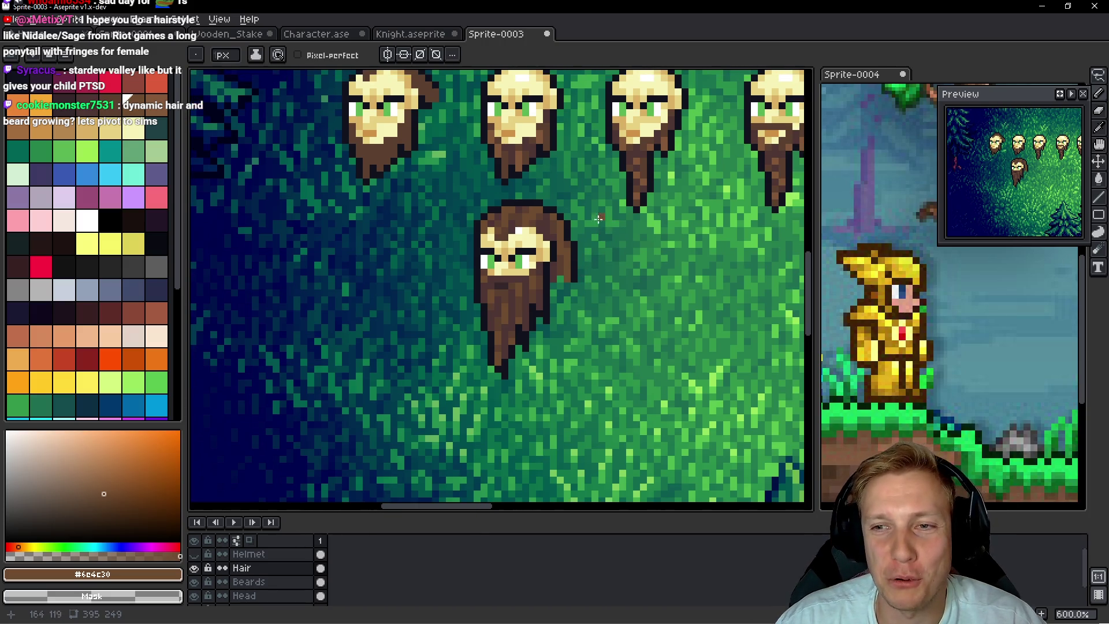
pyautogui.moveTo(534, 192)
pyautogui.mouseDown()
pyautogui.moveTo(509, 323)
pyautogui.moveTo(554, 222)
pyautogui.mouseUp()
pyautogui.press('q')
pyautogui.scroll(-1, 563, 263)
pyautogui.moveTo(563, 263)
pyautogui.mouseDown()
pyautogui.moveTo(563, 307)
pyautogui.moveTo(545, 260)
pyautogui.moveTo(540, 188)
pyautogui.moveTo(551, 197)
pyautogui.mouseUp()
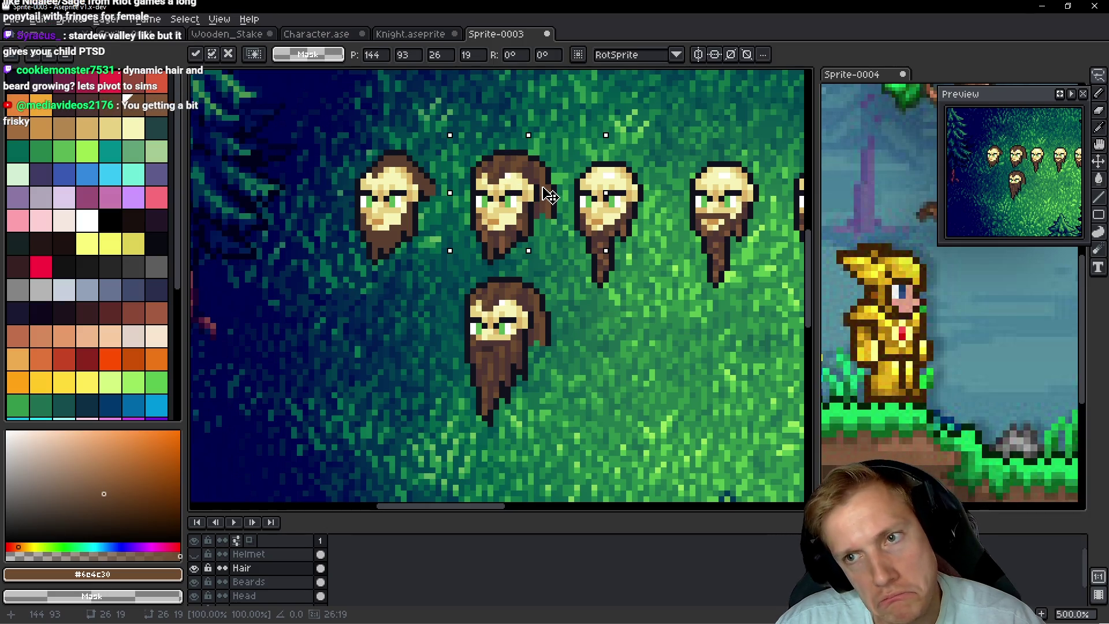
pyautogui.moveTo(550, 196); pyautogui.dragTo(651, 196)
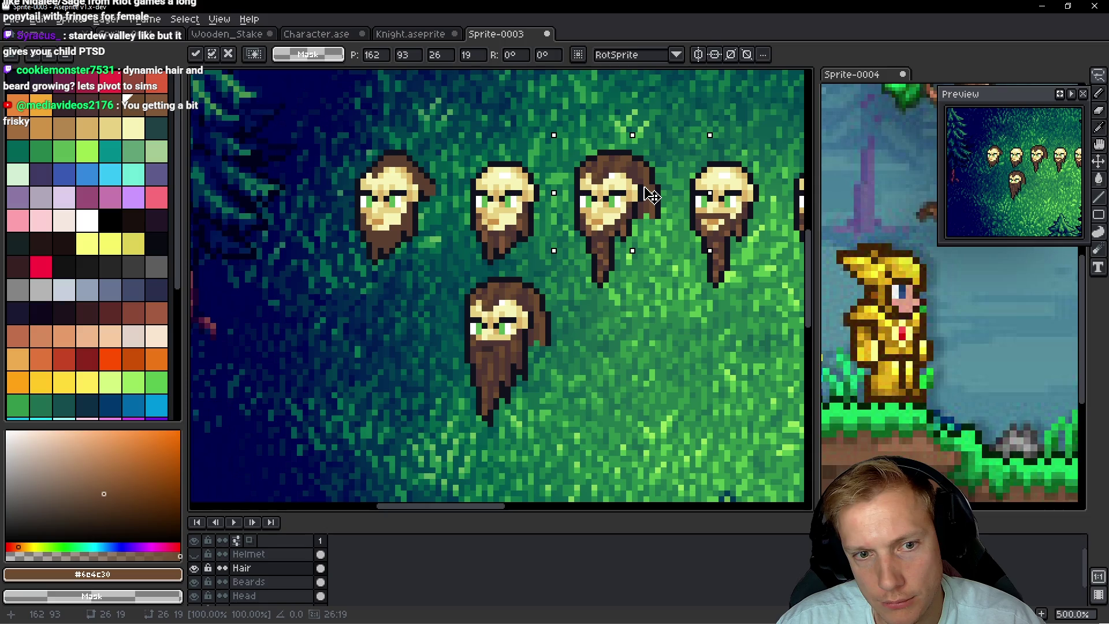
pyautogui.moveTo(651, 195)
pyautogui.mouseDown()
pyautogui.moveTo(806, 191)
pyautogui.moveTo(672, 195)
pyautogui.mouseUp()
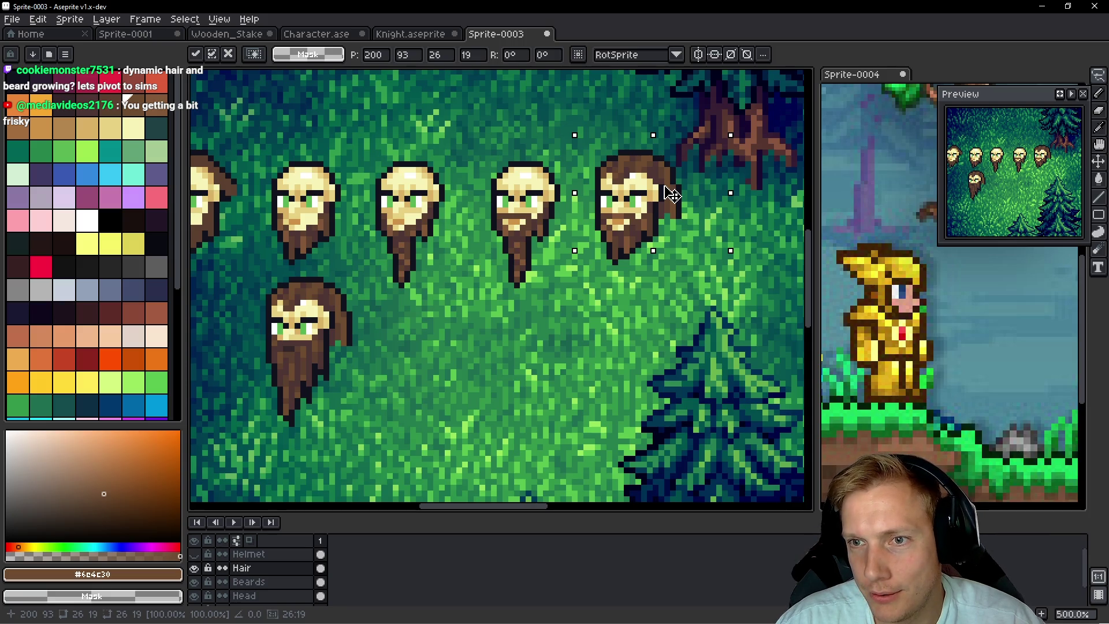
# Nudge the hair one pixel left, clear the spare piece from the grass, and return to the Pencil
pyautogui.moveTo(672, 194)
pyautogui.mouseDown()
pyautogui.moveTo(324, 381)
pyautogui.moveTo(485, 387)
pyautogui.moveTo(511, 399)
pyautogui.mouseUp()
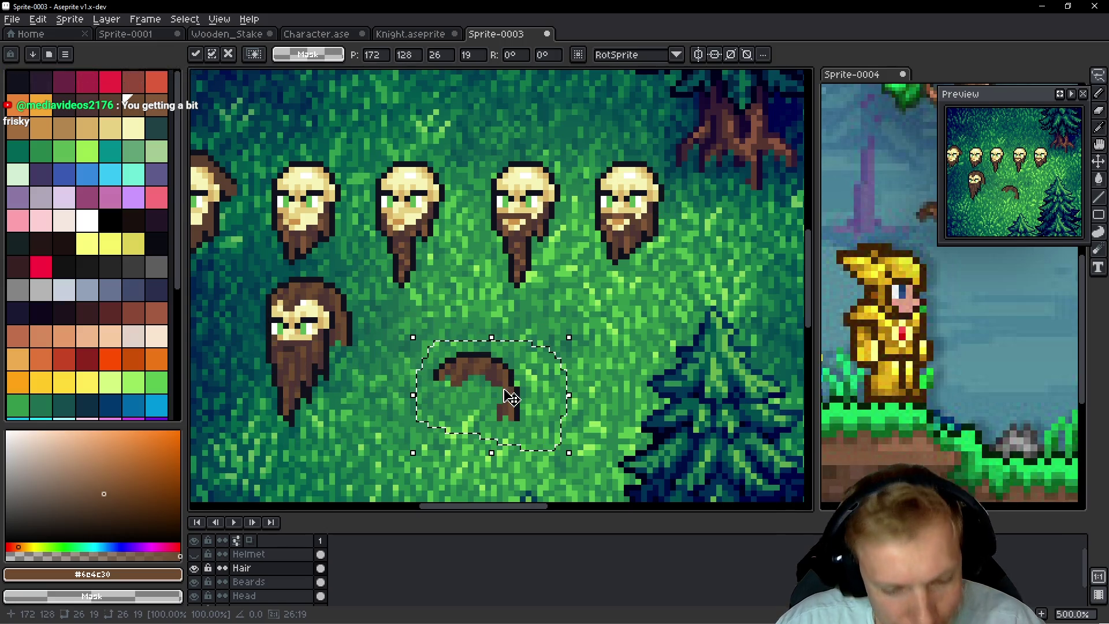
pyautogui.press('Escape')
pyautogui.moveTo(355, 262); pyautogui.dragTo(511, 320)
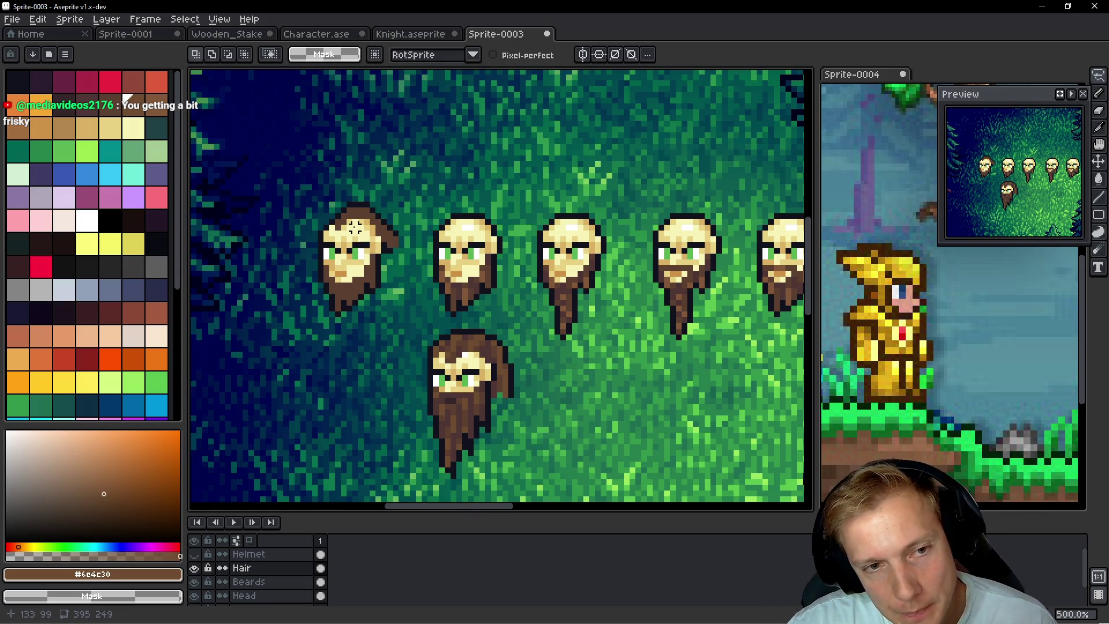
pyautogui.scroll(3, 354, 227)
pyautogui.scroll(-2, 369, 208)
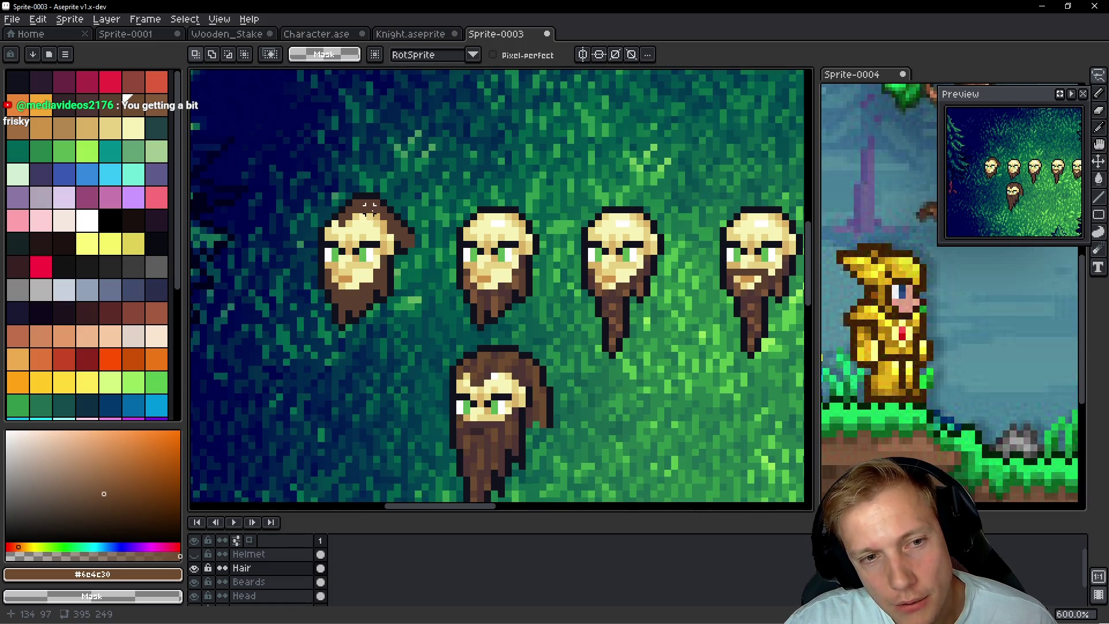
pyautogui.scroll(-2, 452, 280)
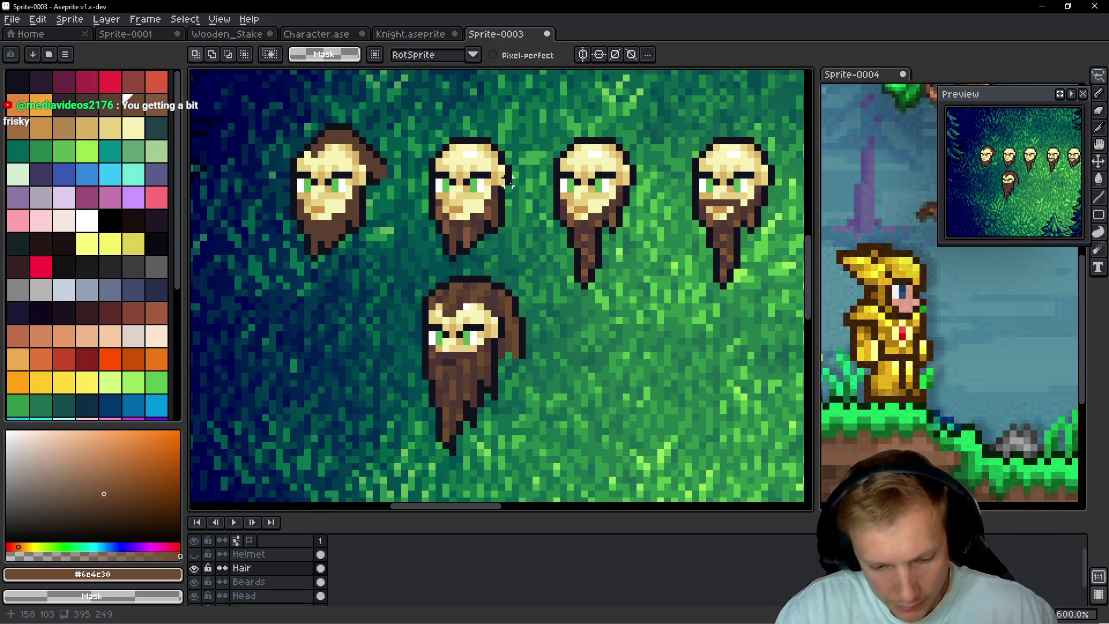
pyautogui.press('b')
pyautogui.scroll(4, 509, 174)
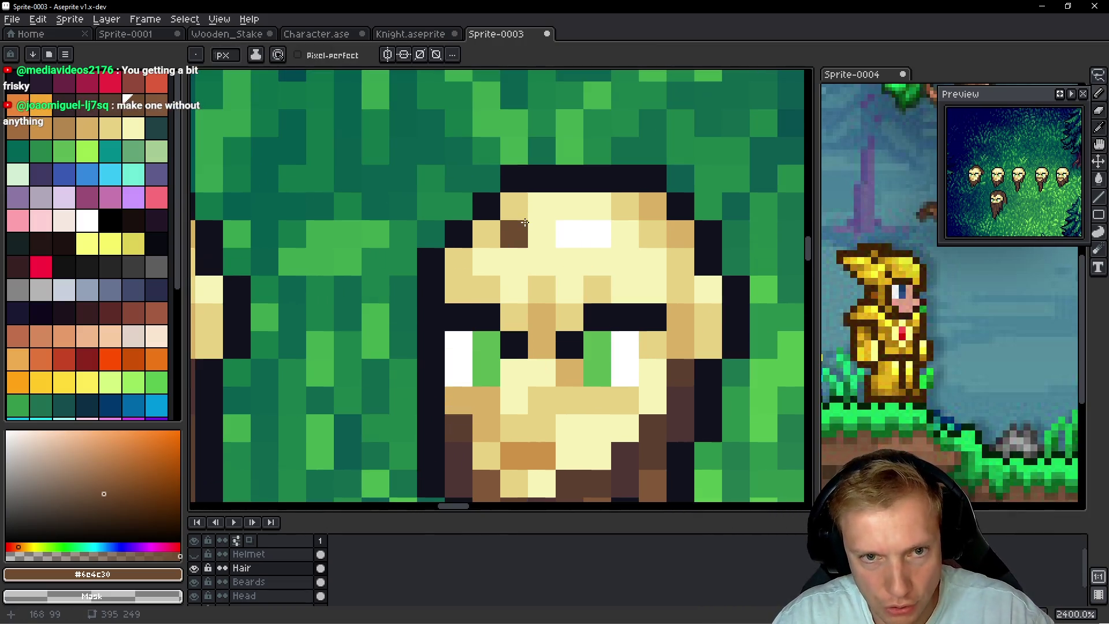
# Paint brown hair along the top row of the face and down its edges, undoing stray pixels
pyautogui.moveTo(490, 230)
pyautogui.mouseDown()
pyautogui.moveTo(538, 197)
pyautogui.moveTo(649, 206)
pyautogui.moveTo(676, 260)
pyautogui.moveTo(642, 226)
pyautogui.moveTo(680, 237)
pyautogui.moveTo(682, 289)
pyautogui.mouseUp()
pyautogui.click(623, 236)
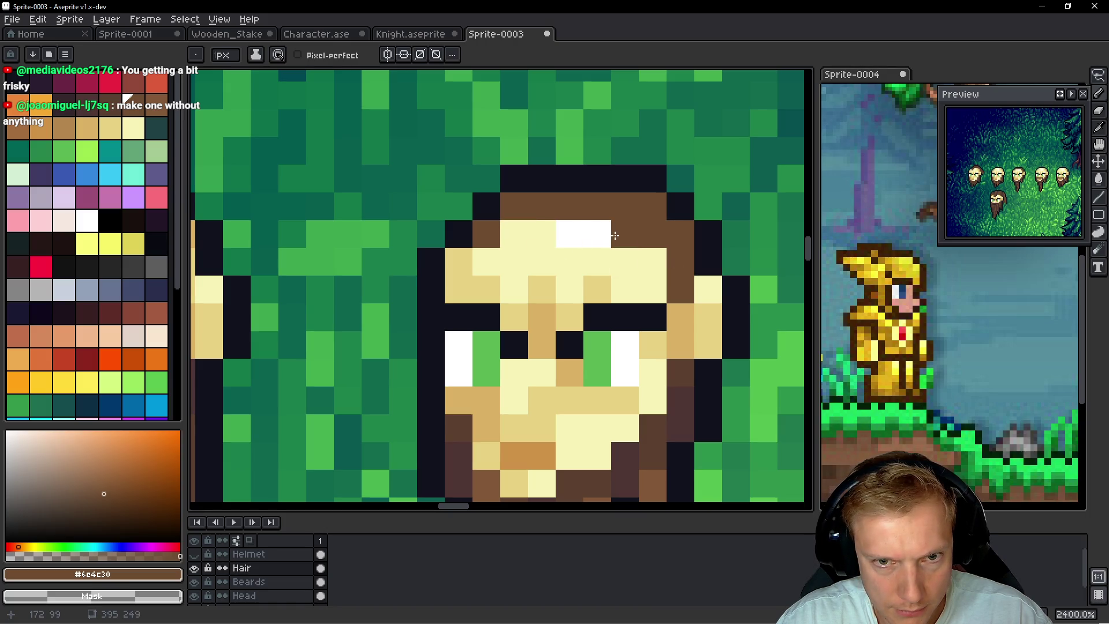
pyautogui.moveTo(614, 235)
pyautogui.mouseDown()
pyautogui.moveTo(647, 261)
pyautogui.moveTo(508, 234)
pyautogui.mouseUp()
pyautogui.hotkey('ctrl', 'z')
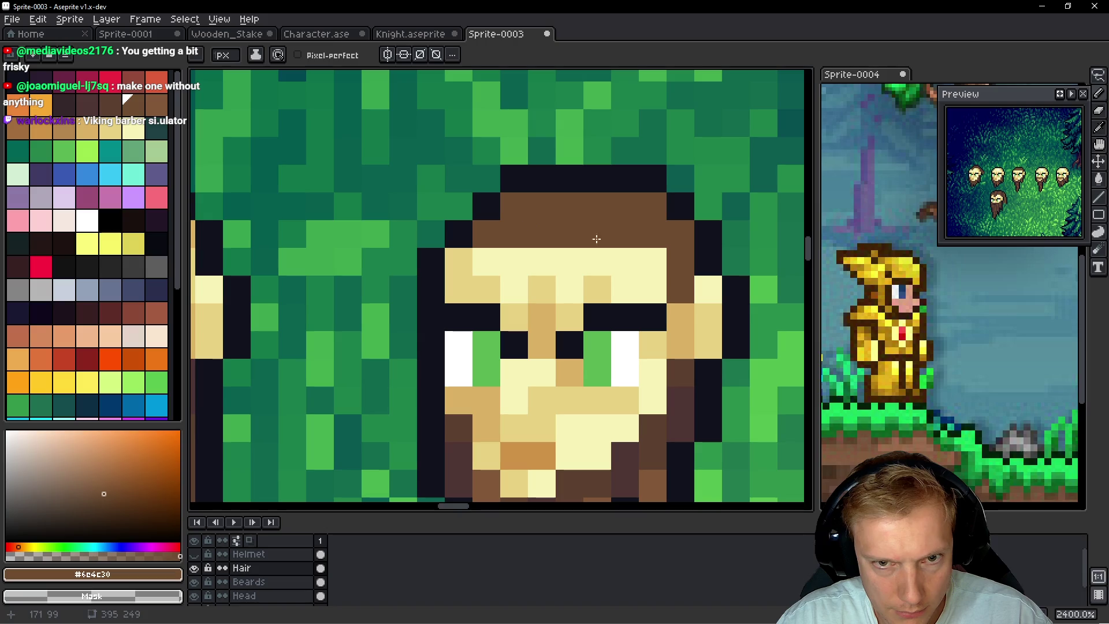
pyautogui.click(652, 261)
pyautogui.click(459, 260)
pyautogui.click(518, 306)
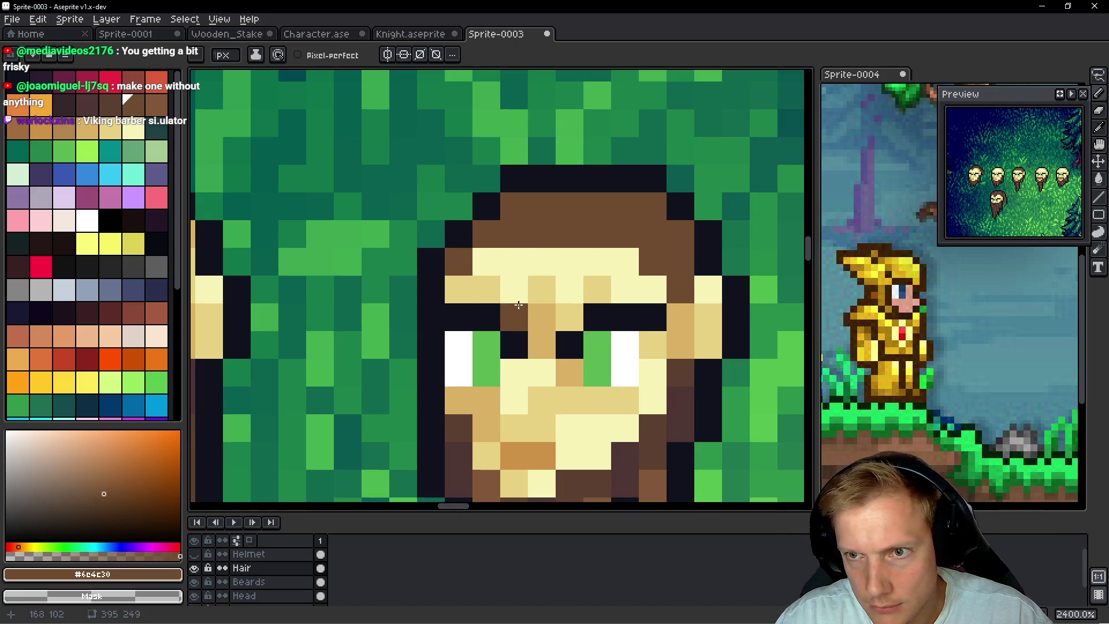
pyautogui.scroll(-8, 630, 323)
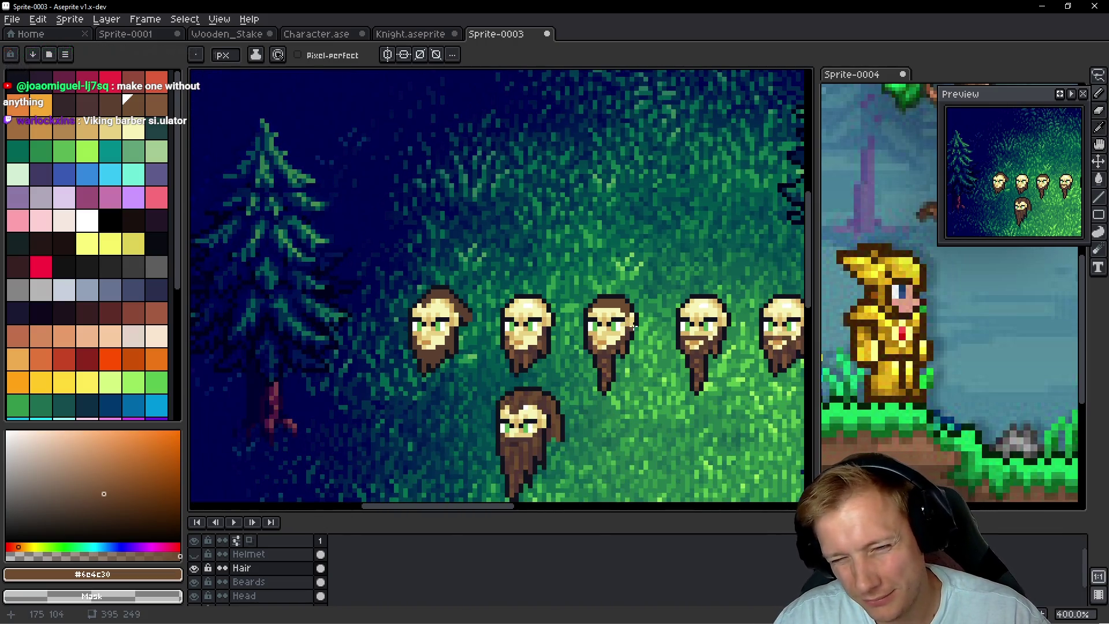
pyautogui.scroll(5, 641, 353)
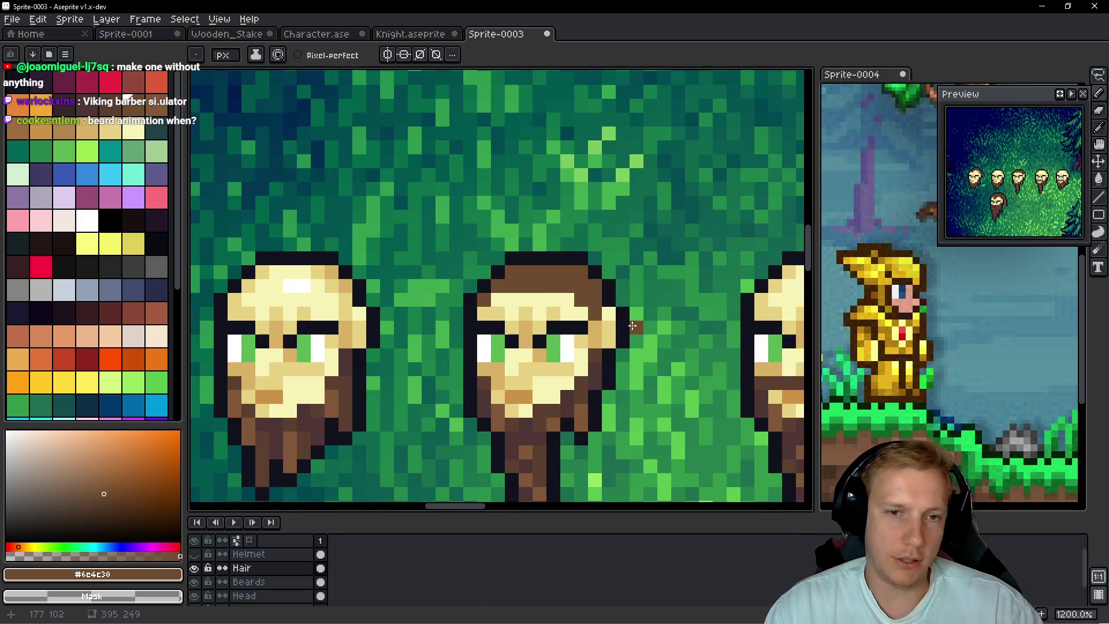
pyautogui.moveTo(554, 302)
pyautogui.mouseDown()
pyautogui.moveTo(544, 254)
pyautogui.moveTo(557, 253)
pyautogui.mouseUp()
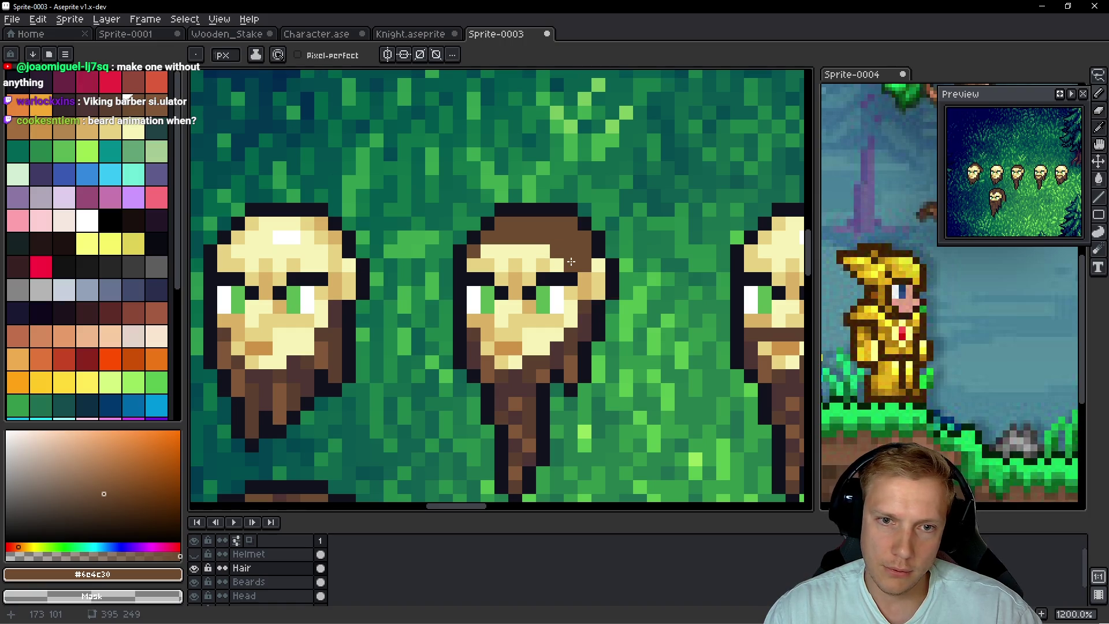
# Try brown brow pixels, undoing each, then add one brown pixel below the green eye
pyautogui.click(620, 302)
pyautogui.hotkey('ctrl', 'z')
pyautogui.click(557, 279)
pyautogui.scroll(3, 557, 278)
pyautogui.hotkey('ctrl', 'z')
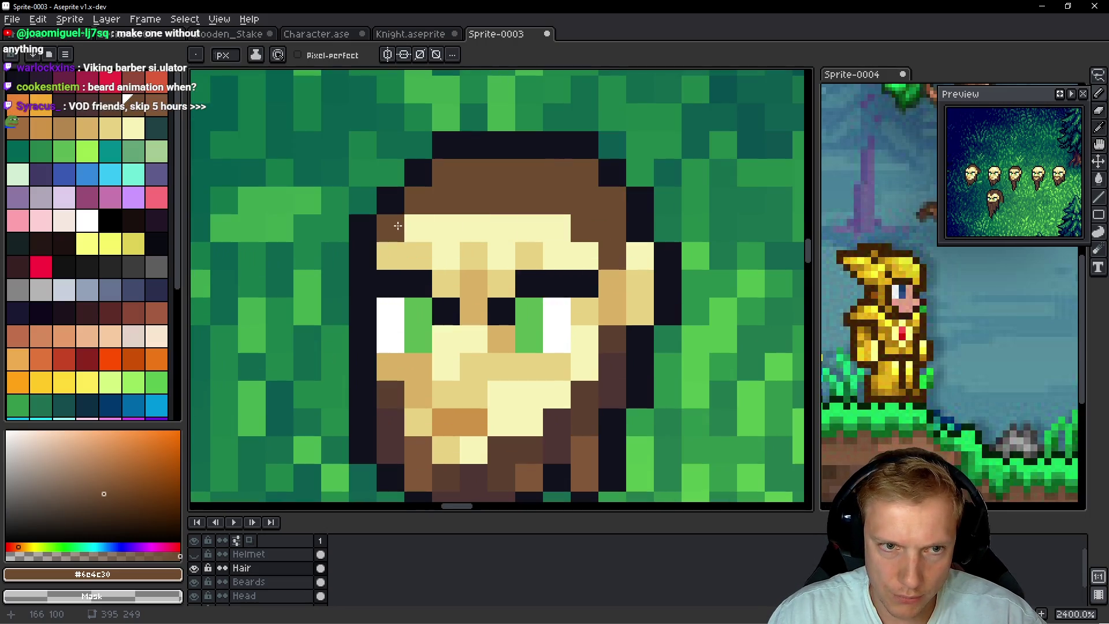
pyautogui.click(502, 283)
pyautogui.hotkey('ctrl', 'z')
pyautogui.click(529, 289)
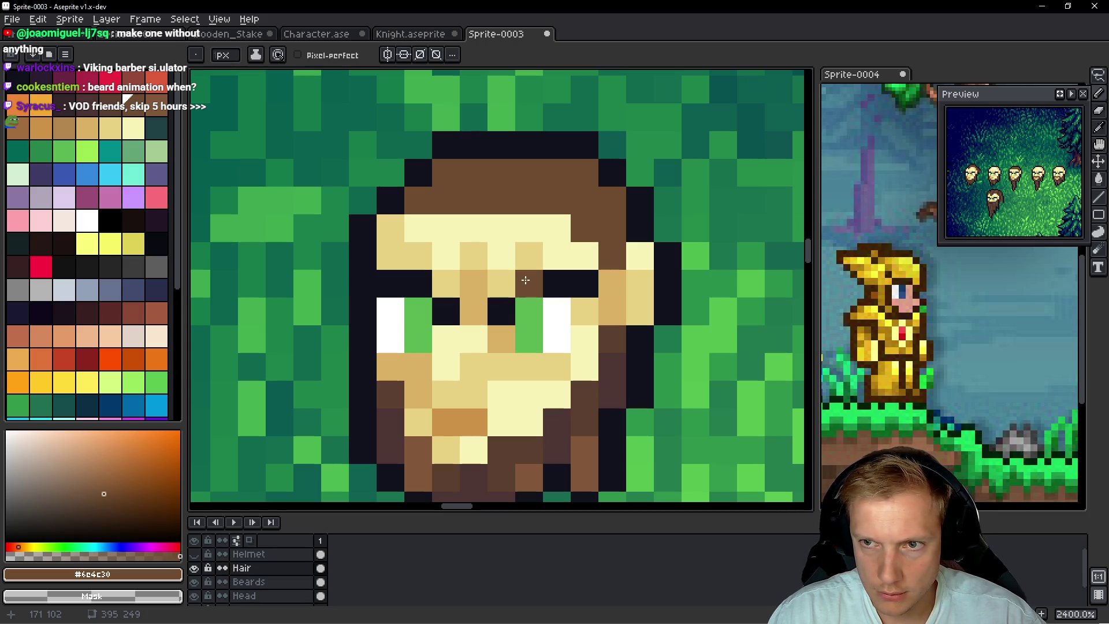
pyautogui.hotkey('ctrl', 'z')
pyautogui.click(506, 275)
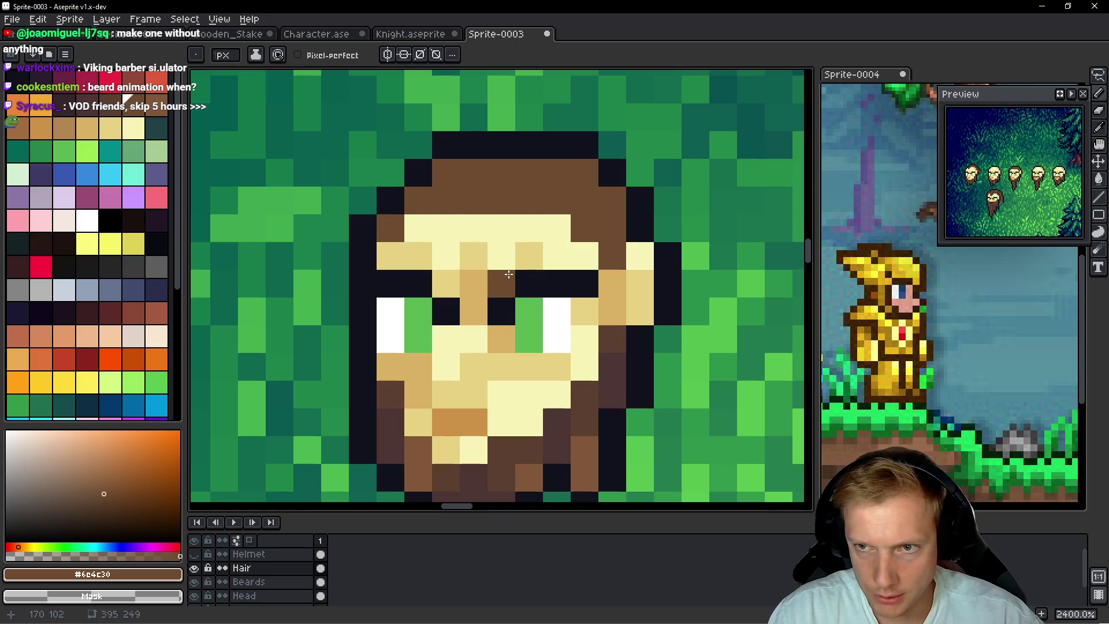
pyautogui.hotkey('ctrl', 'z')
pyautogui.click(537, 336)
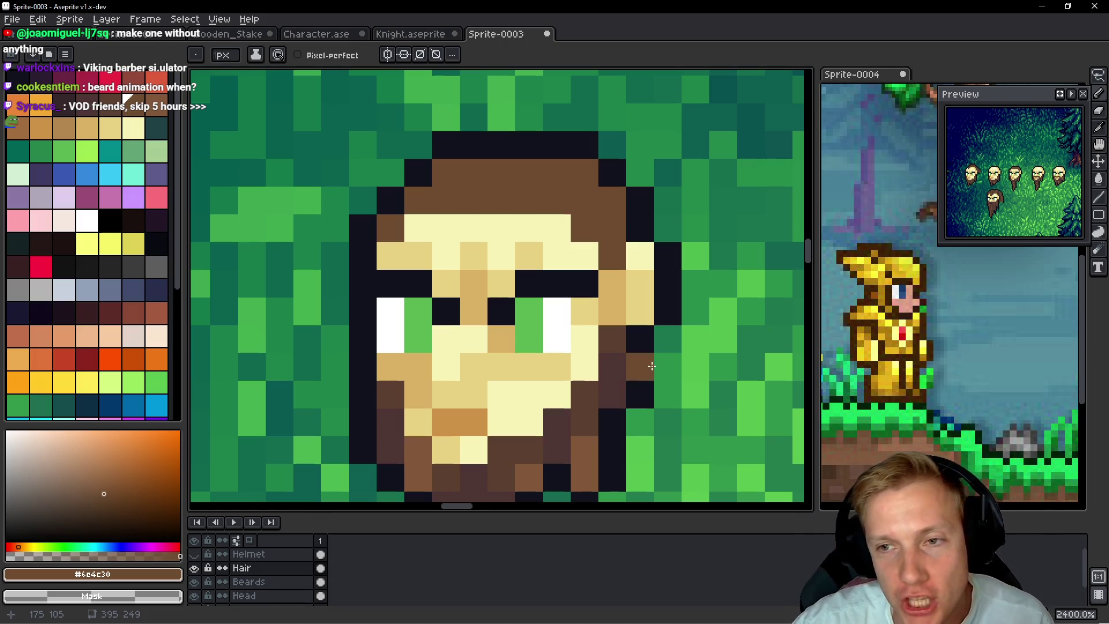
pyautogui.scroll(-6, 657, 295)
pyautogui.moveTo(658, 295); pyautogui.dragTo(565, 178)
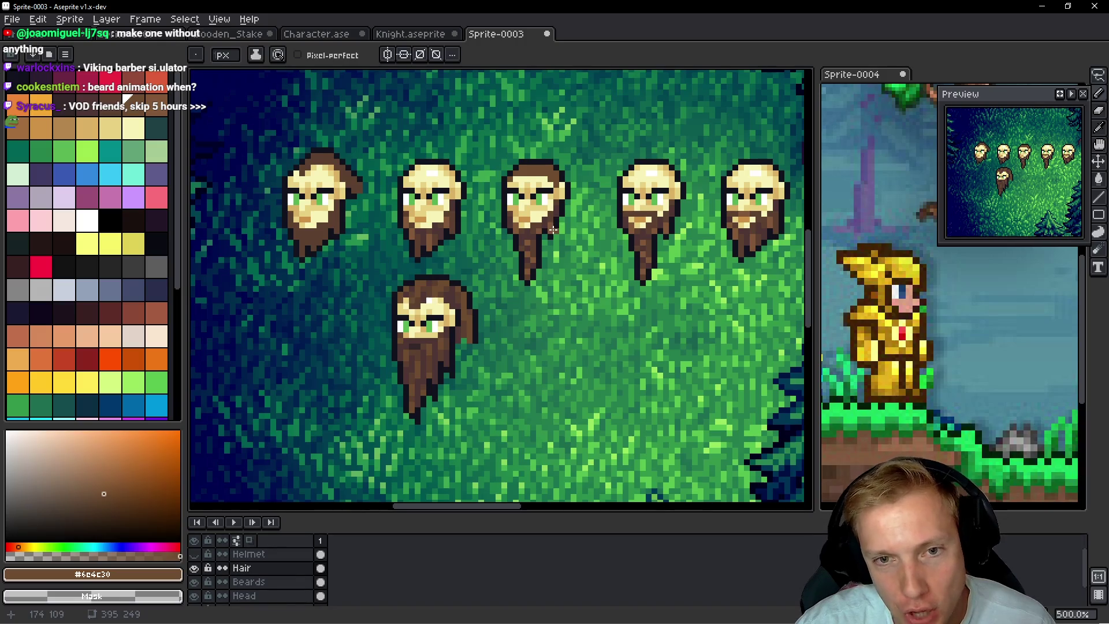
pyautogui.scroll(-1, 555, 225)
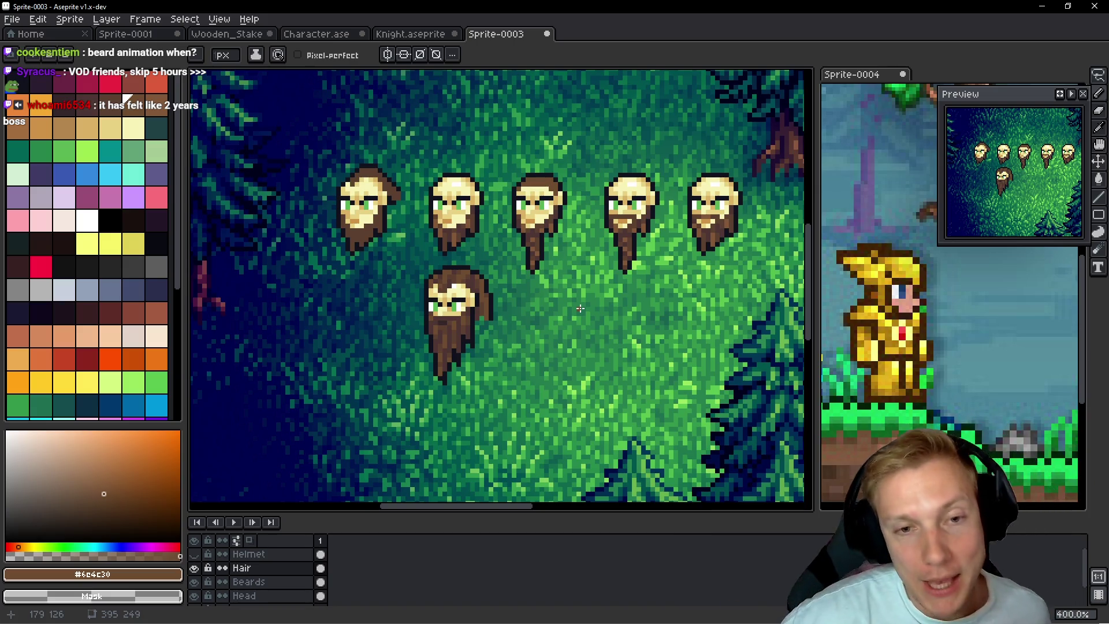
pyautogui.scroll(4, 538, 241)
# Shade the hair's right edge and top-left pixels with a darker brown
pyautogui.keyDown('alt'); pyautogui.click(552, 198); pyautogui.keyUp('alt')
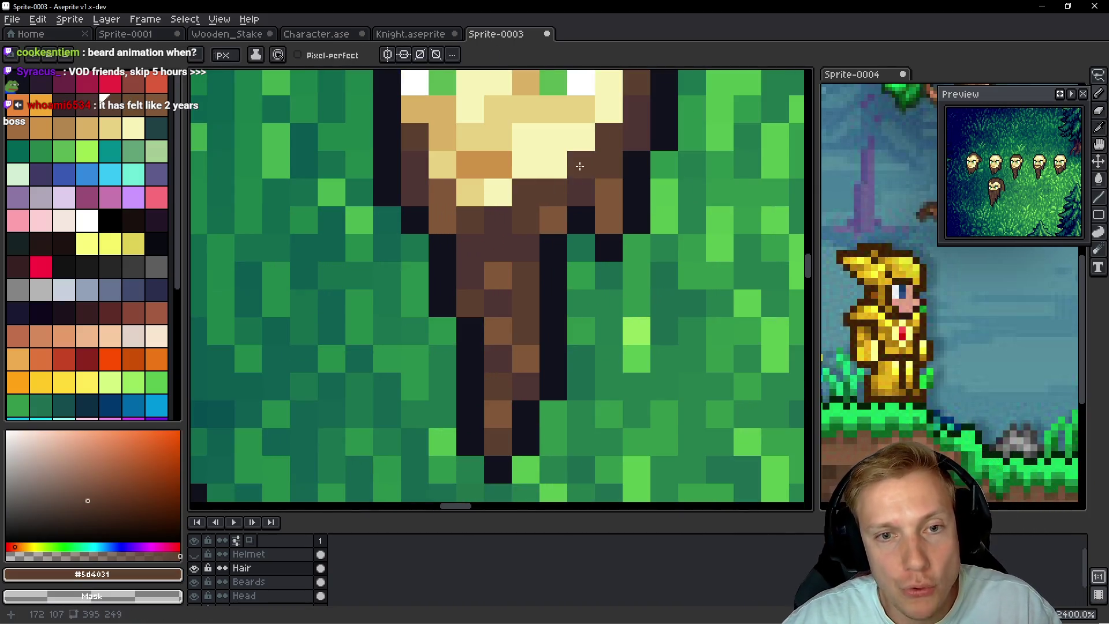
pyautogui.scroll(5, 558, 152)
pyautogui.moveTo(558, 151)
pyautogui.mouseDown()
pyautogui.moveTo(563, 185)
pyautogui.moveTo(595, 225)
pyautogui.mouseUp()
pyautogui.click(538, 153)
pyautogui.moveTo(409, 154); pyautogui.dragTo(399, 185)
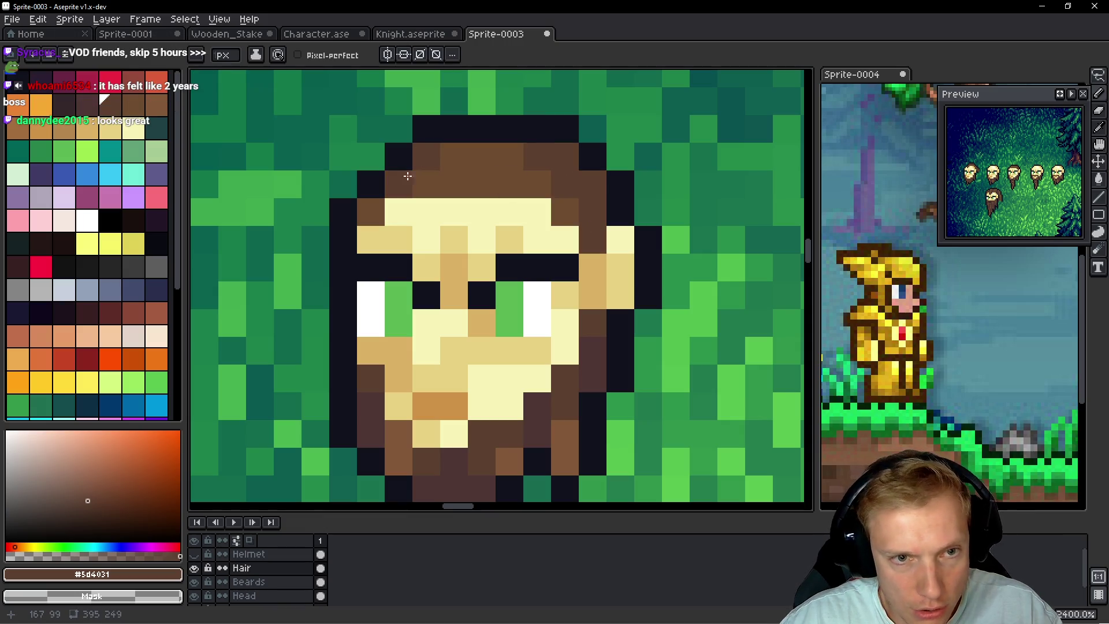
pyautogui.click(369, 212)
pyautogui.click(454, 212)
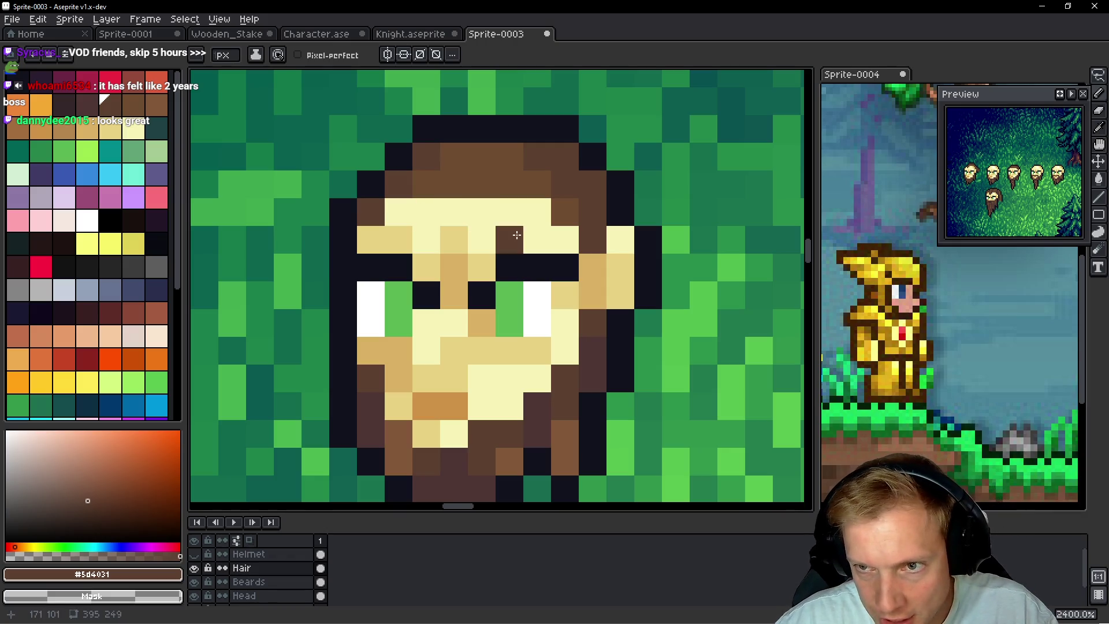
# Paint a dark diagonal outline edge at the hair's top-left
pyautogui.scroll(-6, 620, 211)
pyautogui.scroll(5, 620, 211)
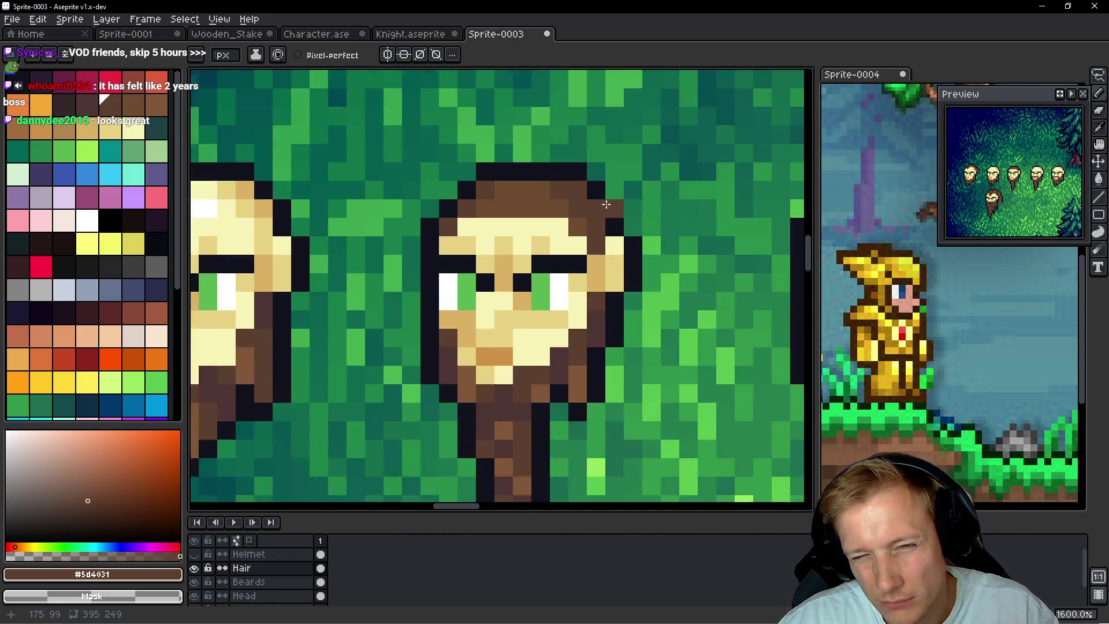
pyautogui.keyDown('alt'); pyautogui.click(453, 186); pyautogui.keyUp('alt')
pyautogui.keyDown('alt'); pyautogui.click(409, 124); pyautogui.keyUp('alt')
pyautogui.moveTo(325, 139)
pyautogui.mouseDown()
pyautogui.moveTo(292, 149)
pyautogui.moveTo(254, 208)
pyautogui.mouseUp()
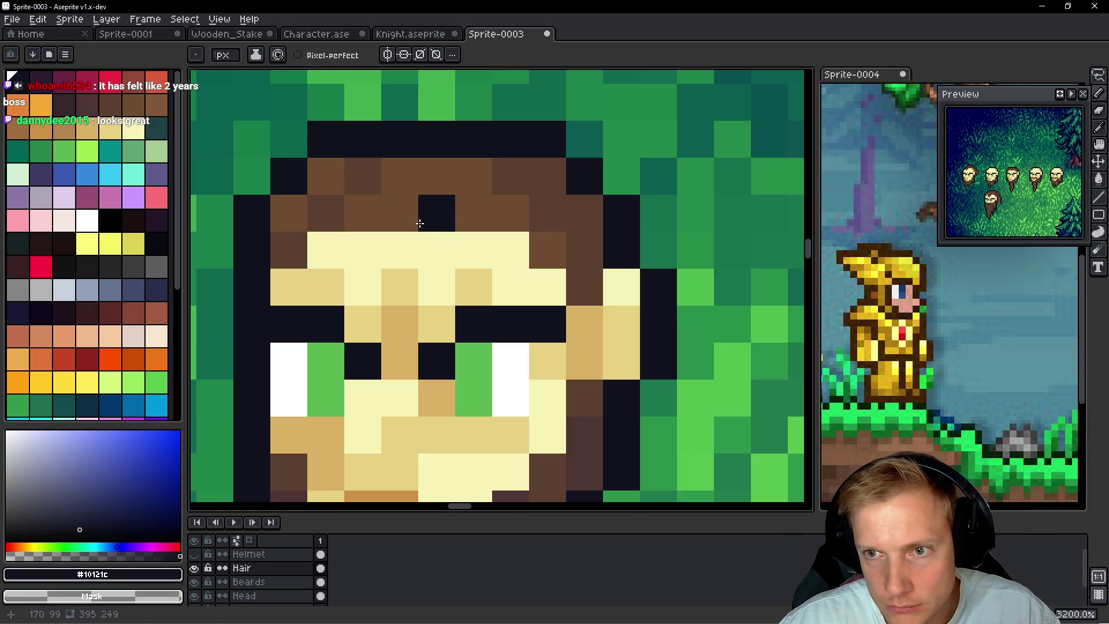
# Recolour dark hair-edge pixels brown and extend the dark outline down the right side
pyautogui.scroll(-5, 523, 189)
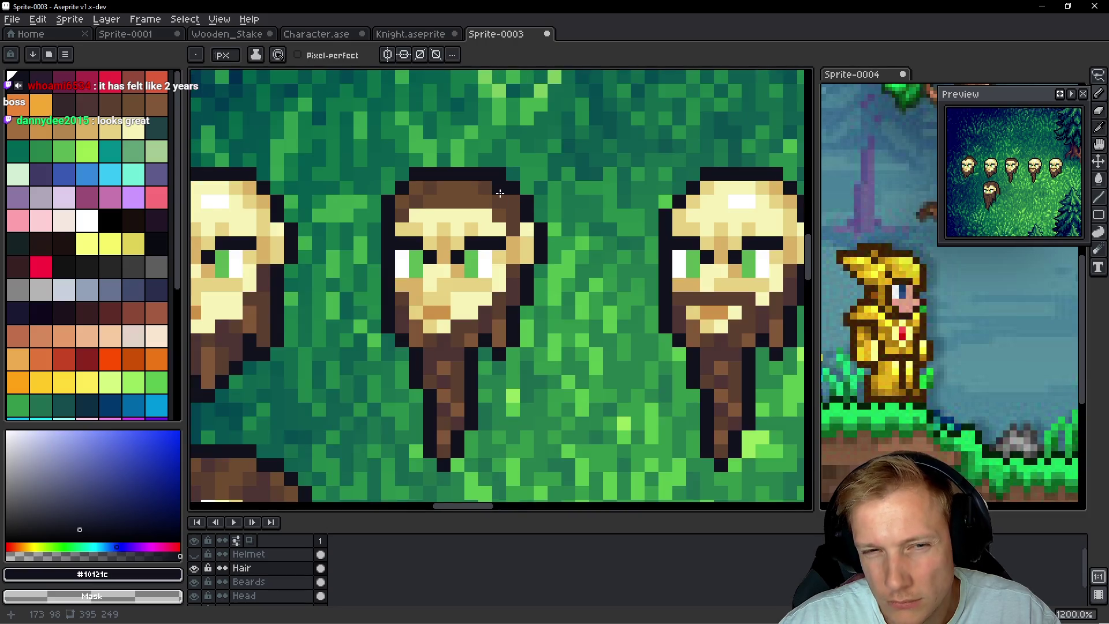
pyautogui.scroll(4, 523, 189)
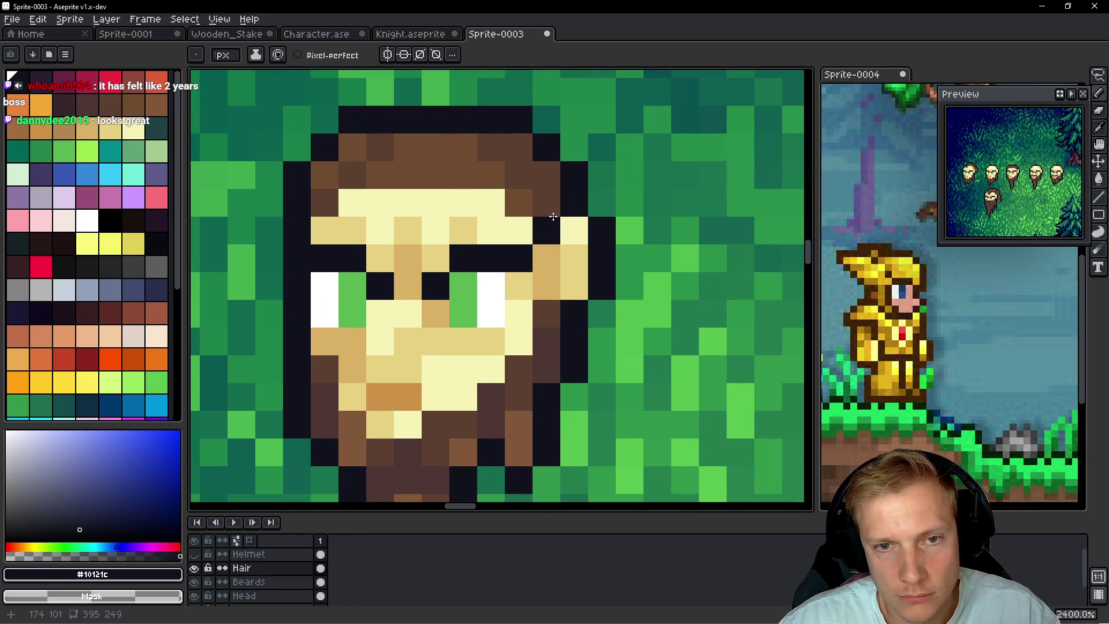
pyautogui.keyDown('alt'); pyautogui.click(546, 202); pyautogui.keyUp('alt')
pyautogui.click(546, 230)
pyautogui.click(575, 175)
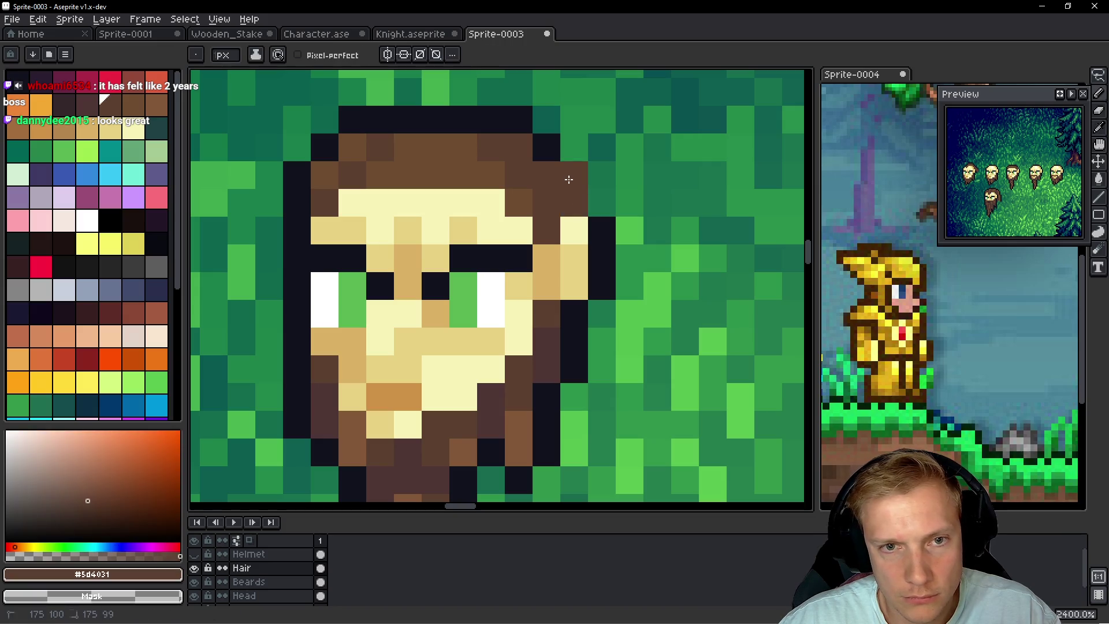
pyautogui.click(546, 147)
pyautogui.keyDown('alt'); pyautogui.click(512, 105); pyautogui.keyUp('alt')
pyautogui.moveTo(546, 120)
pyautogui.mouseDown()
pyautogui.moveTo(565, 124)
pyautogui.moveTo(601, 202)
pyautogui.mouseUp()
pyautogui.click(702, 252)
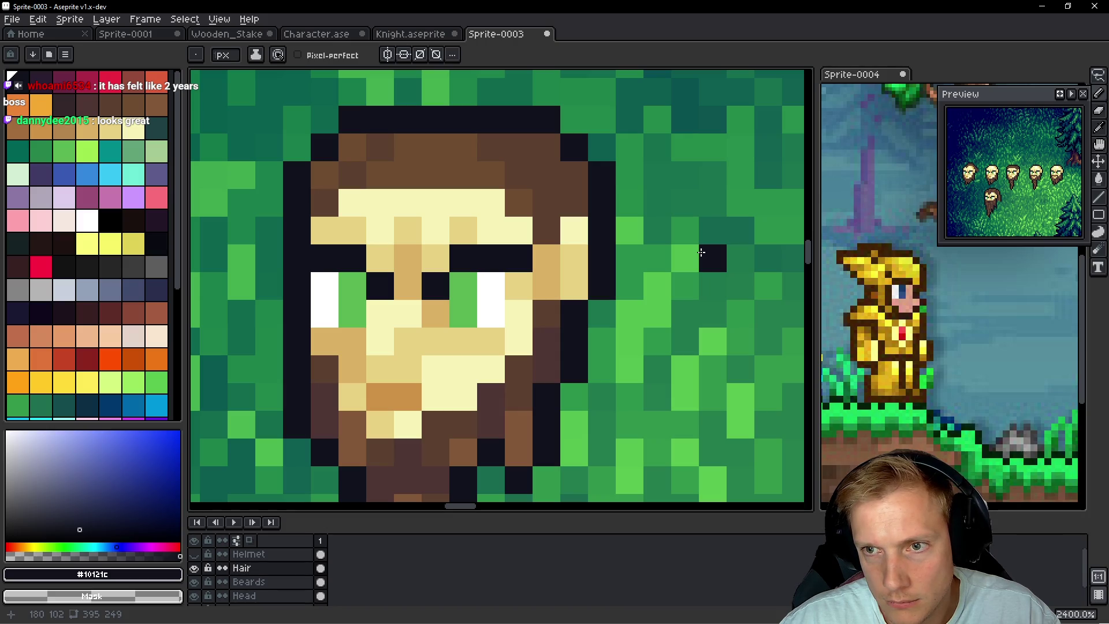
pyautogui.hotkey('ctrl', 'z')
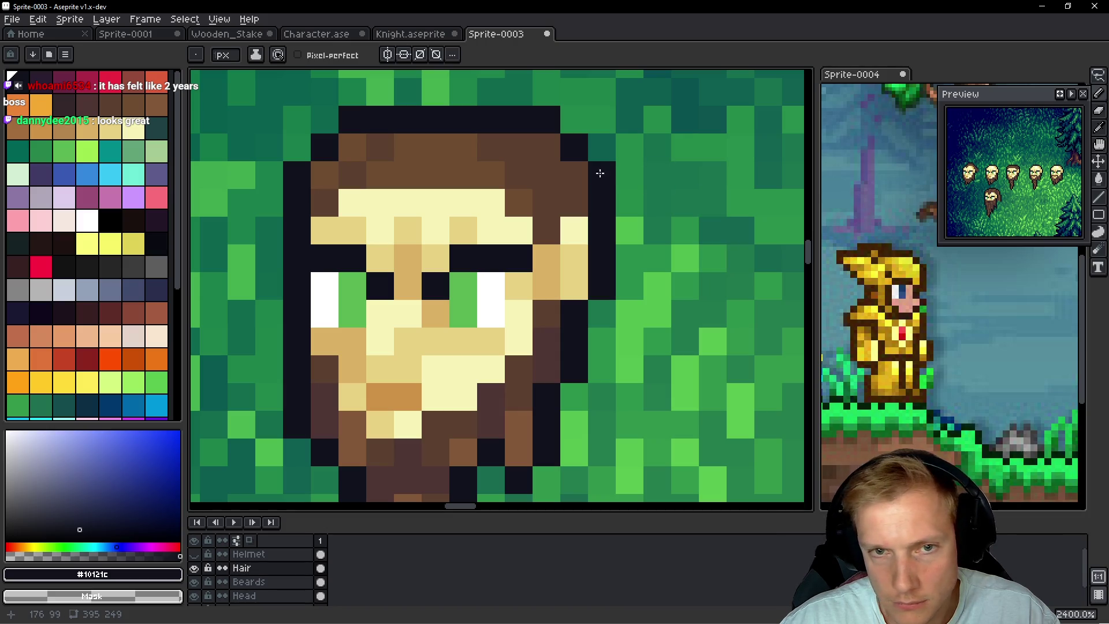
# Tidy the hair outline, darkening edge pixels and erasing extra outline pixels
pyautogui.click(574, 175)
pyautogui.rightClick(601, 175)
pyautogui.click(546, 147)
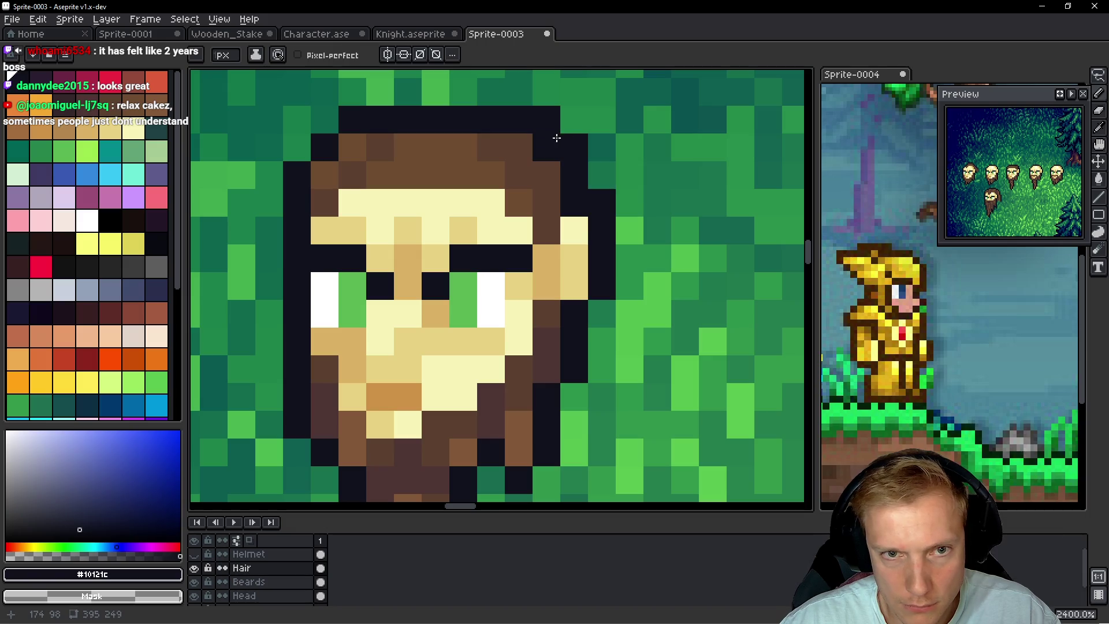
pyautogui.rightClick(546, 120)
pyautogui.rightClick(601, 203)
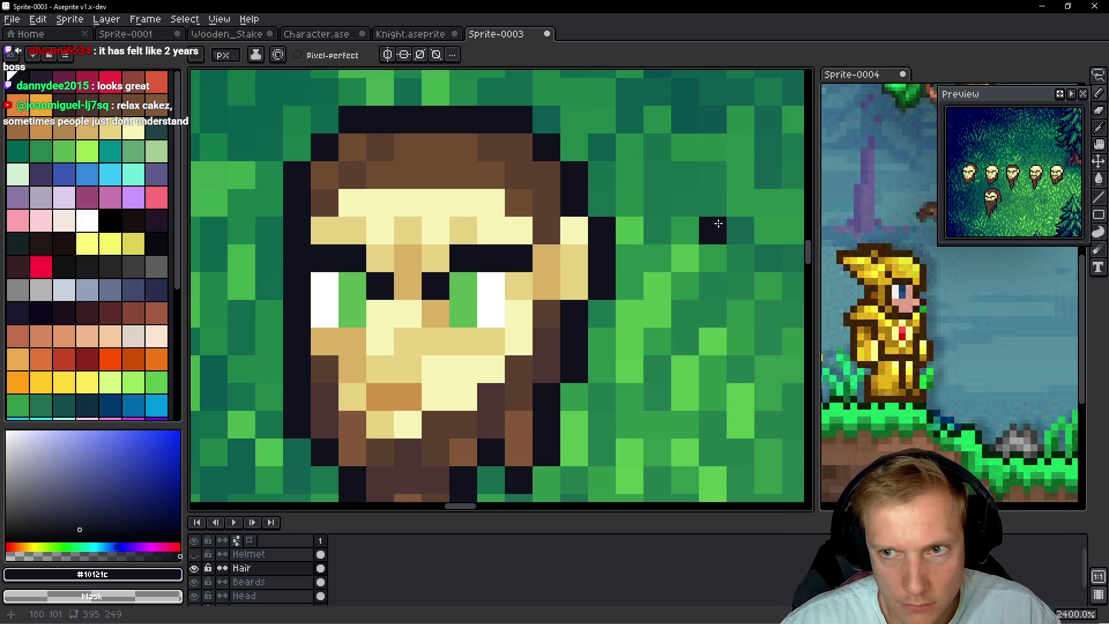
pyautogui.scroll(1, 628, 188)
pyautogui.hscroll(-2, 628, 188)
pyautogui.click(423, 174)
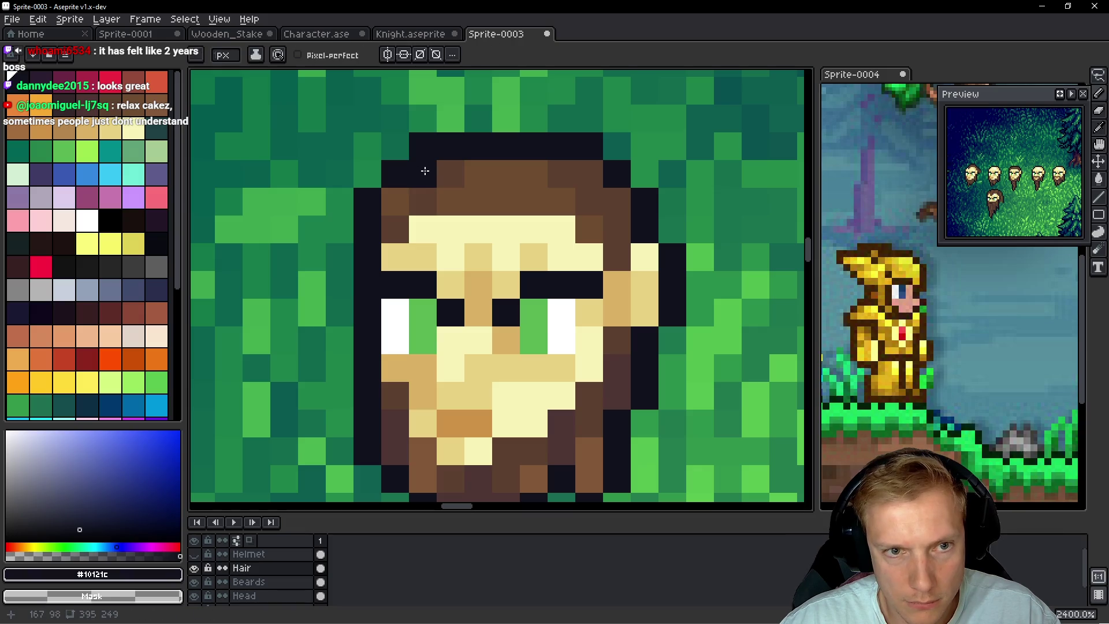
pyautogui.rightClick(423, 147)
# Paint the top row and top-right of the hair brown
pyautogui.scroll(-6, 586, 193)
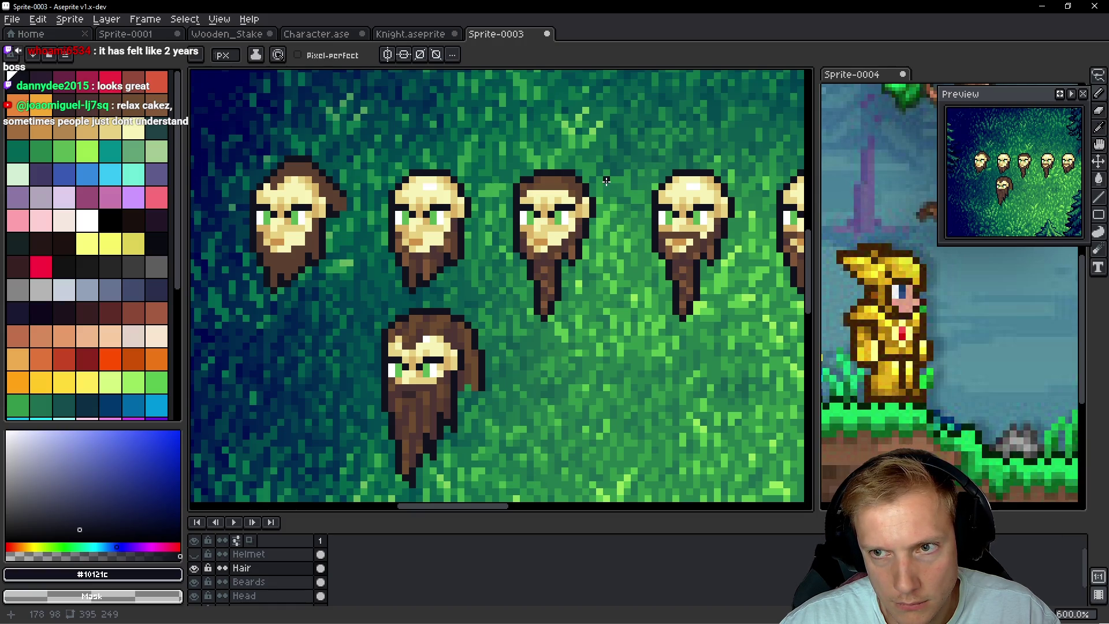
pyautogui.scroll(4, 586, 178)
pyautogui.keyDown('alt'); pyautogui.click(490, 186); pyautogui.keyUp('alt')
pyautogui.click(511, 164)
pyautogui.moveTo(492, 164)
pyautogui.mouseDown()
pyautogui.moveTo(465, 163)
pyautogui.moveTo(477, 144)
pyautogui.moveTo(460, 146)
pyautogui.mouseUp()
pyautogui.click(438, 182)
pyautogui.keyDown('alt'); pyautogui.click(547, 161); pyautogui.keyUp('alt')
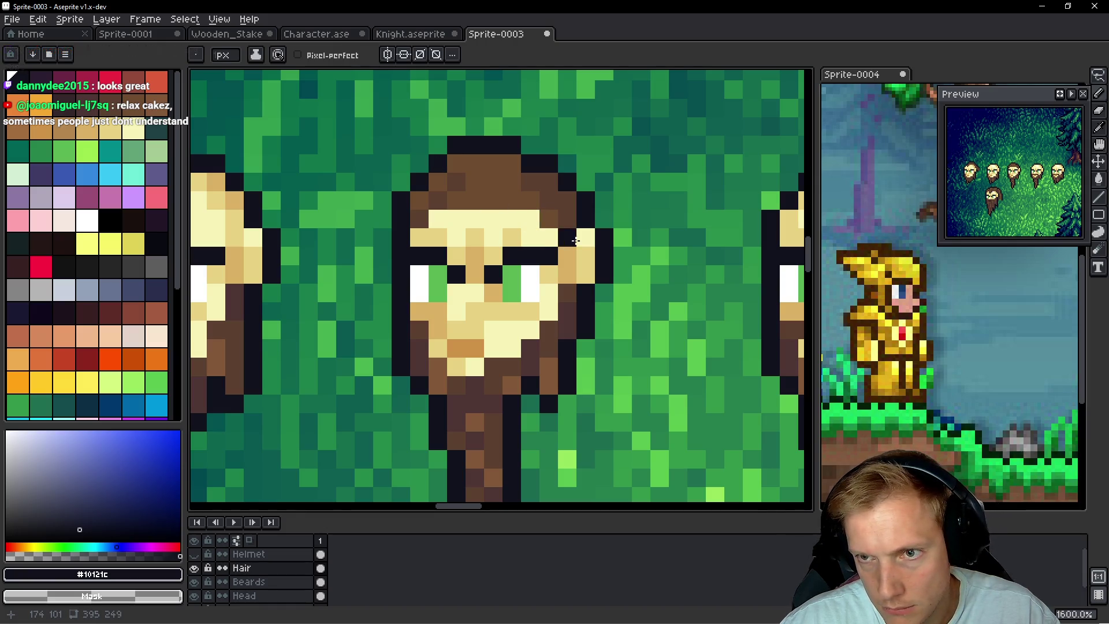
pyautogui.keyDown('alt'); pyautogui.click(531, 182); pyautogui.keyUp('alt')
pyautogui.click(530, 164)
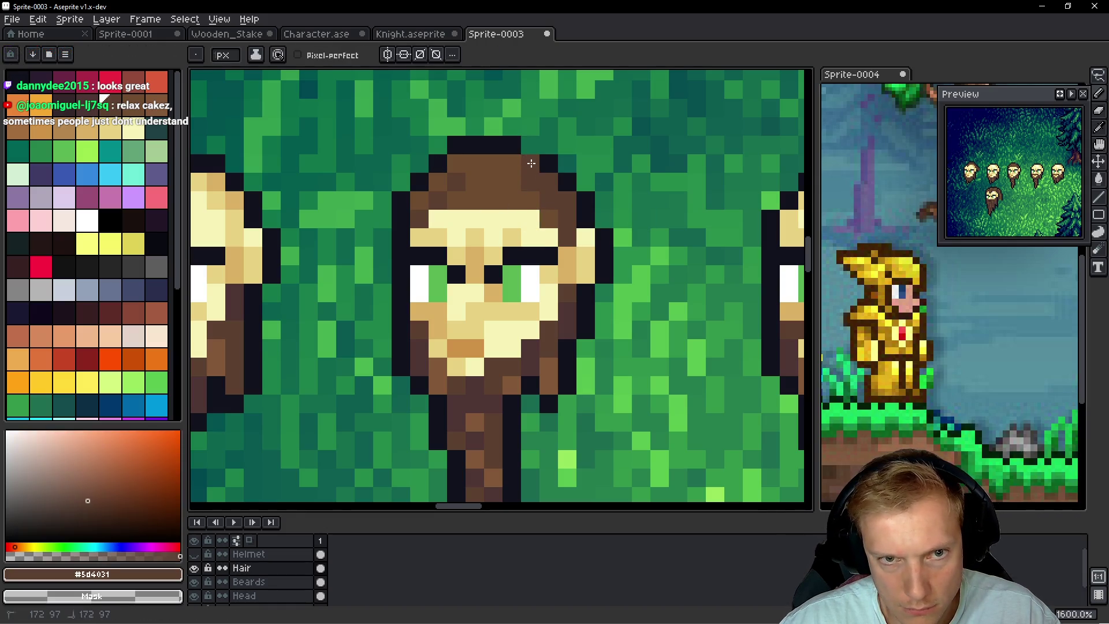
# Try dark outline pixels beside the head and along the hair's top, undoing each
pyautogui.keyDown('alt'); pyautogui.click(527, 142); pyautogui.keyUp('alt')
pyautogui.click(586, 238)
pyautogui.hotkey('ctrl', 'z')
pyautogui.click(624, 247)
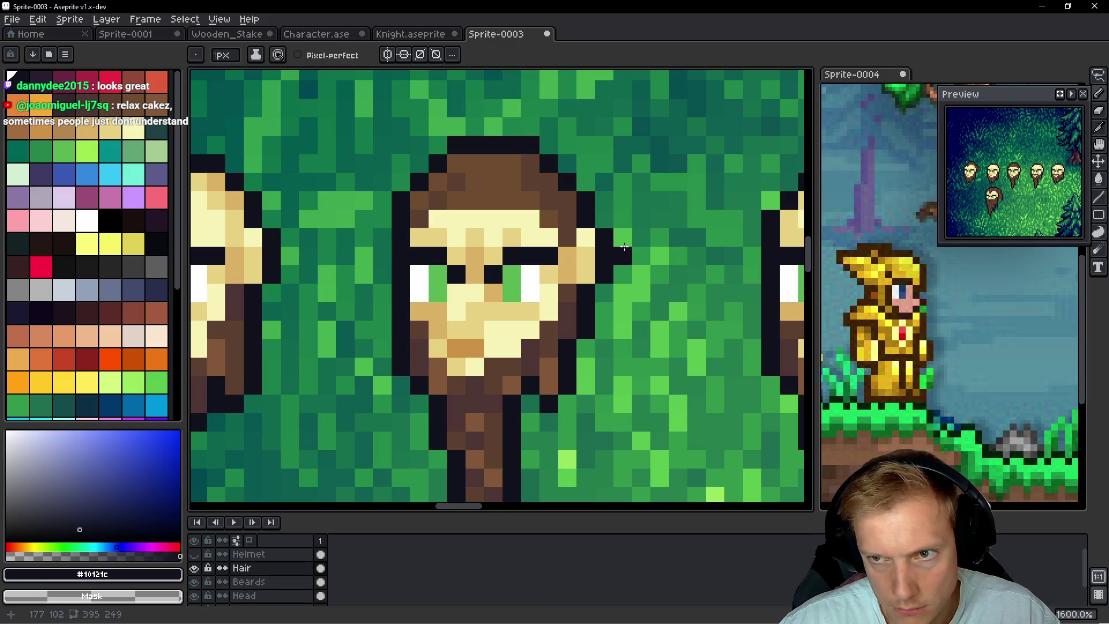
pyautogui.hotkey('ctrl', 'z')
pyautogui.click(634, 243)
pyautogui.hotkey('ctrl', 'z')
pyautogui.moveTo(491, 164)
pyautogui.mouseDown()
pyautogui.moveTo(465, 163)
pyautogui.moveTo(508, 164)
pyautogui.moveTo(433, 143)
pyautogui.mouseUp()
pyautogui.hotkey('ctrl', 'z')
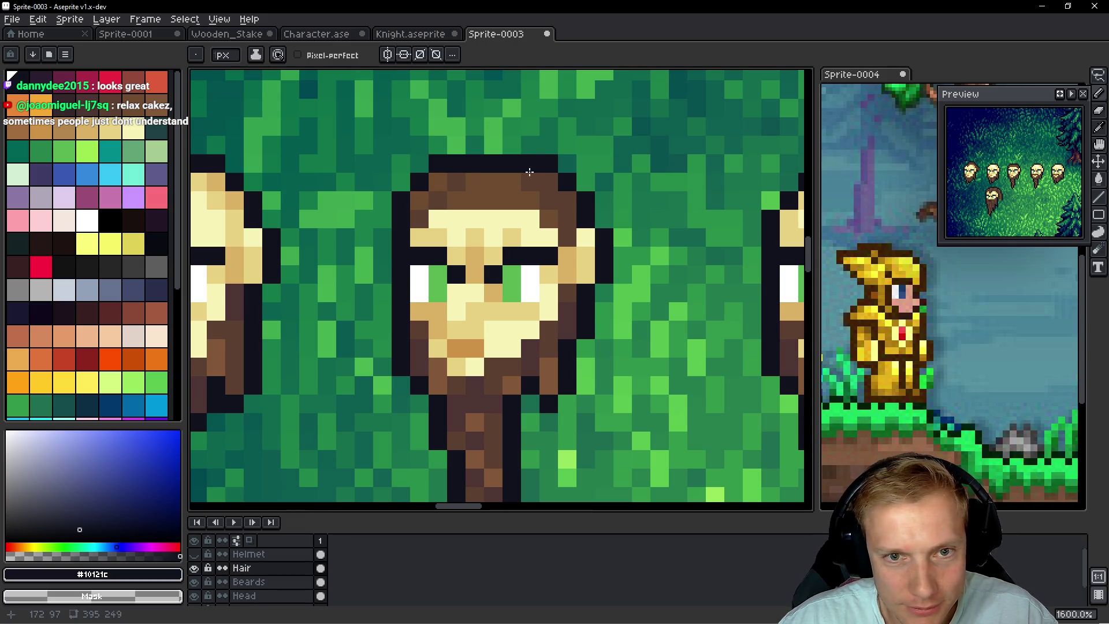
# Bring the neighbouring head into view and sample its darker and lighter hair browns
pyautogui.hscroll(-3, 537, 162)
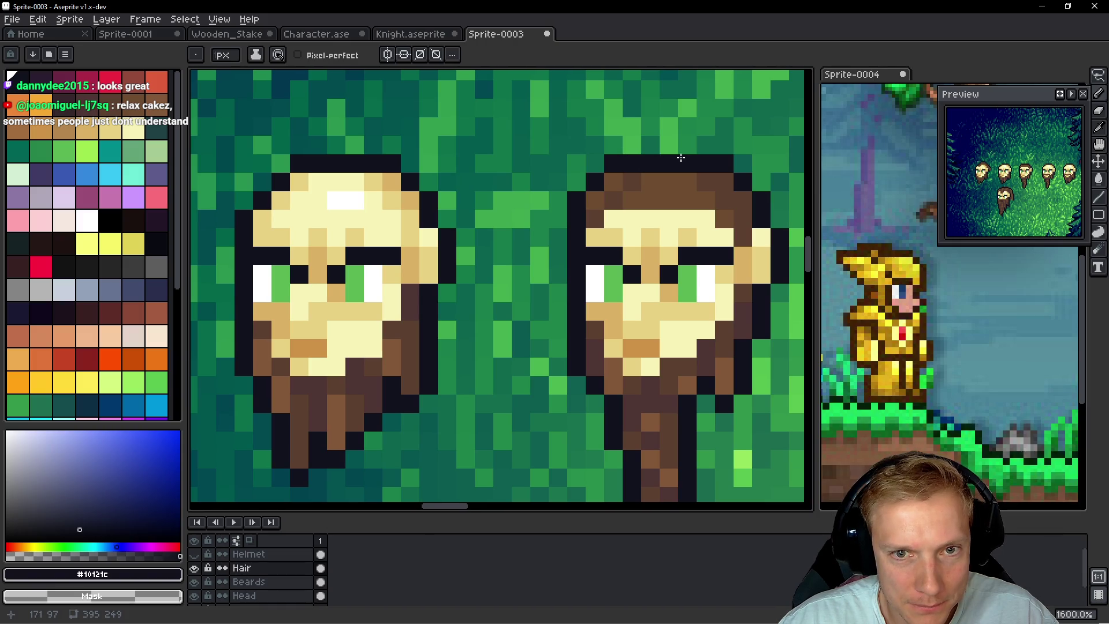
pyautogui.moveTo(681, 158); pyautogui.dragTo(611, 156)
pyautogui.keyDown('alt'); pyautogui.click(546, 178); pyautogui.keyUp('alt')
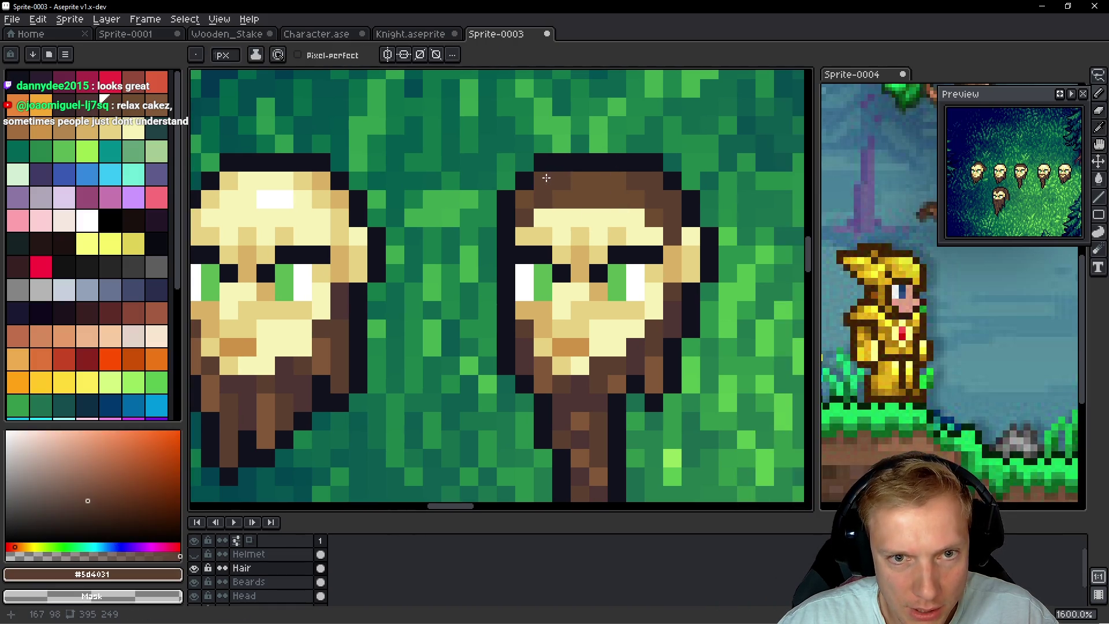
pyautogui.keyDown('alt'); pyautogui.click(560, 177); pyautogui.keyUp('alt')
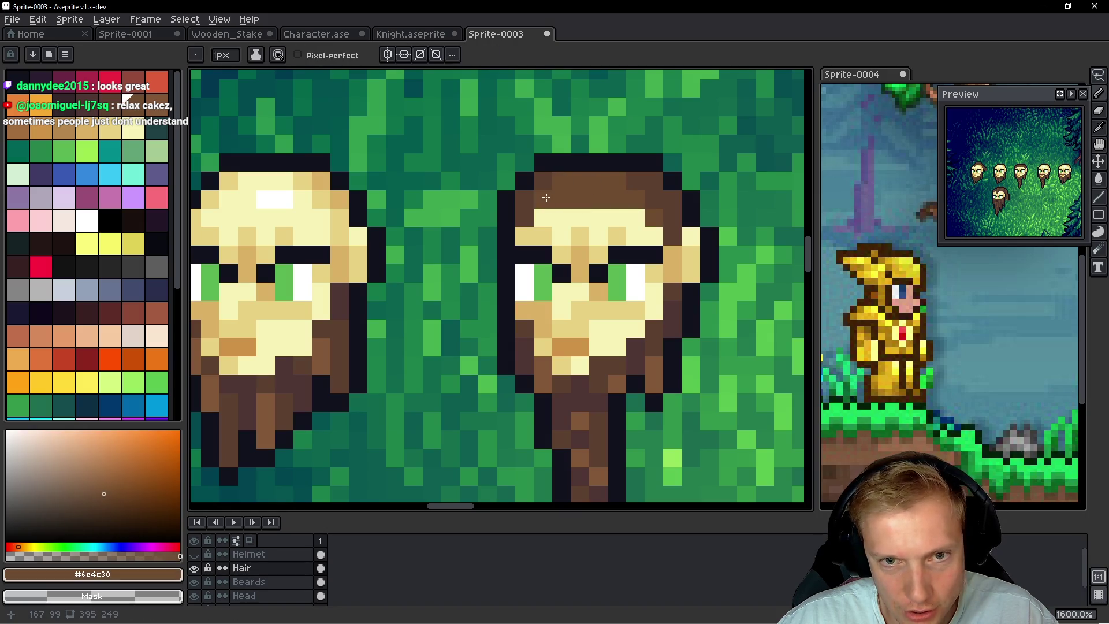
# Sample the darker and deep browns from the left head's beard
pyautogui.scroll(-5, 546, 198)
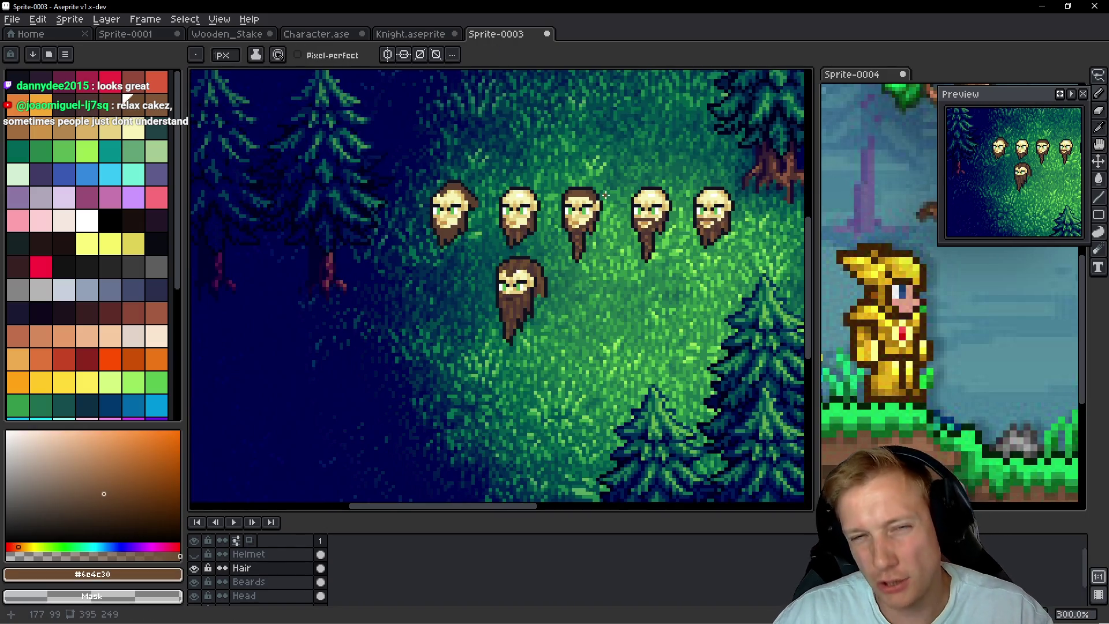
pyautogui.scroll(4, 603, 195)
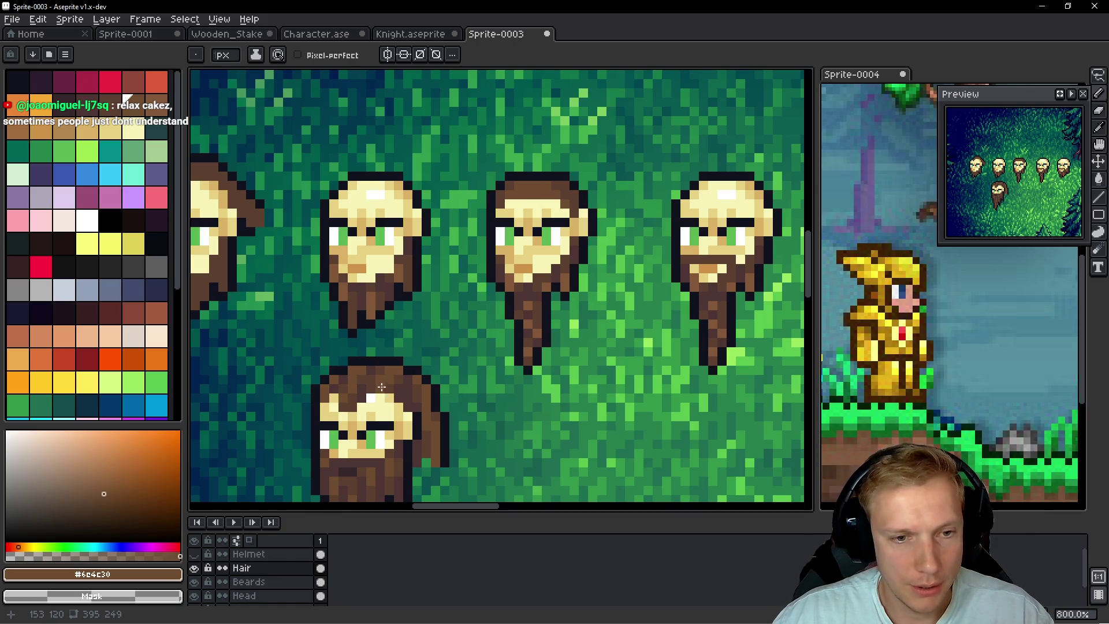
pyautogui.scroll(1, 381, 387)
pyautogui.scroll(1, 528, 300)
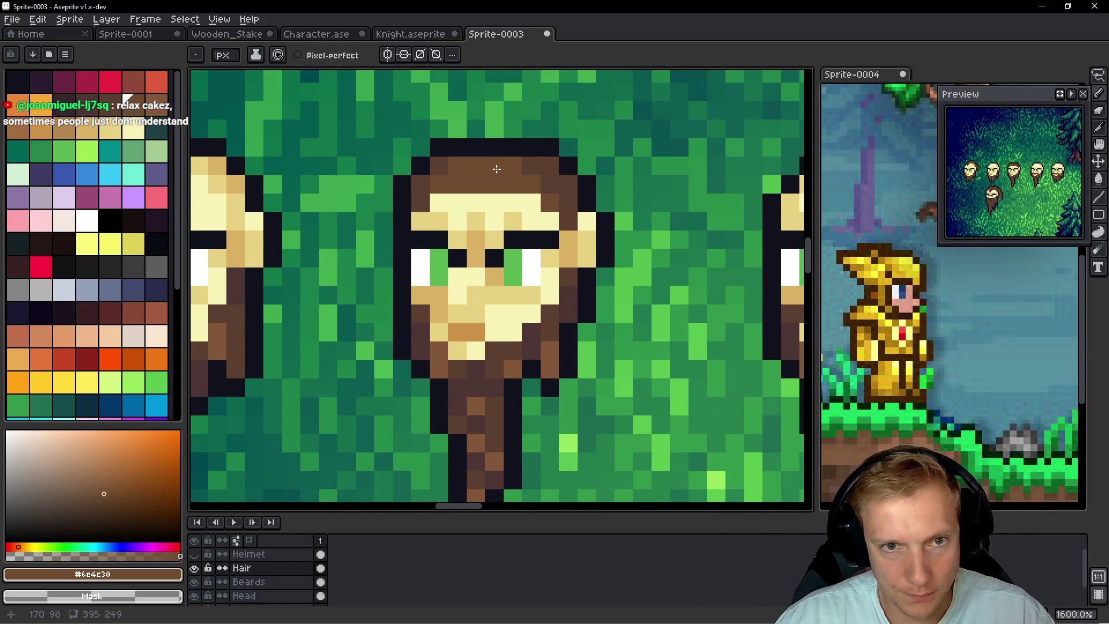
pyautogui.scroll(-1, 537, 243)
pyautogui.scroll(1, 549, 260)
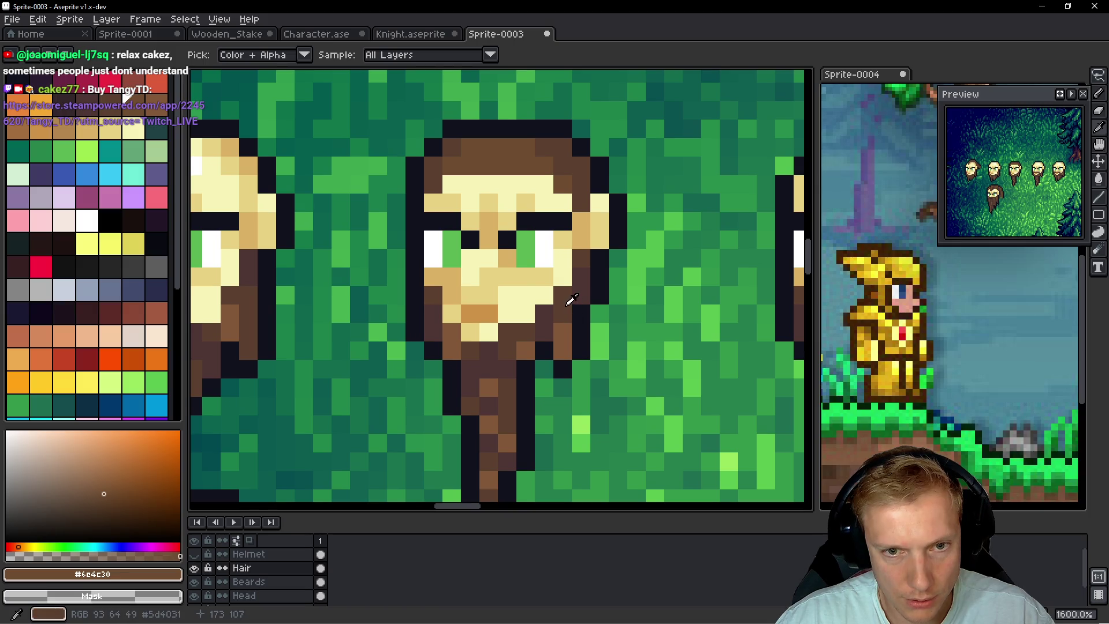
pyautogui.scroll(-1, 541, 296)
pyautogui.scroll(1, 425, 289)
pyautogui.scroll(-1, 462, 300)
pyautogui.scroll(1, 507, 315)
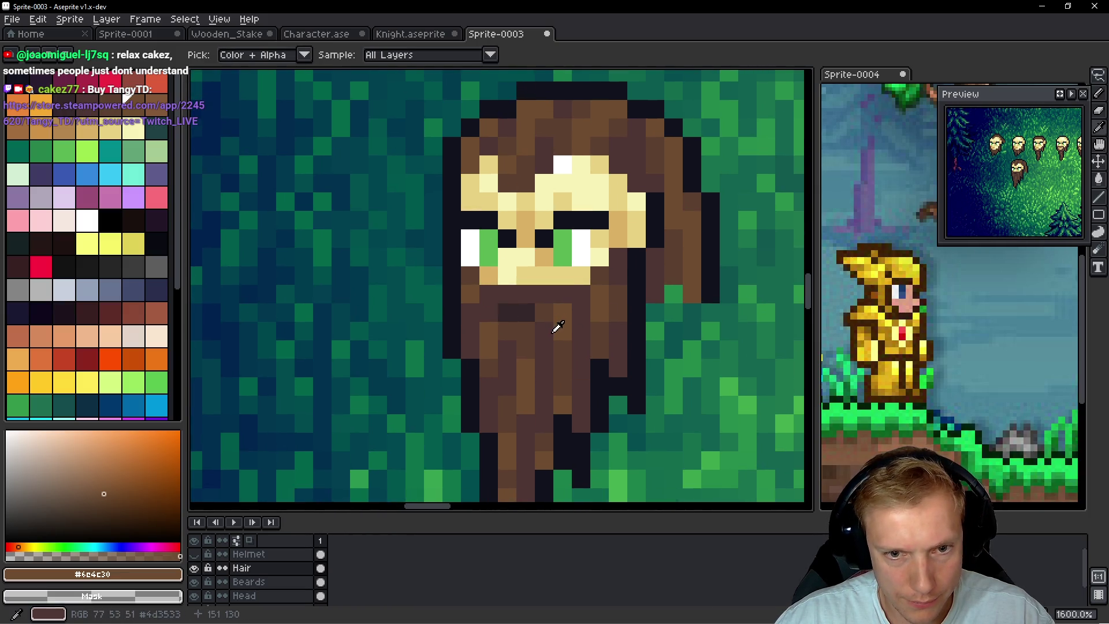
pyautogui.keyDown('alt'); pyautogui.click(570, 352); pyautogui.keyUp('alt')
pyautogui.scroll(1, 570, 352)
pyautogui.scroll(1, 515, 317)
pyautogui.scroll(1, 570, 240)
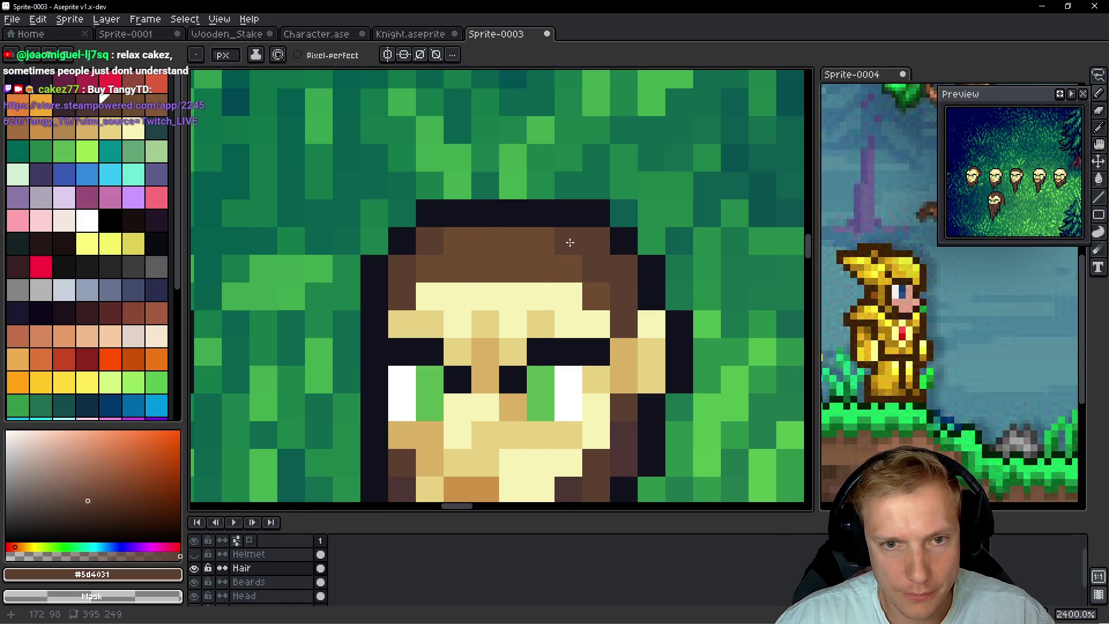
pyautogui.scroll(-1, 629, 82)
pyautogui.scroll(-1, 458, 359)
pyautogui.scroll(1, 453, 302)
pyautogui.keyDown('alt'); pyautogui.click(487, 329); pyautogui.keyUp('alt')
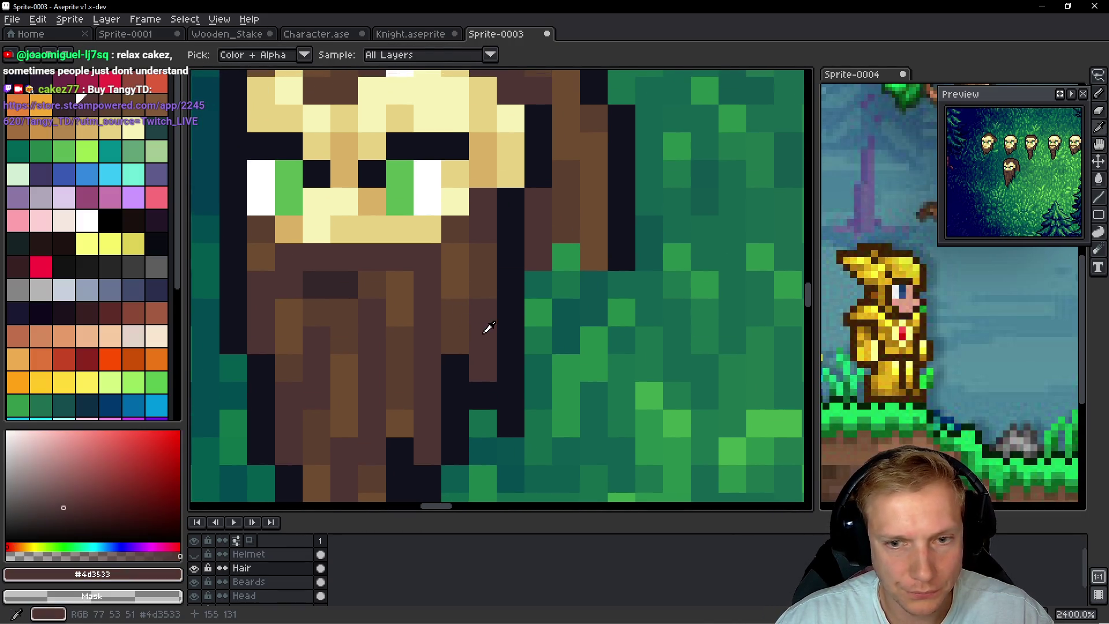
# Pan the view to centre the left head, then across to the other heads
pyautogui.scroll(1, 621, 301)
pyautogui.scroll(-1, 621, 301)
pyautogui.scroll(-1, 515, 400)
pyautogui.scroll(1, 545, 389)
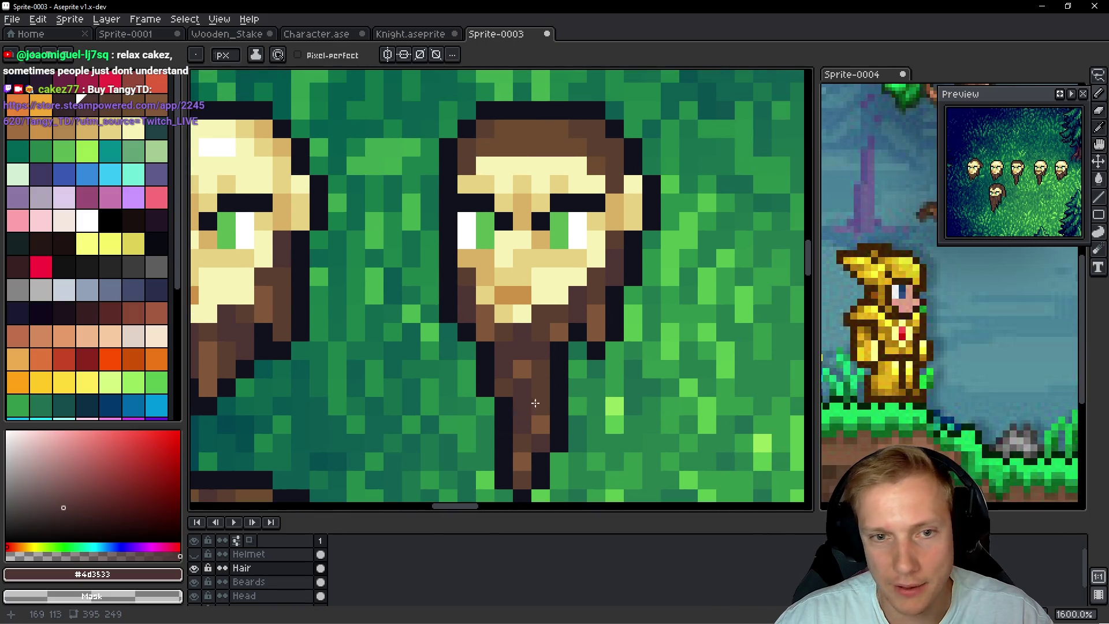
pyautogui.scroll(2, 566, 319)
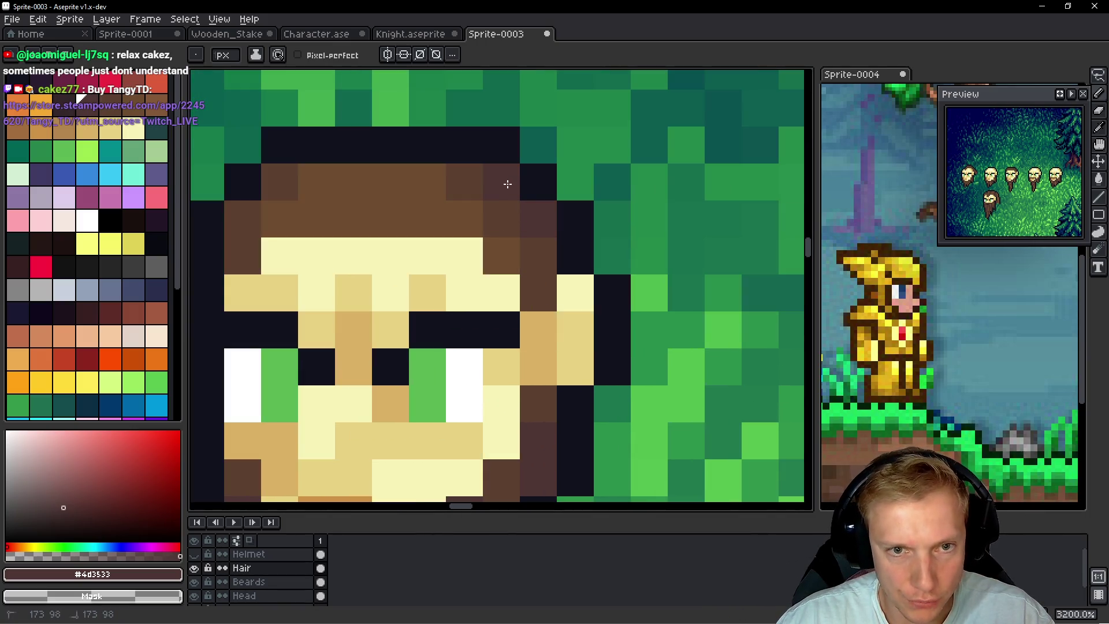
pyautogui.moveTo(316, 256); pyautogui.dragTo(496, 263)
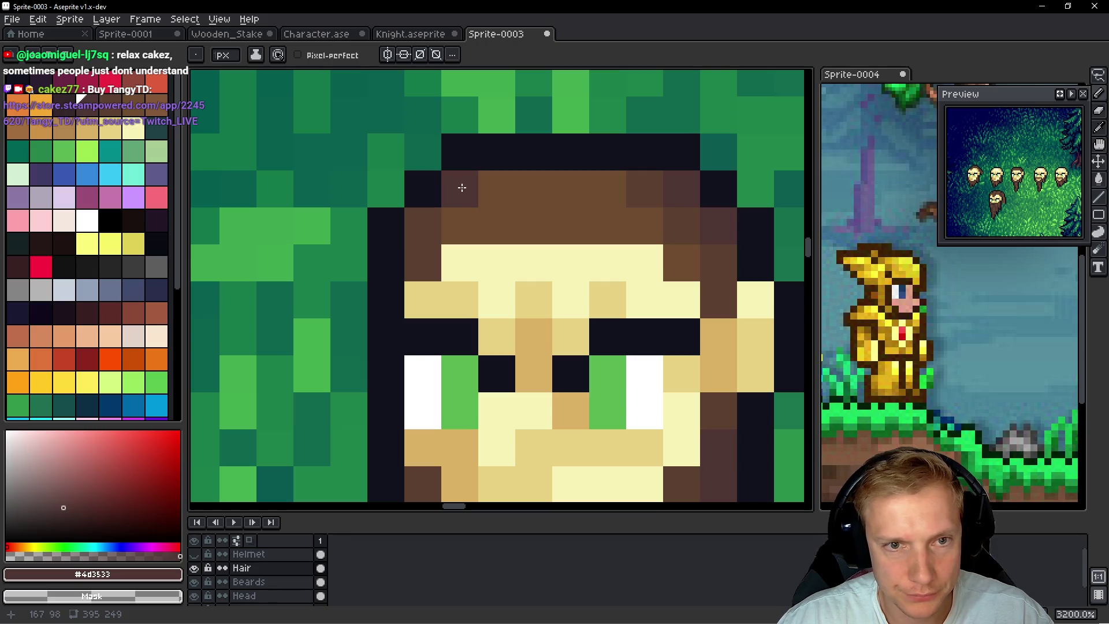
pyautogui.scroll(-7, 462, 187)
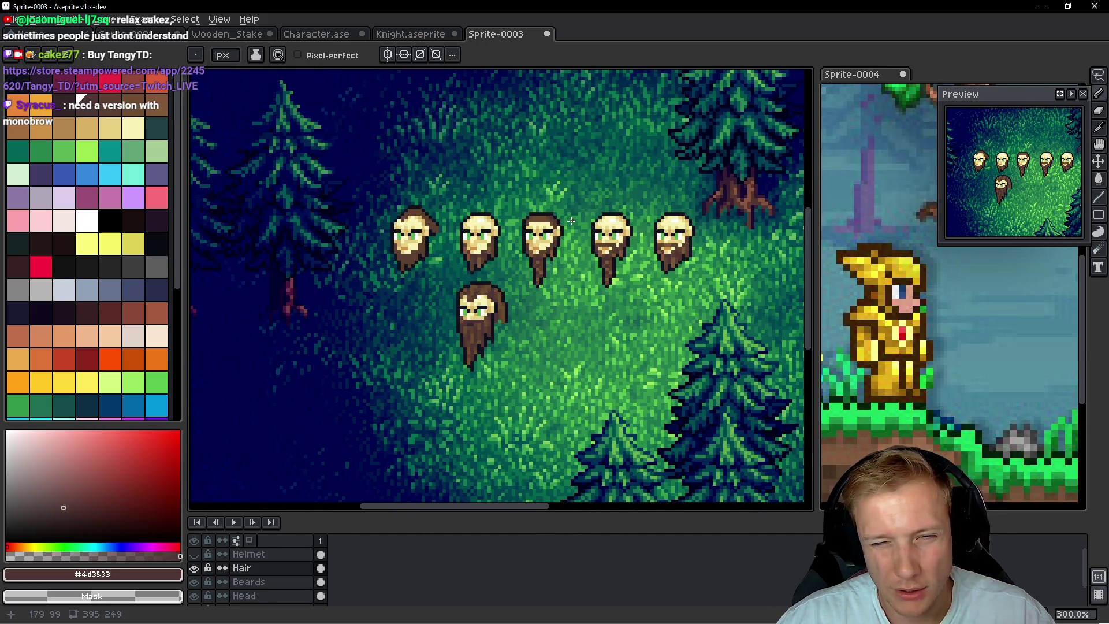
pyautogui.scroll(1, 569, 221)
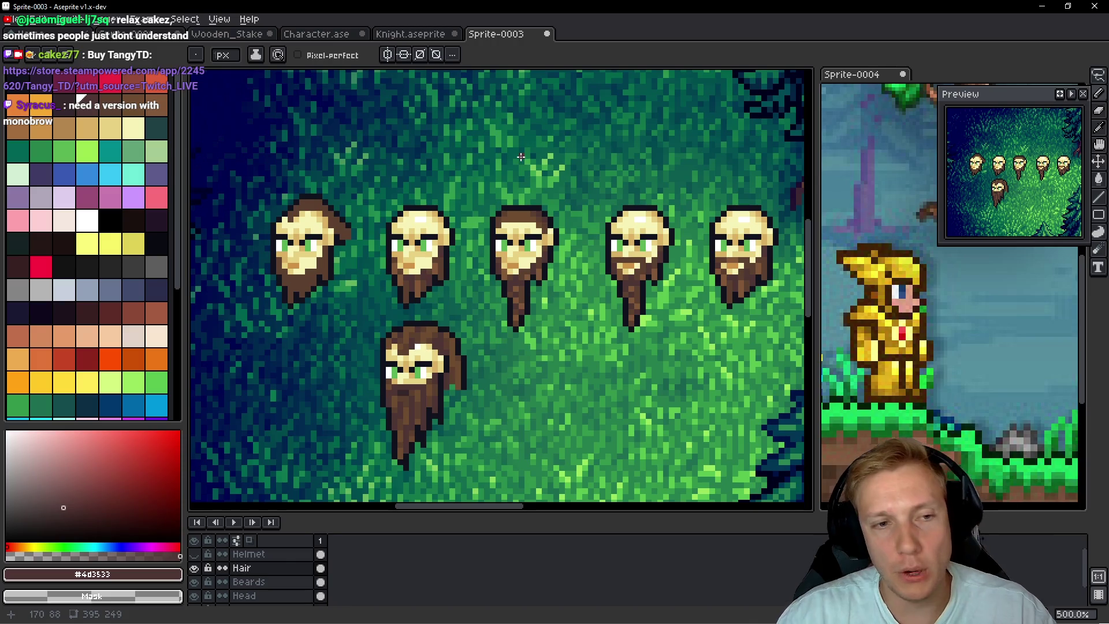
pyautogui.scroll(5, 426, 228)
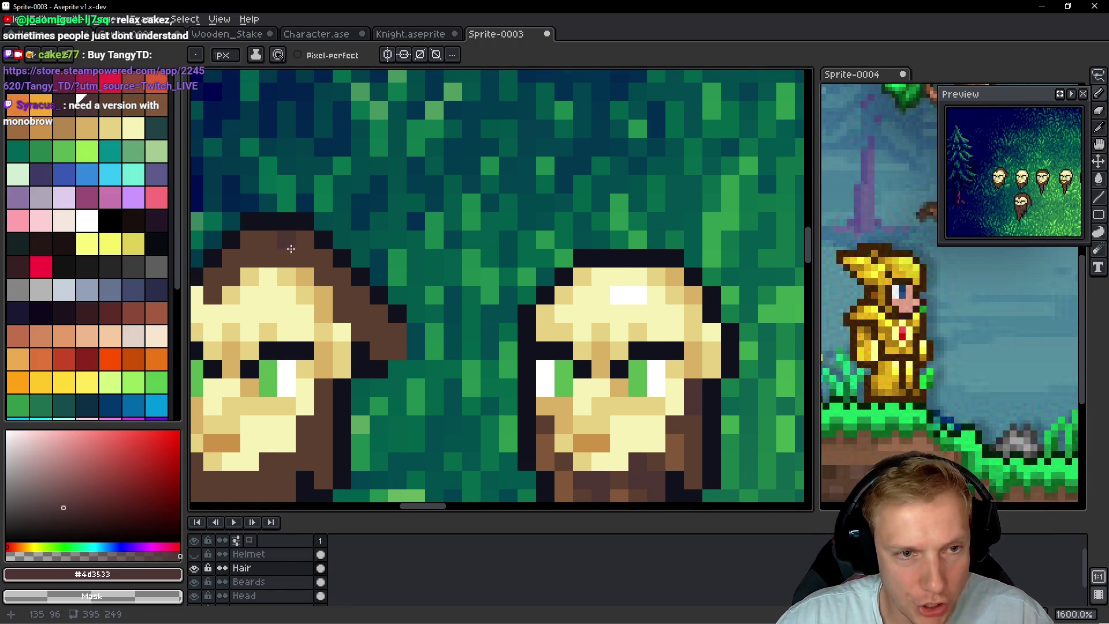
pyautogui.moveTo(291, 248); pyautogui.dragTo(347, 234)
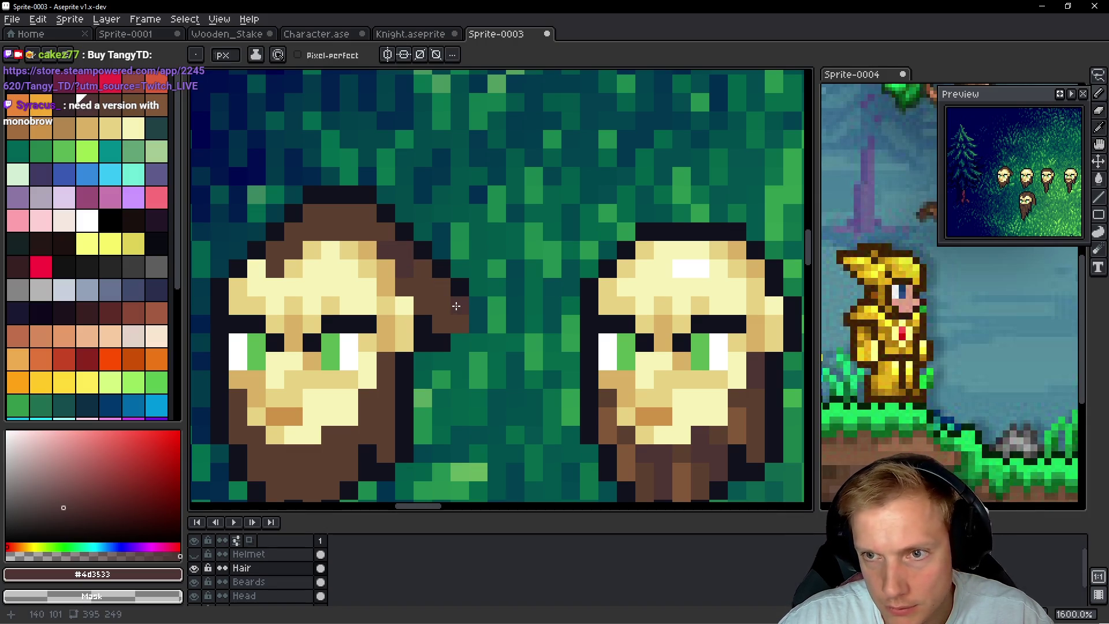
# Eyedrop lighter and mid browns from the hair on the heads
pyautogui.scroll(-4, 498, 326)
pyautogui.scroll(4, 658, 328)
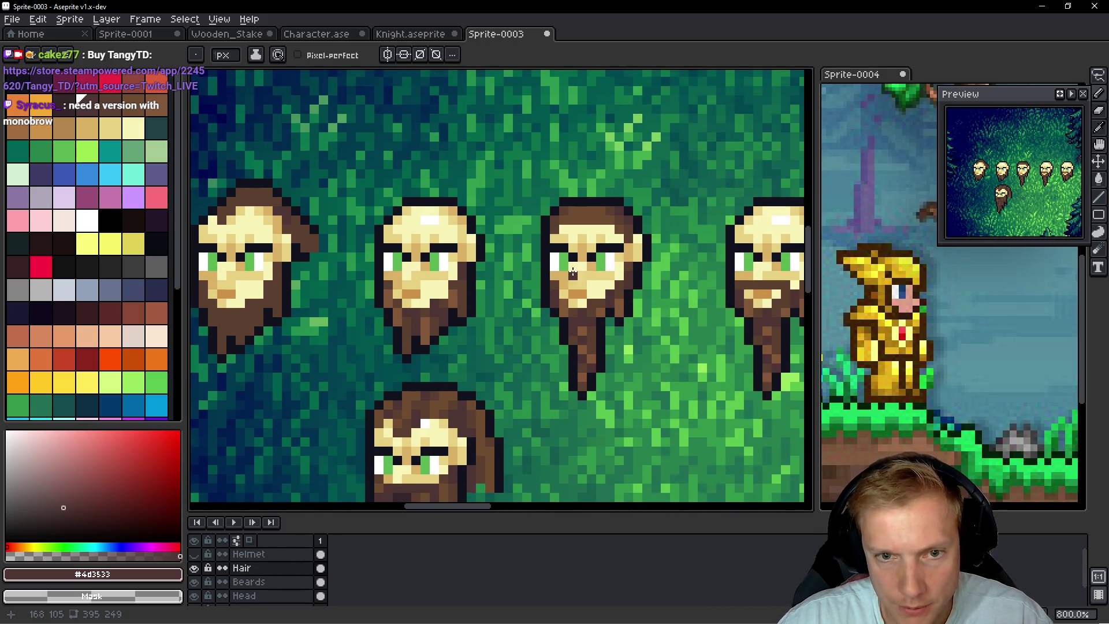
pyautogui.press('alt')
pyautogui.hscroll(-3, 618, 310)
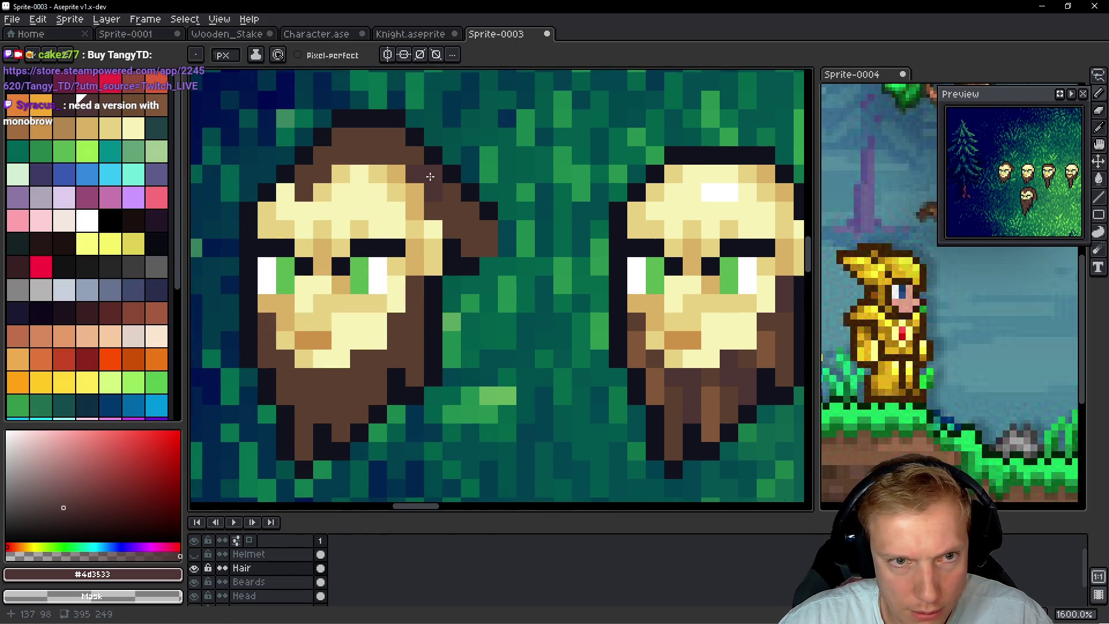
pyautogui.hscroll(2, 522, 284)
pyautogui.click(625, 370)
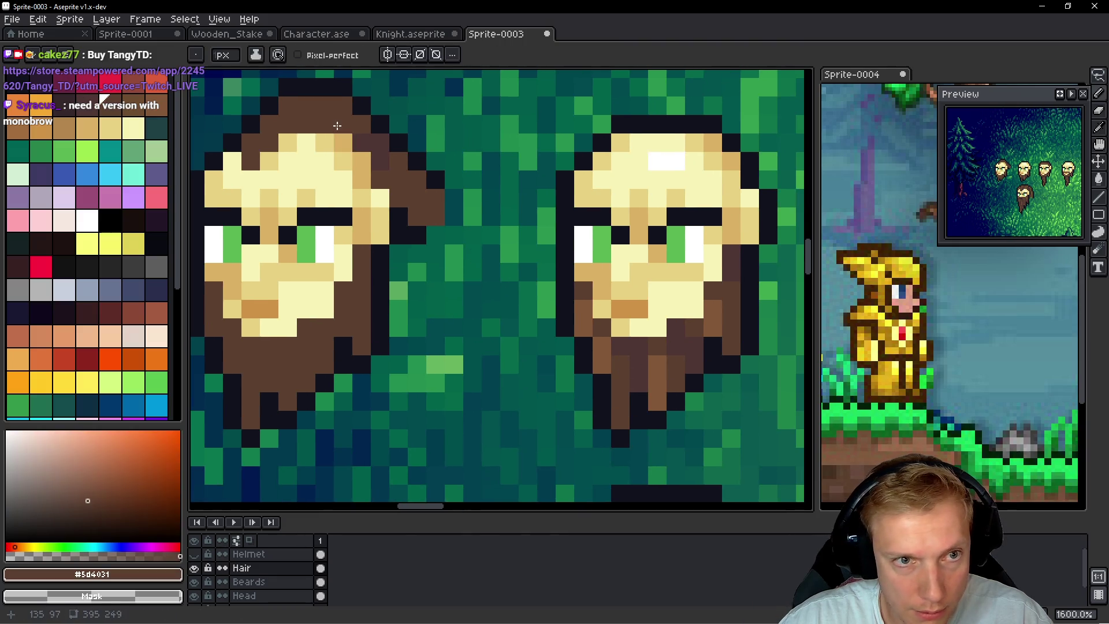
pyautogui.click(609, 350)
pyautogui.scroll(2, 358, 173)
pyautogui.hscroll(-2, 358, 174)
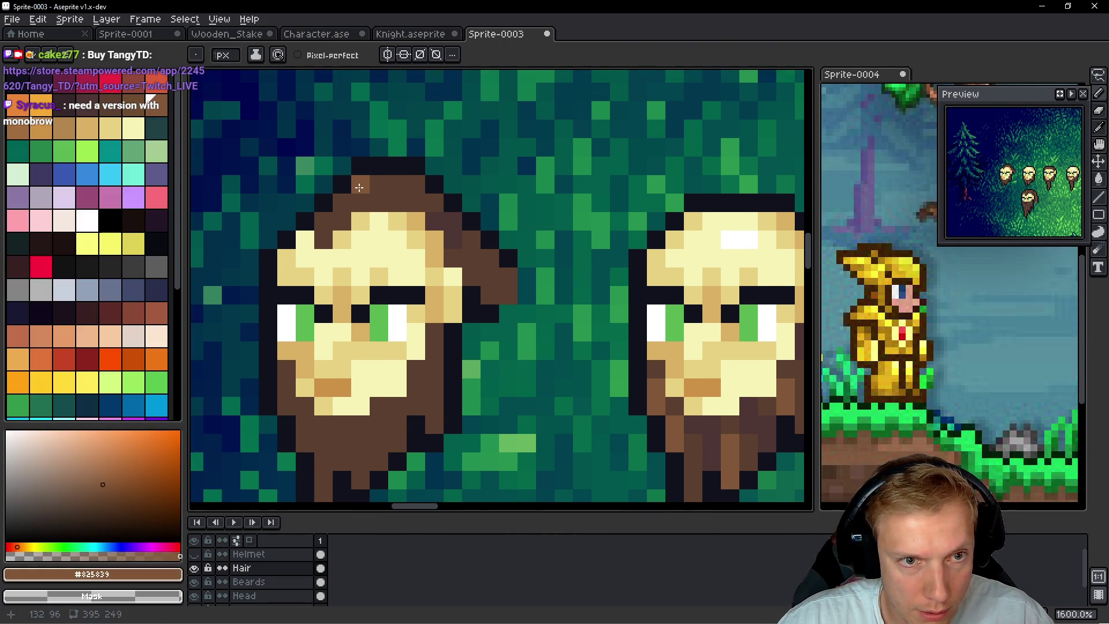
pyautogui.scroll(-3, 495, 297)
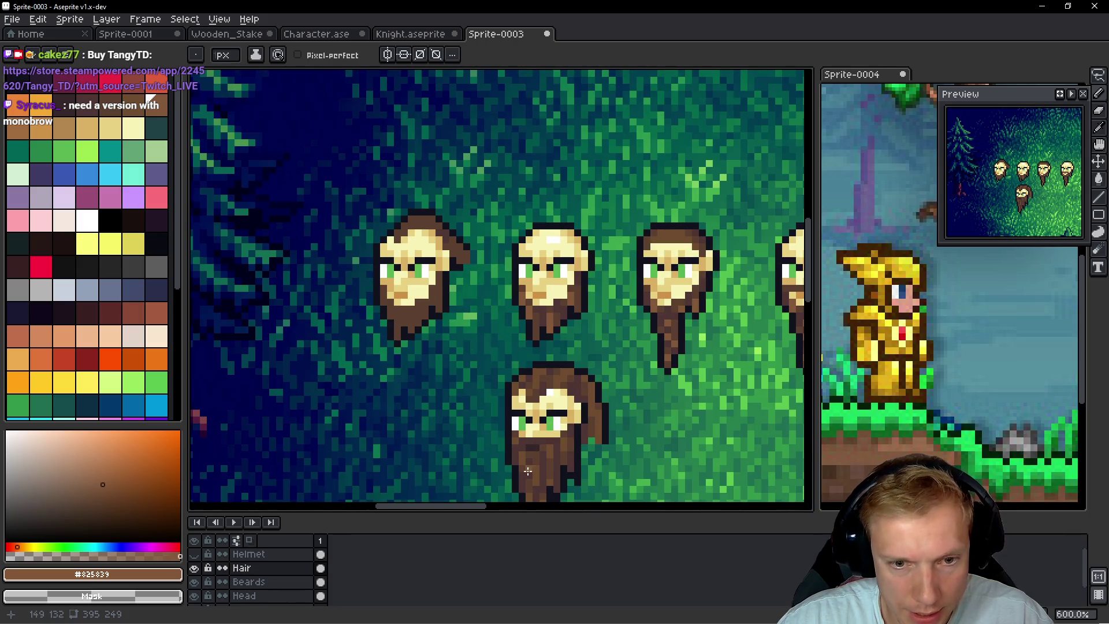
pyautogui.keyDown('alt'); pyautogui.click(528, 451); pyautogui.keyUp('alt')
pyautogui.scroll(5, 384, 218)
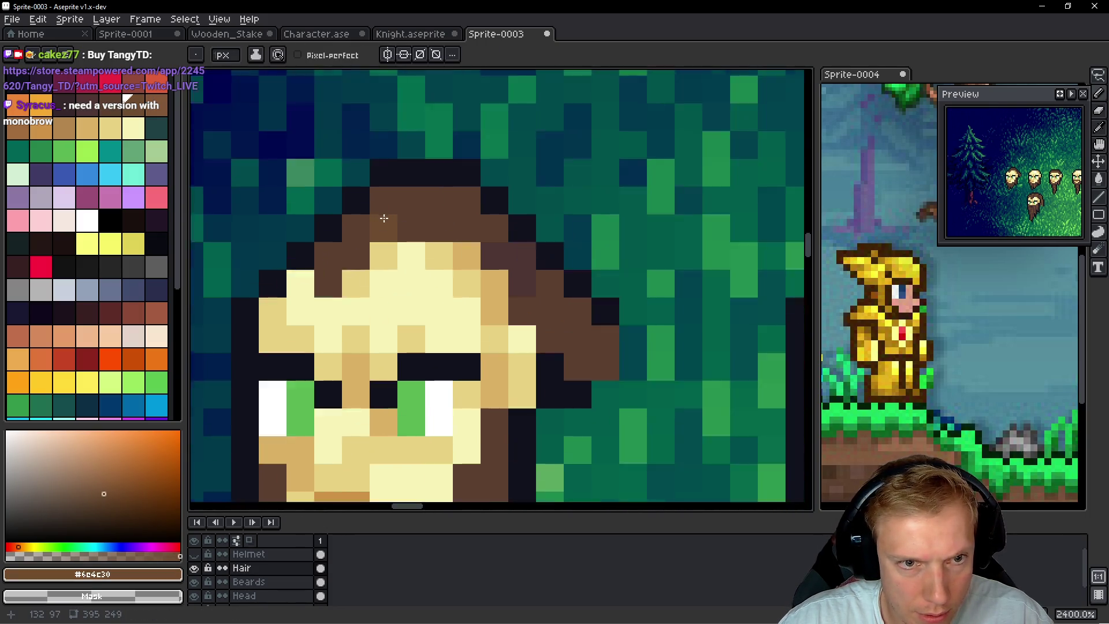
pyautogui.scroll(1, 384, 218)
# Highlight the top of the hair with lighter brown pixels
pyautogui.click(346, 231)
pyautogui.click(318, 278)
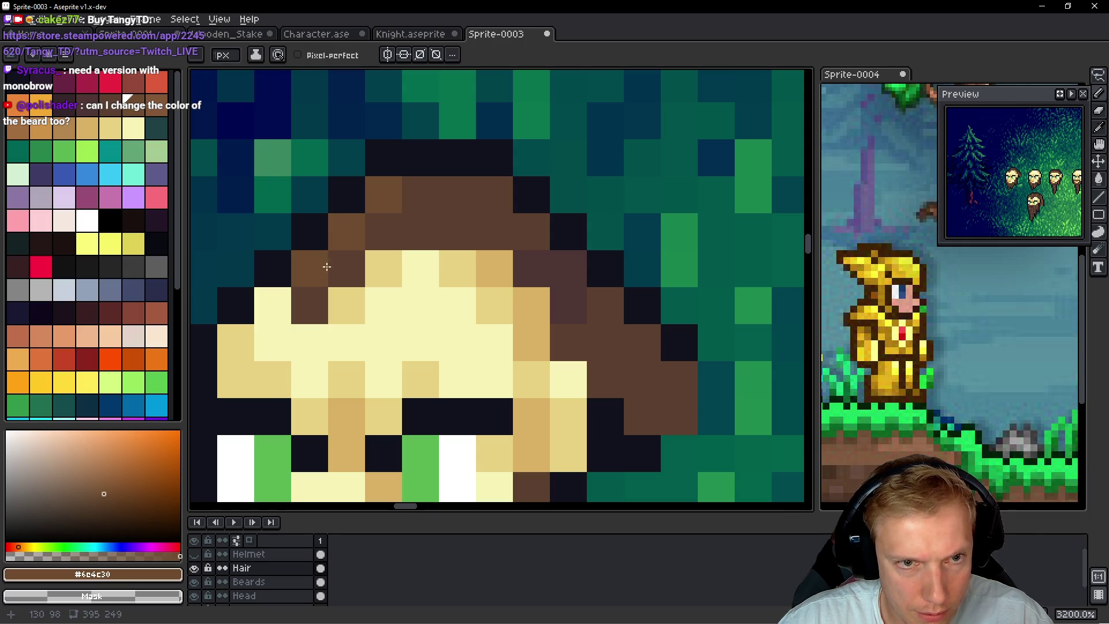
pyautogui.click(424, 191)
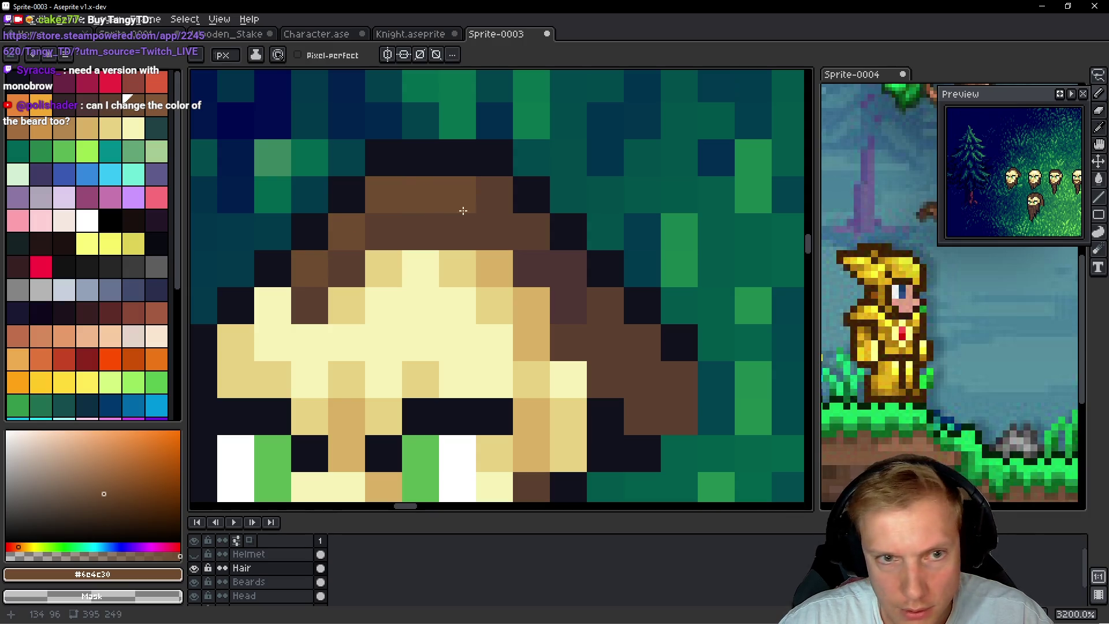
pyautogui.click(492, 194)
pyautogui.click(520, 232)
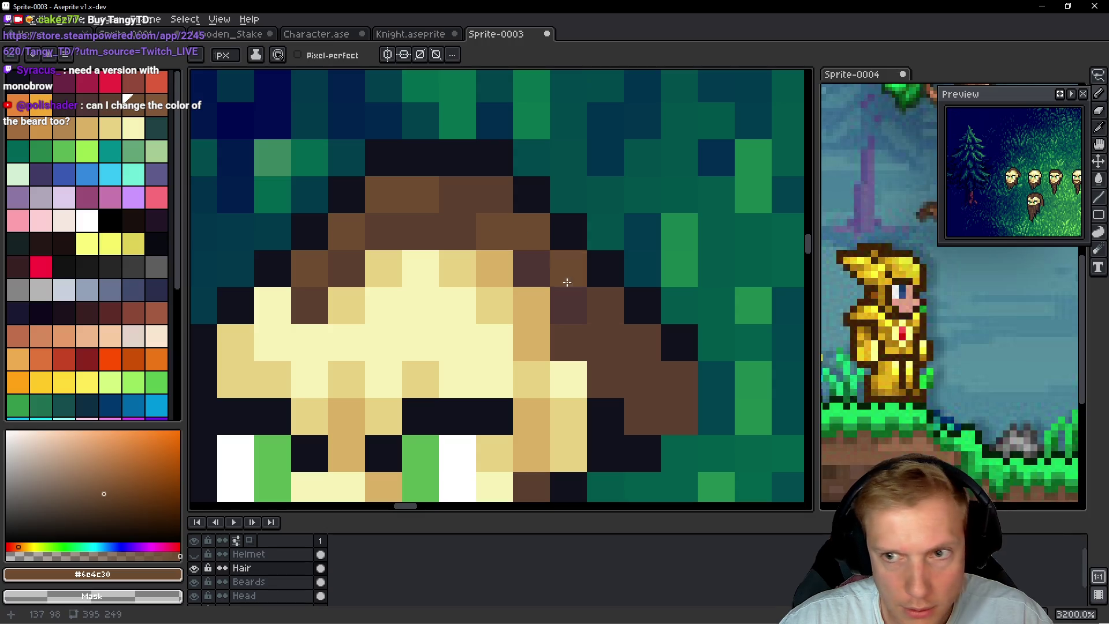
# Edge the outer side of the hanging hair strand with near-black outline pixels
pyautogui.moveTo(604, 305)
pyautogui.mouseDown()
pyautogui.moveTo(582, 268)
pyautogui.moveTo(586, 289)
pyautogui.moveTo(630, 306)
pyautogui.moveTo(644, 333)
pyautogui.moveTo(572, 204)
pyautogui.mouseUp()
pyautogui.keyDown('alt'); pyautogui.click(536, 276); pyautogui.keyUp('alt')
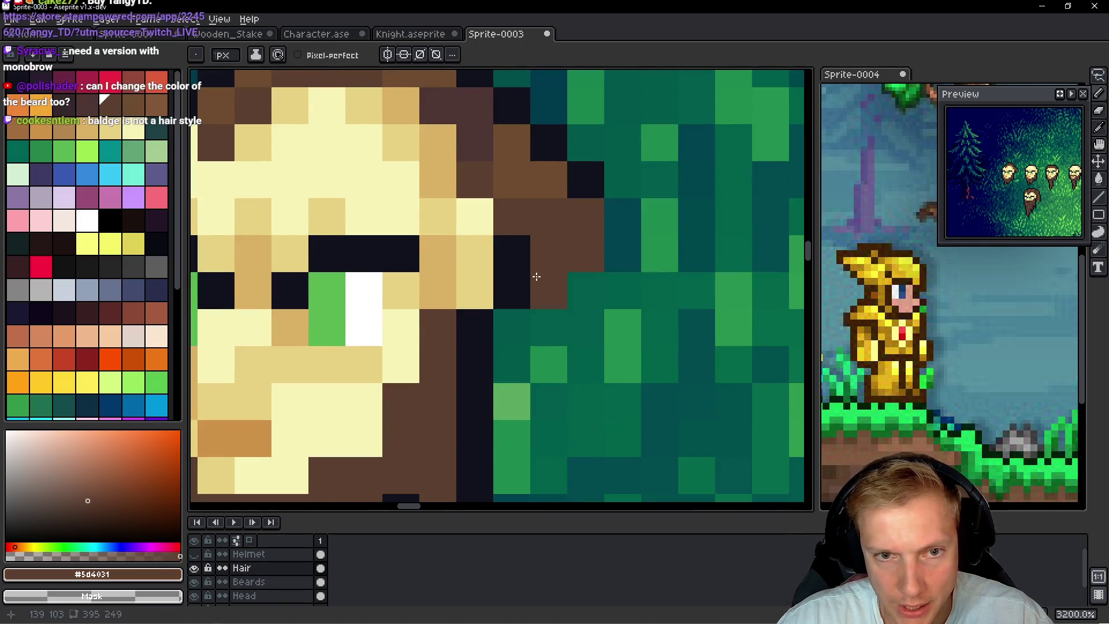
pyautogui.moveTo(573, 271)
pyautogui.mouseDown()
pyautogui.moveTo(519, 241)
pyautogui.moveTo(595, 237)
pyautogui.moveTo(584, 191)
pyautogui.moveTo(590, 238)
pyautogui.mouseUp()
pyautogui.hotkey('ctrl', 'z')
pyautogui.keyDown('alt'); pyautogui.click(587, 173); pyautogui.keyUp('alt')
pyautogui.click(647, 291)
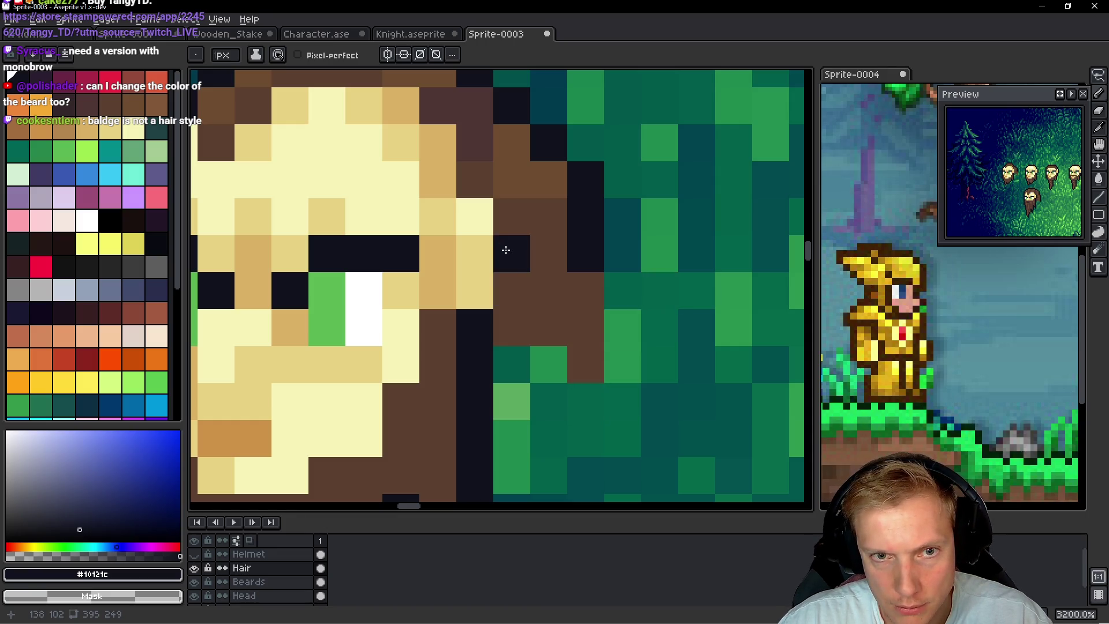
pyautogui.click(507, 223)
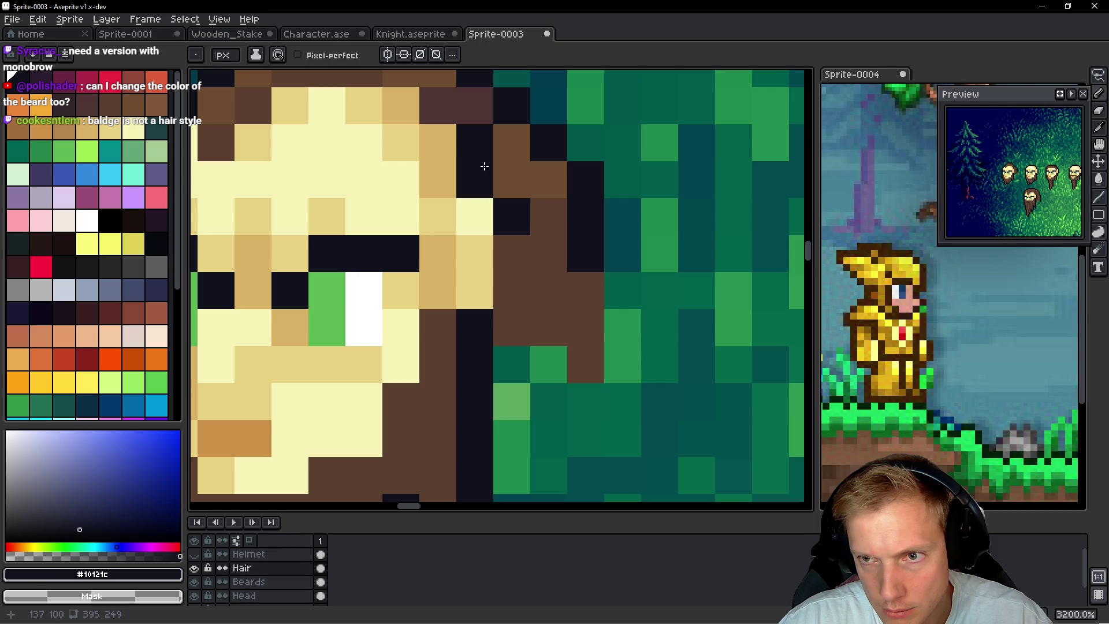
pyautogui.click(549, 181)
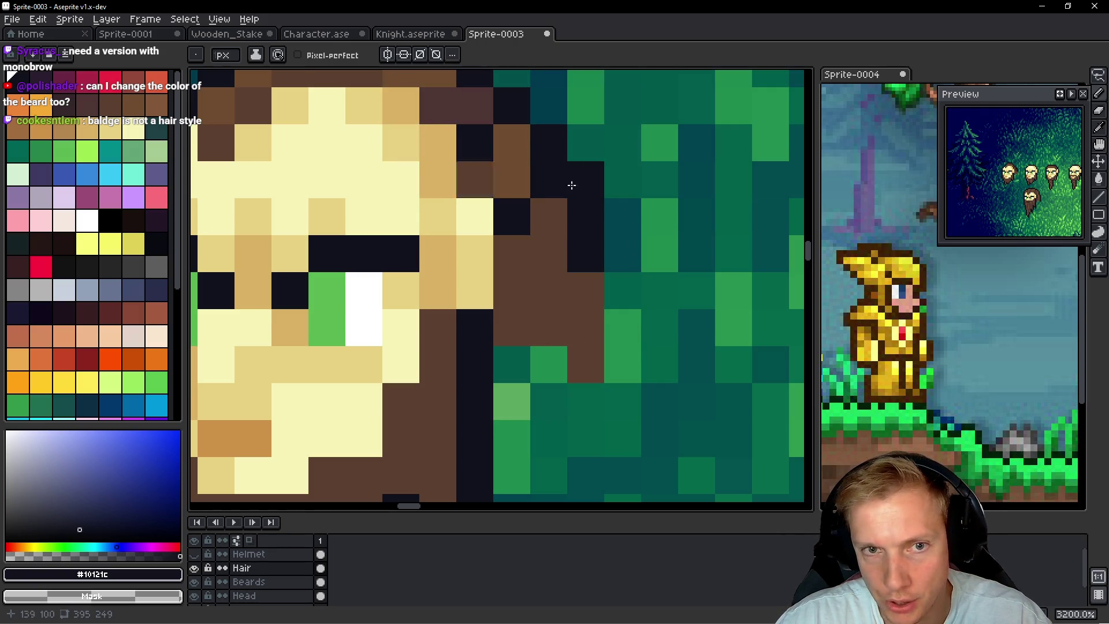
pyautogui.scroll(-6, 641, 179)
pyautogui.scroll(4, 660, 204)
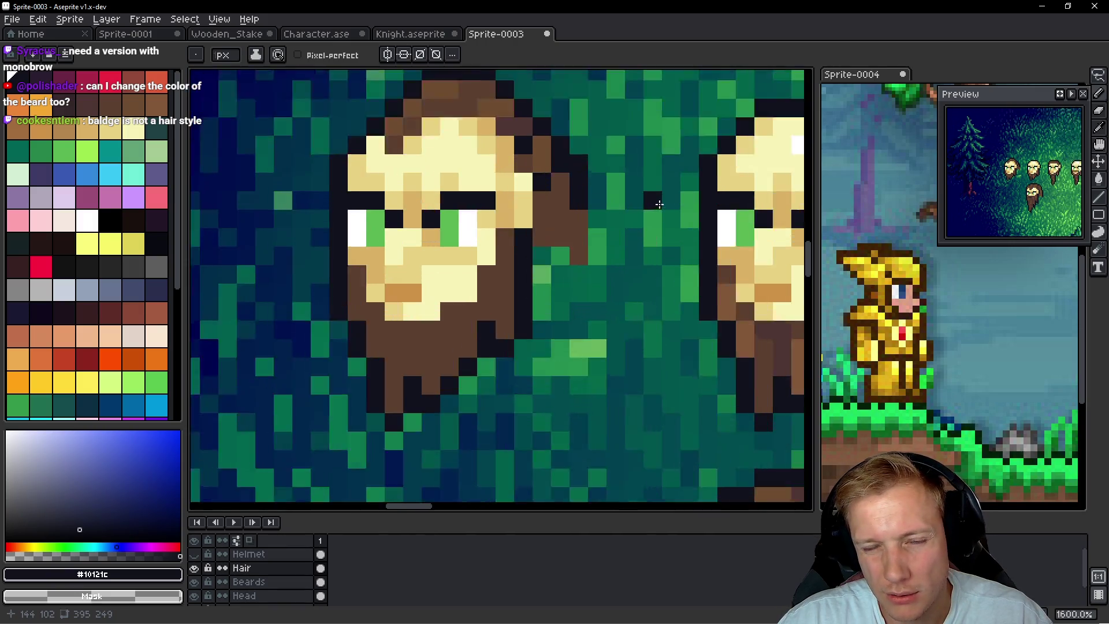
pyautogui.scroll(2, 660, 204)
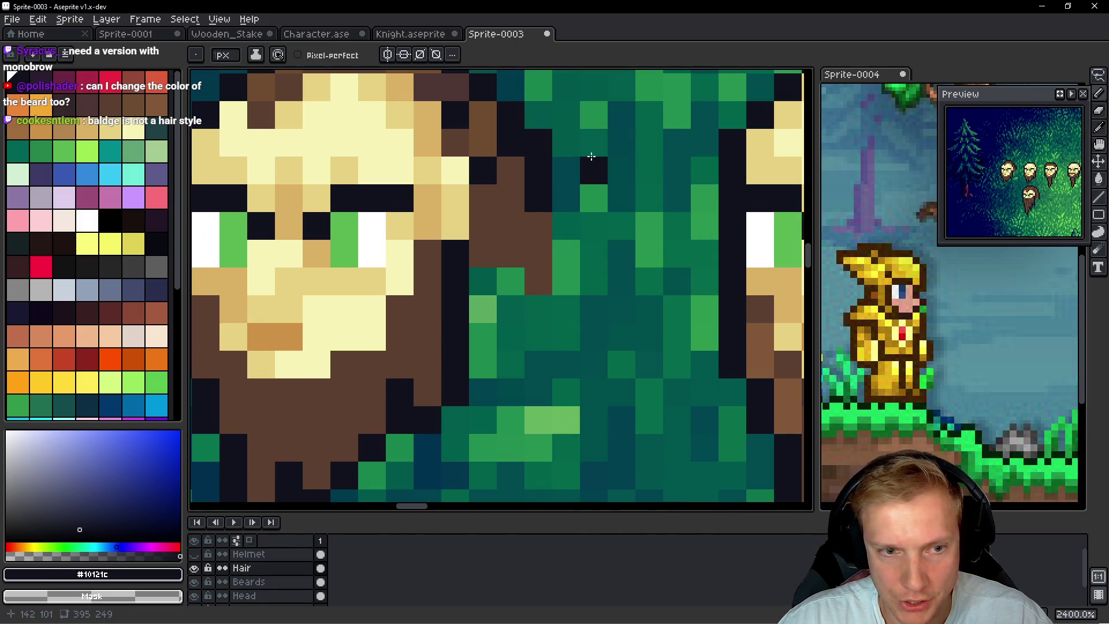
pyautogui.keyDown('ctrl'); pyautogui.click(584, 159); pyautogui.keyUp('ctrl')
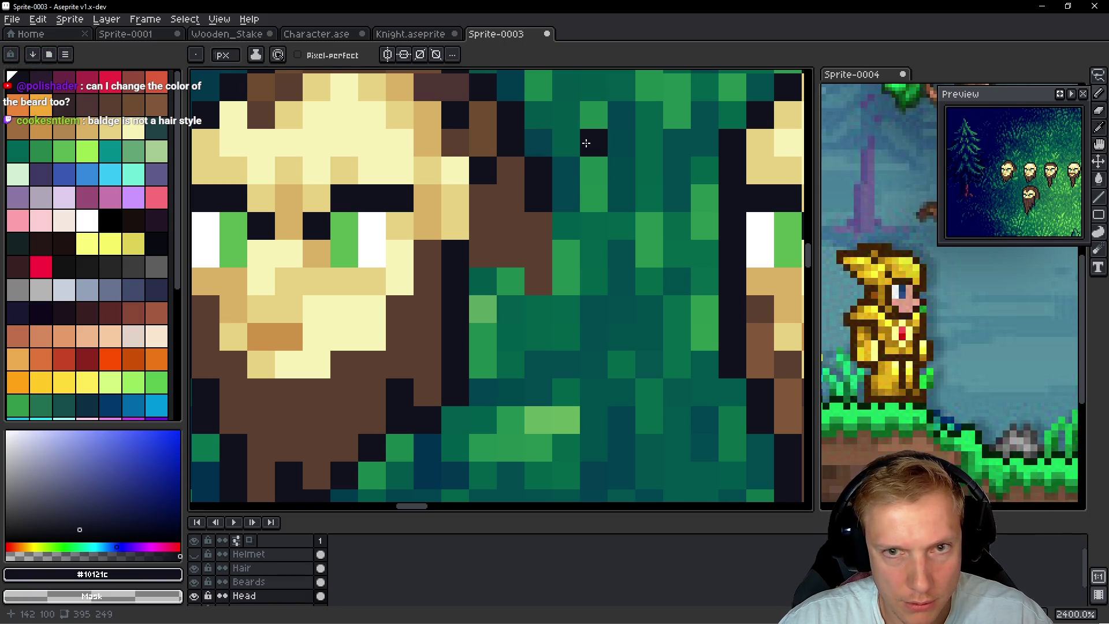
# Zoom out to 300% to view all six bearded heads on the forest
pyautogui.moveTo(586, 144); pyautogui.dragTo(587, 179)
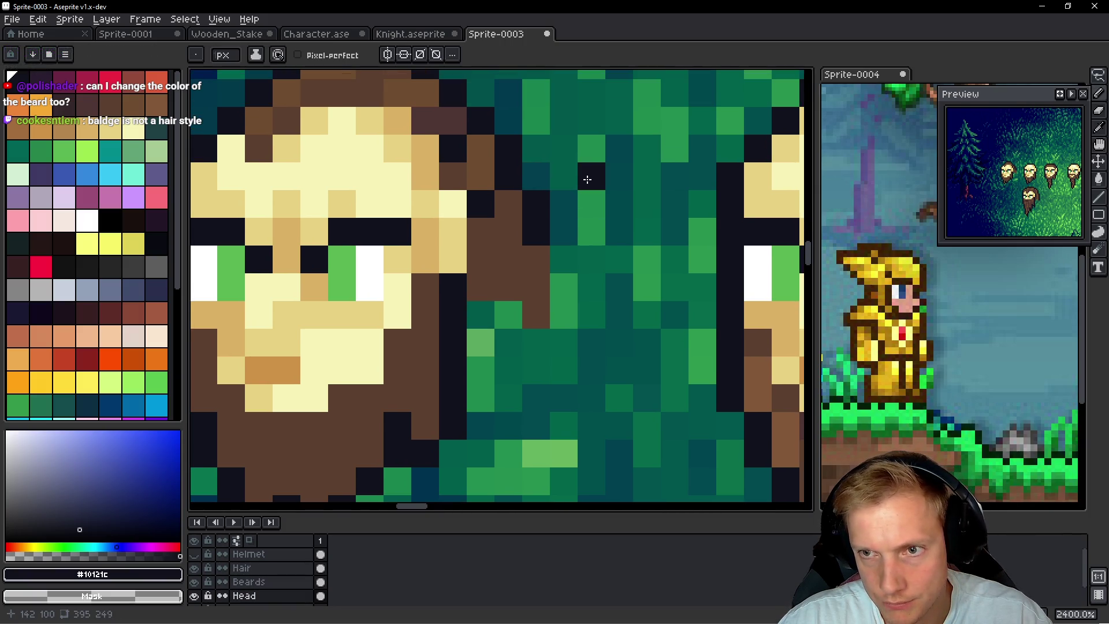
pyautogui.scroll(-2, 587, 179)
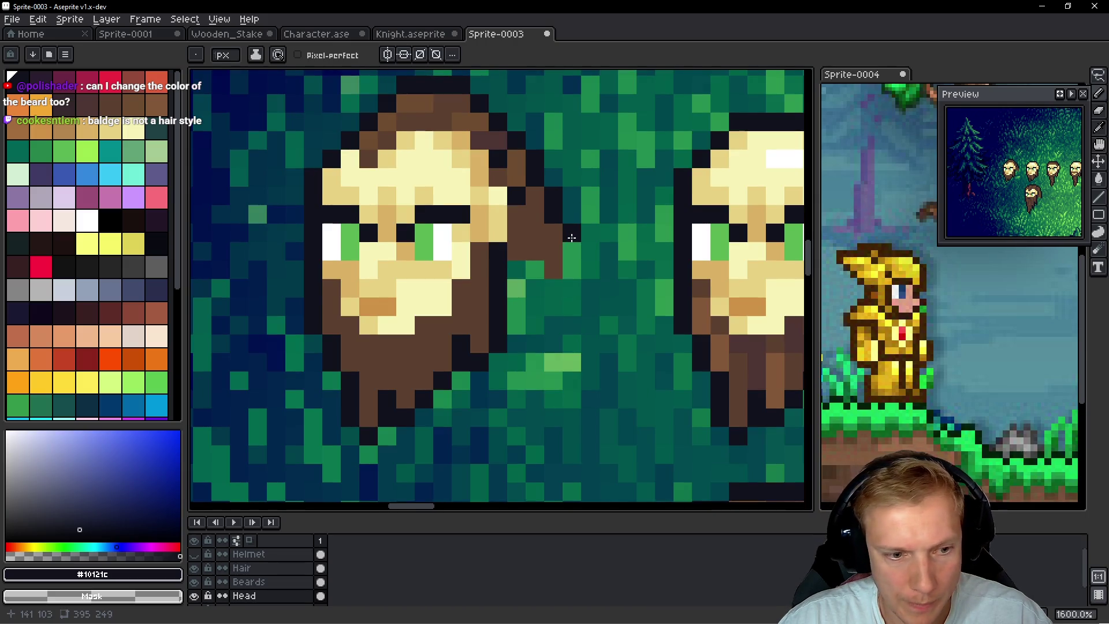
pyautogui.scroll(-4, 571, 237)
pyautogui.scroll(5, 573, 215)
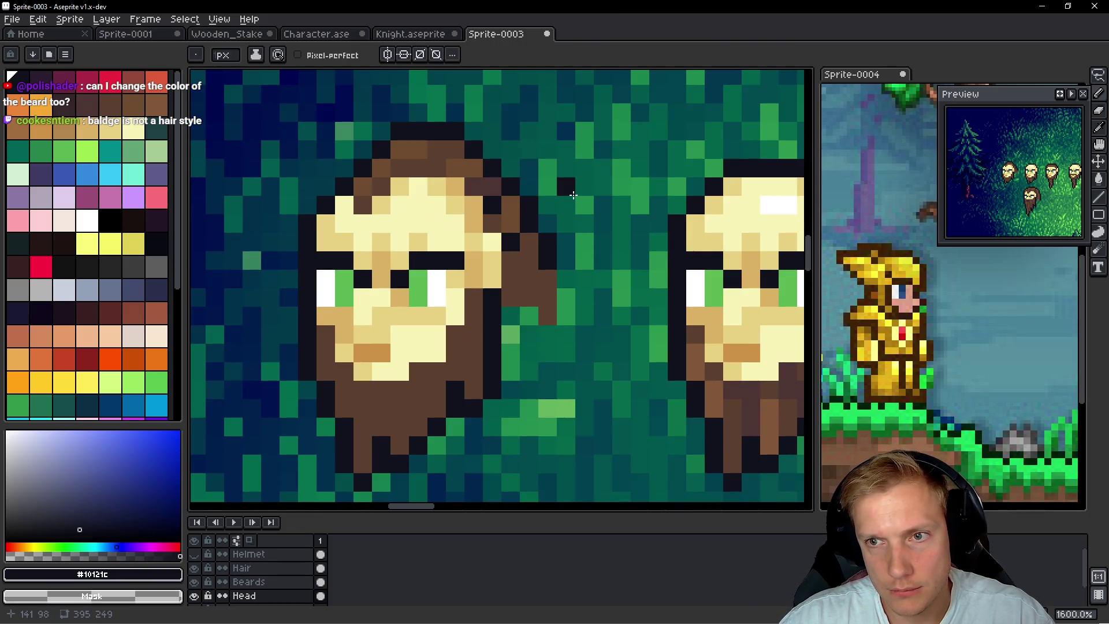
pyautogui.scroll(-5, 573, 195)
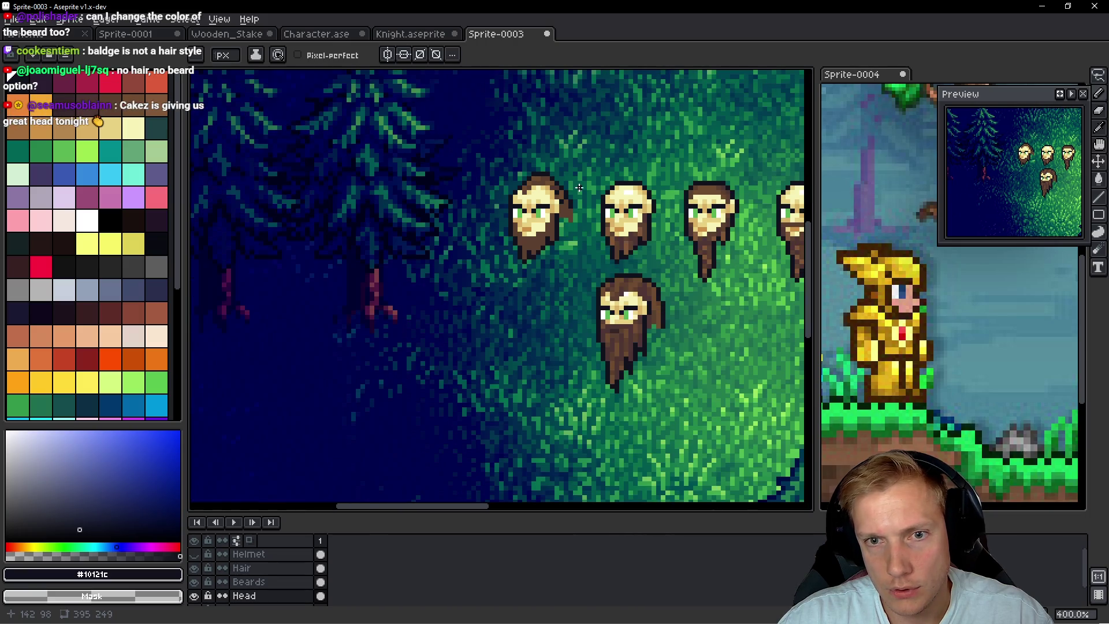
pyautogui.scroll(-1, 520, 185)
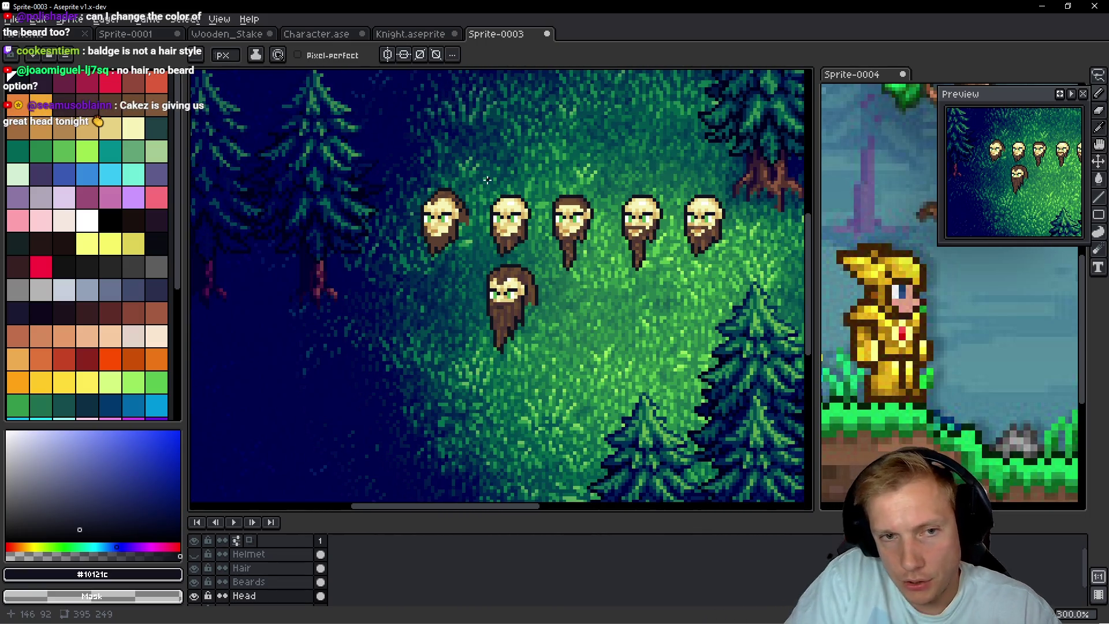
pyautogui.scroll(-1, 509, 182)
pyautogui.scroll(1, 521, 185)
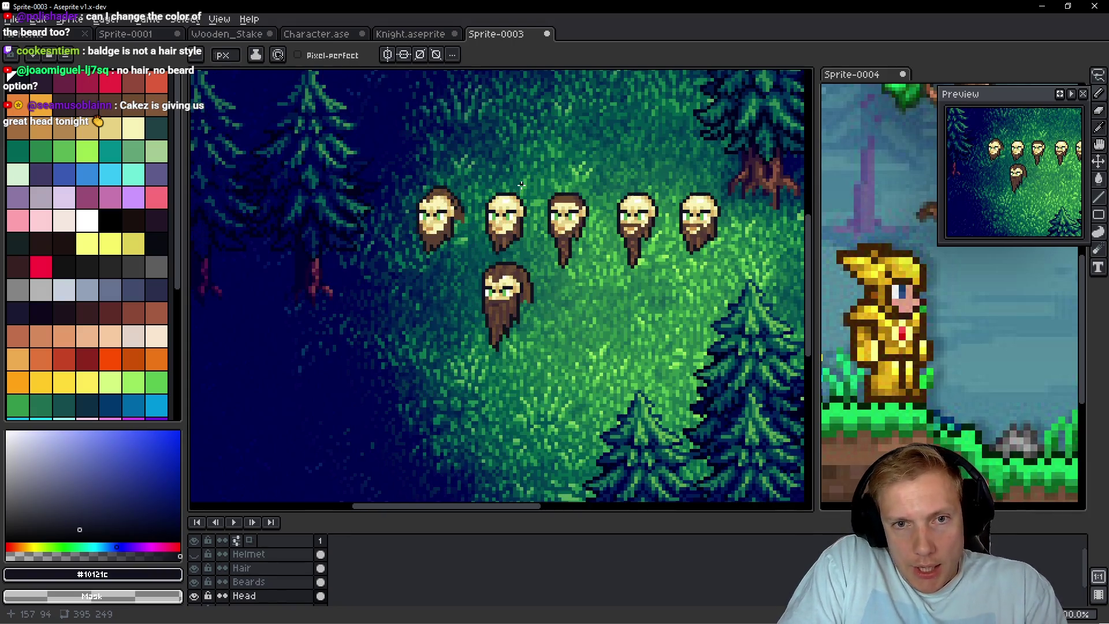
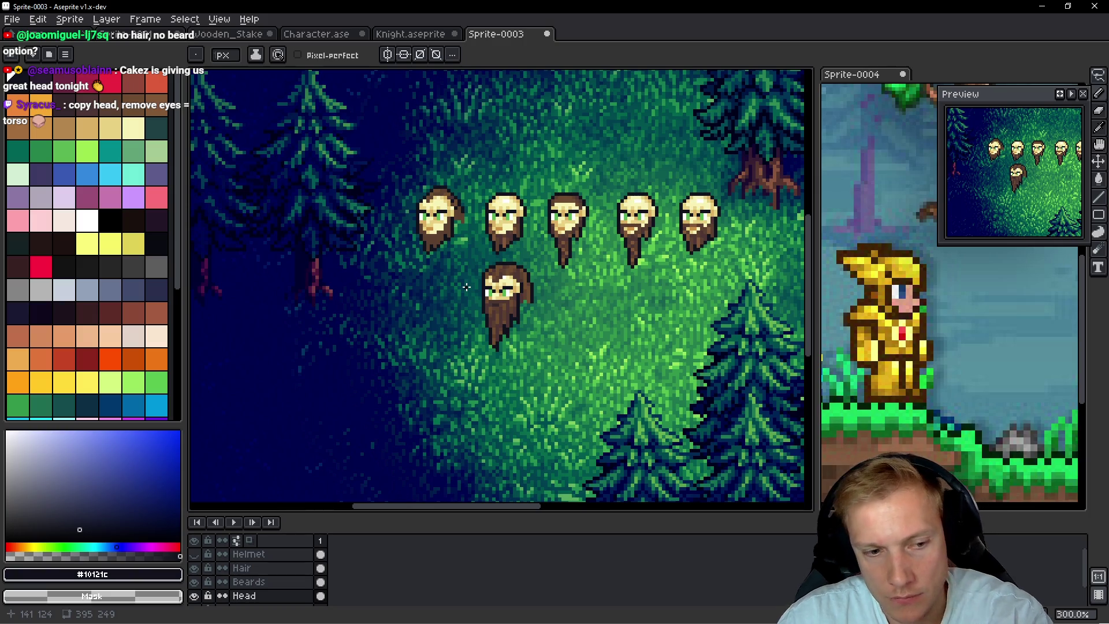
# Lasso the first head and try dragging a copy, then cancel and clear the selection
pyautogui.press('q')
pyautogui.moveTo(391, 215)
pyautogui.mouseDown()
pyautogui.moveTo(458, 173)
pyautogui.moveTo(404, 260)
pyautogui.mouseUp()
pyautogui.moveTo(418, 222)
pyautogui.mouseDown()
pyautogui.moveTo(468, 287)
pyautogui.moveTo(426, 316)
pyautogui.moveTo(588, 315)
pyautogui.mouseUp()
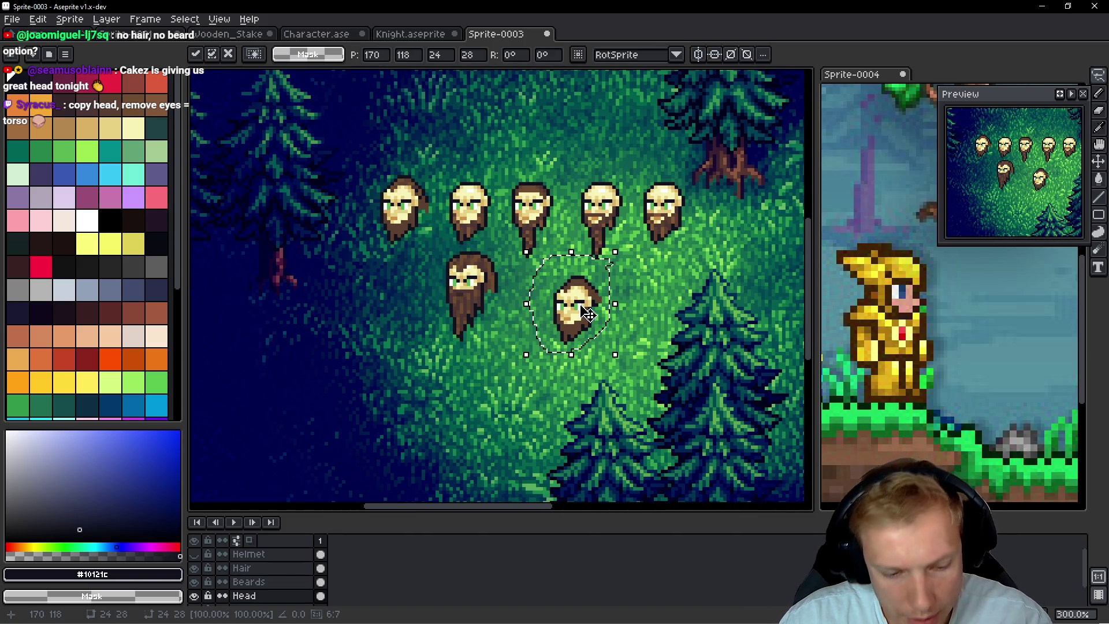
pyautogui.press('Escape')
pyautogui.hotkey('ctrl', 'd')
pyautogui.scroll(2, 477, 182)
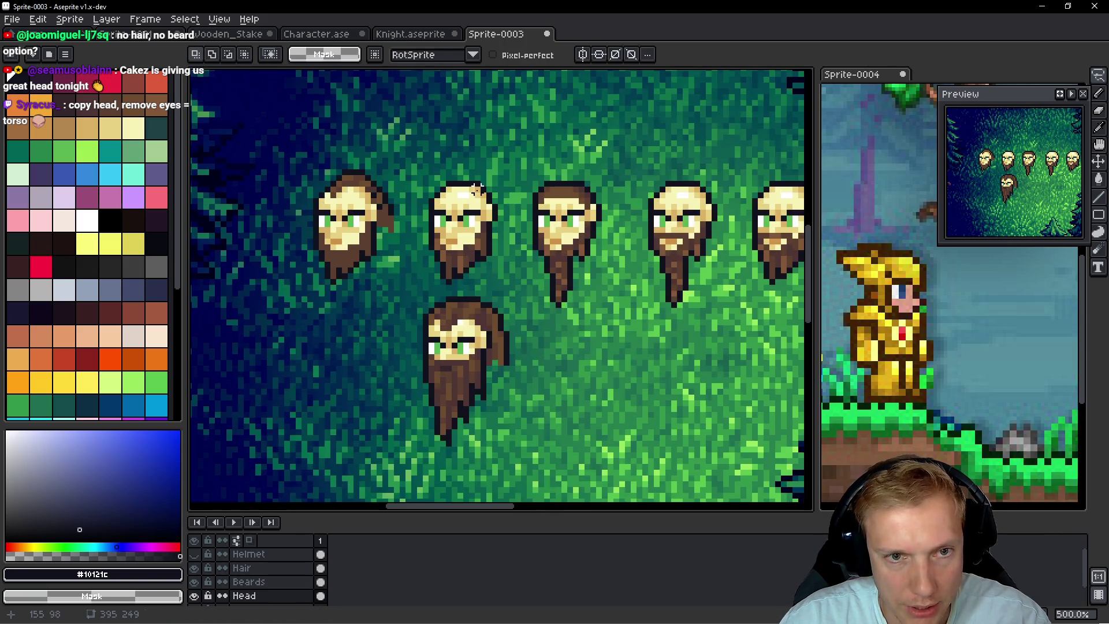
# Copy the bald head without its beard and place it in the dark area right of the tree
pyautogui.moveTo(489, 166); pyautogui.dragTo(402, 242)
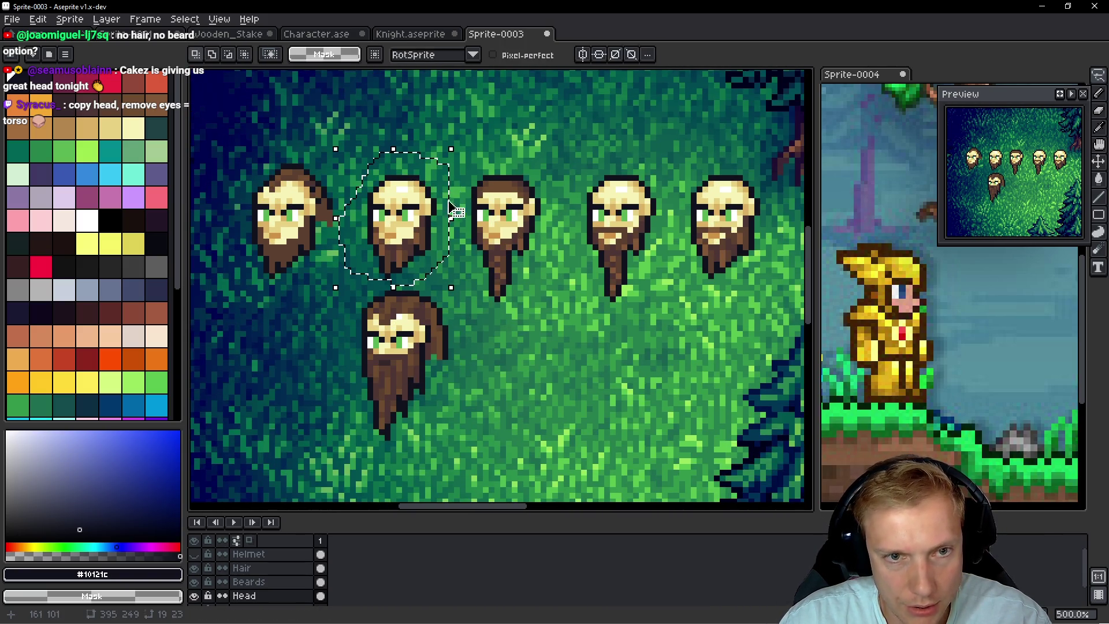
pyautogui.hotkey('ctrl', 'c')
pyautogui.hotkey('ctrl', 'v')
pyautogui.moveTo(508, 236)
pyautogui.mouseDown()
pyautogui.moveTo(557, 341)
pyautogui.moveTo(496, 450)
pyautogui.moveTo(518, 458)
pyautogui.moveTo(385, 390)
pyautogui.moveTo(230, 120)
pyautogui.moveTo(810, 370)
pyautogui.moveTo(445, 332)
pyautogui.mouseUp()
pyautogui.moveTo(450, 255)
pyautogui.mouseDown()
pyautogui.moveTo(777, 324)
pyautogui.moveTo(523, 325)
pyautogui.mouseUp()
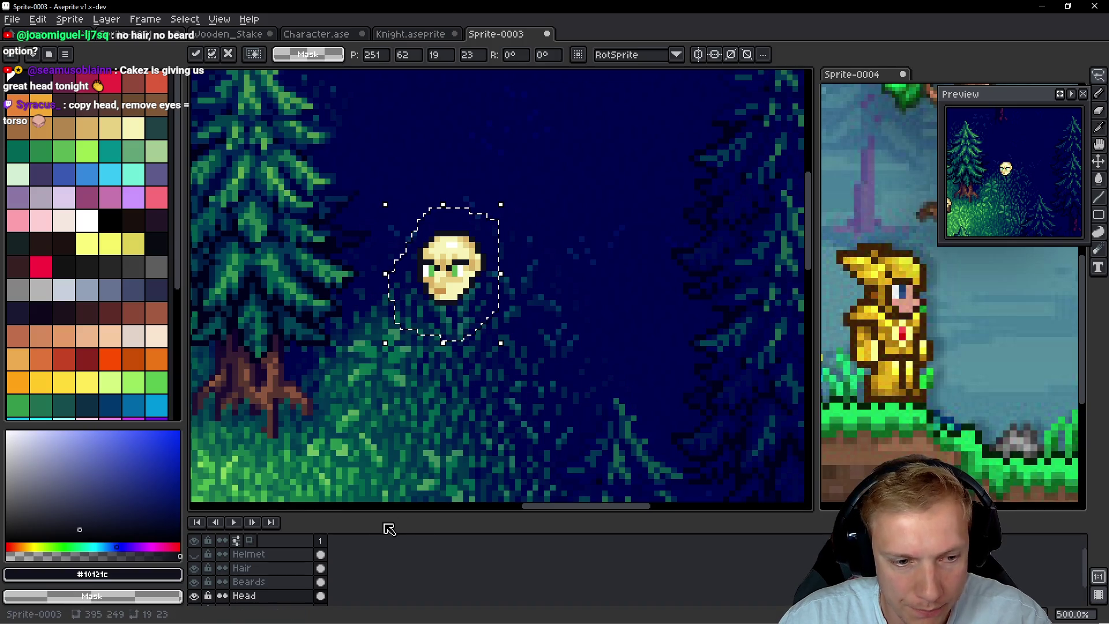
pyautogui.scroll(-2, 342, 570)
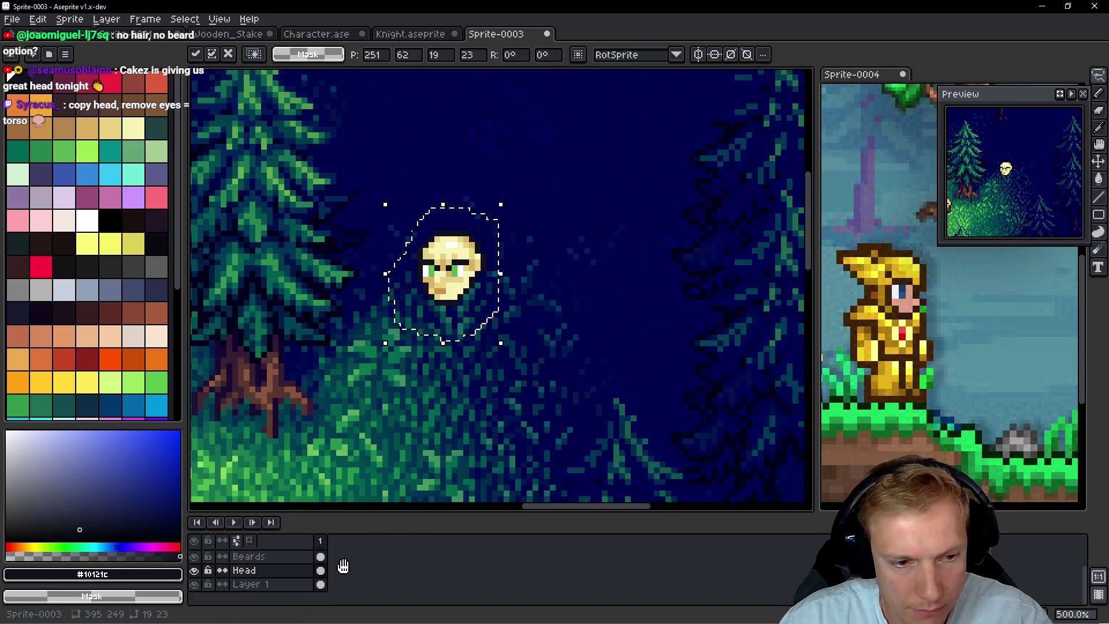
# Commit the pasted head and add a new layer named Torso
pyautogui.press('Return')
pyautogui.hotkey('shift', 'n')
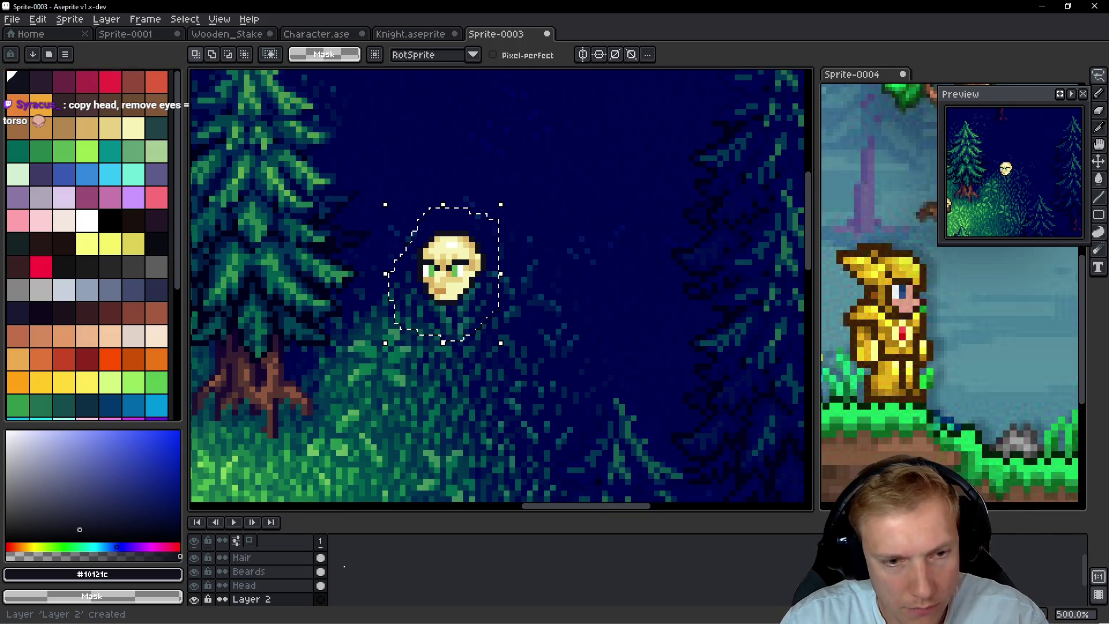
pyautogui.hotkey('shift', 'p')
pyautogui.write('Tor')
pyautogui.press('Return')
pyautogui.hotkey('ctrl', 'd')
# Pick the cream skin colour from the head and pencil a neck and torso below it
pyautogui.press('b')
pyautogui.scroll(5, 453, 315)
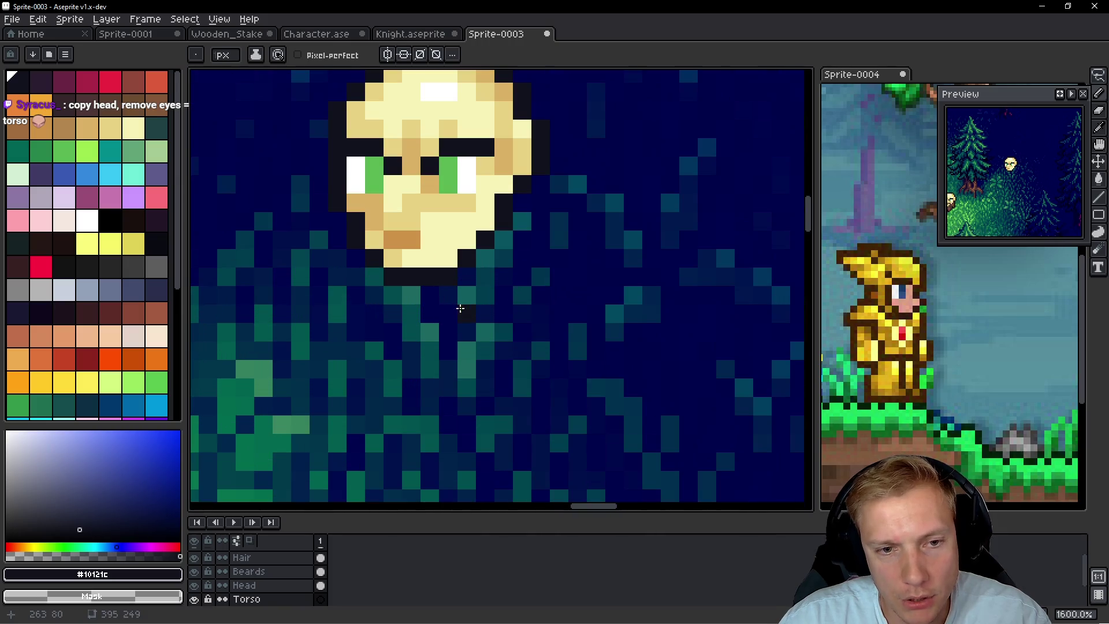
pyautogui.keyDown('alt'); pyautogui.click(468, 254); pyautogui.keyUp('alt')
pyautogui.moveTo(445, 295)
pyautogui.mouseDown()
pyautogui.moveTo(448, 332)
pyautogui.moveTo(467, 276)
pyautogui.mouseUp()
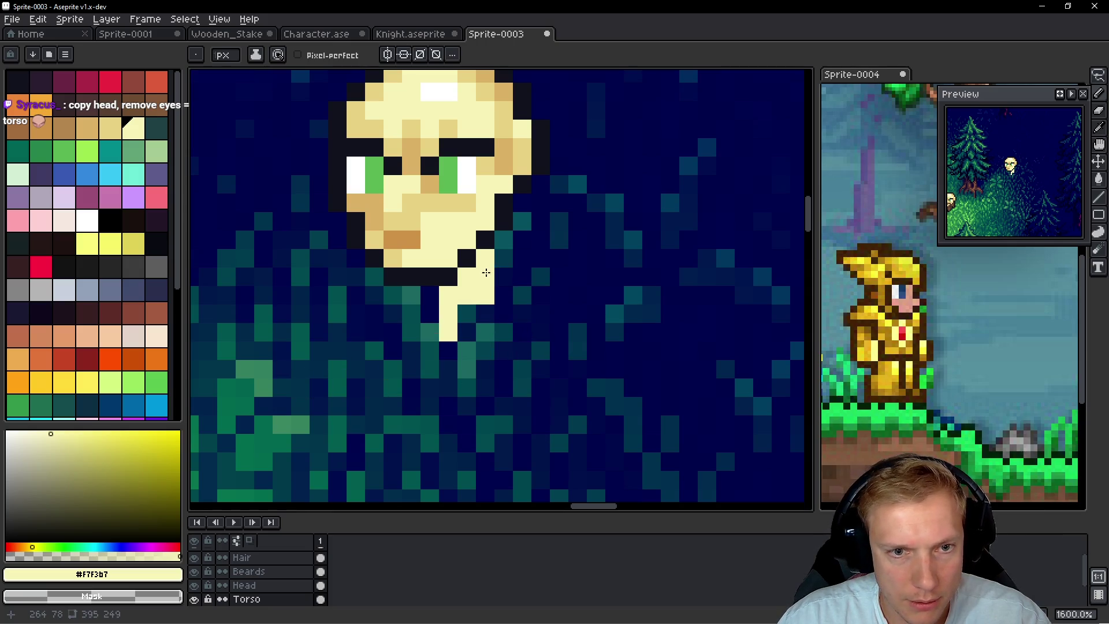
pyautogui.scroll(-5, 515, 286)
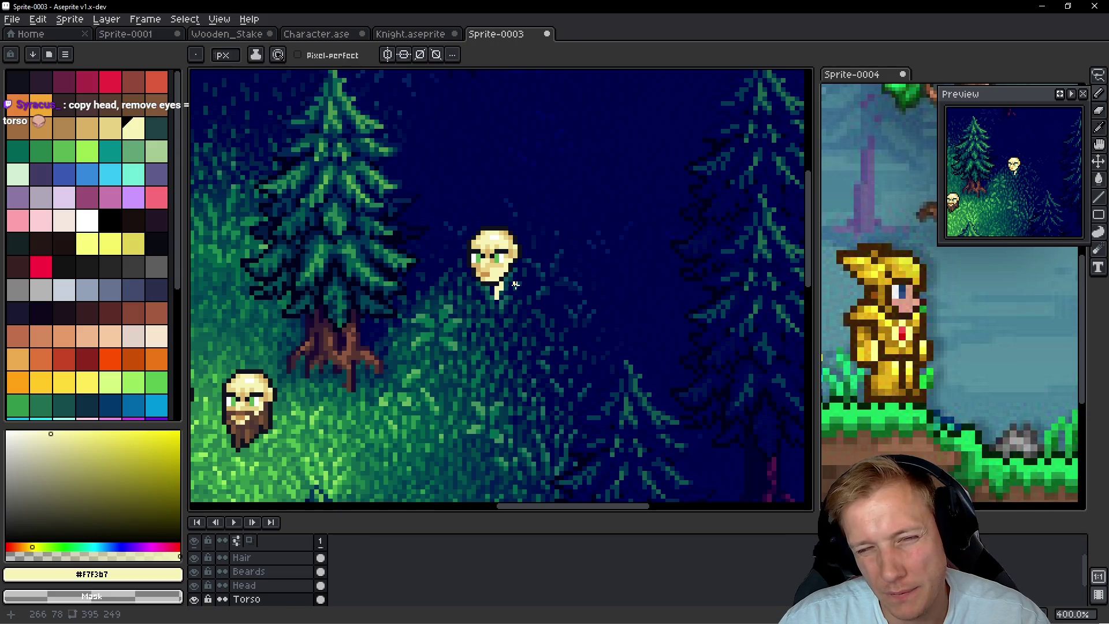
pyautogui.scroll(5, 516, 285)
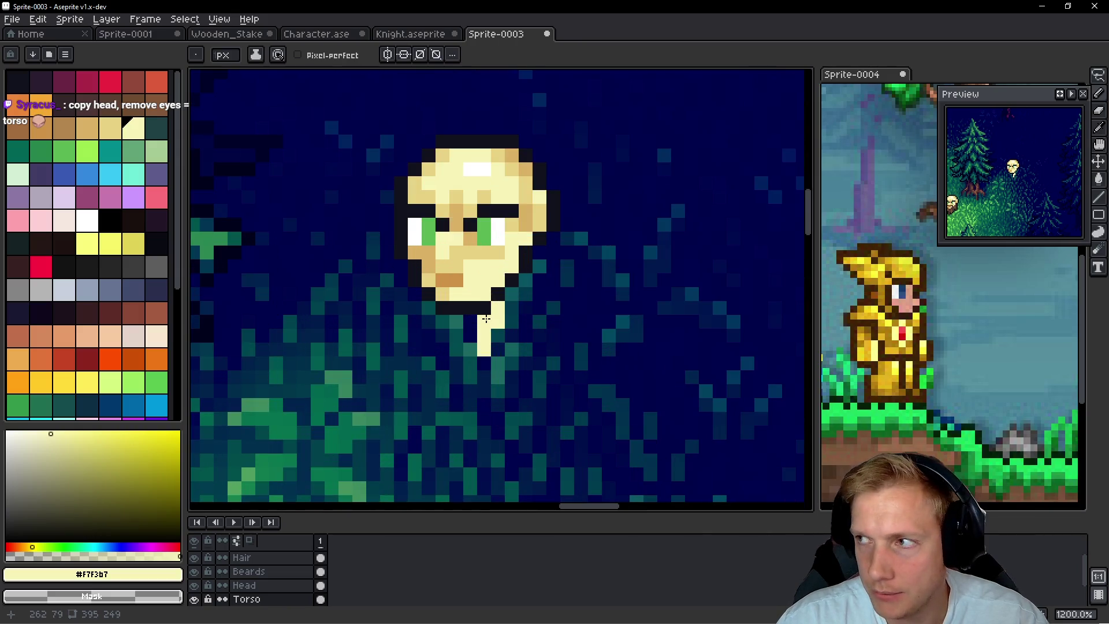
pyautogui.scroll(1, 513, 305)
pyautogui.moveTo(483, 324)
pyautogui.mouseDown()
pyautogui.moveTo(470, 379)
pyautogui.moveTo(423, 347)
pyautogui.mouseUp()
pyautogui.scroll(-5, 470, 379)
pyautogui.scroll(4, 500, 381)
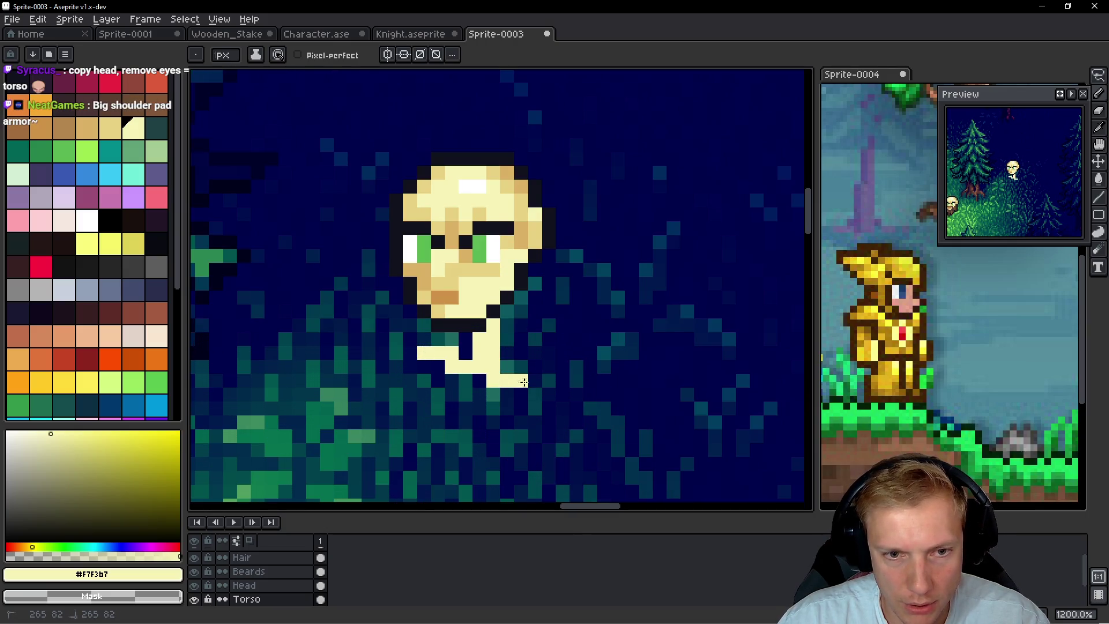
pyautogui.scroll(-2, 535, 341)
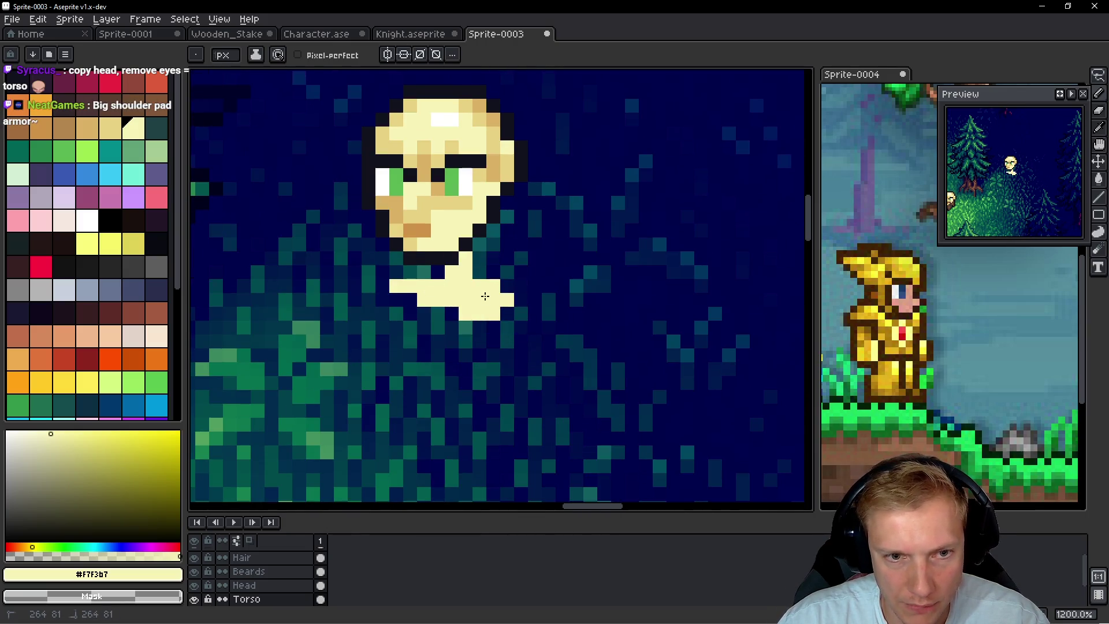
pyautogui.moveTo(409, 314); pyautogui.dragTo(452, 325)
pyautogui.scroll(-3, 471, 343)
pyautogui.scroll(3, 471, 324)
# Lasso the torso pixels and move them up one pixel
pyautogui.press('q')
pyautogui.moveTo(511, 269)
pyautogui.mouseDown()
pyautogui.moveTo(325, 281)
pyautogui.moveTo(543, 254)
pyautogui.mouseUp()
pyautogui.moveTo(425, 329)
pyautogui.mouseDown()
pyautogui.moveTo(426, 307)
pyautogui.moveTo(425, 319)
pyautogui.mouseUp()
pyautogui.hotkey('ctrl', 'd')
pyautogui.press('b')
# Widen the cream torso to the right with a stepped diagonal shoulder edge
pyautogui.scroll(-3, 424, 309)
pyautogui.scroll(4, 477, 303)
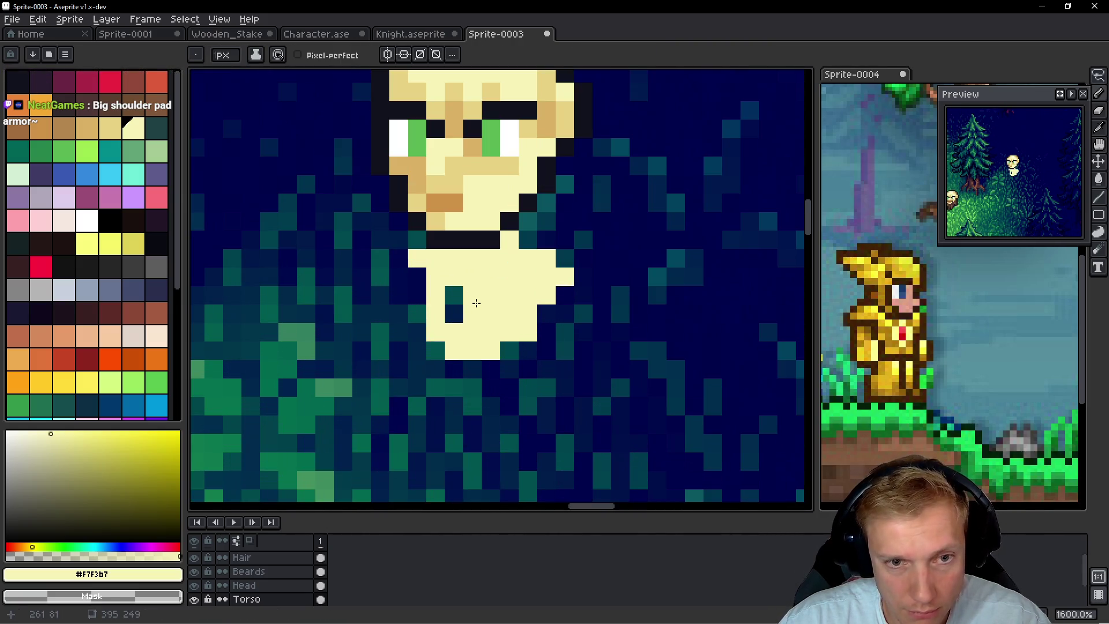
pyautogui.moveTo(550, 254)
pyautogui.mouseDown()
pyautogui.moveTo(581, 254)
pyautogui.moveTo(676, 315)
pyautogui.moveTo(631, 290)
pyautogui.moveTo(596, 309)
pyautogui.moveTo(620, 350)
pyautogui.mouseUp()
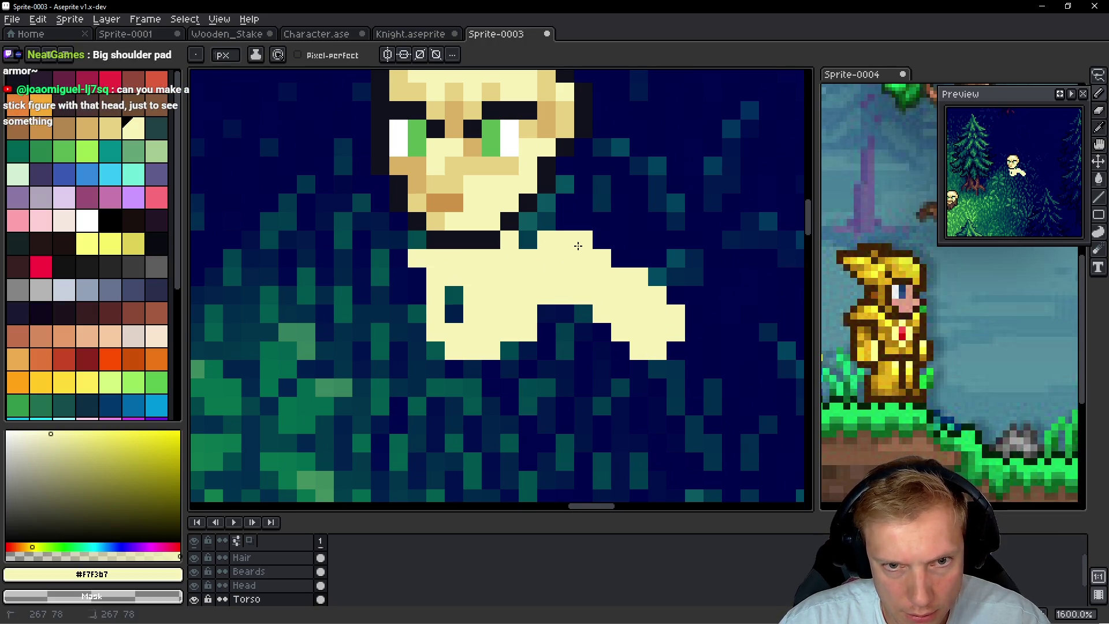
pyautogui.moveTo(525, 241)
pyautogui.mouseDown()
pyautogui.moveTo(656, 290)
pyautogui.moveTo(608, 299)
pyautogui.moveTo(597, 327)
pyautogui.moveTo(618, 344)
pyautogui.mouseUp()
pyautogui.moveTo(644, 294); pyautogui.dragTo(657, 313)
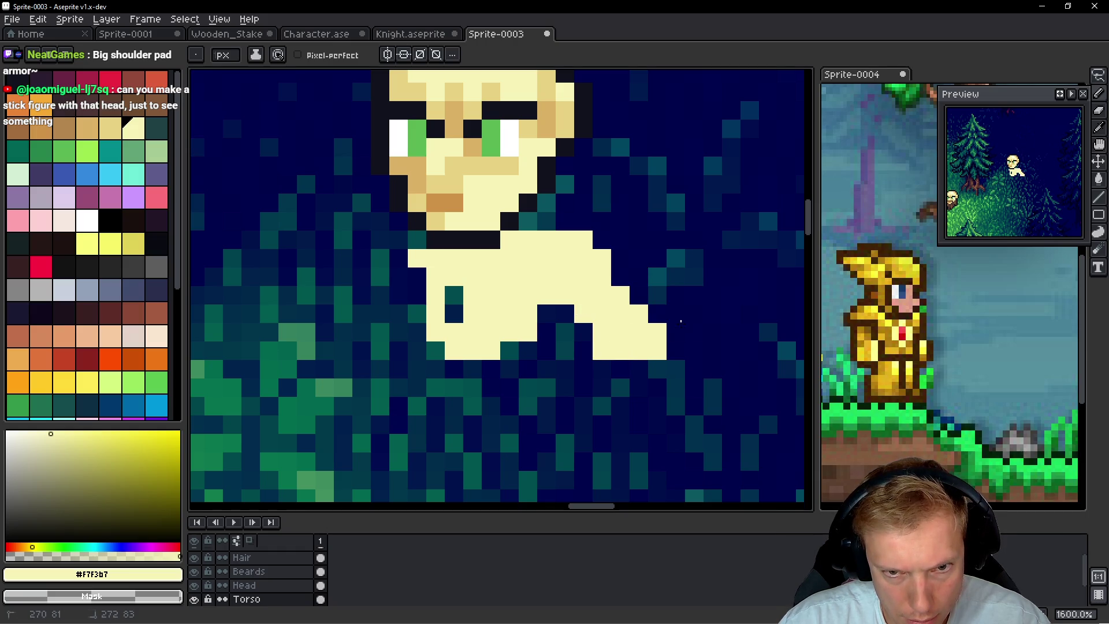
pyautogui.moveTo(669, 370)
pyautogui.mouseDown()
pyautogui.moveTo(631, 315)
pyautogui.moveTo(601, 315)
pyautogui.moveTo(586, 346)
pyautogui.moveTo(623, 312)
pyautogui.moveTo(614, 376)
pyautogui.moveTo(540, 362)
pyautogui.moveTo(528, 376)
pyautogui.moveTo(542, 362)
pyautogui.mouseUp()
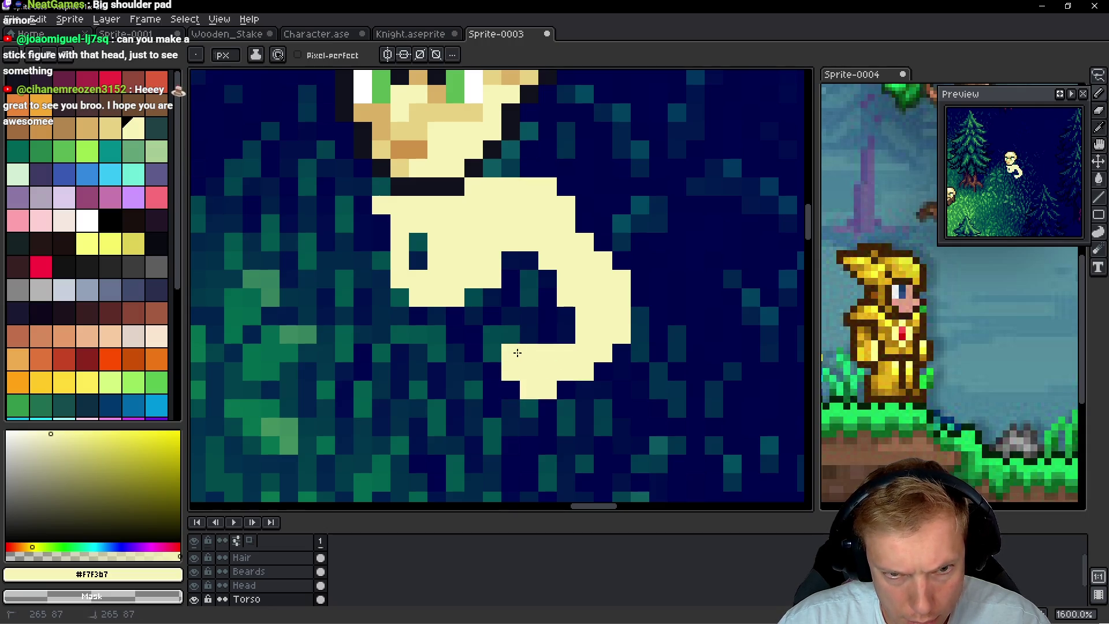
# Remove the bottom cream row and add a cream pixel at the shoulder's right edge
pyautogui.hotkey('ctrl', 'z')
pyautogui.click(627, 397)
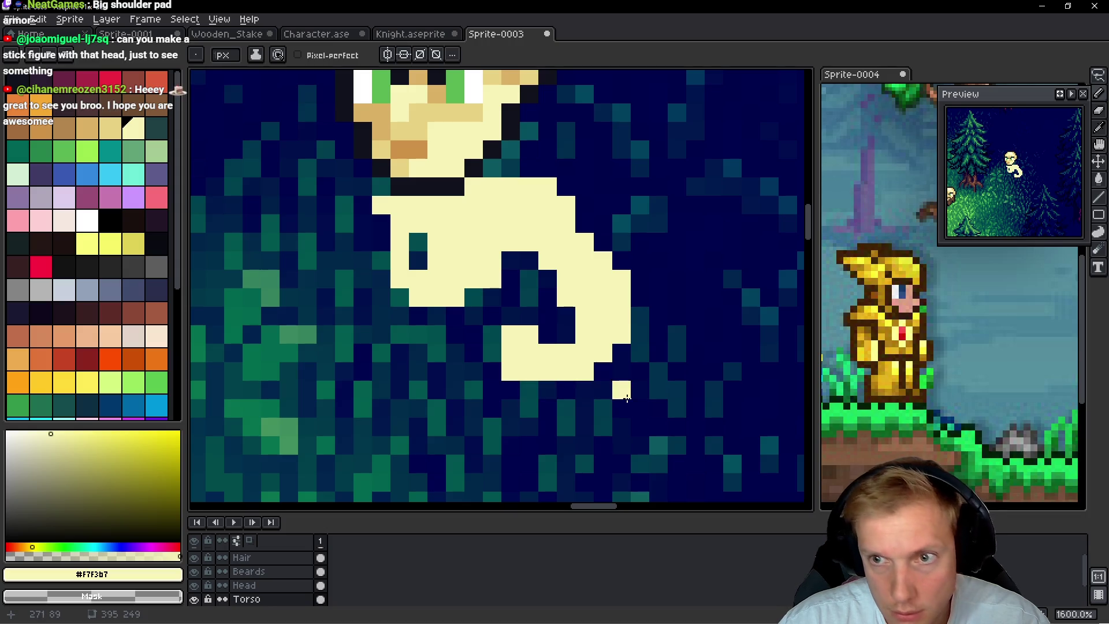
pyautogui.hotkey('ctrl', 'z')
pyautogui.scroll(-3, 623, 364)
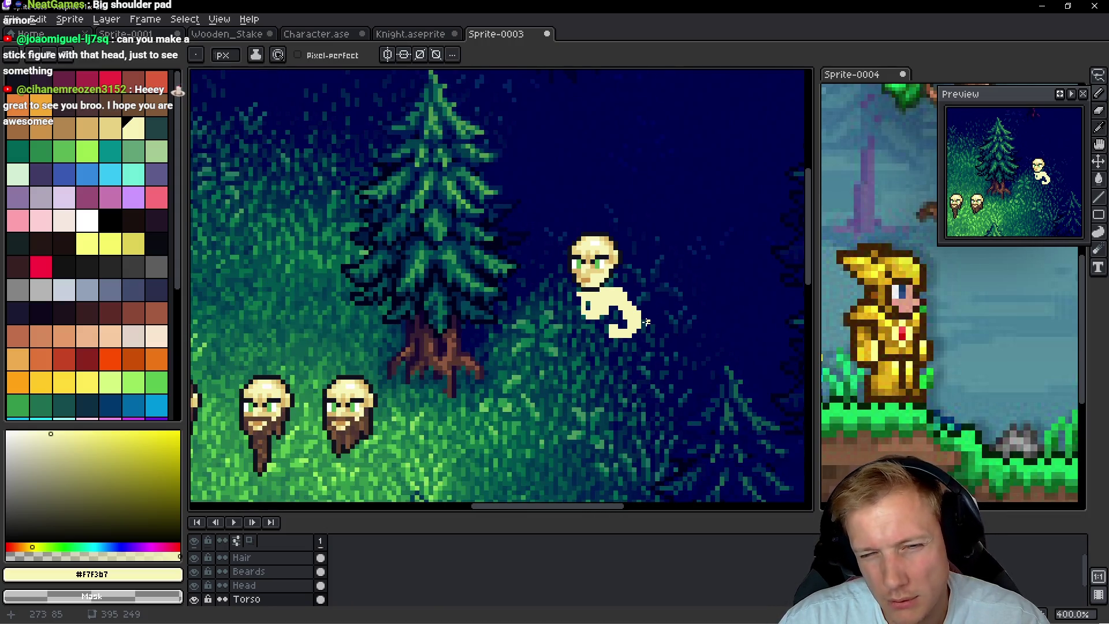
pyautogui.scroll(3, 639, 343)
pyautogui.click(639, 341)
pyautogui.scroll(2, 635, 381)
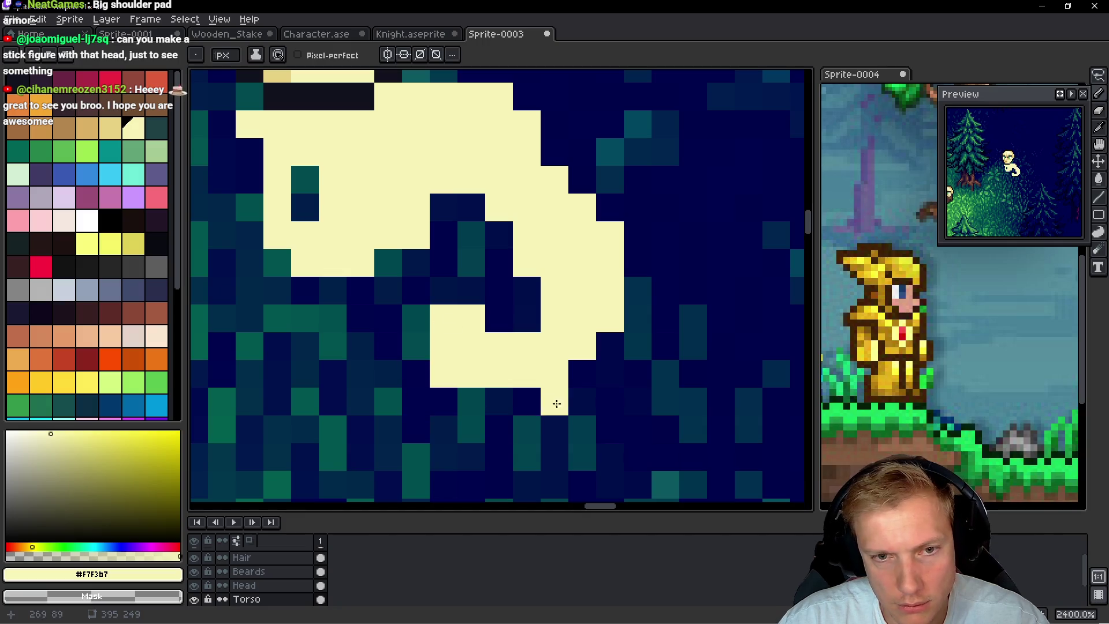
# Move the arm's lower part down one pixel, then erase two edge pixels and fill a torso gap
pyautogui.press('q')
pyautogui.moveTo(471, 290); pyautogui.dragTo(466, 387)
pyautogui.hotkey('ctrl', 'd')
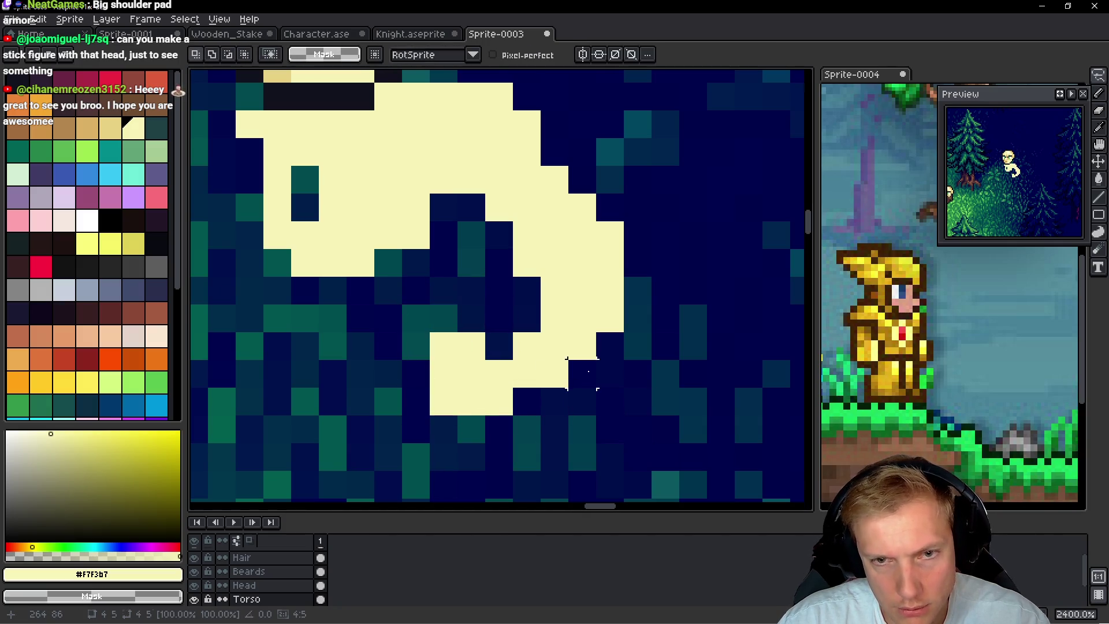
pyautogui.press('b')
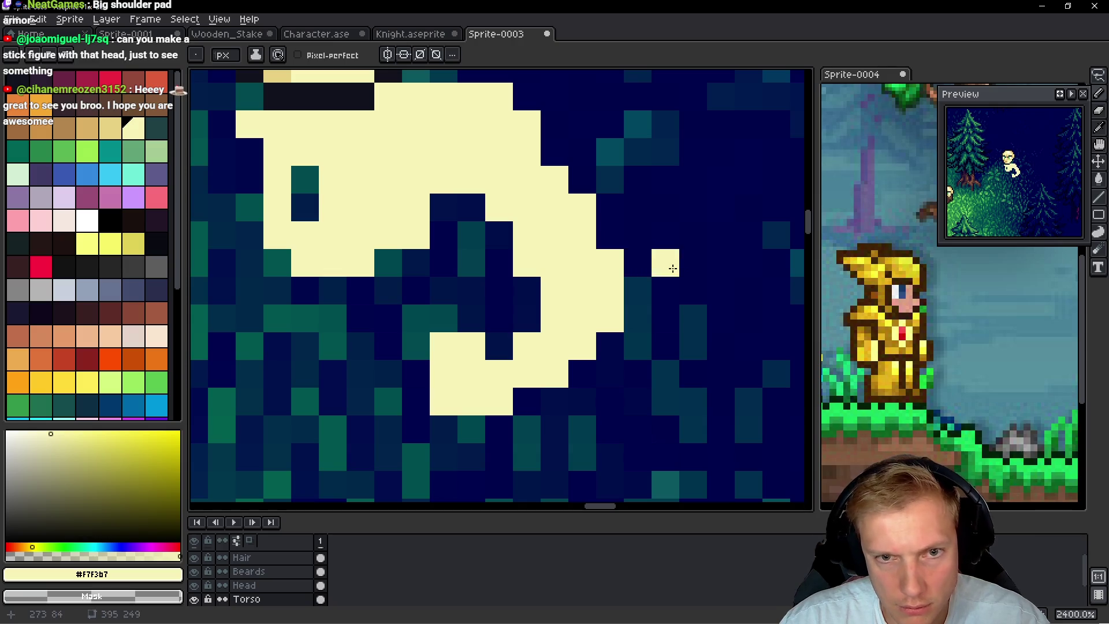
pyautogui.rightClick(622, 240)
pyautogui.rightClick(609, 262)
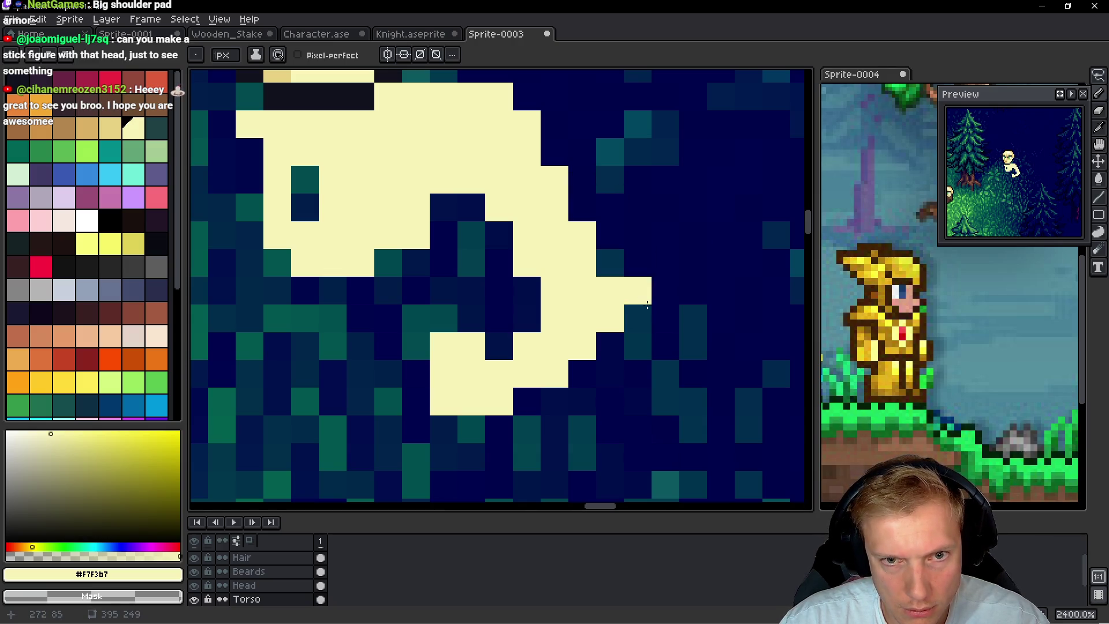
pyautogui.click(505, 237)
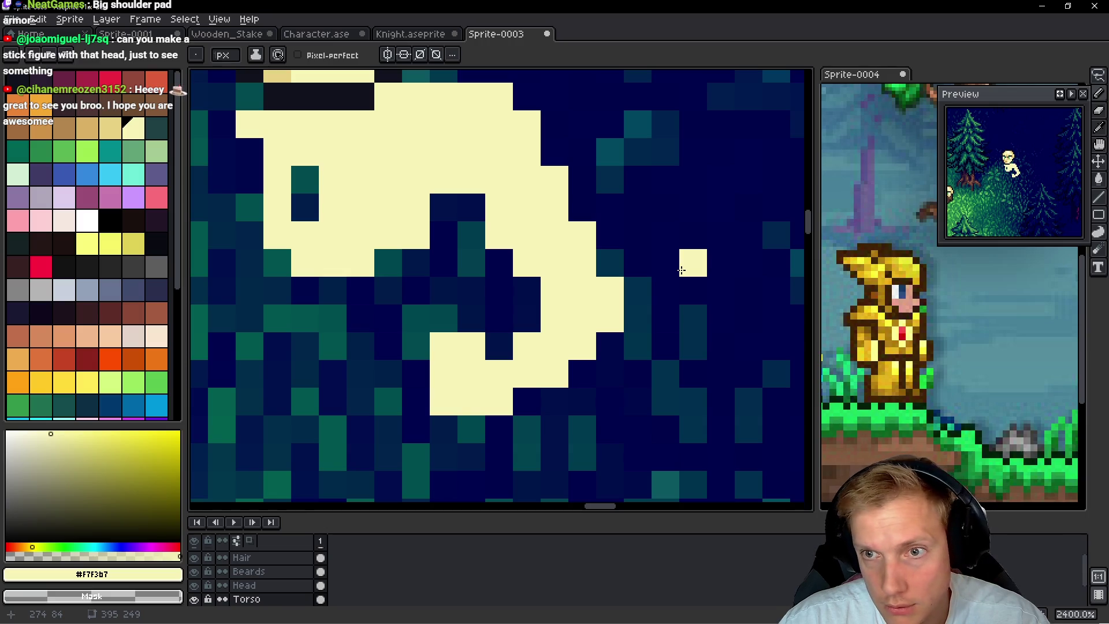
# Lasso the cream torso and shift it slightly right and down beneath the head
pyautogui.scroll(-9, 683, 268)
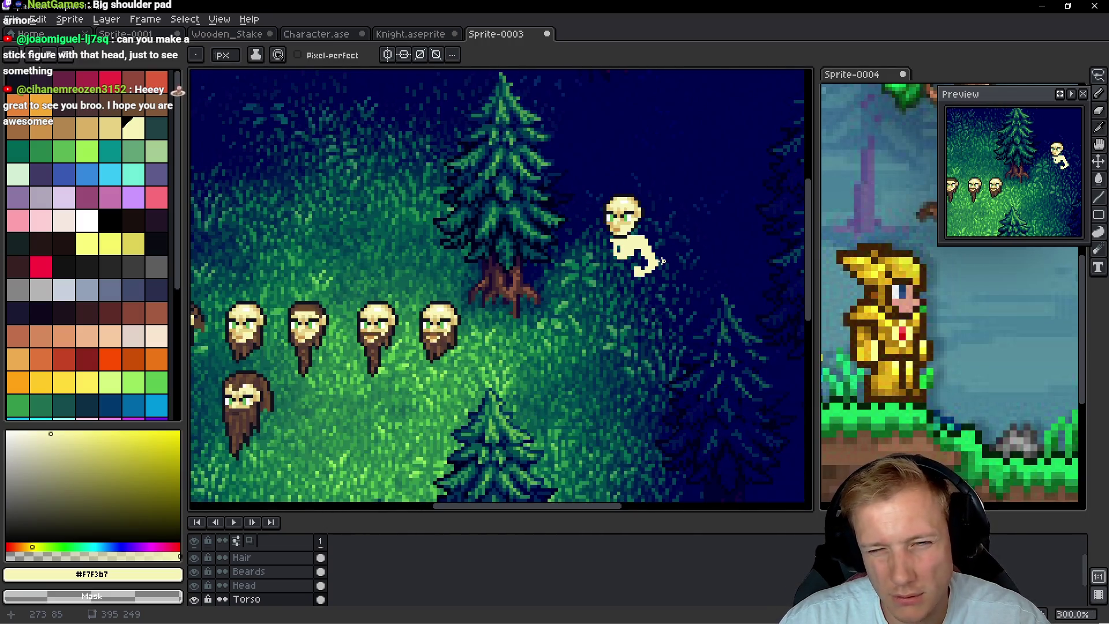
pyautogui.scroll(-1, 660, 266)
pyautogui.scroll(4, 658, 267)
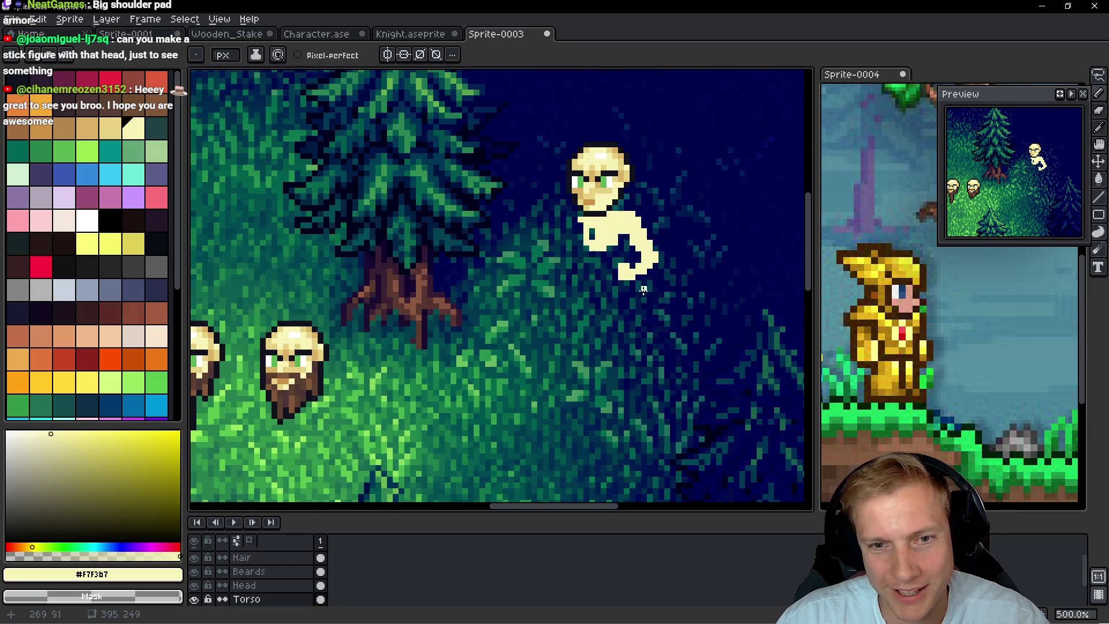
pyautogui.scroll(3, 641, 291)
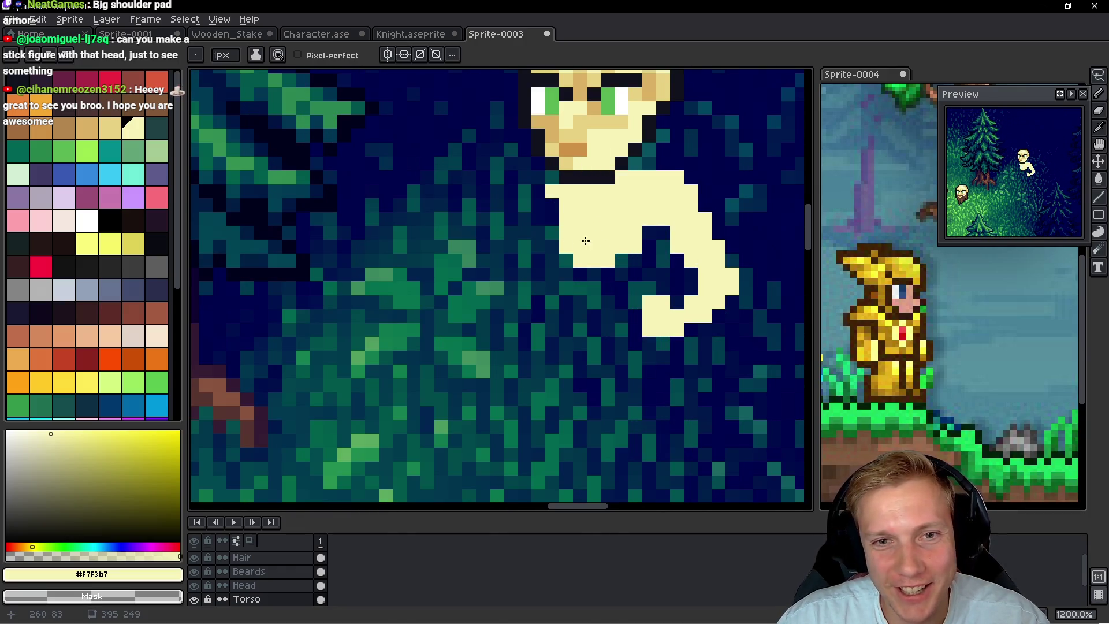
pyautogui.scroll(-5, 586, 240)
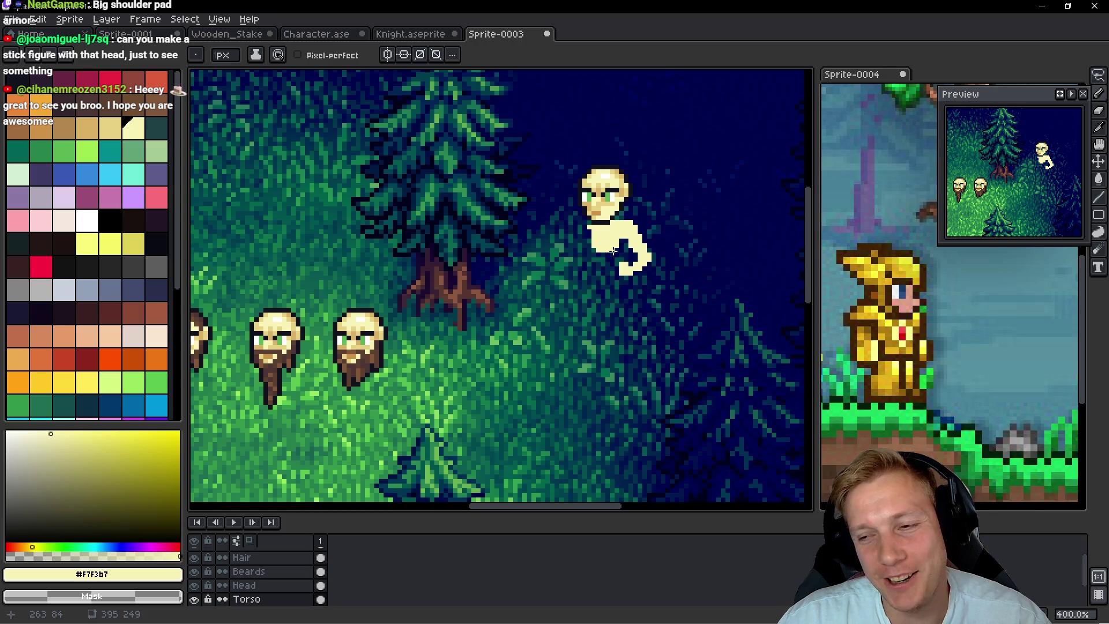
pyautogui.scroll(3, 590, 247)
pyautogui.scroll(-1, 590, 247)
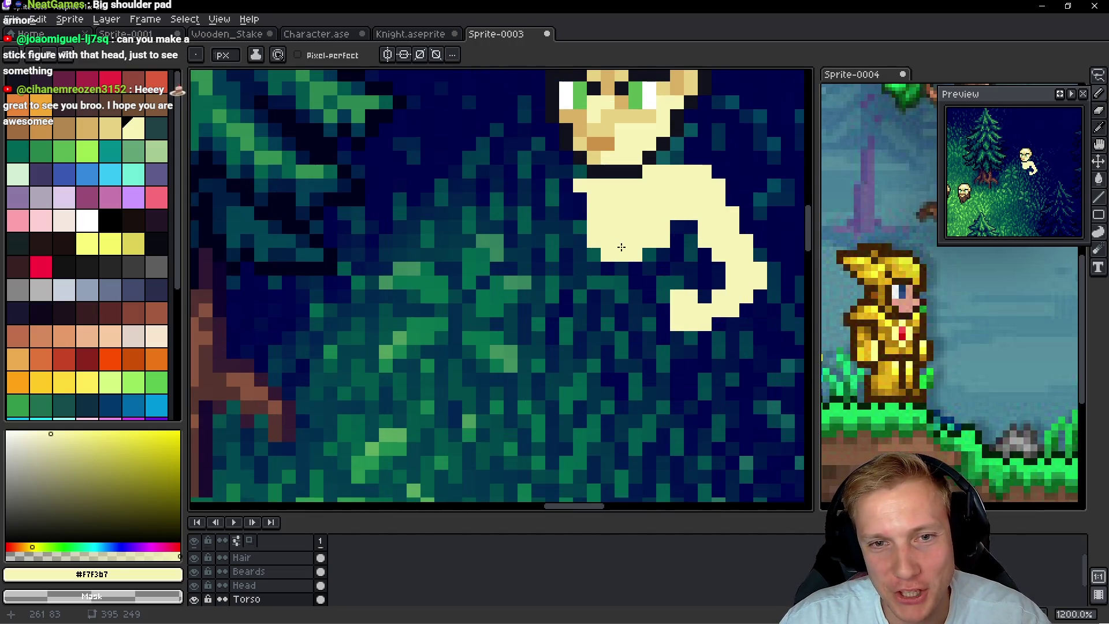
pyautogui.hscroll(3, 586, 237)
pyautogui.hscroll(-1, 580, 215)
pyautogui.press('q')
pyautogui.moveTo(606, 192)
pyautogui.mouseDown()
pyautogui.moveTo(670, 306)
pyautogui.moveTo(459, 202)
pyautogui.moveTo(468, 193)
pyautogui.mouseUp()
pyautogui.moveTo(606, 267)
pyautogui.mouseDown()
pyautogui.moveTo(617, 276)
pyautogui.moveTo(610, 270)
pyautogui.mouseUp()
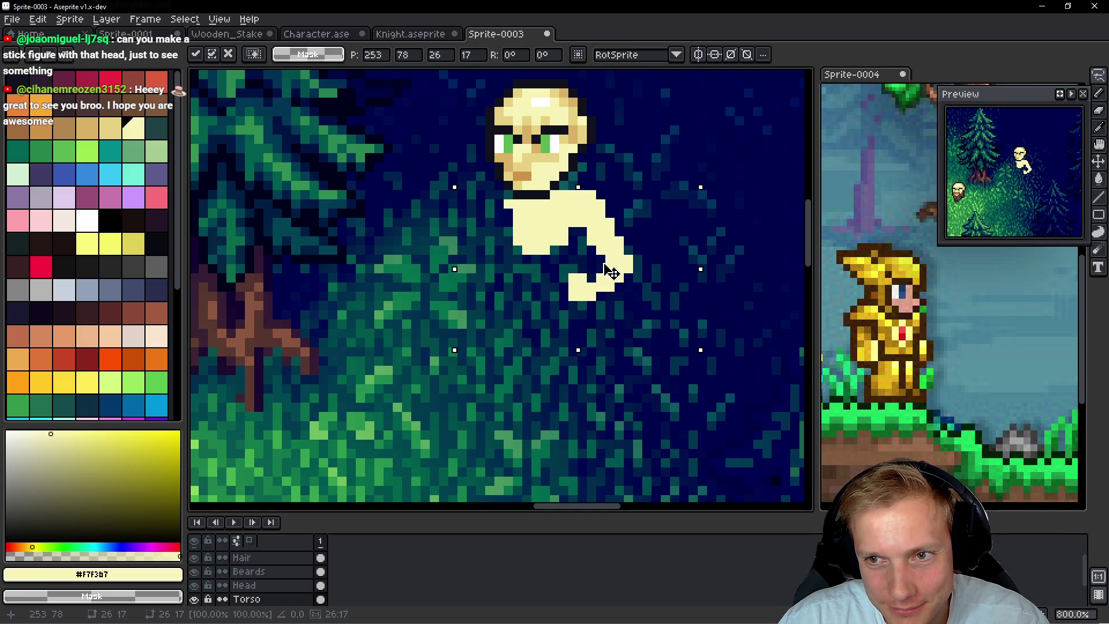
pyautogui.press('b')
pyautogui.scroll(3, 580, 240)
pyautogui.moveTo(580, 240)
pyautogui.mouseDown()
pyautogui.moveTo(543, 261)
pyautogui.moveTo(570, 280)
pyautogui.moveTo(552, 317)
pyautogui.mouseUp()
pyautogui.rightClick(585, 261)
pyautogui.click(480, 212)
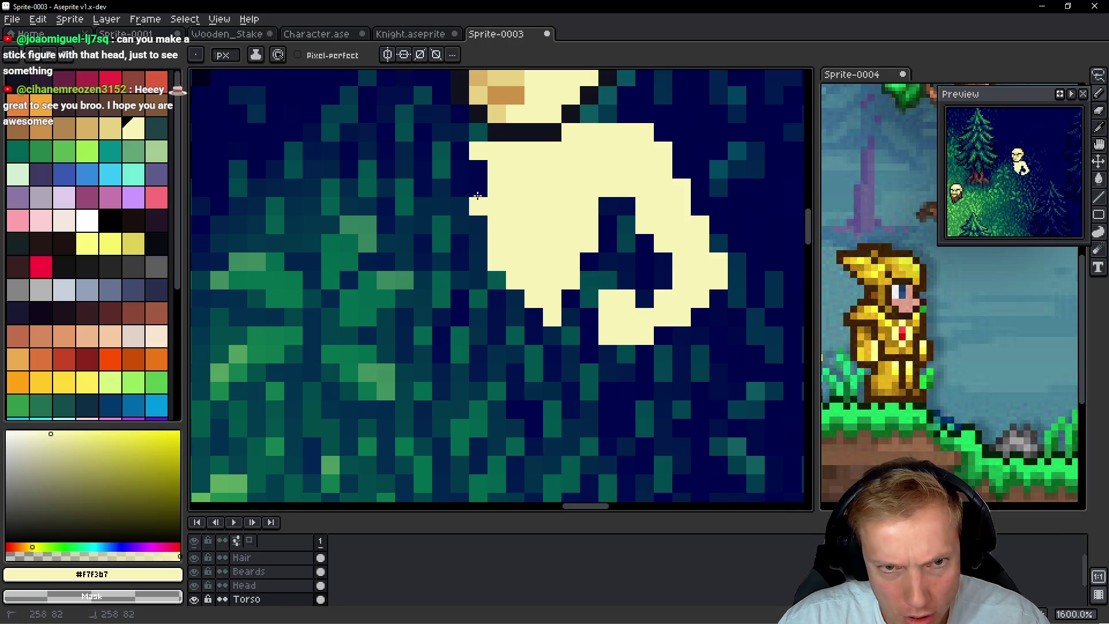
pyautogui.click(478, 225)
pyautogui.rightClick(477, 151)
pyautogui.click(481, 241)
pyautogui.moveTo(499, 298)
pyautogui.mouseDown()
pyautogui.moveTo(497, 281)
pyautogui.moveTo(560, 298)
pyautogui.mouseUp()
pyautogui.hotkey('ctrl', 'z')
pyautogui.click(533, 353)
pyautogui.hotkey('ctrl', 'z')
pyautogui.click(531, 333)
pyautogui.click(481, 152)
pyautogui.moveTo(467, 138); pyautogui.dragTo(442, 254)
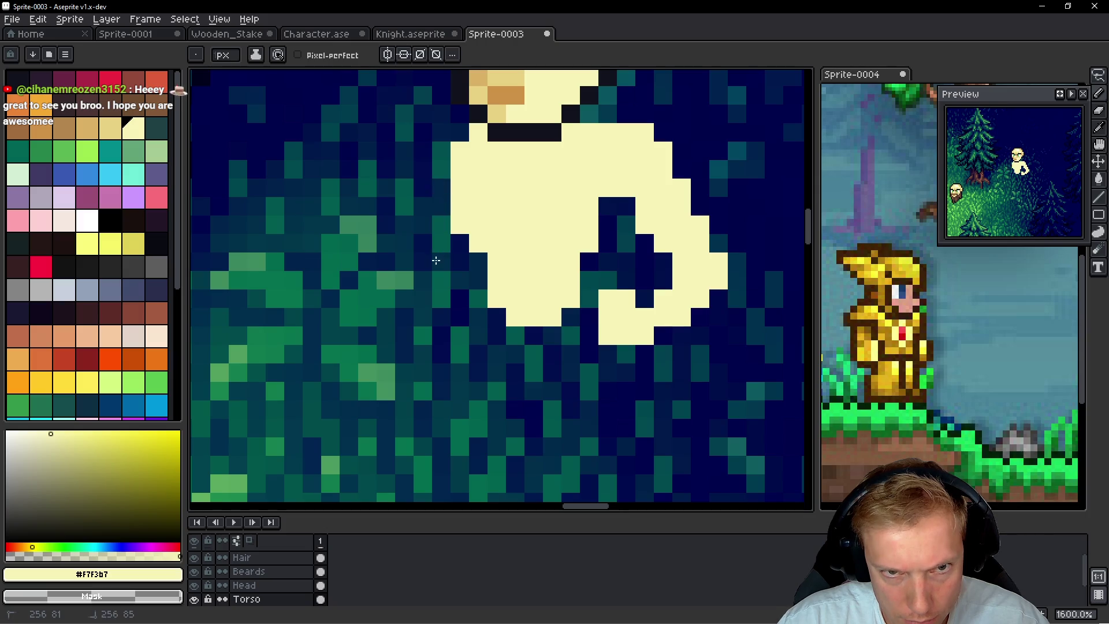
pyautogui.press('q')
pyautogui.moveTo(724, 114)
pyautogui.mouseDown()
pyautogui.moveTo(636, 115)
pyautogui.moveTo(635, 237)
pyautogui.moveTo(606, 315)
pyautogui.moveTo(751, 243)
pyautogui.moveTo(696, 250)
pyautogui.moveTo(705, 247)
pyautogui.mouseUp()
pyautogui.press('Return')
pyautogui.scroll(-5, 675, 178)
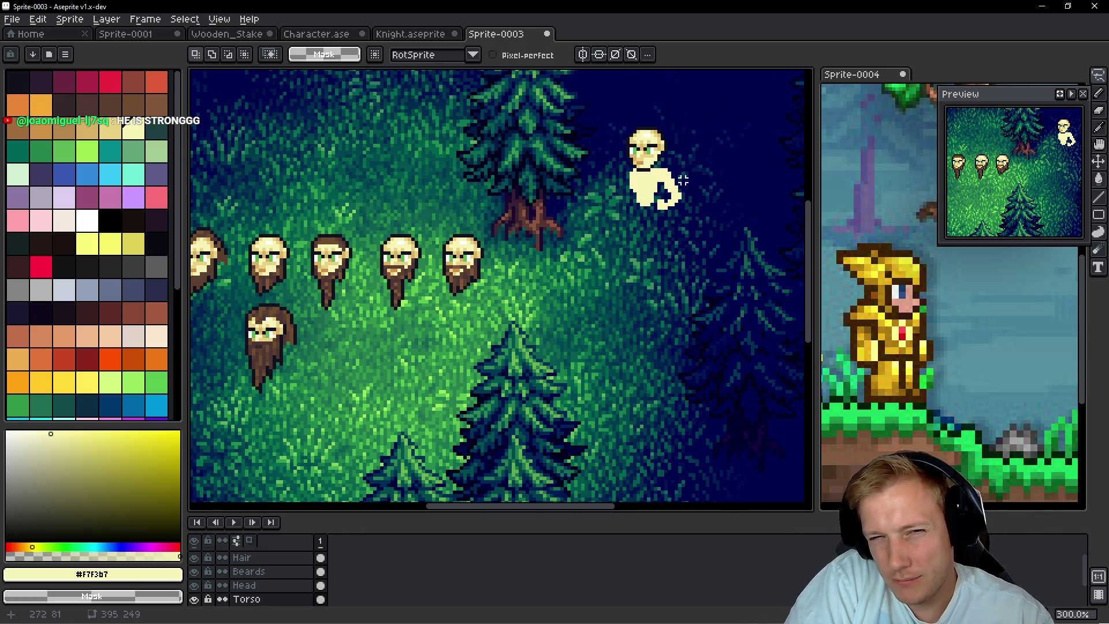
pyautogui.scroll(1, 688, 181)
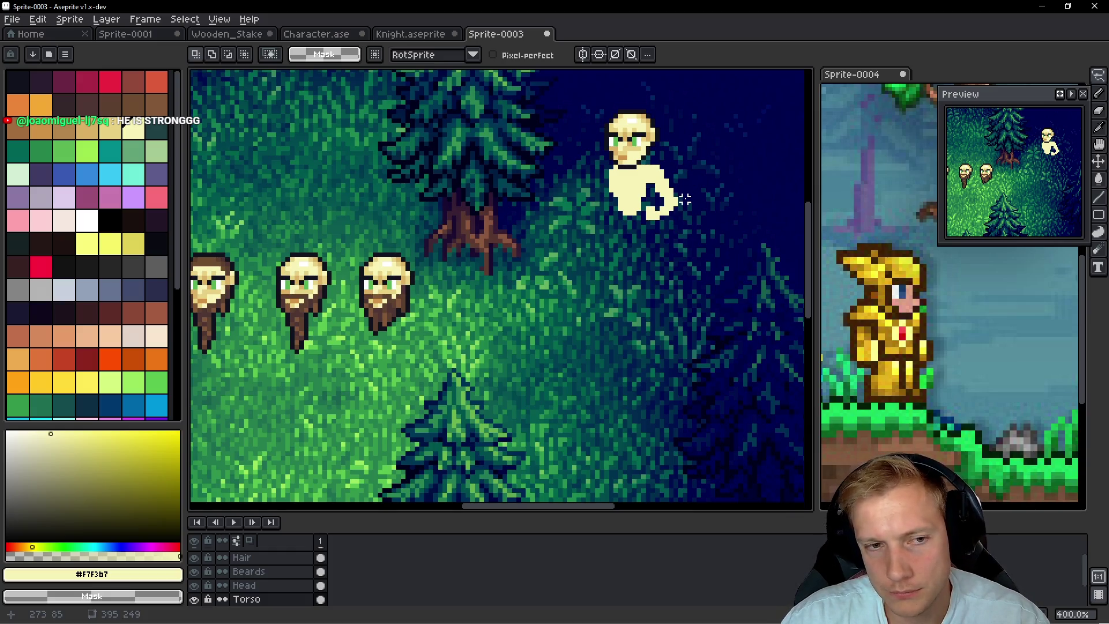
pyautogui.scroll(-1, 685, 199)
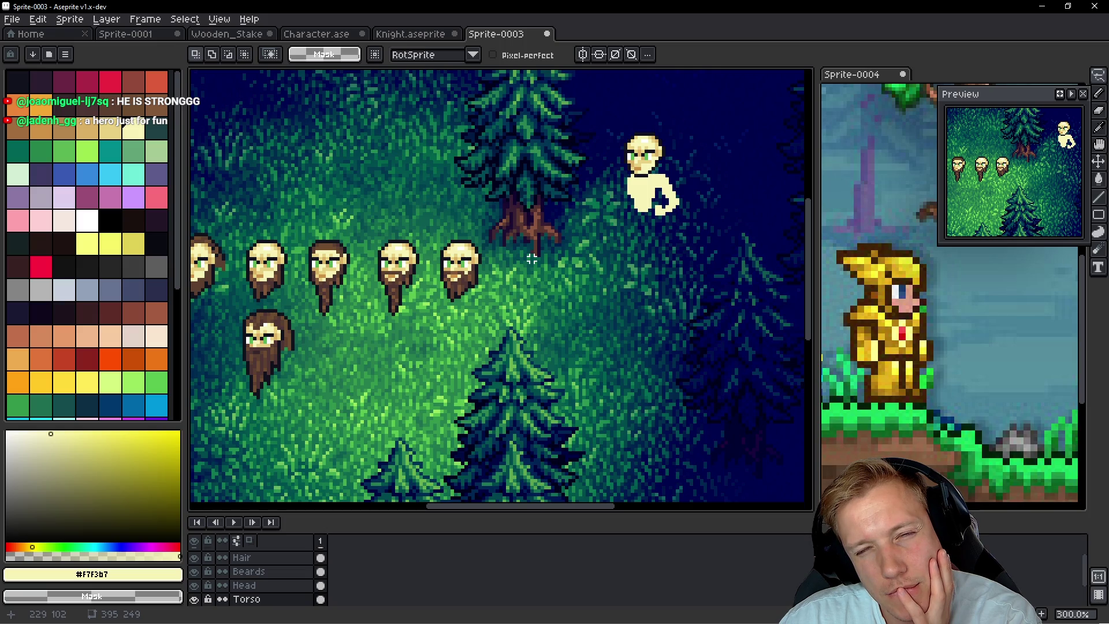
# Pencil two cream legs down from the body, trimming the first leg's edges
pyautogui.scroll(6, 531, 260)
pyautogui.press('b')
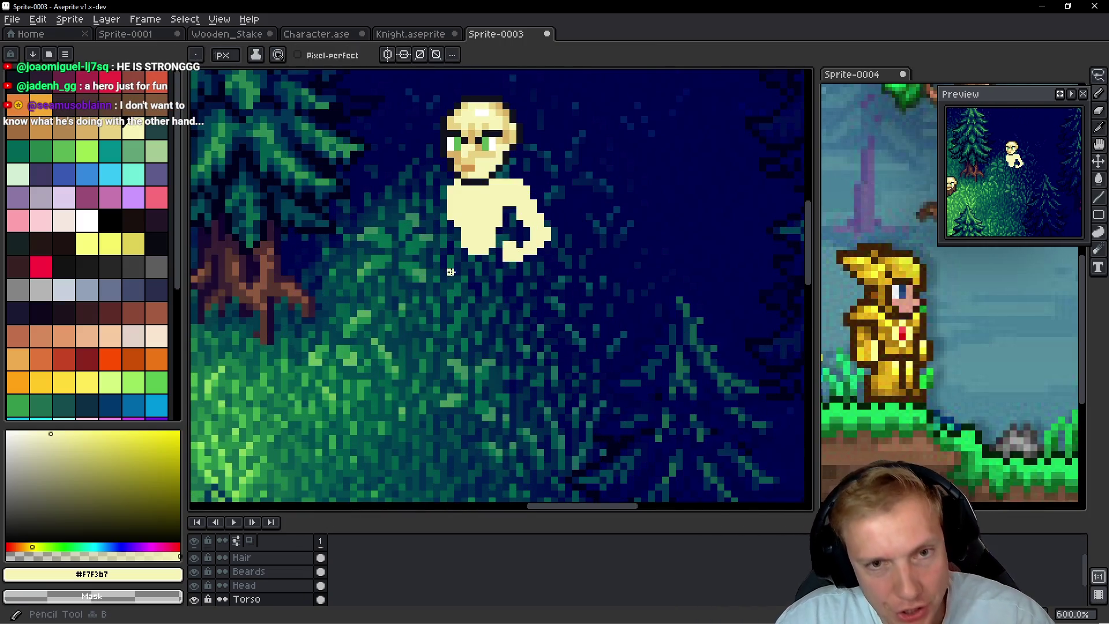
pyautogui.moveTo(451, 319); pyautogui.dragTo(443, 343)
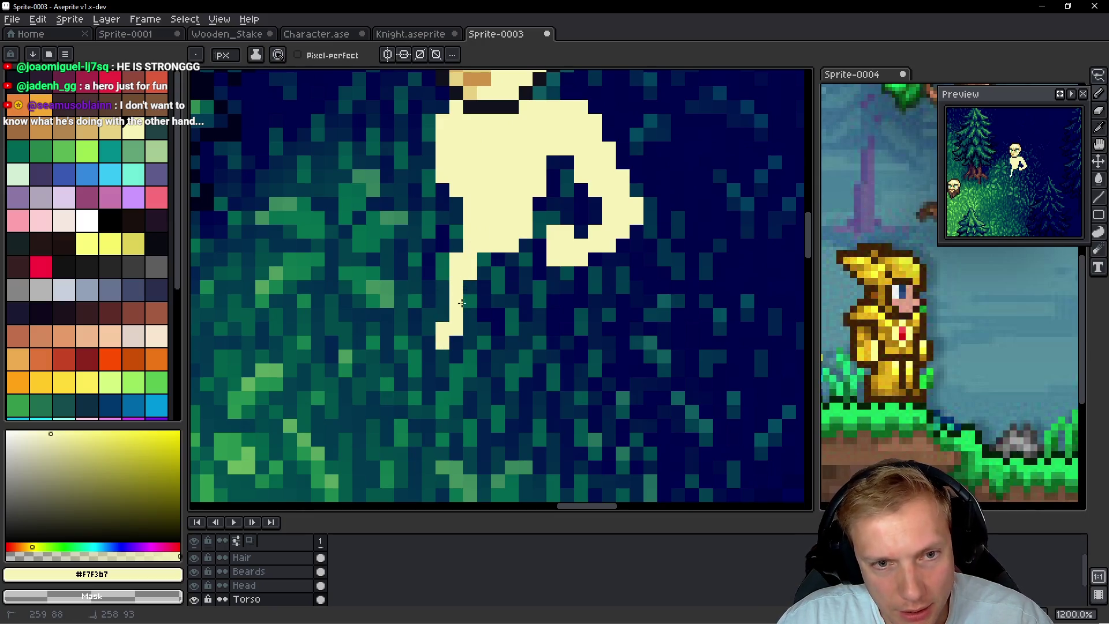
pyautogui.moveTo(448, 282); pyautogui.dragTo(472, 317)
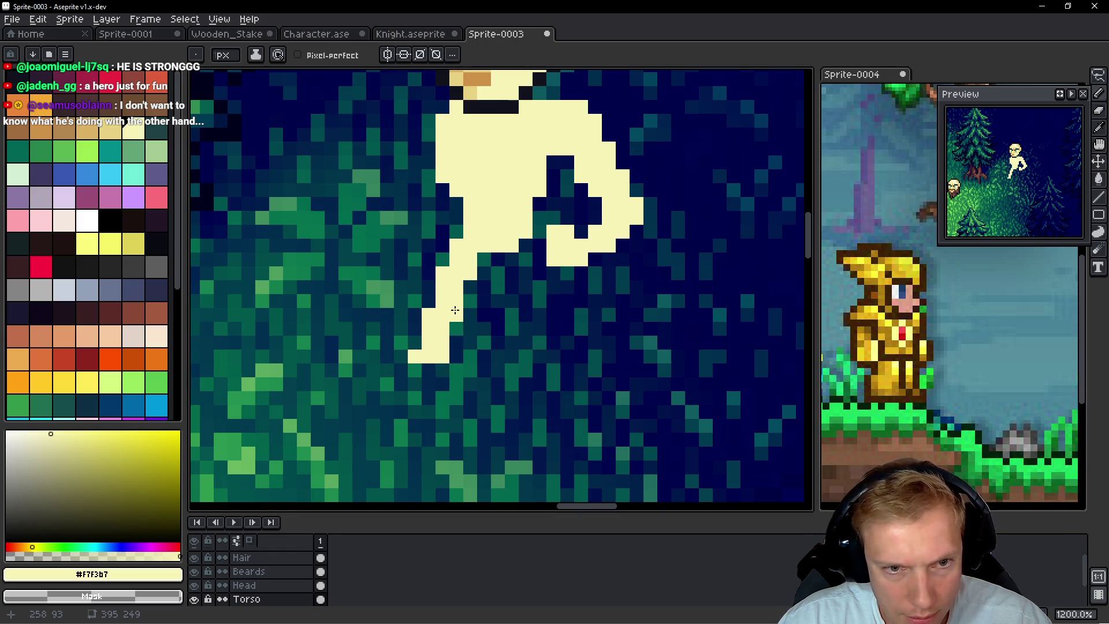
pyautogui.moveTo(439, 346)
pyautogui.mouseDown()
pyautogui.moveTo(419, 355)
pyautogui.moveTo(434, 310)
pyautogui.mouseUp()
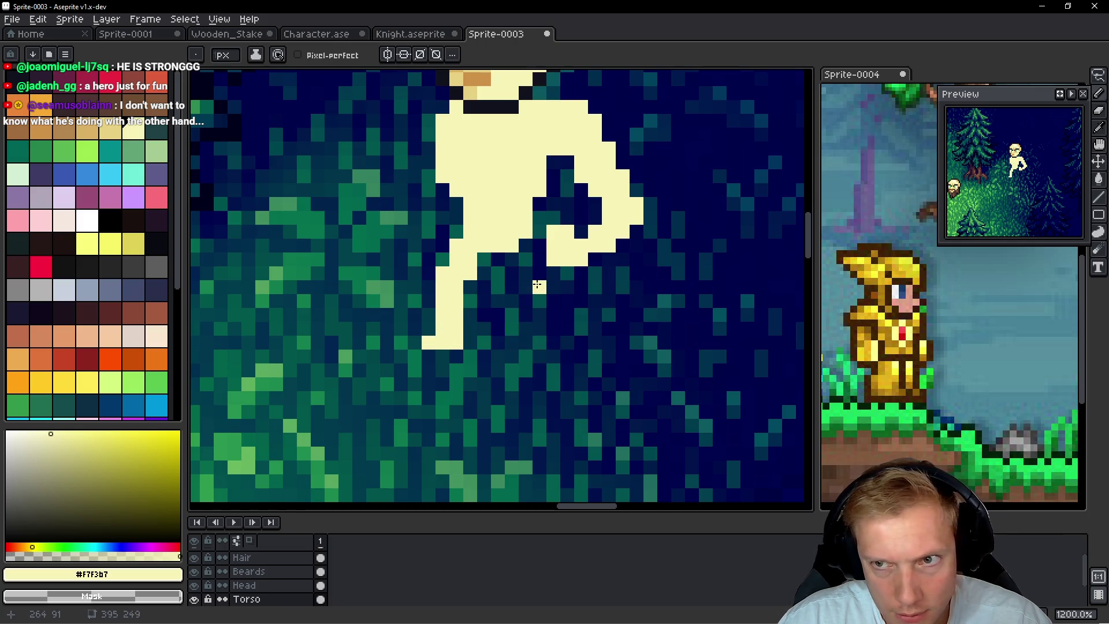
pyautogui.moveTo(520, 230)
pyautogui.mouseDown()
pyautogui.moveTo(523, 282)
pyautogui.moveTo(507, 293)
pyautogui.mouseUp()
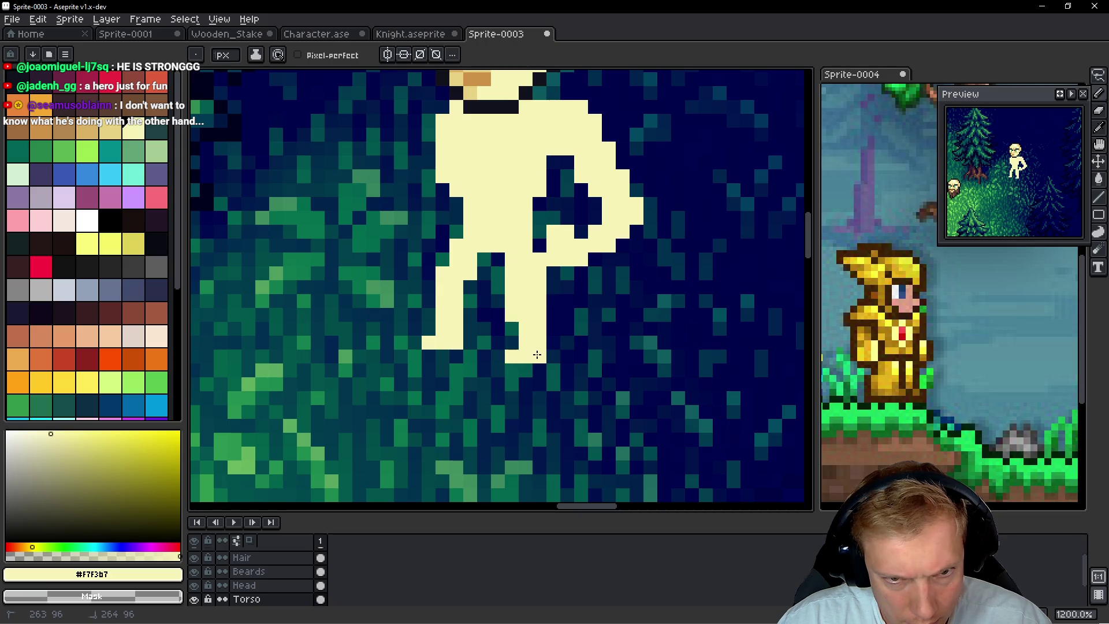
# Lasso the lower leg and shift it to the right
pyautogui.press('q')
pyautogui.moveTo(488, 280)
pyautogui.mouseDown()
pyautogui.moveTo(577, 375)
pyautogui.moveTo(575, 345)
pyautogui.mouseUp()
pyautogui.hotkey('ctrl', 'd')
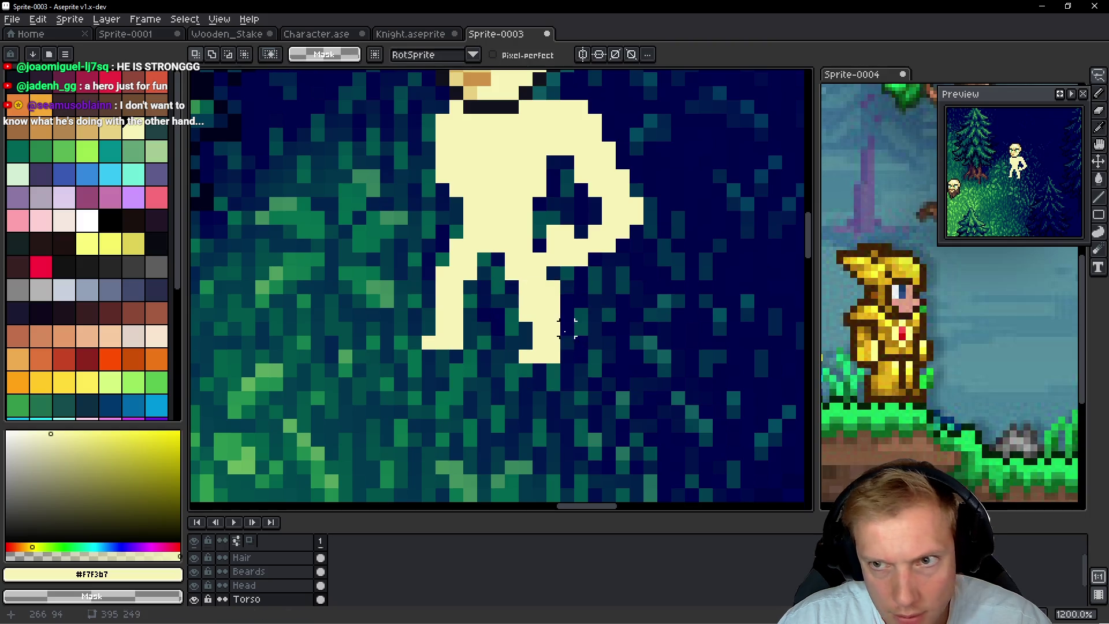
pyautogui.press('b')
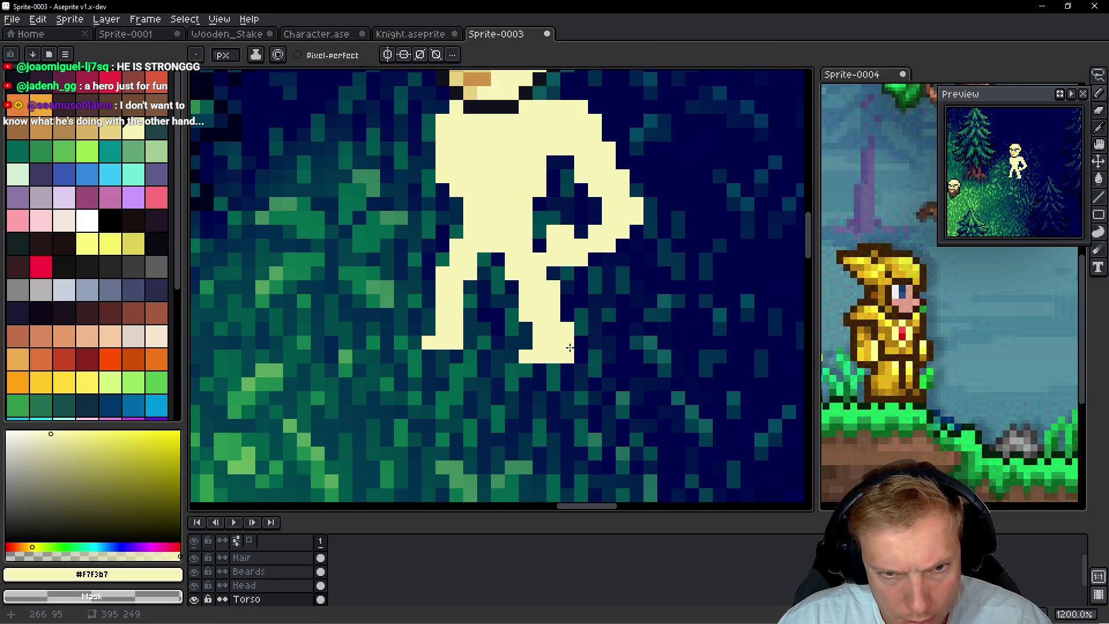
pyautogui.scroll(-7, 468, 220)
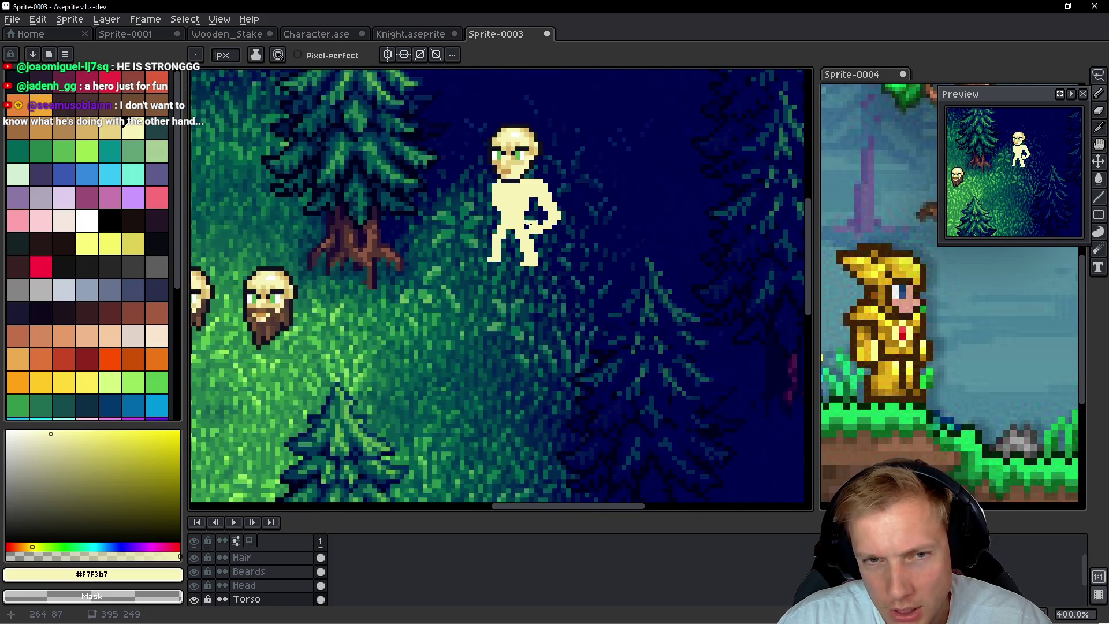
pyautogui.scroll(3, 541, 219)
pyautogui.scroll(1, 541, 220)
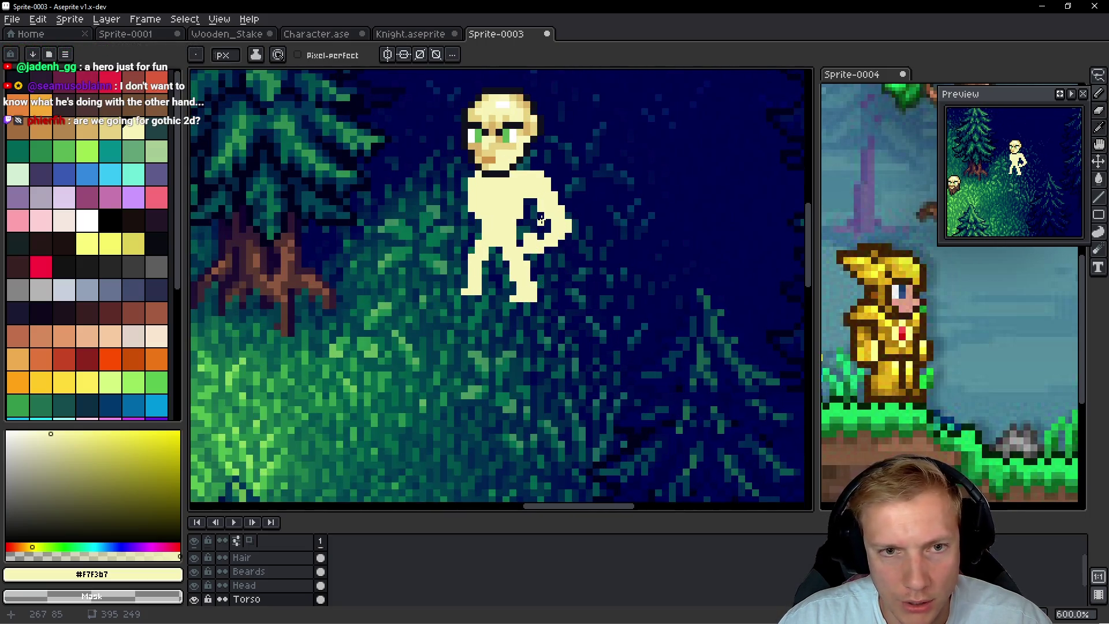
# Lasso the whole figure and move it down one pixel
pyautogui.press('q')
pyautogui.moveTo(594, 162)
pyautogui.mouseDown()
pyautogui.moveTo(523, 172)
pyautogui.moveTo(667, 257)
pyautogui.moveTo(670, 248)
pyautogui.mouseUp()
pyautogui.moveTo(560, 254); pyautogui.dragTo(562, 257)
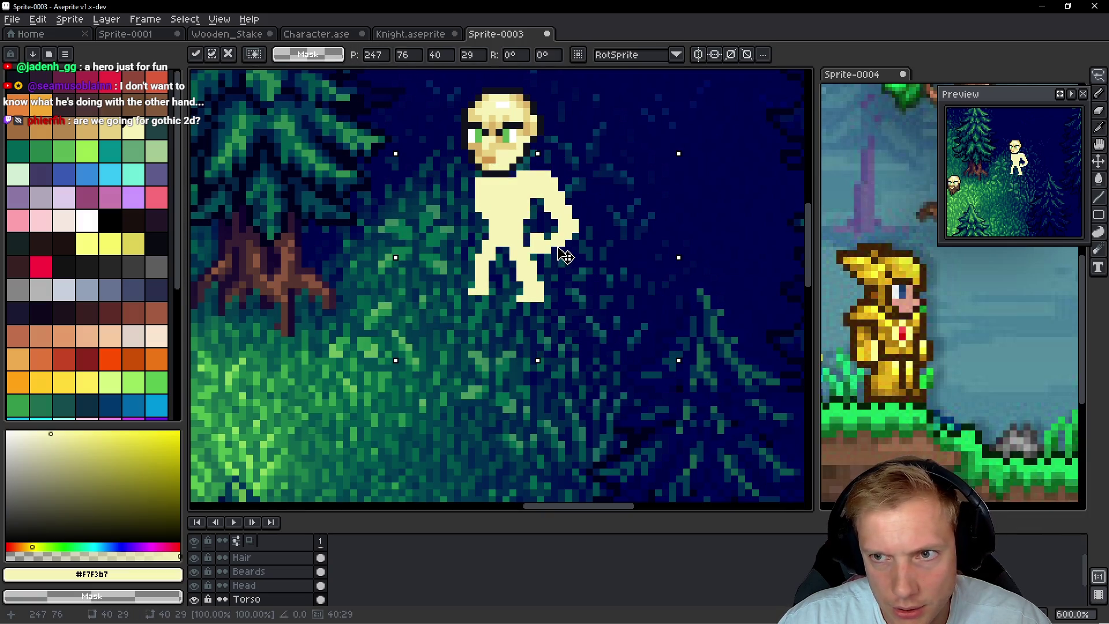
pyautogui.hotkey('ctrl', 'd')
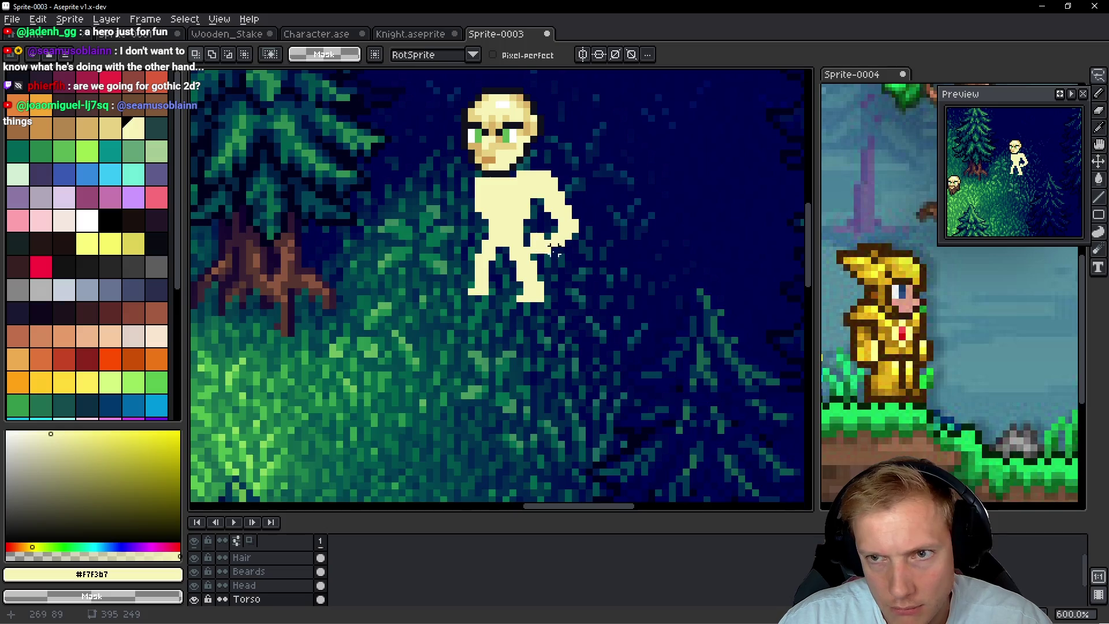
pyautogui.scroll(-4, 553, 251)
pyautogui.scroll(4, 565, 248)
# Extend the left arm sideways with cream pixels, undoing a stray pixel below it
pyautogui.press('b')
pyautogui.scroll(6, 463, 188)
pyautogui.moveTo(463, 188)
pyautogui.mouseDown()
pyautogui.moveTo(471, 246)
pyautogui.moveTo(446, 268)
pyautogui.moveTo(480, 292)
pyautogui.moveTo(404, 265)
pyautogui.moveTo(396, 279)
pyautogui.mouseUp()
pyautogui.click(391, 295)
pyautogui.hotkey('ctrl', 'z')
pyautogui.scroll(-7, 656, 310)
pyautogui.scroll(3, 656, 311)
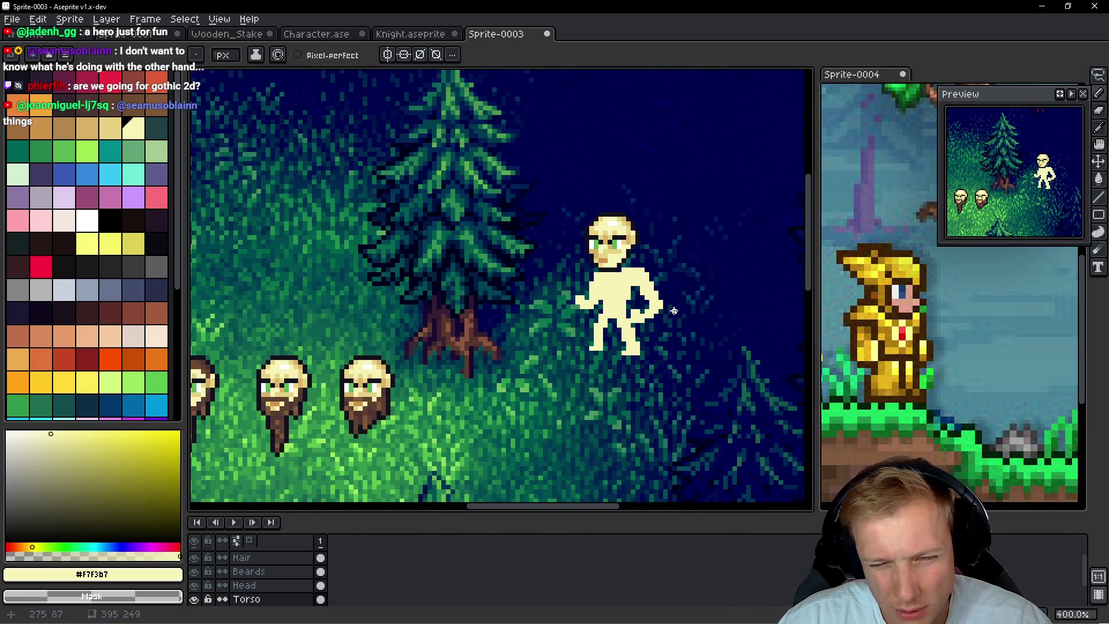
pyautogui.click(114, 131)
pyautogui.scroll(3, 537, 260)
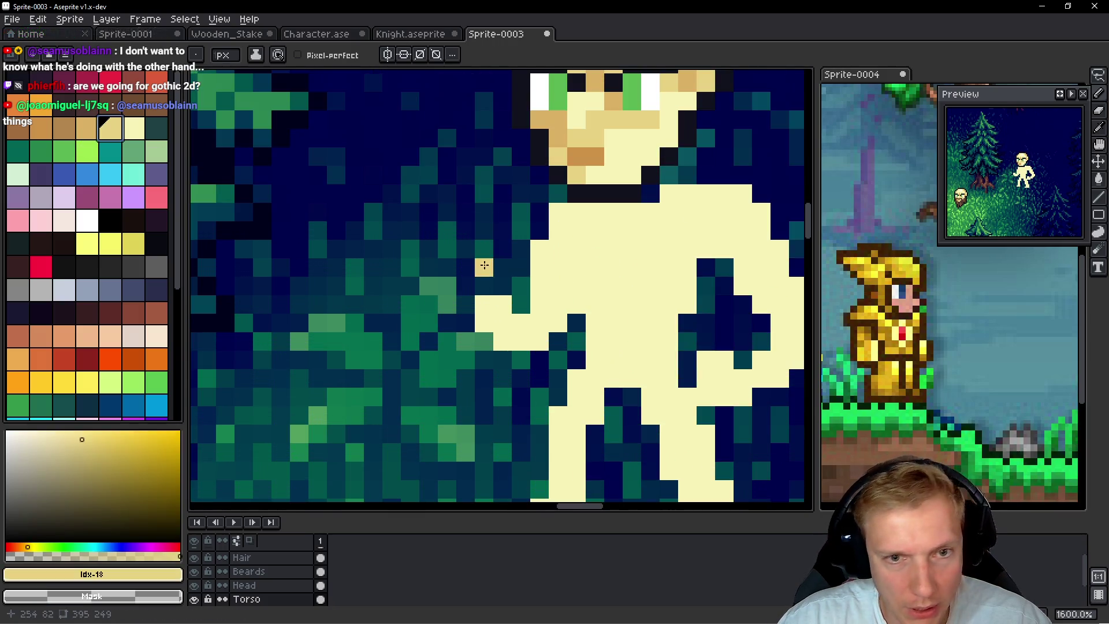
# Paint the outstretched hand in tan, then repaint it in a darker tan
pyautogui.moveTo(539, 246); pyautogui.dragTo(552, 326)
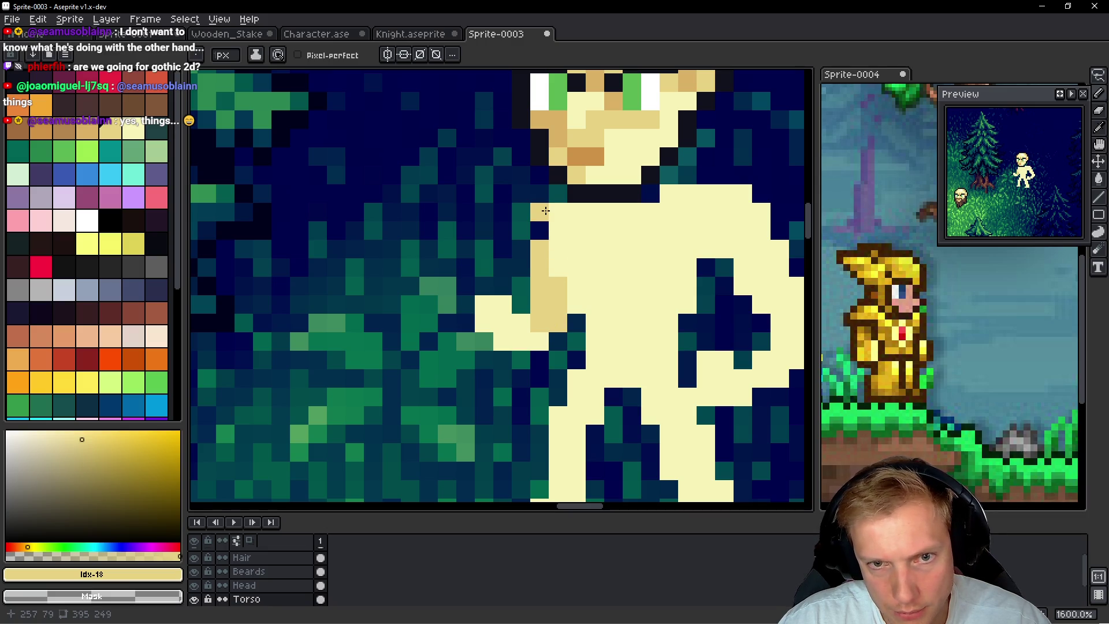
pyautogui.scroll(2, 557, 211)
pyautogui.moveTo(479, 312)
pyautogui.mouseDown()
pyautogui.moveTo(491, 280)
pyautogui.moveTo(450, 266)
pyautogui.moveTo(435, 278)
pyautogui.mouseUp()
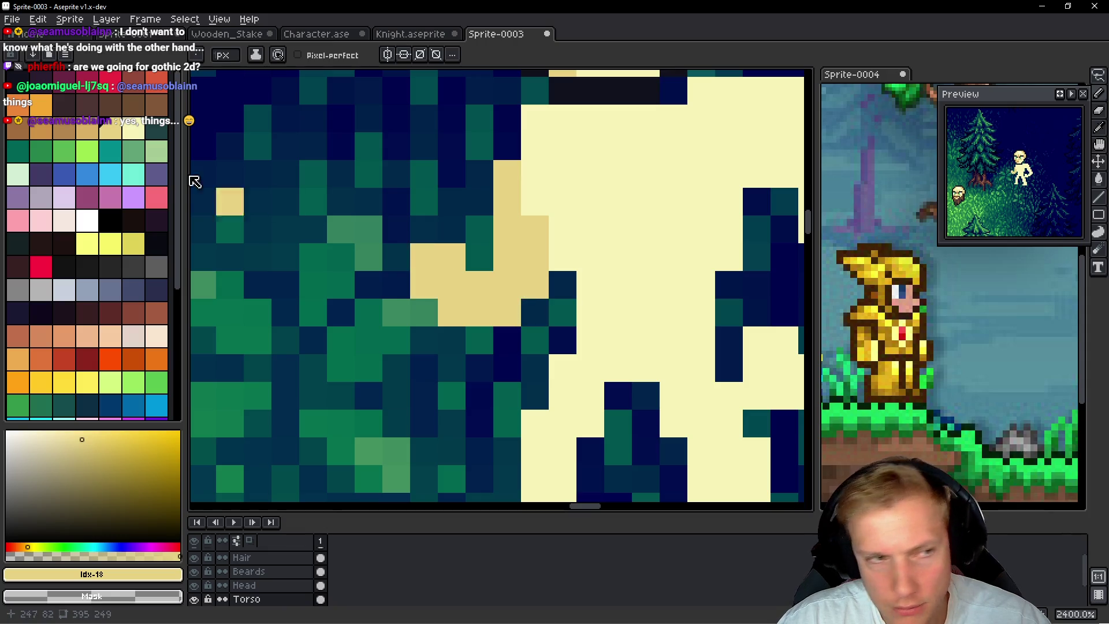
pyautogui.click(87, 128)
pyautogui.moveTo(514, 251)
pyautogui.mouseDown()
pyautogui.moveTo(531, 278)
pyautogui.moveTo(424, 270)
pyautogui.mouseUp()
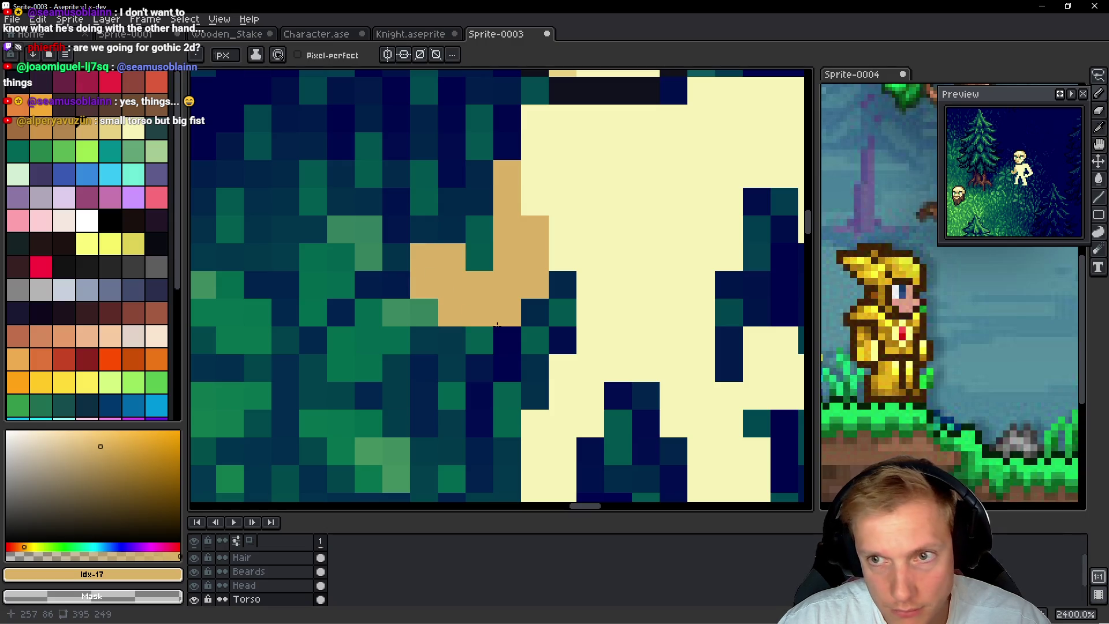
# Marquee-select the tan hand block, shift it left, and fill two gap pixels in tan
pyautogui.press('m')
pyautogui.moveTo(422, 197)
pyautogui.mouseDown()
pyautogui.moveTo(482, 231)
pyautogui.moveTo(495, 328)
pyautogui.mouseUp()
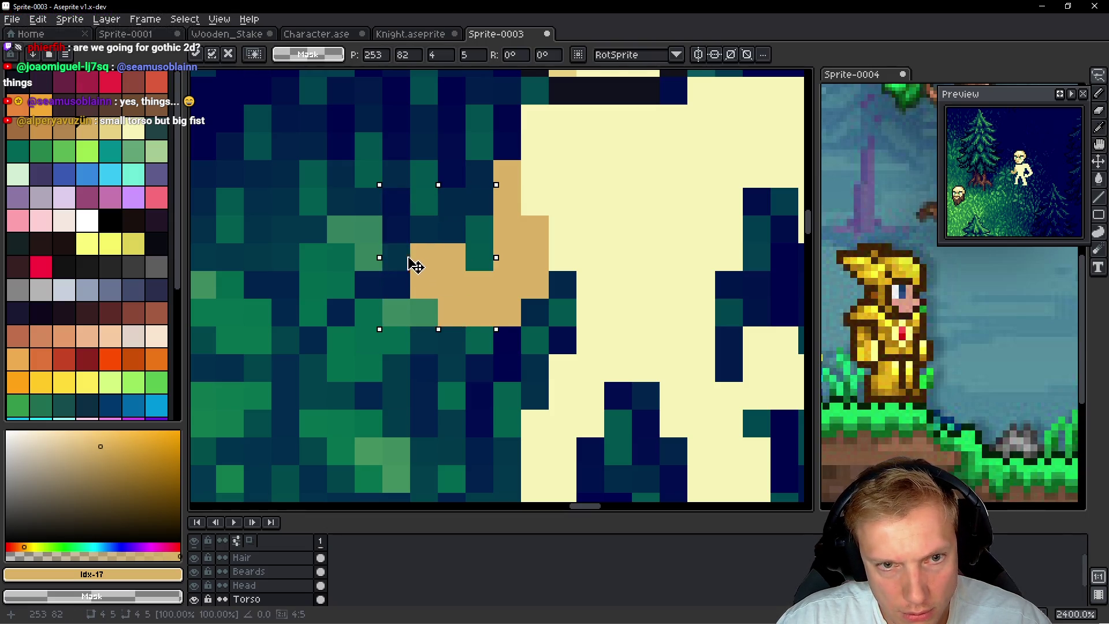
pyautogui.press('Escape')
pyautogui.press('b')
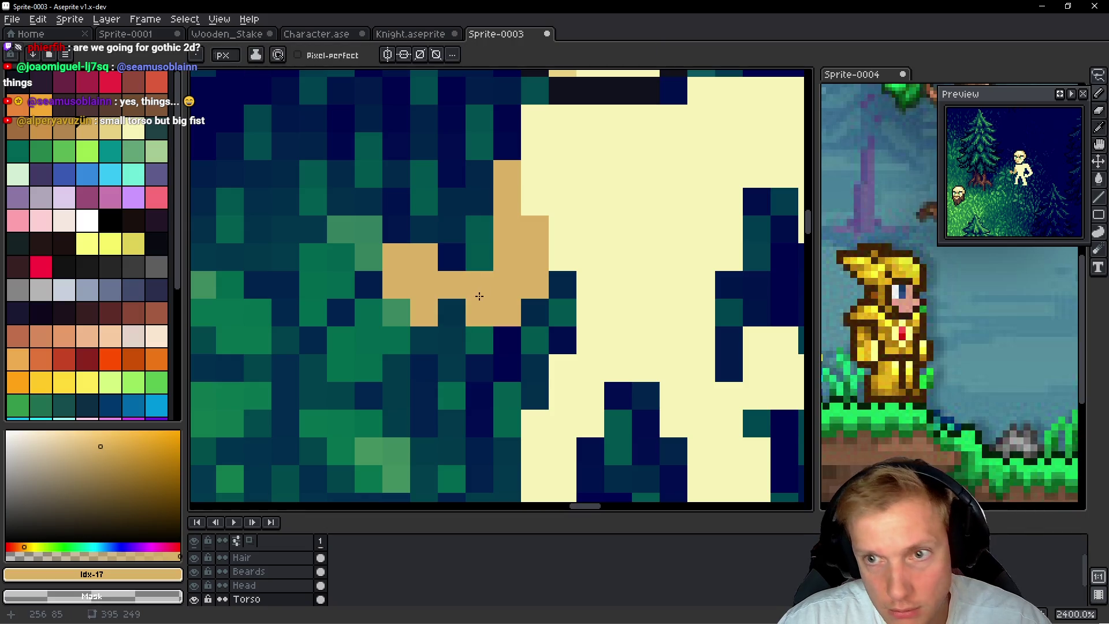
pyautogui.click(453, 315)
pyautogui.click(537, 312)
pyautogui.scroll(-6, 539, 312)
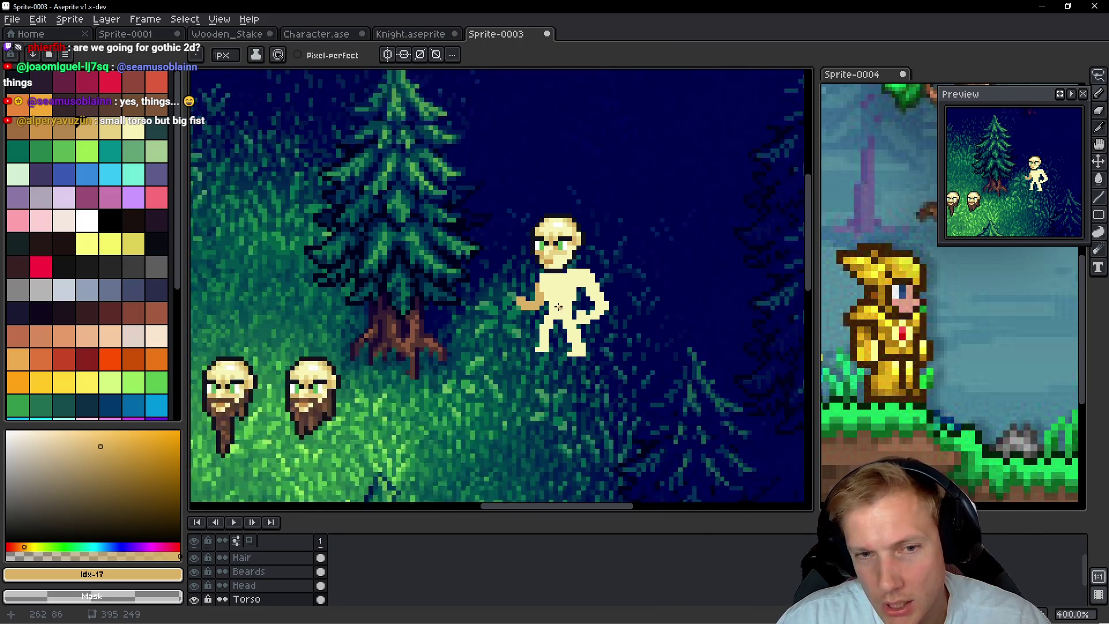
pyautogui.scroll(-2, 558, 306)
pyautogui.scroll(3, 577, 324)
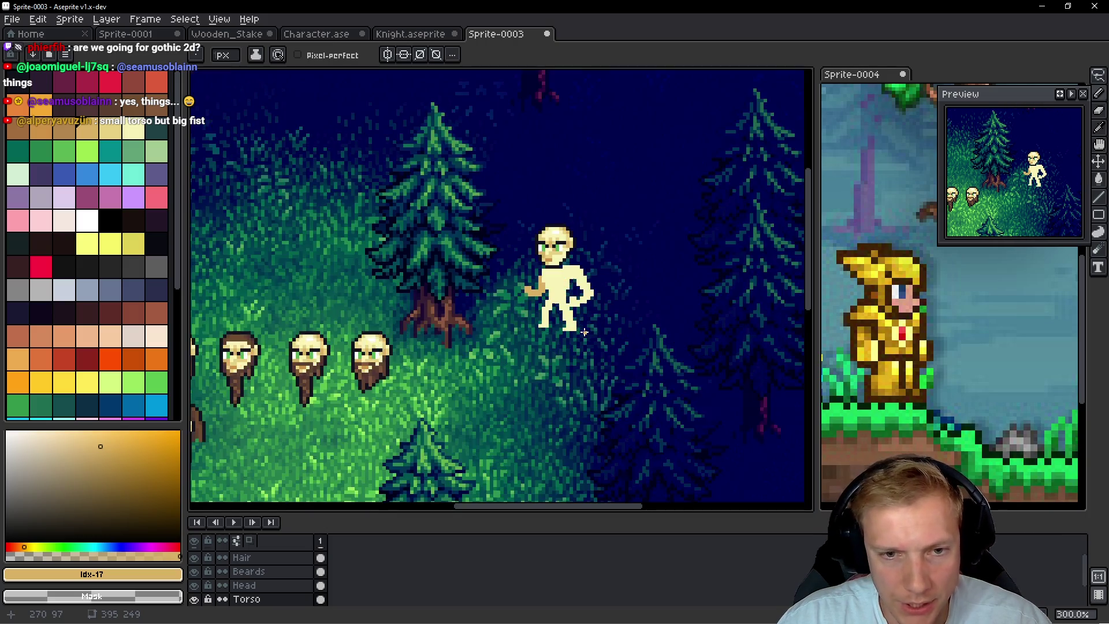
pyautogui.scroll(4, 561, 287)
pyautogui.keyDown('alt'); pyautogui.click(487, 290); pyautogui.keyUp('alt')
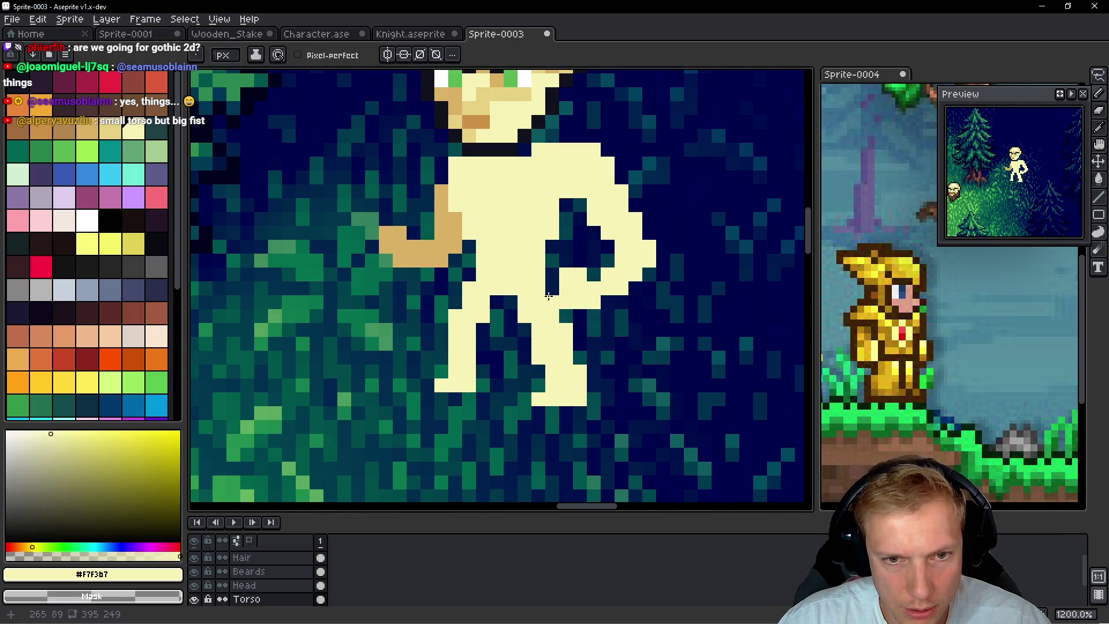
# Fill a cream body column, then lasso the right-side bent arm and raise it slightly
pyautogui.moveTo(552, 295); pyautogui.dragTo(545, 227)
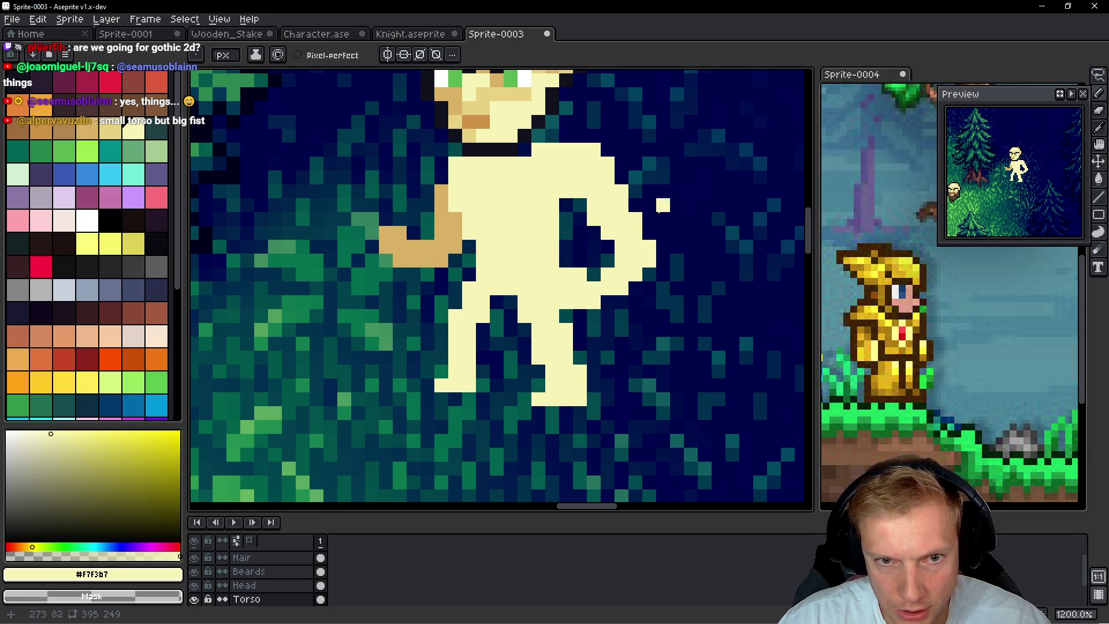
pyautogui.press('q')
pyautogui.moveTo(579, 252)
pyautogui.mouseDown()
pyautogui.moveTo(569, 312)
pyautogui.moveTo(607, 272)
pyautogui.moveTo(612, 240)
pyautogui.mouseUp()
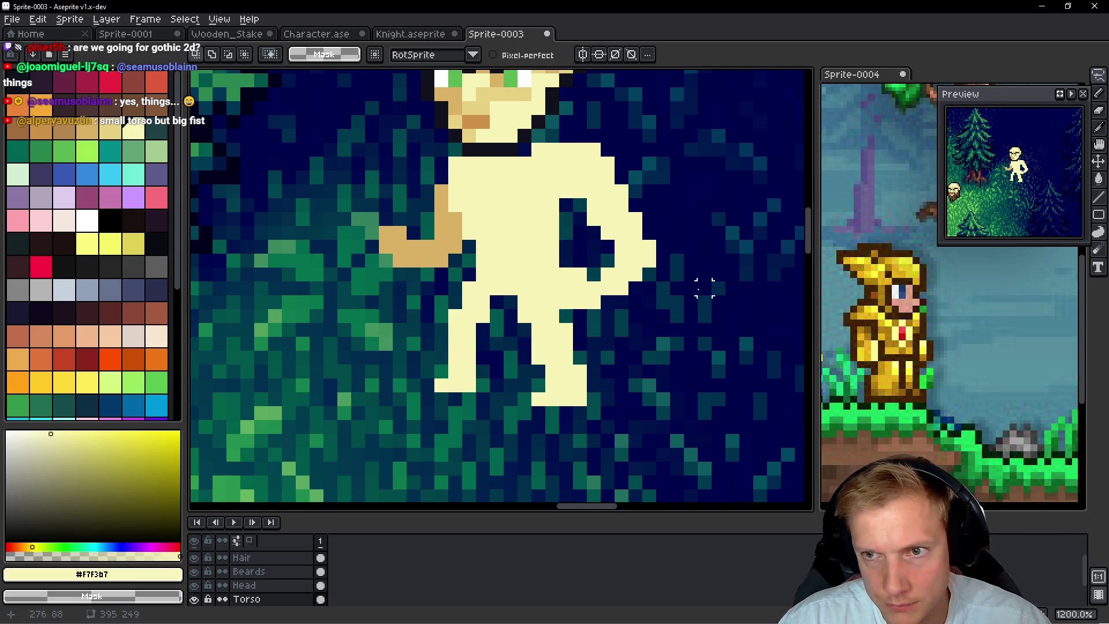
pyautogui.moveTo(682, 152)
pyautogui.mouseDown()
pyautogui.moveTo(577, 139)
pyautogui.moveTo(577, 254)
pyautogui.moveTo(705, 172)
pyautogui.mouseUp()
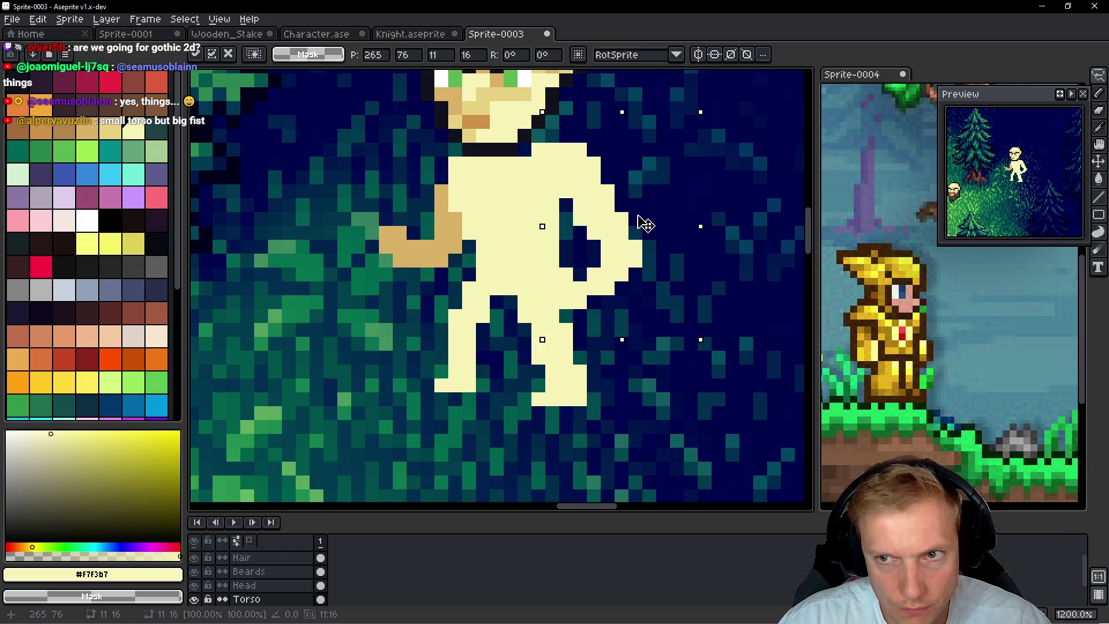
pyautogui.moveTo(676, 225)
pyautogui.mouseDown()
pyautogui.moveTo(627, 199)
pyautogui.moveTo(583, 213)
pyautogui.moveTo(569, 288)
pyautogui.moveTo(583, 306)
pyautogui.moveTo(676, 226)
pyautogui.mouseUp()
pyautogui.moveTo(655, 271); pyautogui.dragTo(655, 259)
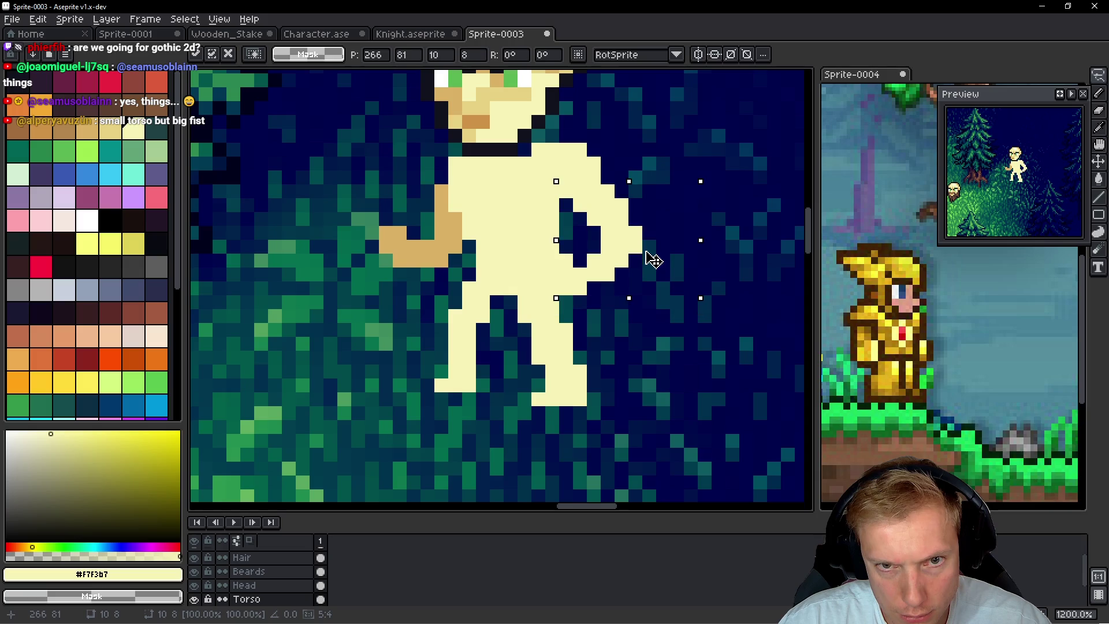
pyautogui.click(677, 273)
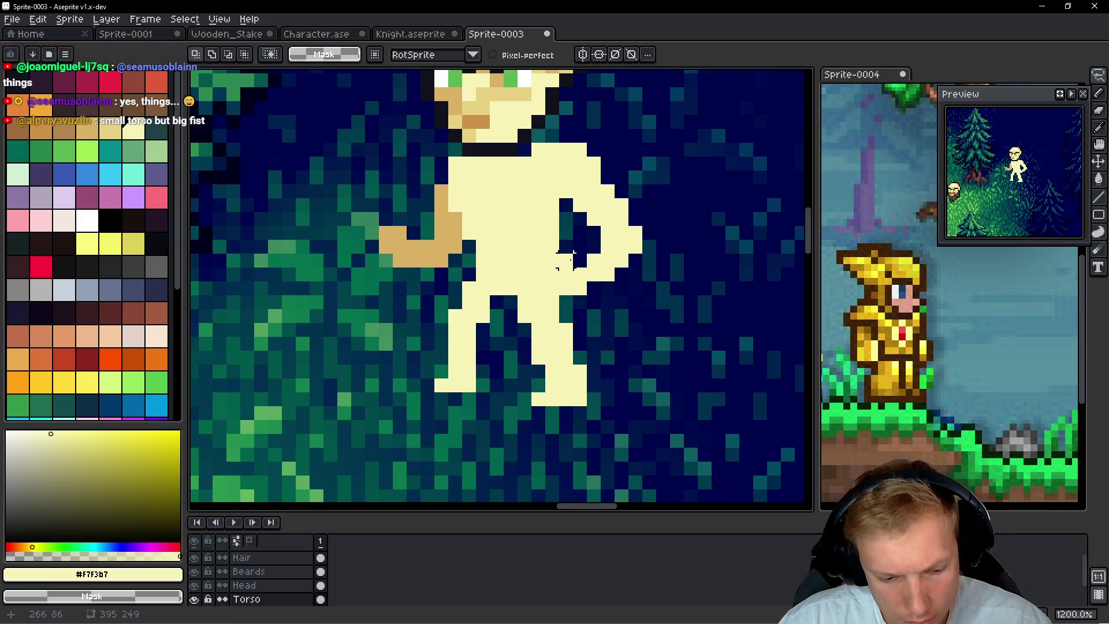
# Erase torso pixels to open a dark gap at the waist and touch up the notch pixels
pyautogui.press('e')
pyautogui.moveTo(566, 260)
pyautogui.mouseDown()
pyautogui.moveTo(584, 287)
pyautogui.moveTo(594, 260)
pyautogui.moveTo(589, 283)
pyautogui.moveTo(569, 286)
pyautogui.mouseUp()
pyautogui.rightClick(580, 261)
pyautogui.click(566, 261)
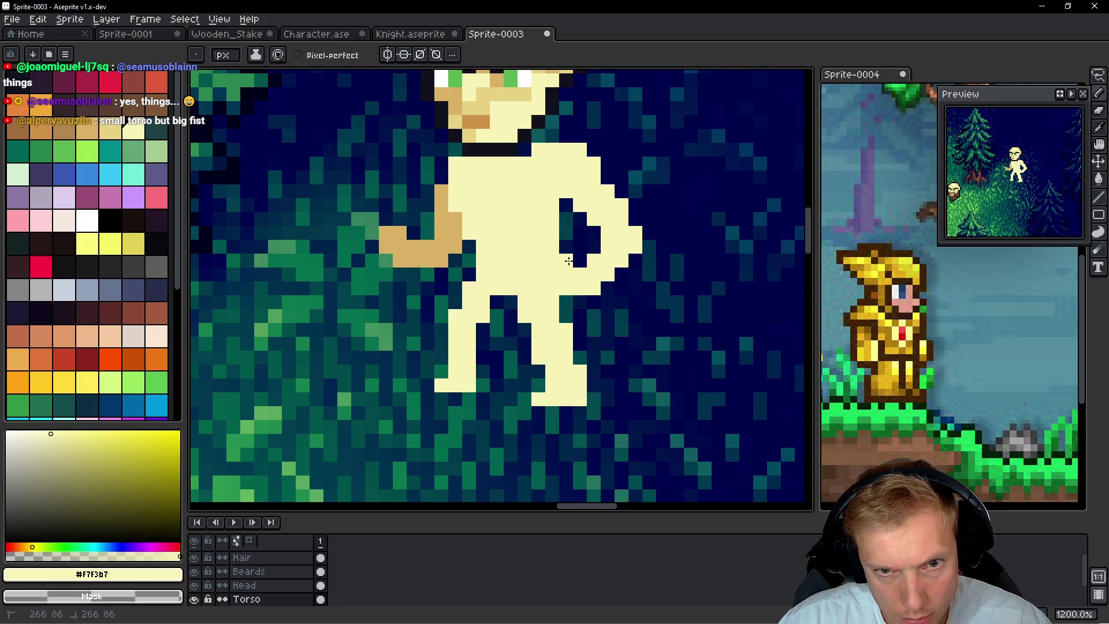
pyautogui.click(573, 259)
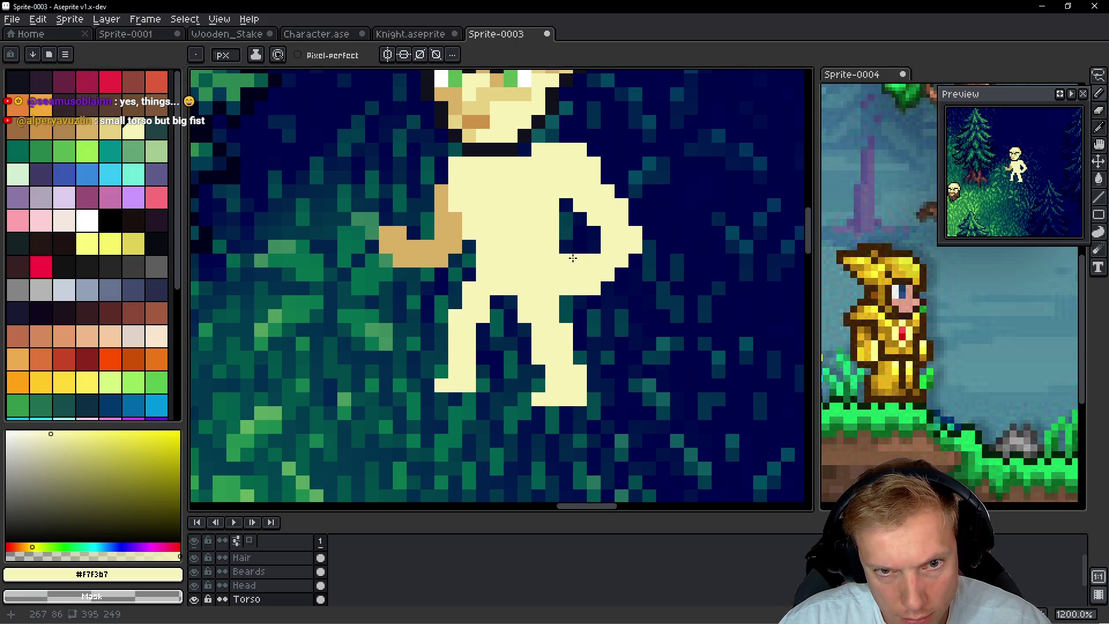
pyautogui.rightClick(594, 261)
pyautogui.rightClick(604, 244)
pyautogui.click(644, 272)
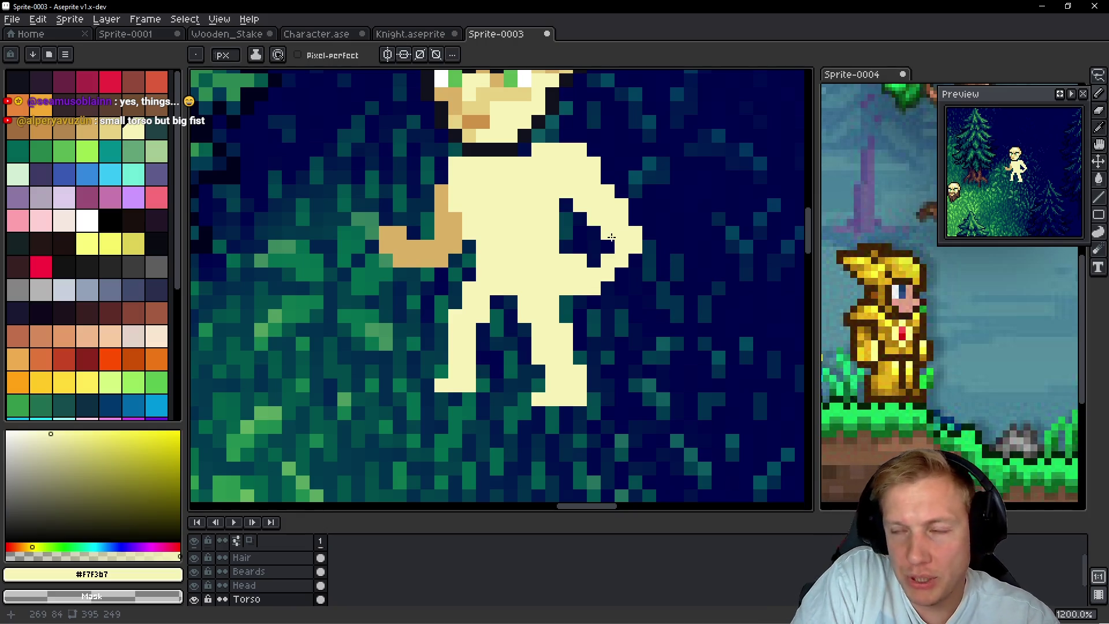
pyautogui.scroll(-4, 606, 231)
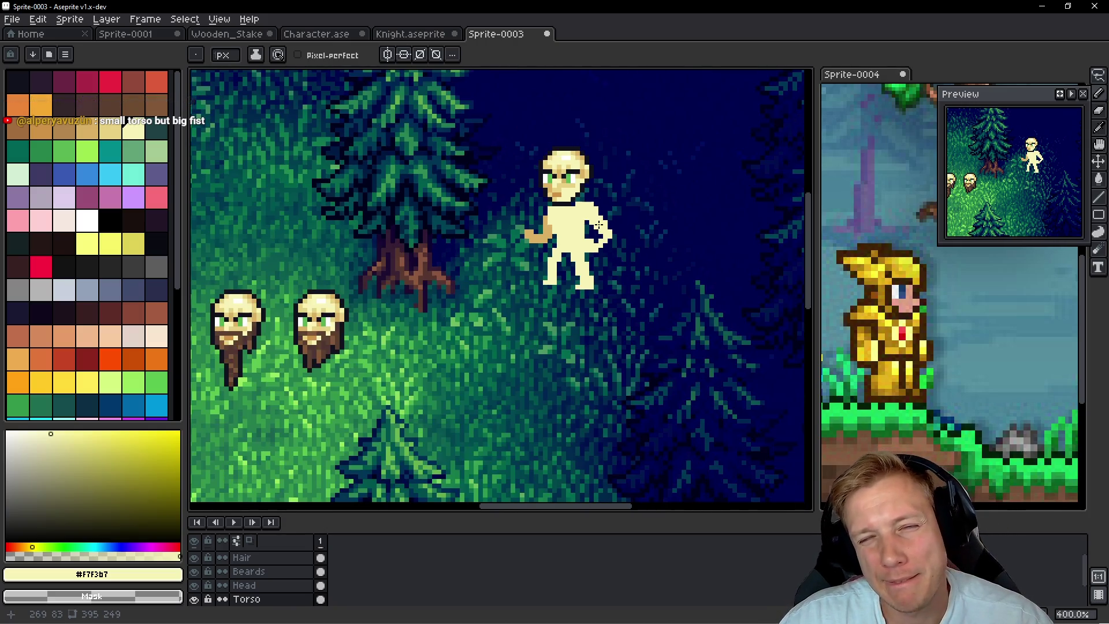
pyautogui.scroll(2, 600, 225)
pyautogui.scroll(-4, 599, 224)
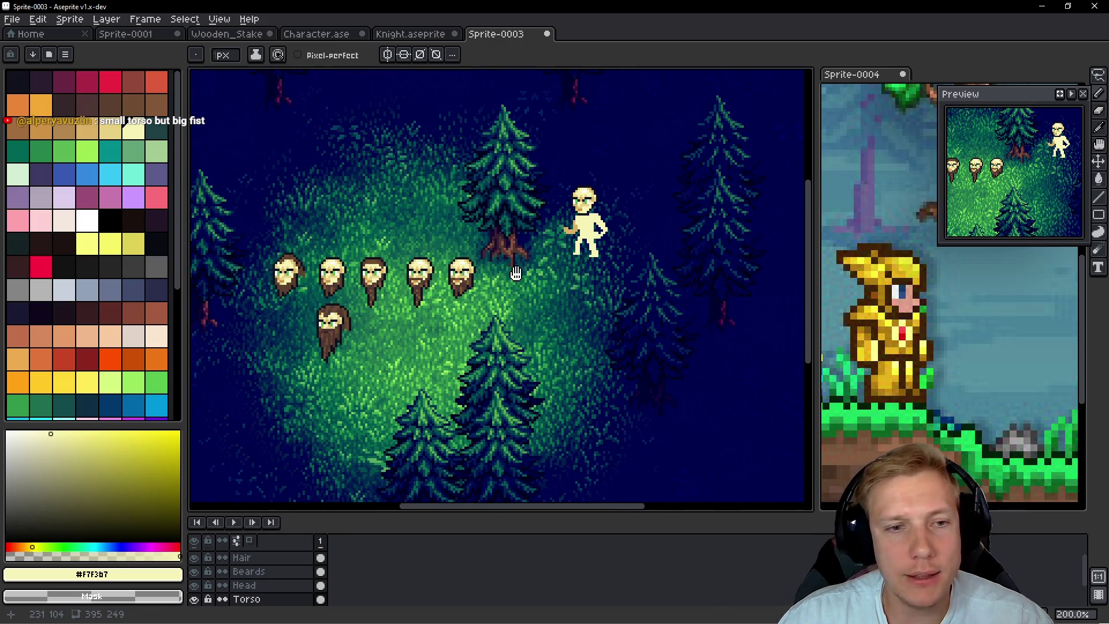
pyautogui.scroll(-1, 599, 224)
pyautogui.scroll(1, 545, 260)
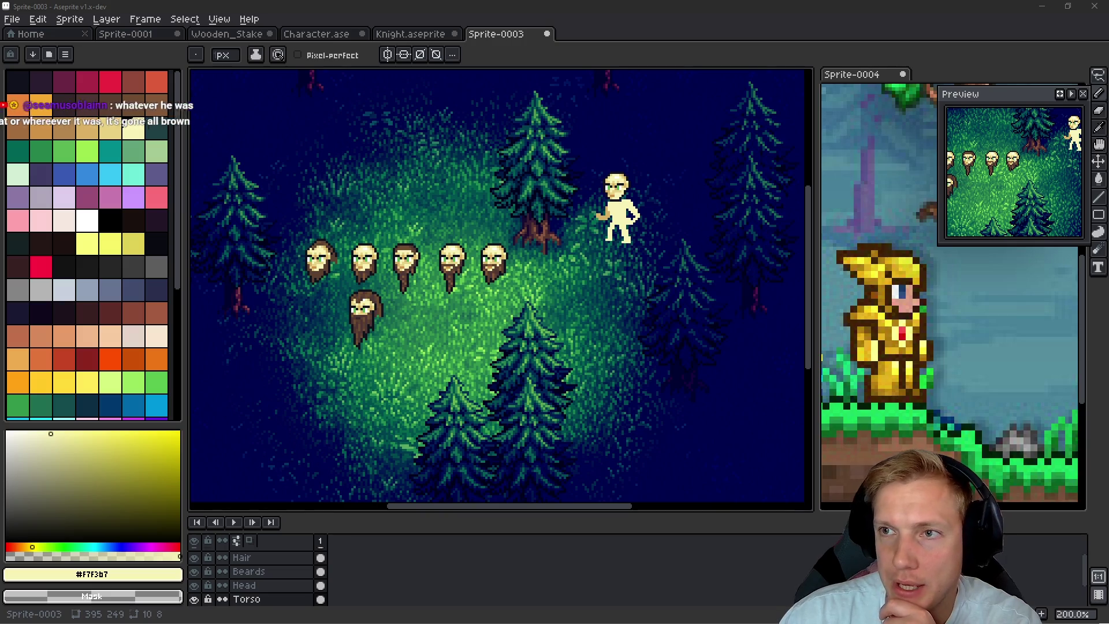
pyautogui.moveTo(511, 260); pyautogui.dragTo(485, 324)
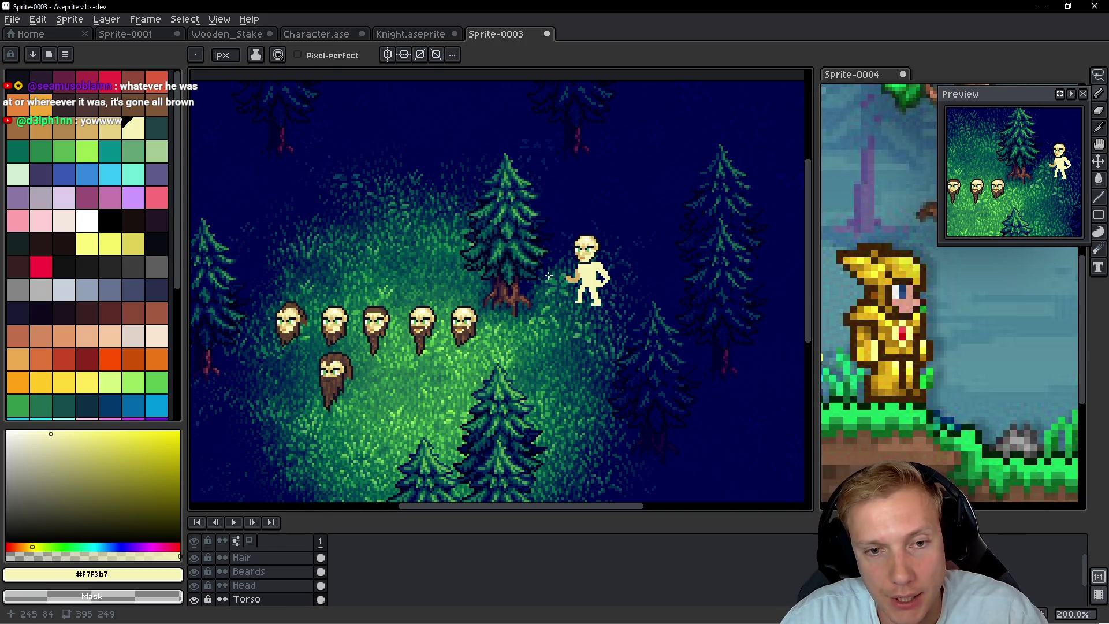
pyautogui.scroll(2, 549, 274)
pyautogui.scroll(-1, 550, 274)
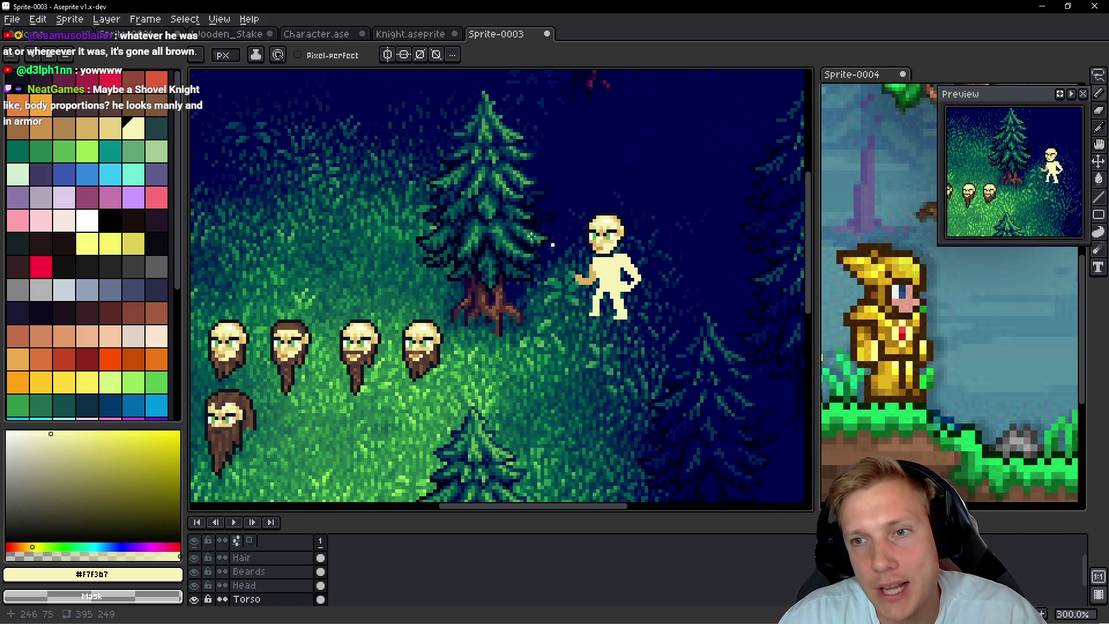
pyautogui.scroll(1, 612, 273)
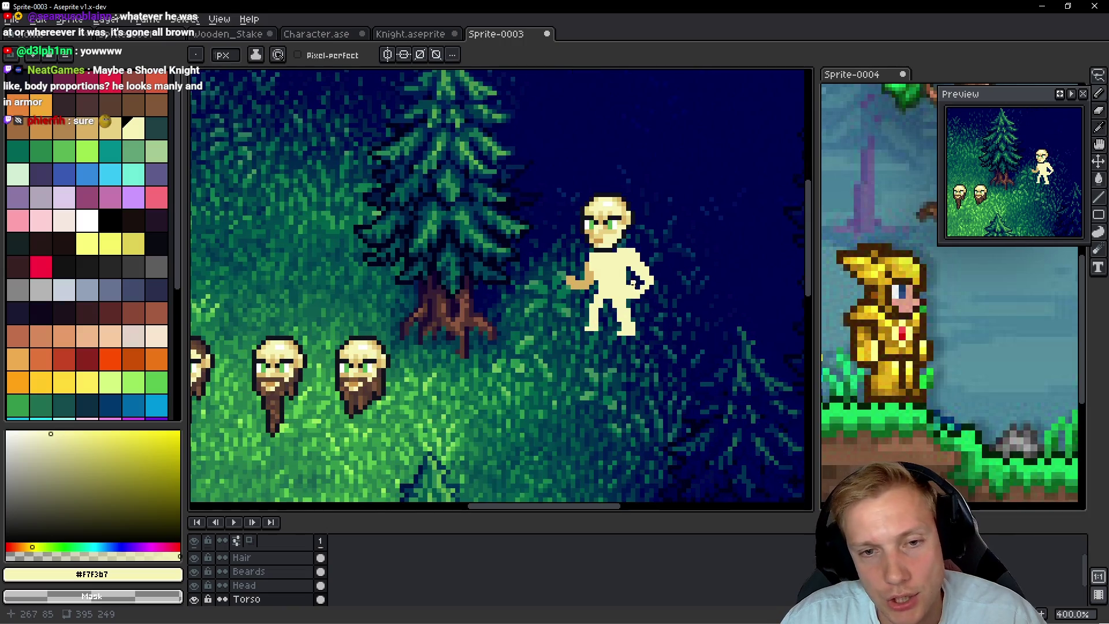
pyautogui.press('q')
pyautogui.moveTo(641, 217)
pyautogui.mouseDown()
pyautogui.moveTo(687, 230)
pyautogui.moveTo(587, 249)
pyautogui.moveTo(457, 323)
pyautogui.moveTo(355, 430)
pyautogui.moveTo(403, 423)
pyautogui.mouseUp()
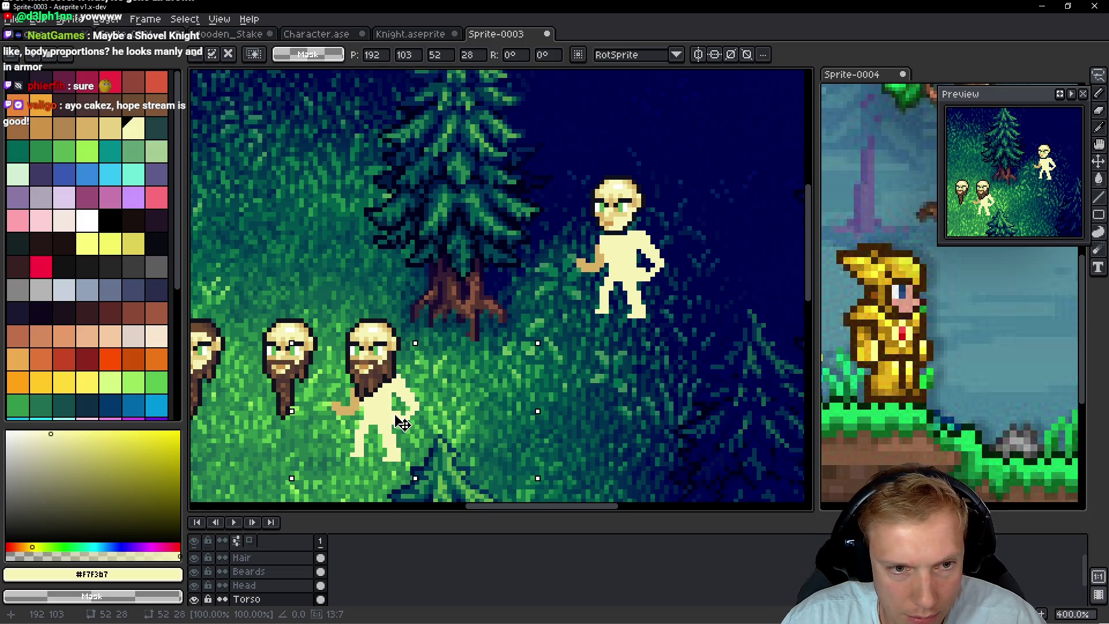
# Commit the pale body copy under the head and outline its edge in dark pixels
pyautogui.scroll(-2, 447, 384)
pyautogui.hotkey('ctrl', 'd')
pyautogui.scroll(4, 442, 359)
pyautogui.press('b')
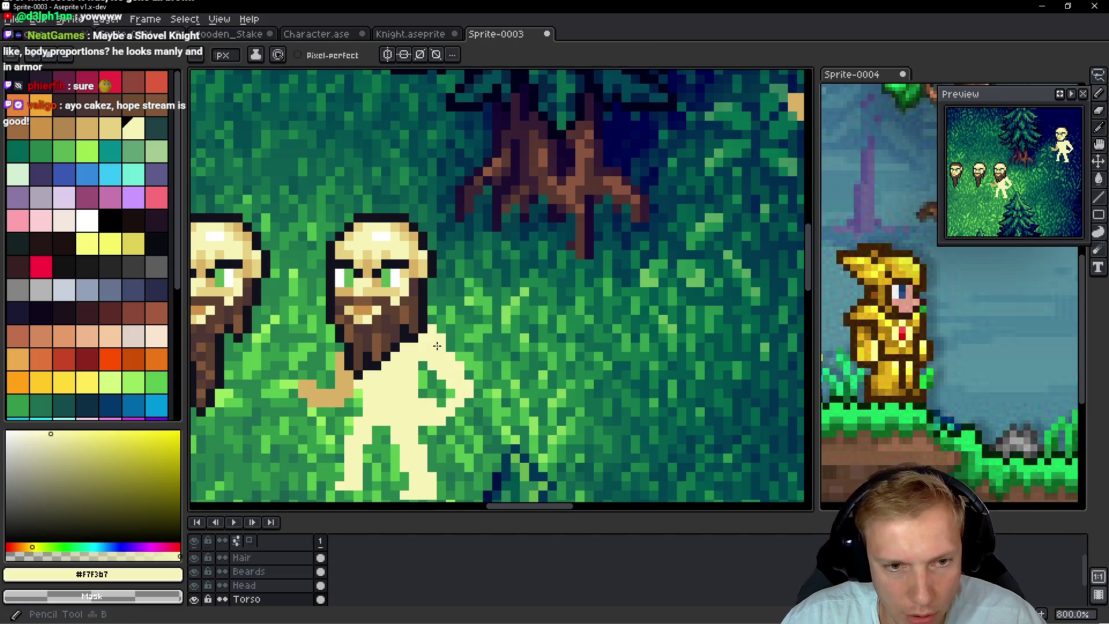
pyautogui.scroll(1, 437, 346)
pyautogui.scroll(1, 444, 335)
pyautogui.keyDown('alt'); pyautogui.click(453, 322); pyautogui.keyUp('alt')
pyautogui.scroll(-1, 453, 321)
pyautogui.click(479, 222)
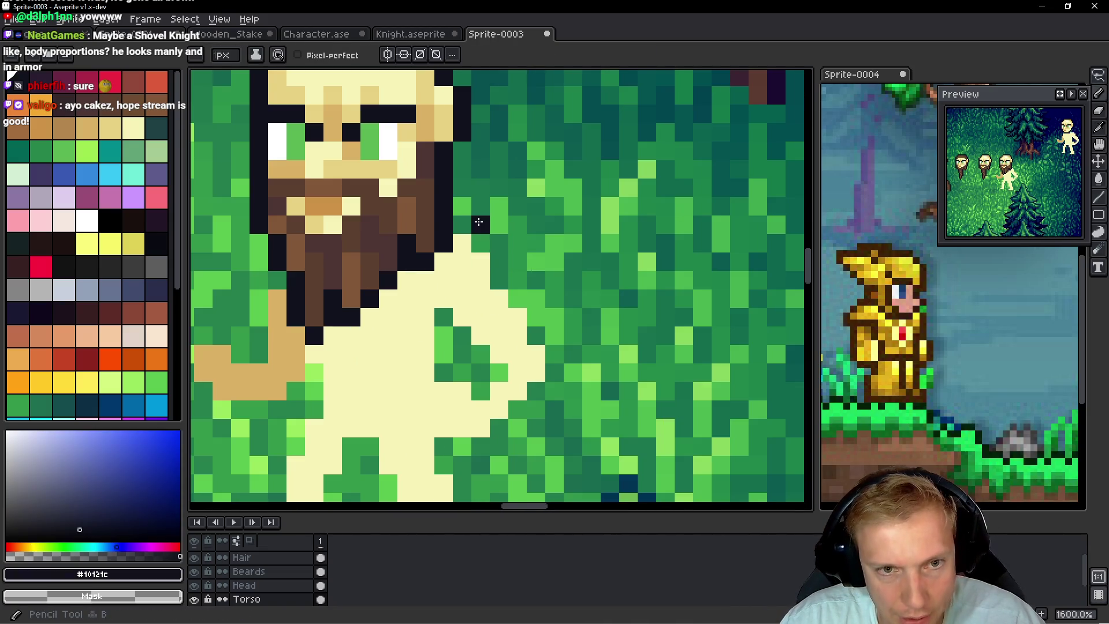
pyautogui.moveTo(462, 225)
pyautogui.mouseDown()
pyautogui.moveTo(499, 262)
pyautogui.moveTo(536, 335)
pyautogui.moveTo(554, 340)
pyautogui.moveTo(555, 359)
pyautogui.moveTo(499, 429)
pyautogui.moveTo(439, 446)
pyautogui.moveTo(426, 410)
pyautogui.moveTo(445, 373)
pyautogui.moveTo(479, 390)
pyautogui.moveTo(498, 372)
pyautogui.moveTo(464, 326)
pyautogui.moveTo(443, 324)
pyautogui.moveTo(444, 353)
pyautogui.mouseUp()
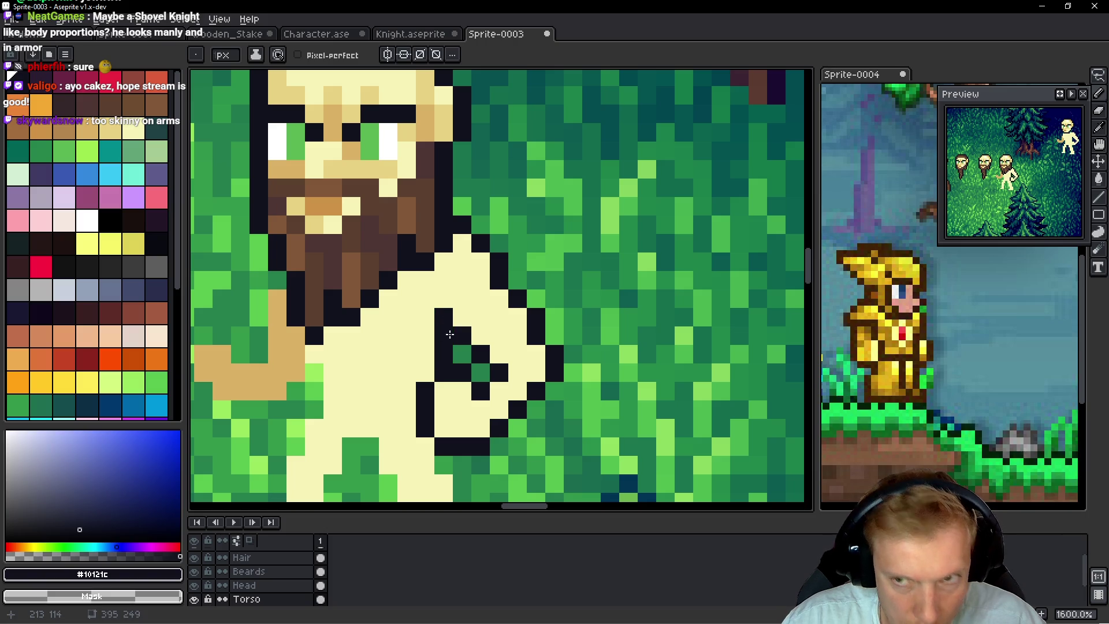
# Outline the raised thumb in dark pixels and touch up its corner with tan and cream
pyautogui.hscroll(-2, 445, 301)
pyautogui.moveTo(421, 285)
pyautogui.mouseDown()
pyautogui.moveTo(421, 342)
pyautogui.moveTo(370, 324)
pyautogui.moveTo(347, 344)
pyautogui.moveTo(365, 379)
pyautogui.moveTo(384, 397)
pyautogui.moveTo(430, 398)
pyautogui.moveTo(472, 364)
pyautogui.moveTo(476, 380)
pyautogui.moveTo(456, 318)
pyautogui.mouseUp()
pyautogui.scroll(-1, 495, 354)
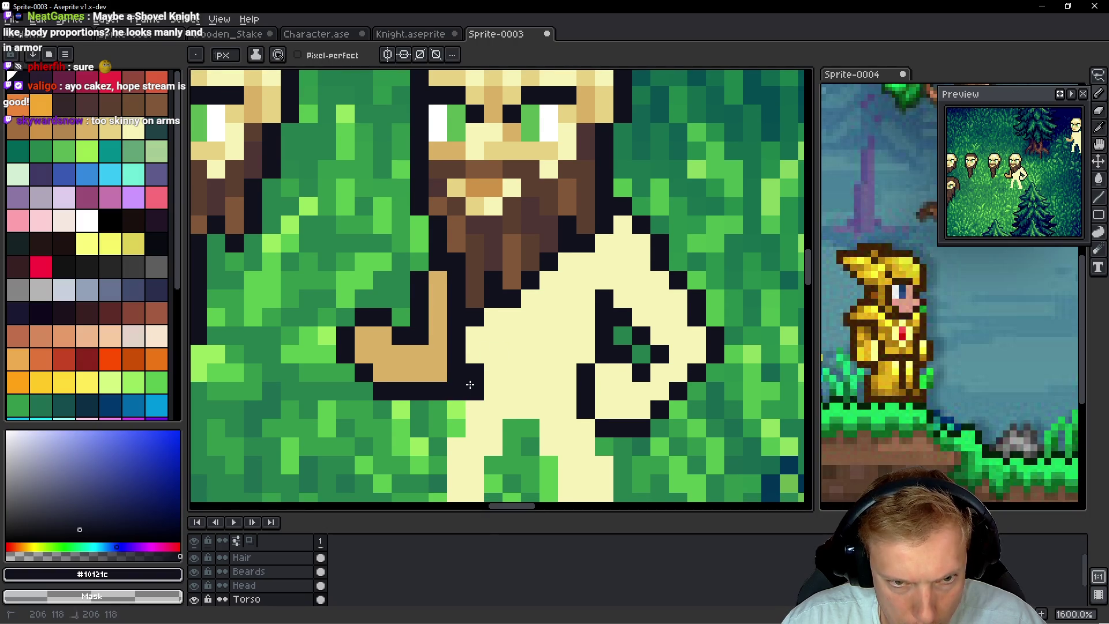
pyautogui.rightClick(456, 373)
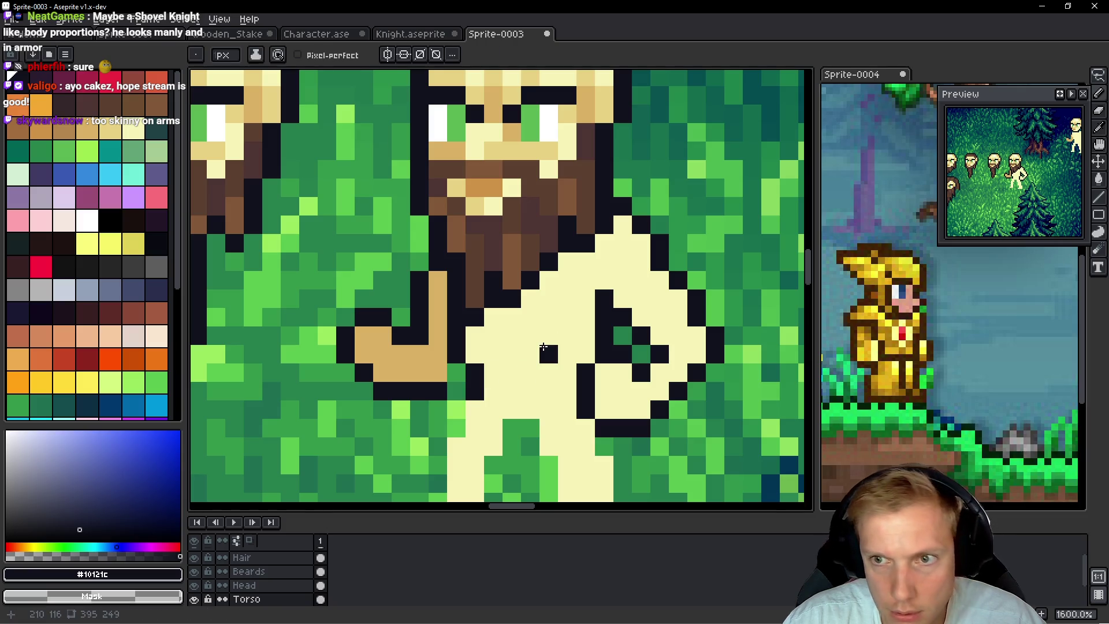
pyautogui.keyDown('alt'); pyautogui.click(429, 362); pyautogui.keyUp('alt')
pyautogui.click(456, 354)
pyautogui.rightClick(456, 373)
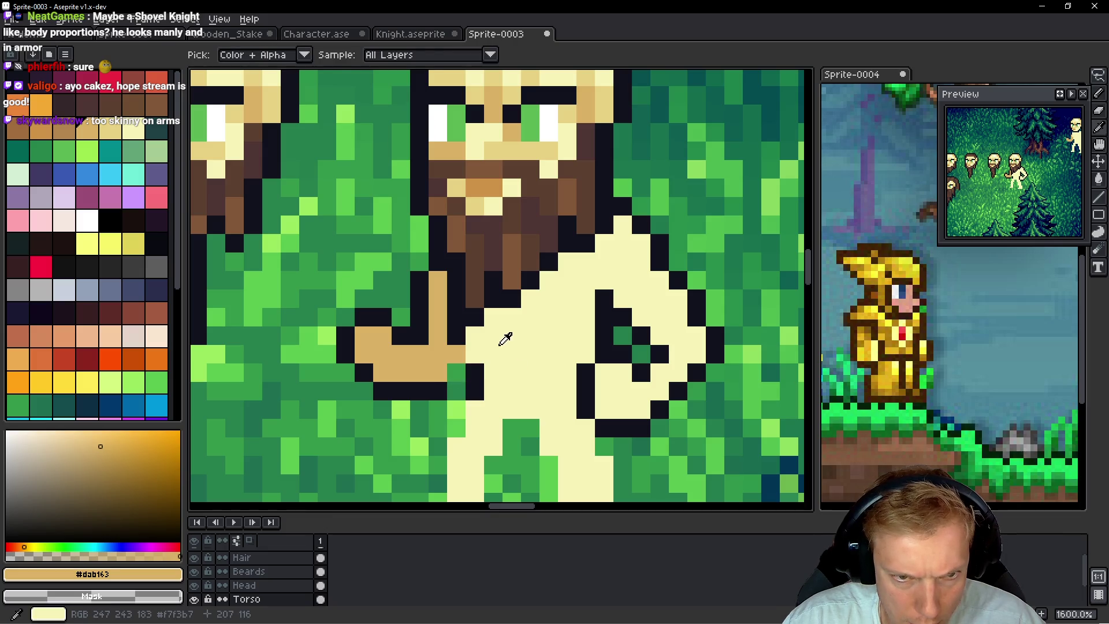
pyautogui.keyDown('alt'); pyautogui.click(502, 335); pyautogui.keyUp('alt')
pyautogui.click(445, 350)
pyautogui.keyDown('alt'); pyautogui.click(460, 346); pyautogui.keyUp('alt')
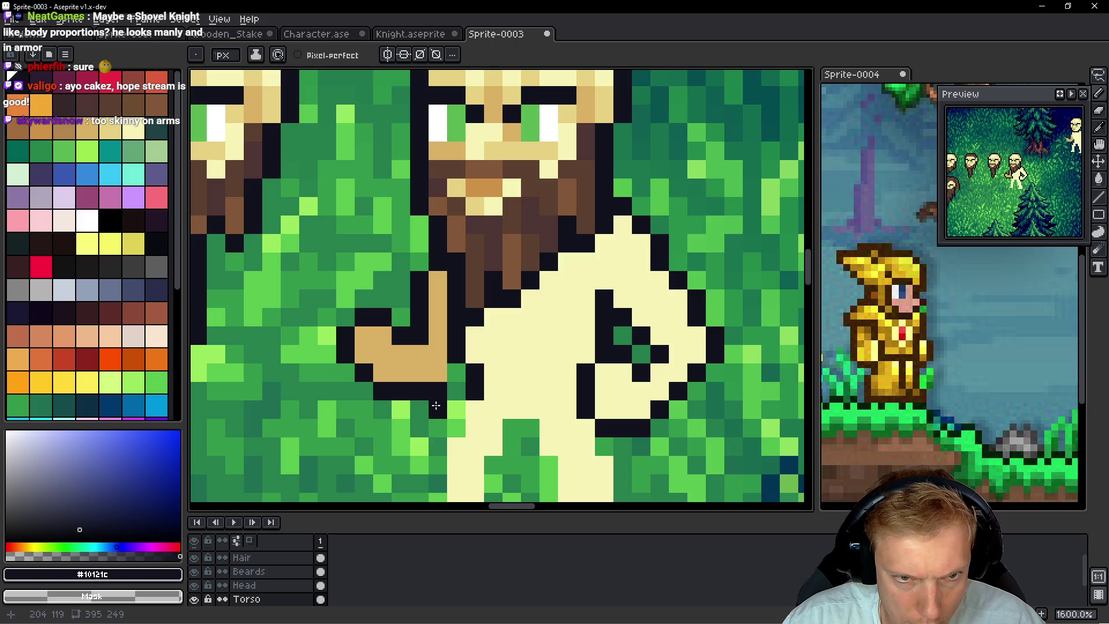
# Extend the arm upward from the hand in the tan skin colour
pyautogui.scroll(-6, 485, 370)
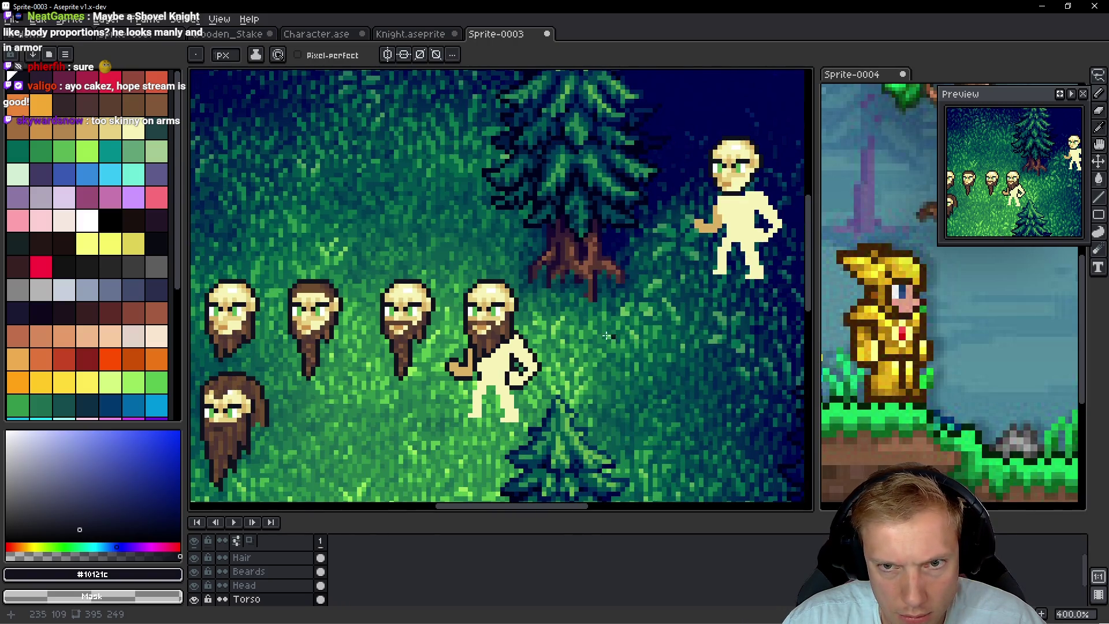
pyautogui.scroll(4, 509, 375)
pyautogui.scroll(-2, 405, 404)
pyautogui.scroll(-1, 399, 410)
pyautogui.scroll(5, 391, 414)
pyautogui.press('b')
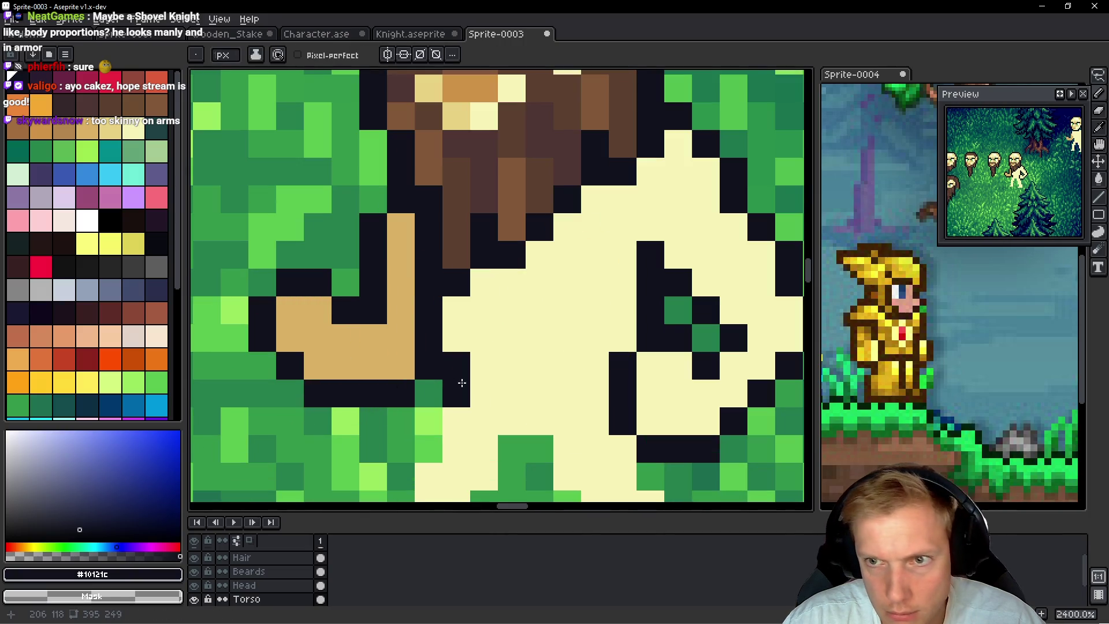
pyautogui.keyDown('alt'); pyautogui.click(381, 349); pyautogui.keyUp('alt')
pyautogui.click(423, 358)
pyautogui.moveTo(423, 355); pyautogui.dragTo(422, 292)
pyautogui.click(511, 335)
# Recolour a tan thumb pixel and two black outline pixels cream
pyautogui.scroll(-5, 511, 320)
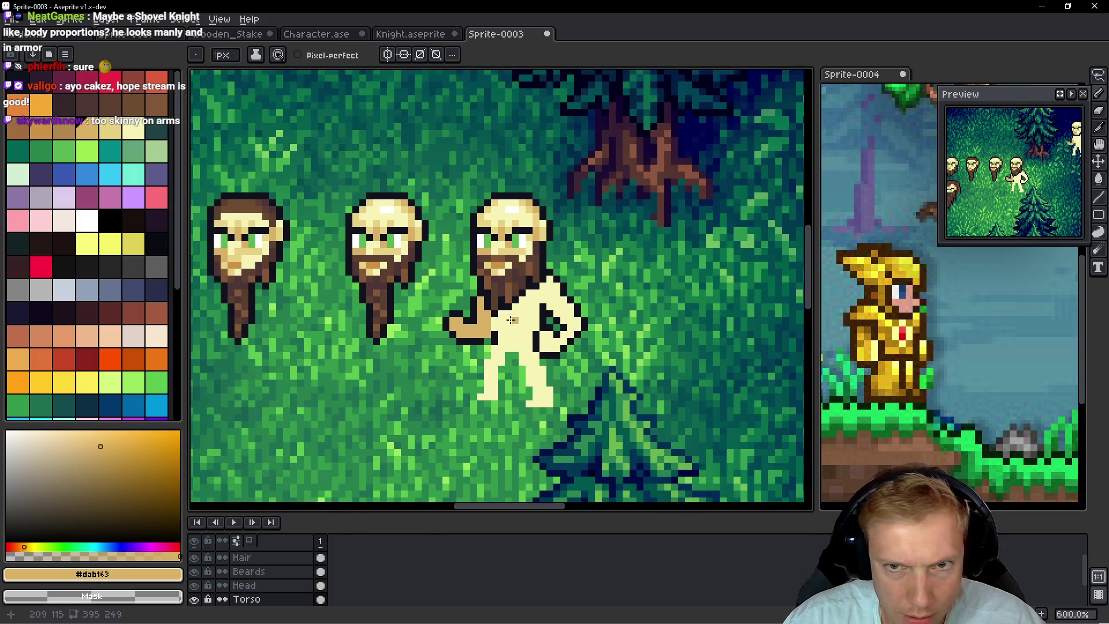
pyautogui.hscroll(3, 510, 320)
pyautogui.scroll(2, 404, 315)
pyautogui.keyDown('alt'); pyautogui.click(402, 313); pyautogui.keyUp('alt')
pyautogui.click(400, 307)
pyautogui.moveTo(418, 351); pyautogui.dragTo(409, 367)
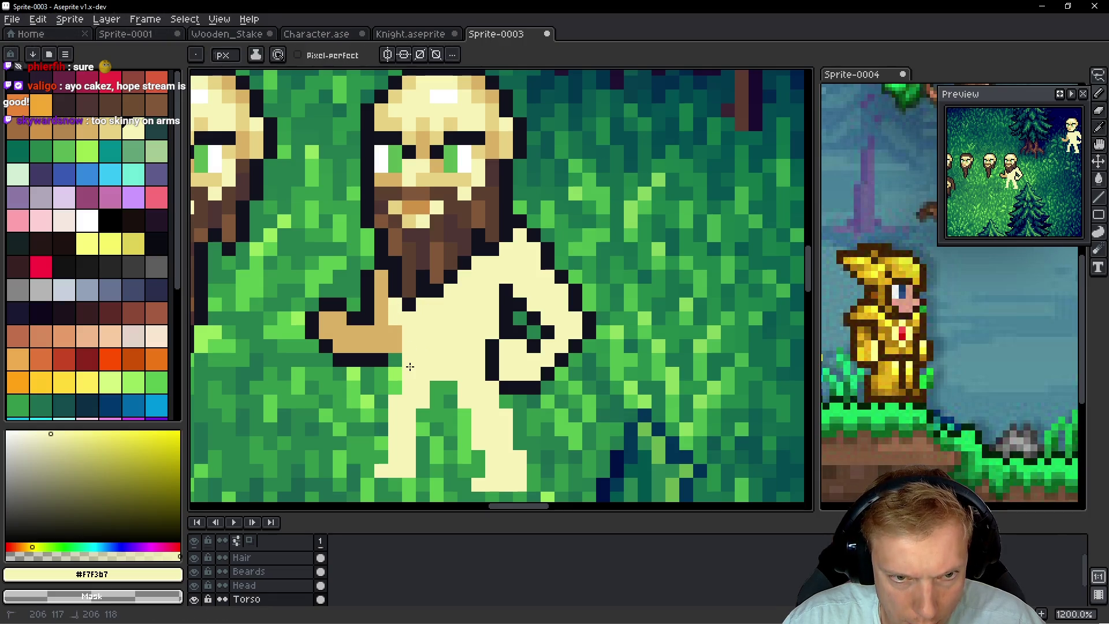
# Outline the arm's right edge in black
pyautogui.scroll(-5, 449, 378)
pyautogui.scroll(-2, 479, 370)
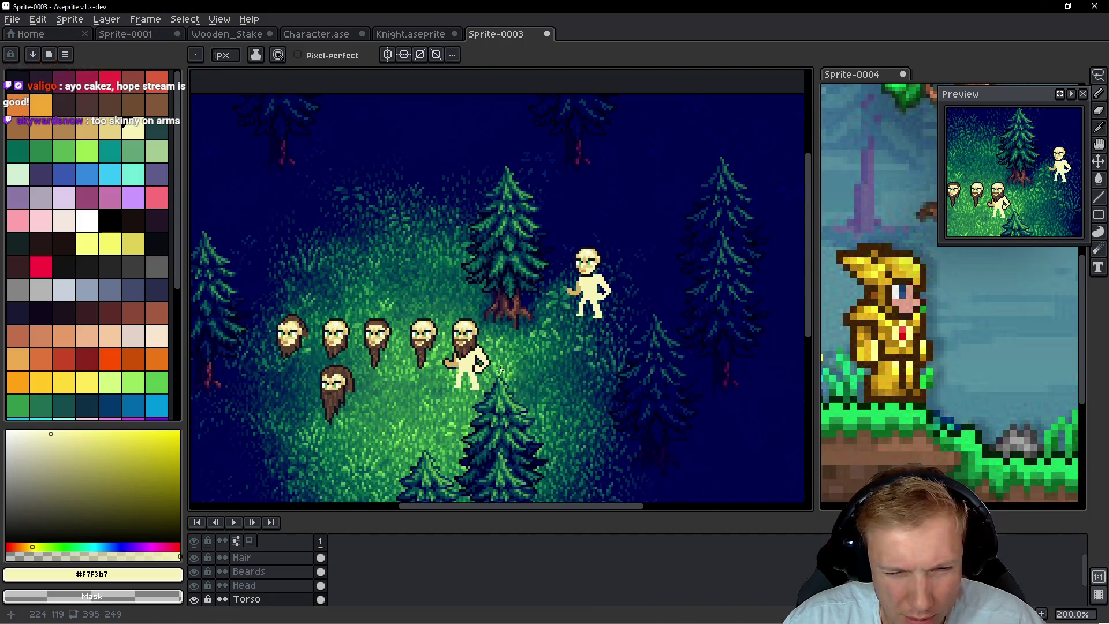
pyautogui.scroll(7, 487, 381)
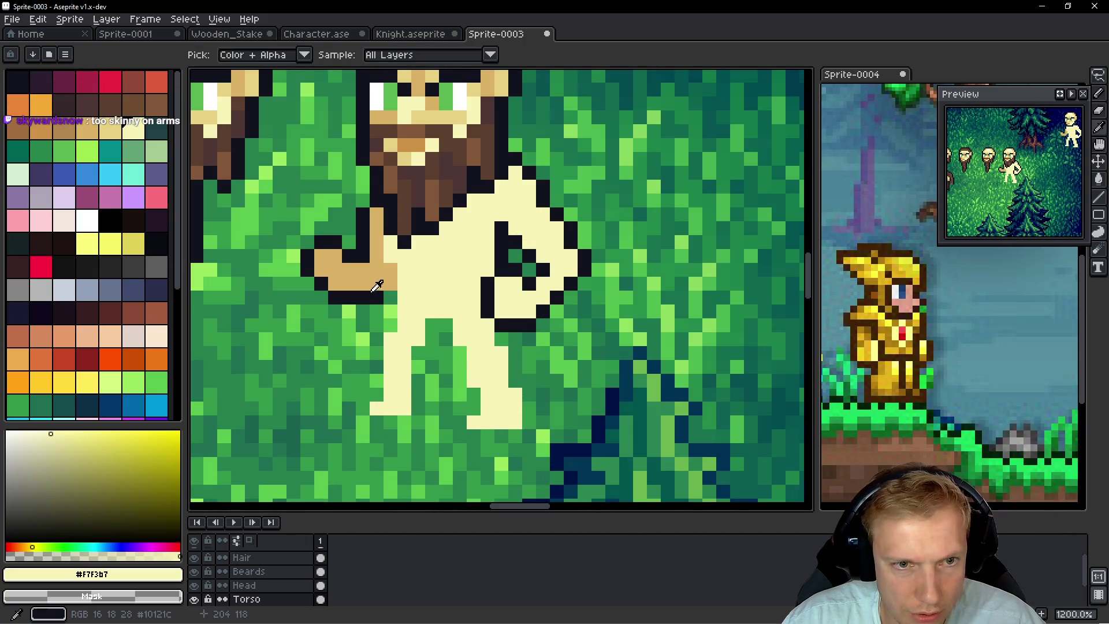
pyautogui.keyDown('alt'); pyautogui.click(385, 295); pyautogui.keyUp('alt')
pyautogui.click(386, 289)
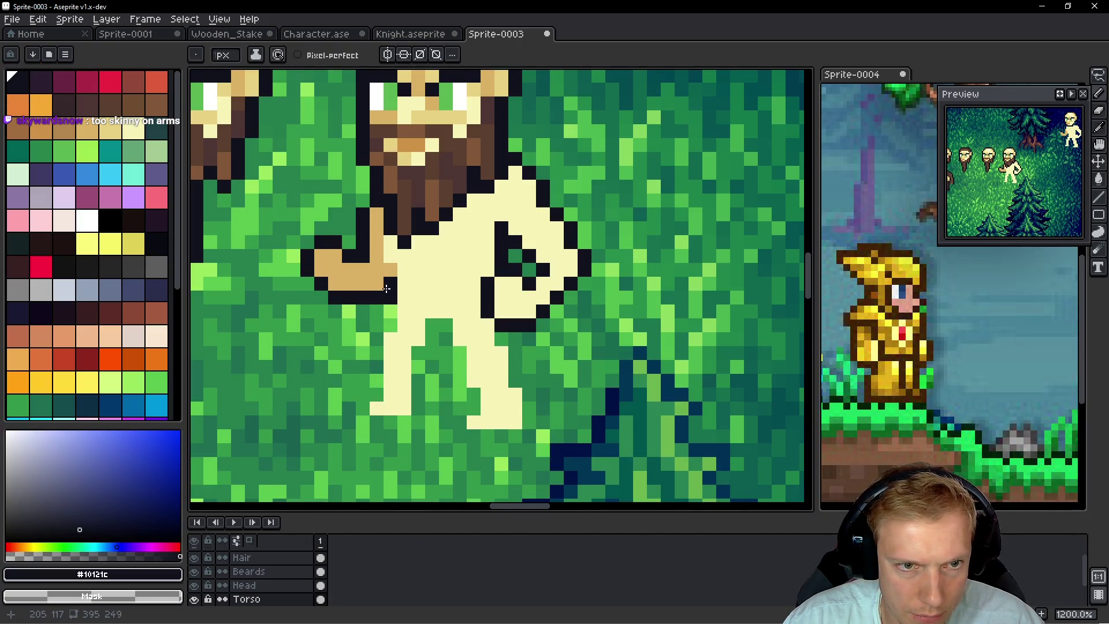
pyautogui.moveTo(388, 301)
pyautogui.mouseDown()
pyautogui.moveTo(391, 326)
pyautogui.moveTo(372, 346)
pyautogui.mouseUp()
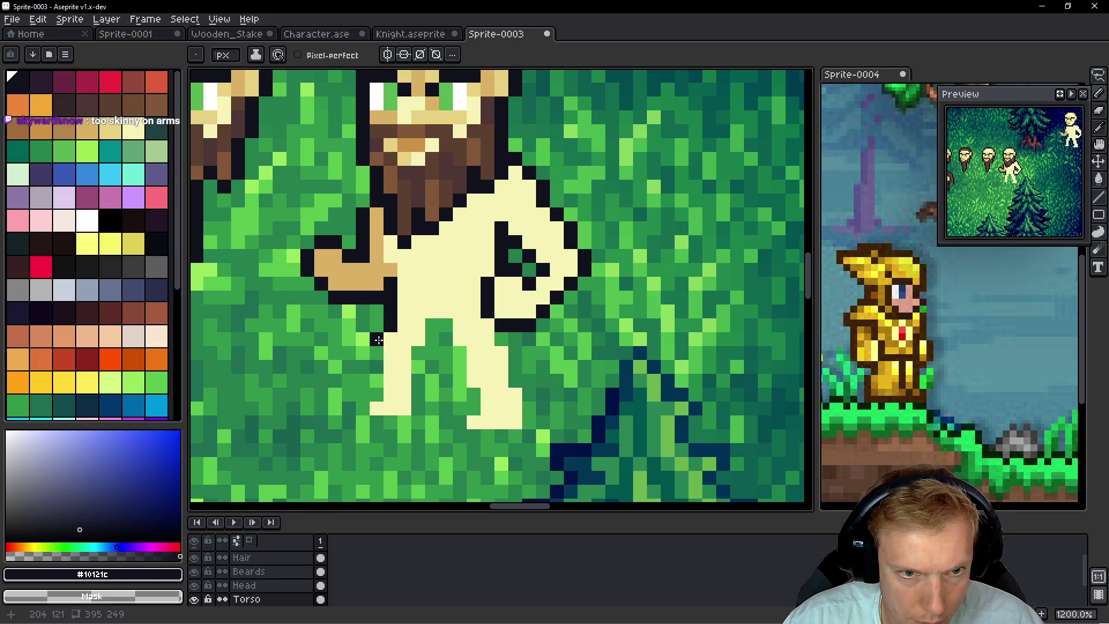
# Outline the legs in black: left edge, a dividing line, inner edges and right leg edge
pyautogui.press('i')
pyautogui.press('b')
pyautogui.moveTo(377, 346)
pyautogui.mouseDown()
pyautogui.moveTo(367, 408)
pyautogui.moveTo(418, 361)
pyautogui.moveTo(433, 325)
pyautogui.moveTo(445, 338)
pyautogui.mouseUp()
pyautogui.moveTo(458, 353); pyautogui.dragTo(458, 381)
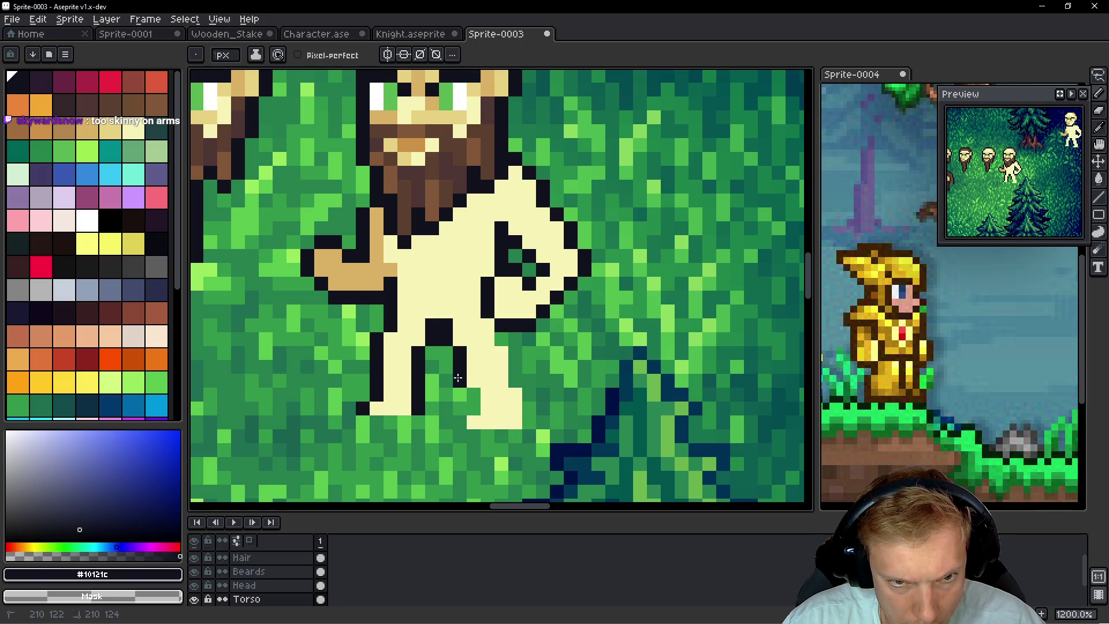
pyautogui.keyDown('alt'); pyautogui.click(458, 317); pyautogui.keyUp('alt')
pyautogui.click(446, 326)
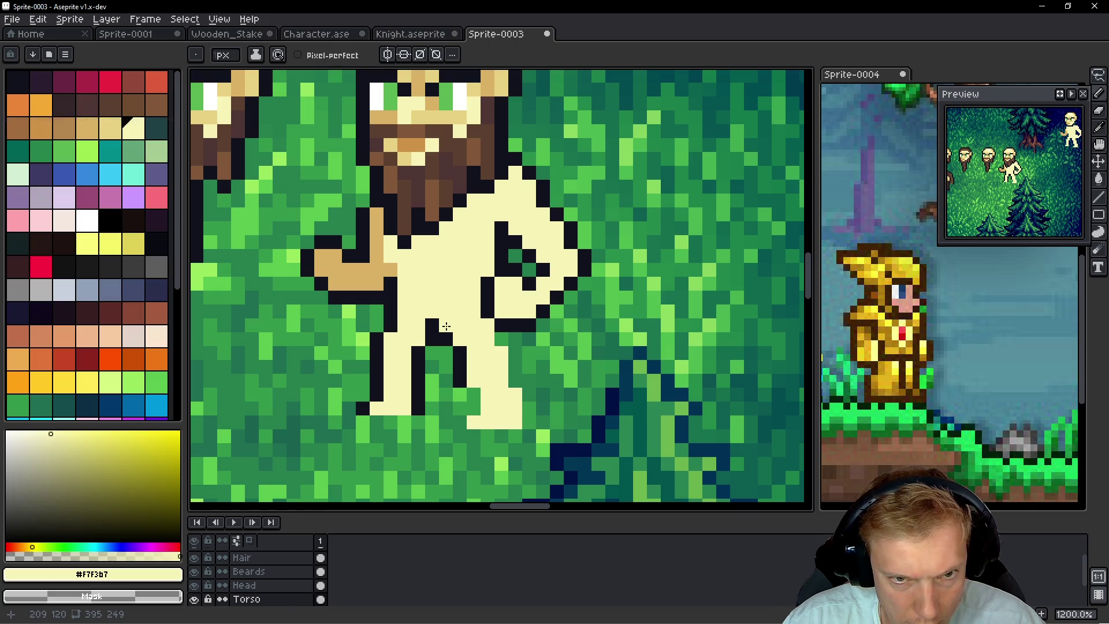
pyautogui.hotkey('ctrl', 'z')
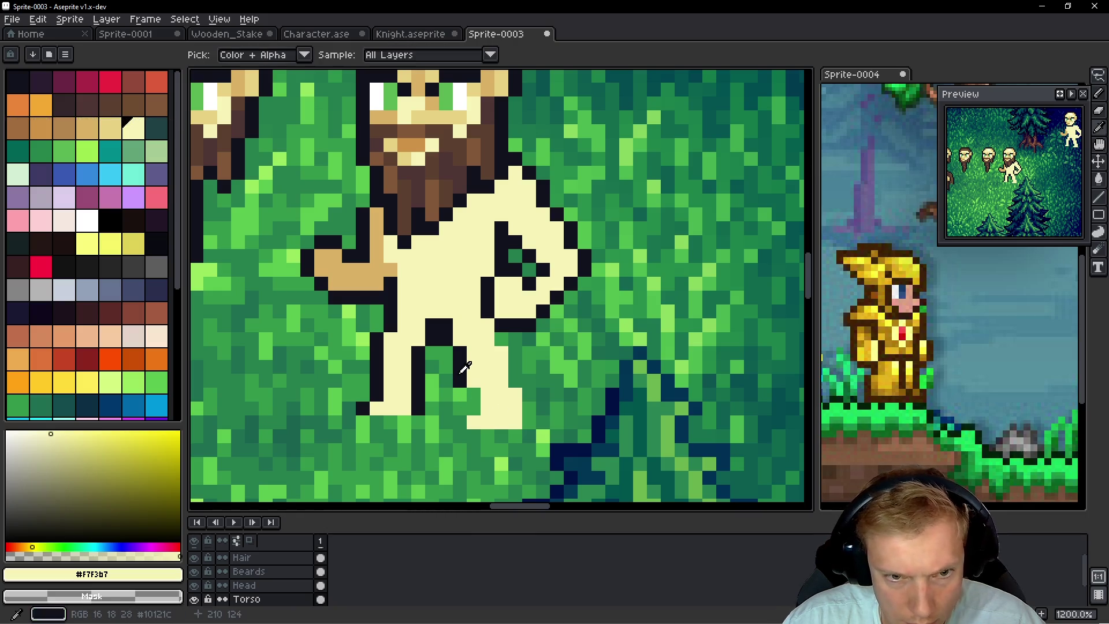
pyautogui.keyDown('alt'); pyautogui.click(458, 364); pyautogui.keyUp('alt')
pyautogui.moveTo(475, 398); pyautogui.dragTo(460, 422)
pyautogui.moveTo(530, 407); pyautogui.dragTo(521, 379)
pyautogui.scroll(-7, 549, 304)
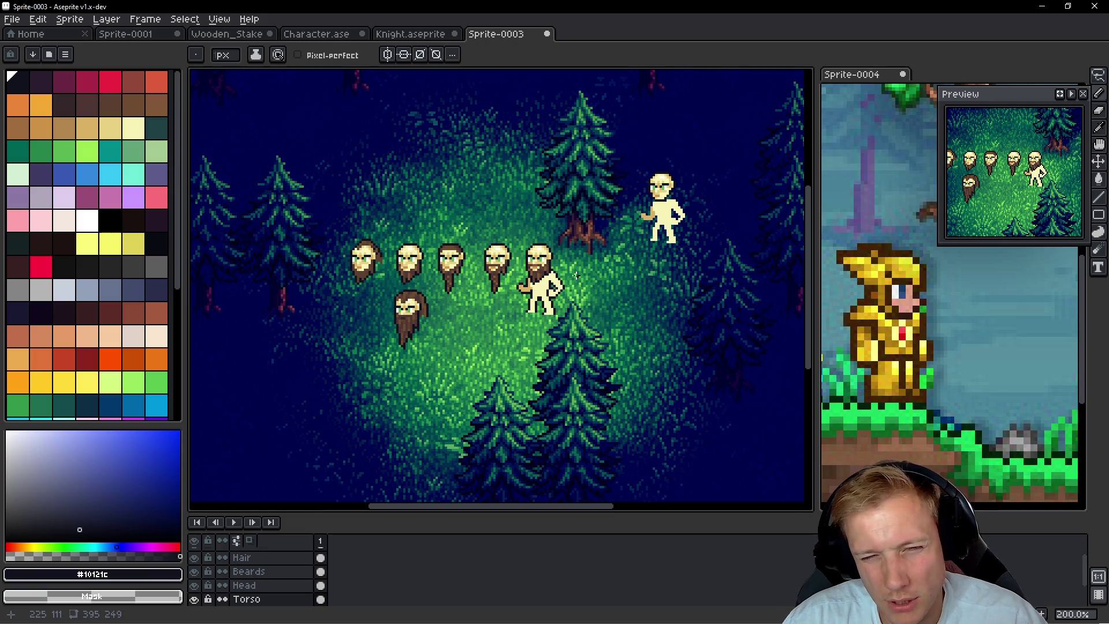
pyautogui.scroll(3, 576, 276)
pyautogui.scroll(-2, 554, 272)
pyautogui.scroll(2, 552, 272)
pyautogui.scroll(-3, 552, 272)
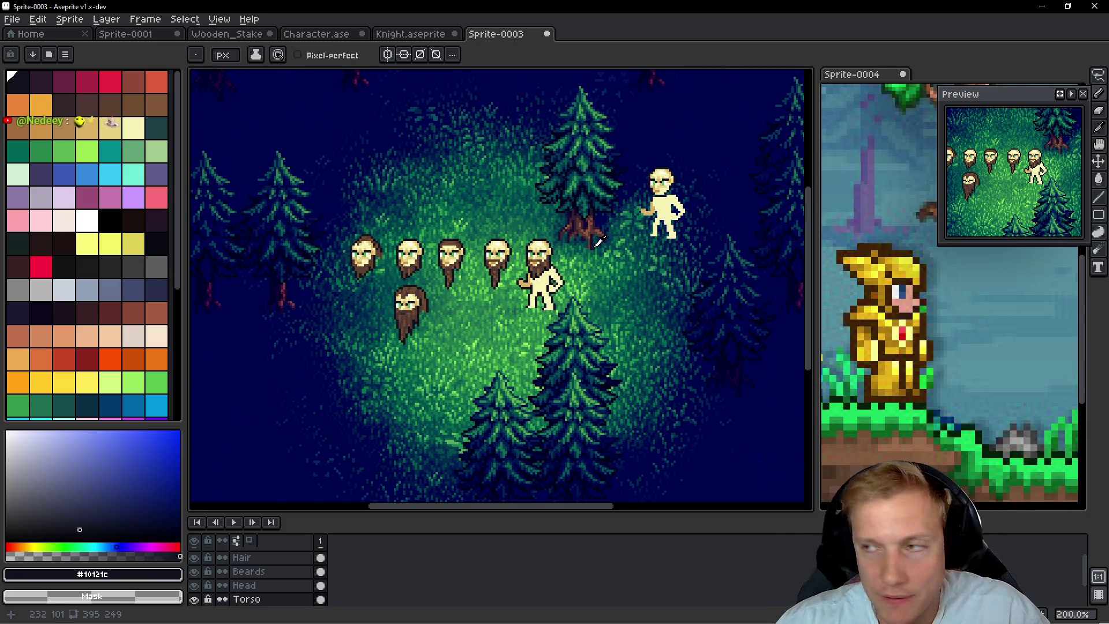
pyautogui.hotkey('alt', 'Tab')
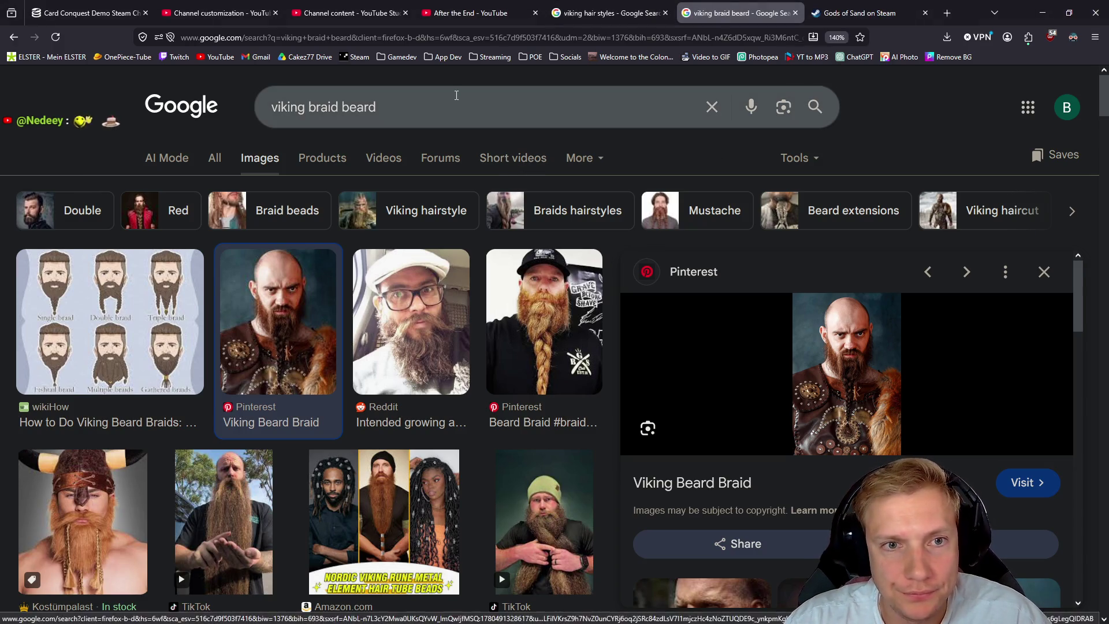
pyautogui.tripleClick(456, 95)
pyautogui.write('shovel knight')
pyautogui.press('Return')
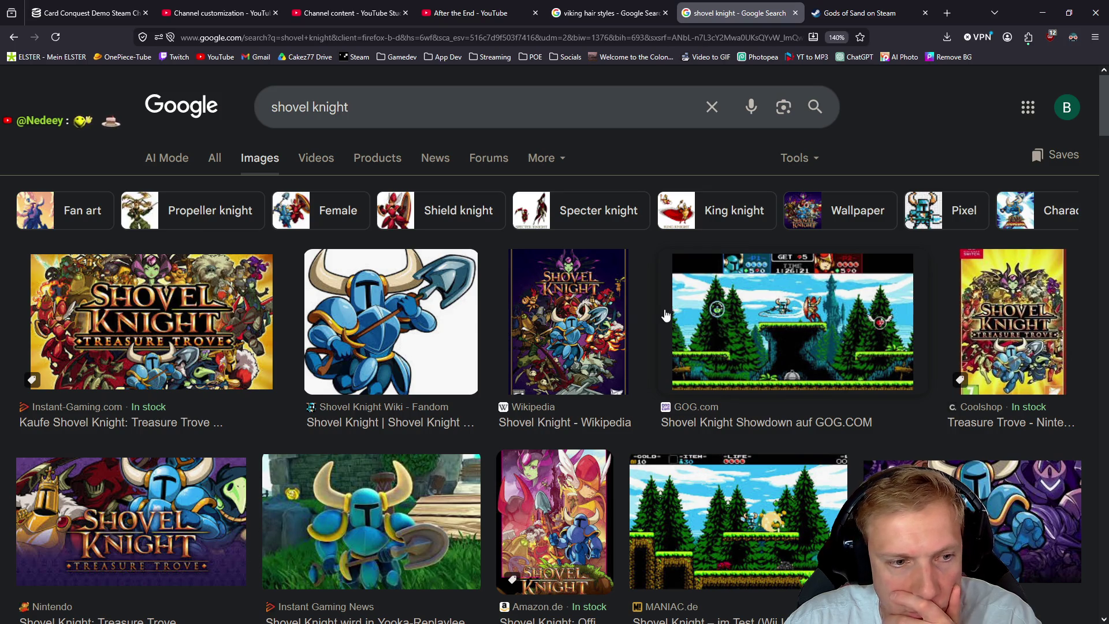
pyautogui.scroll(-10, 488, 345)
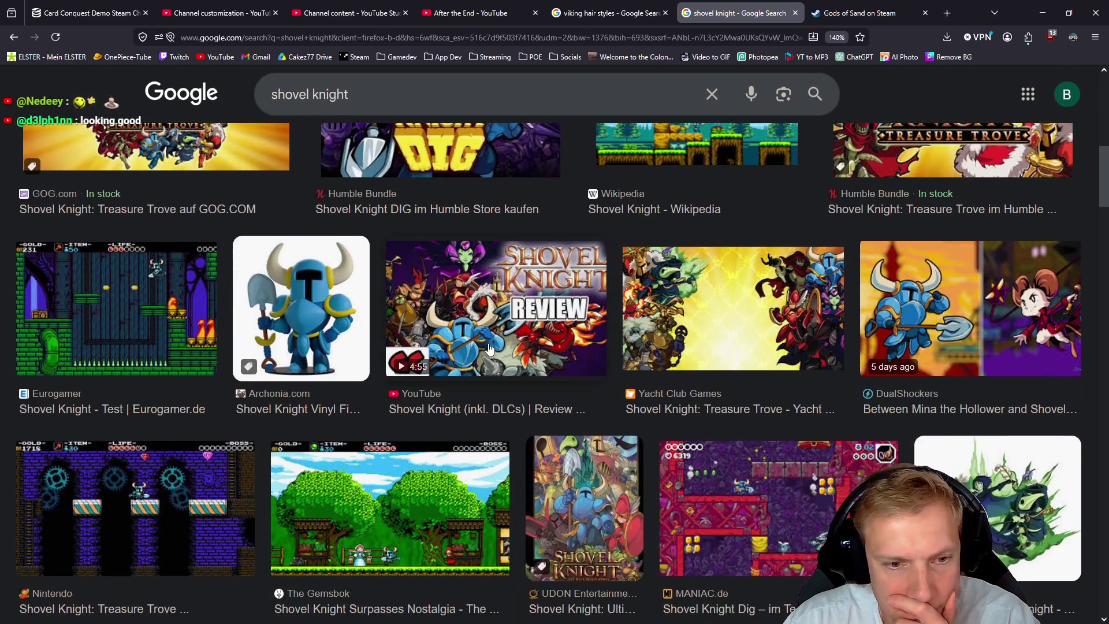
pyautogui.scroll(10, 486, 340)
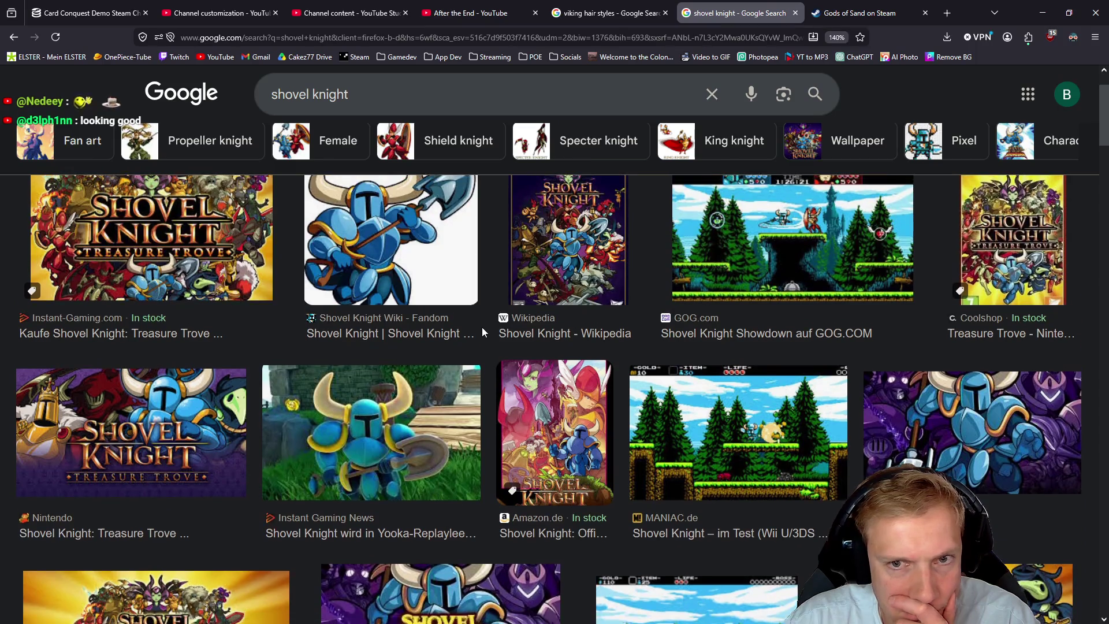
pyautogui.scroll(2, 482, 327)
pyautogui.click(388, 107)
pyautogui.write('pi')
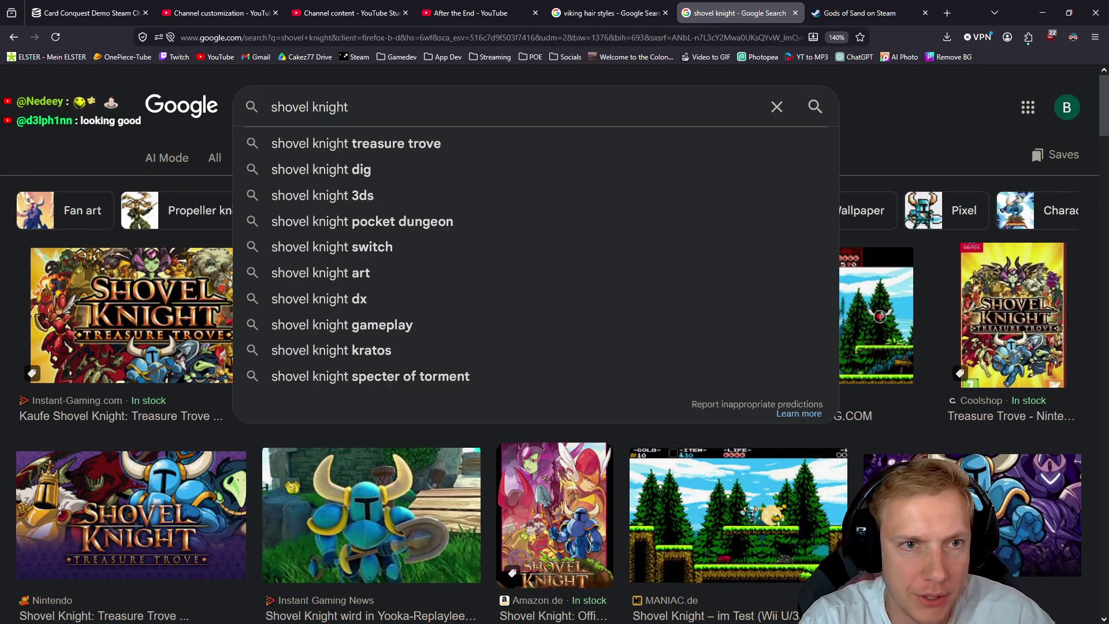
pyautogui.write('xel art')
pyautogui.press('Return')
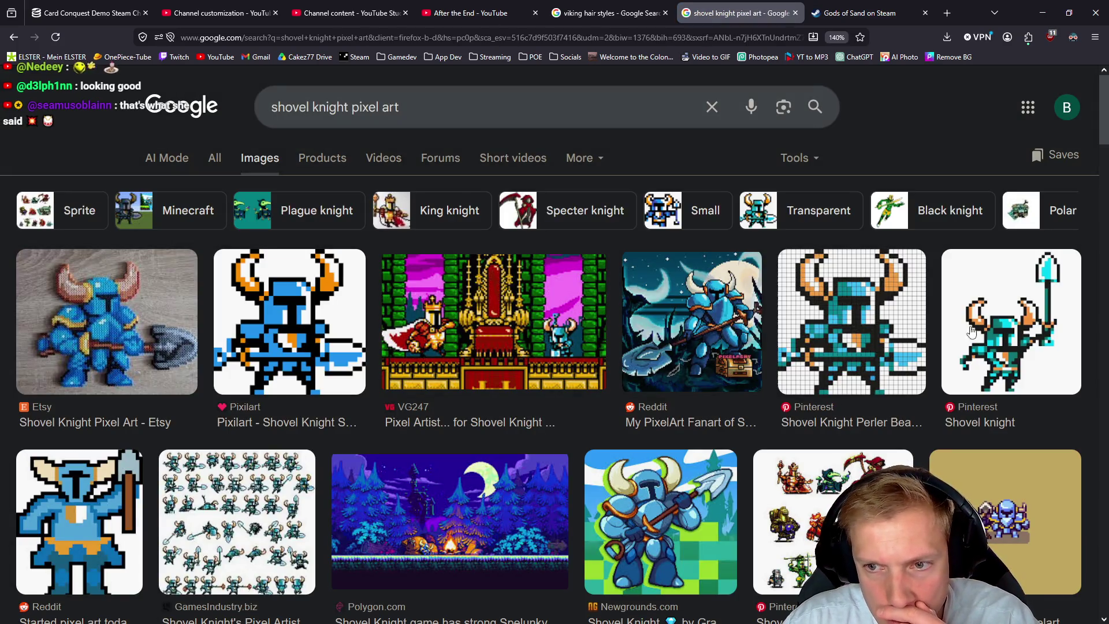
pyautogui.scroll(-5, 479, 362)
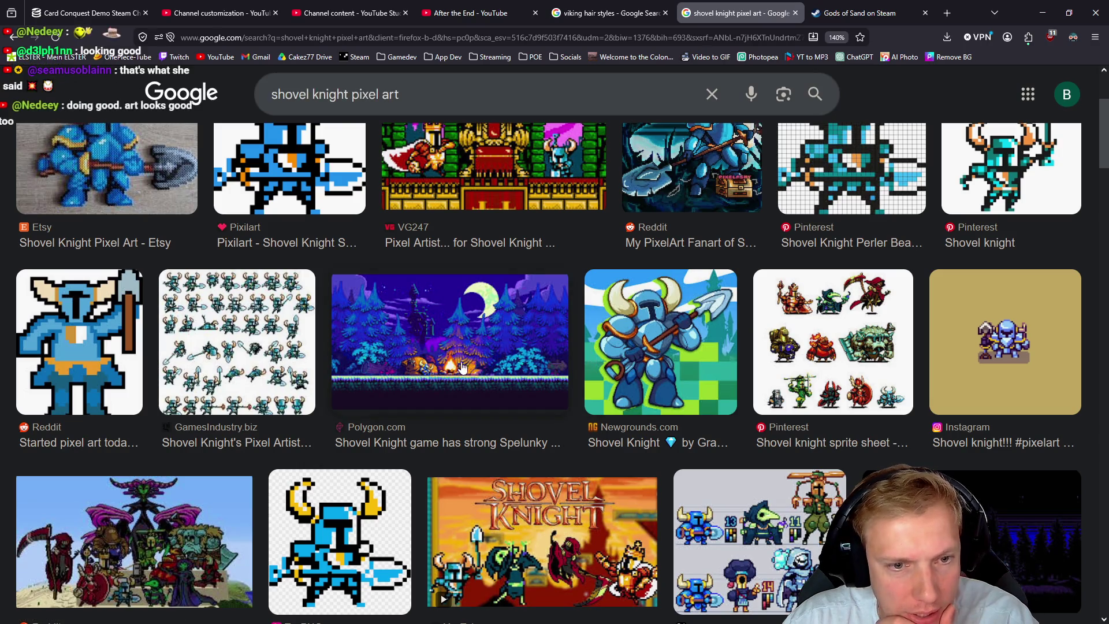
pyautogui.scroll(-3, 479, 362)
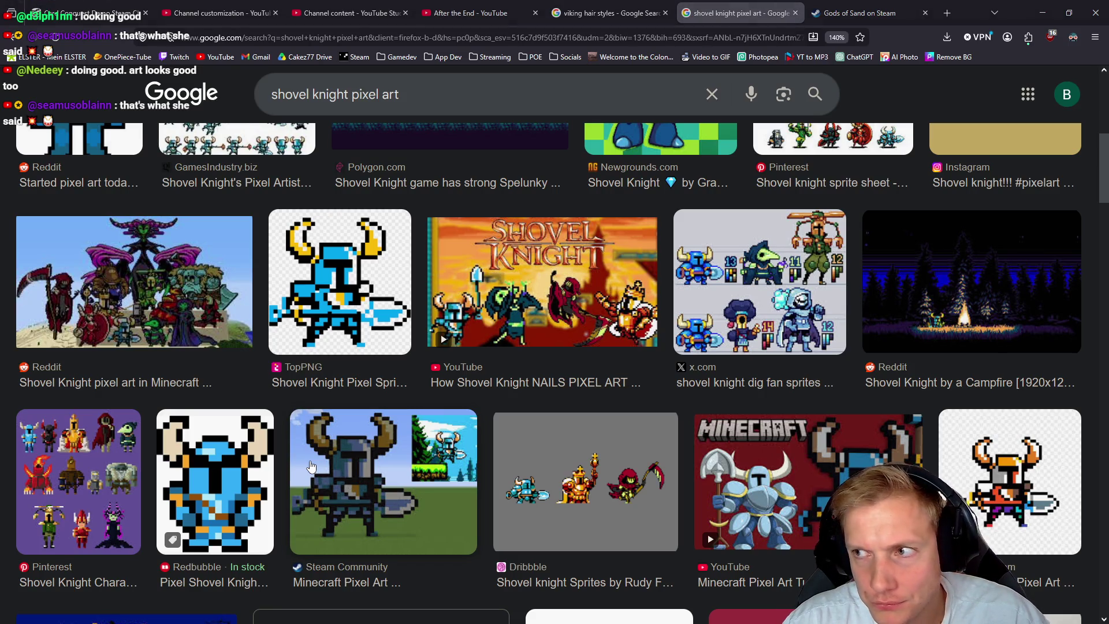
pyautogui.hotkey('alt', 'Tab')
# Erase the old body beneath the floating bald head
pyautogui.moveTo(678, 247); pyautogui.dragTo(588, 332)
pyautogui.scroll(3, 587, 333)
pyautogui.press('e')
pyautogui.moveTo(569, 248)
pyautogui.mouseDown()
pyautogui.moveTo(601, 235)
pyautogui.moveTo(664, 267)
pyautogui.moveTo(533, 306)
pyautogui.mouseUp()
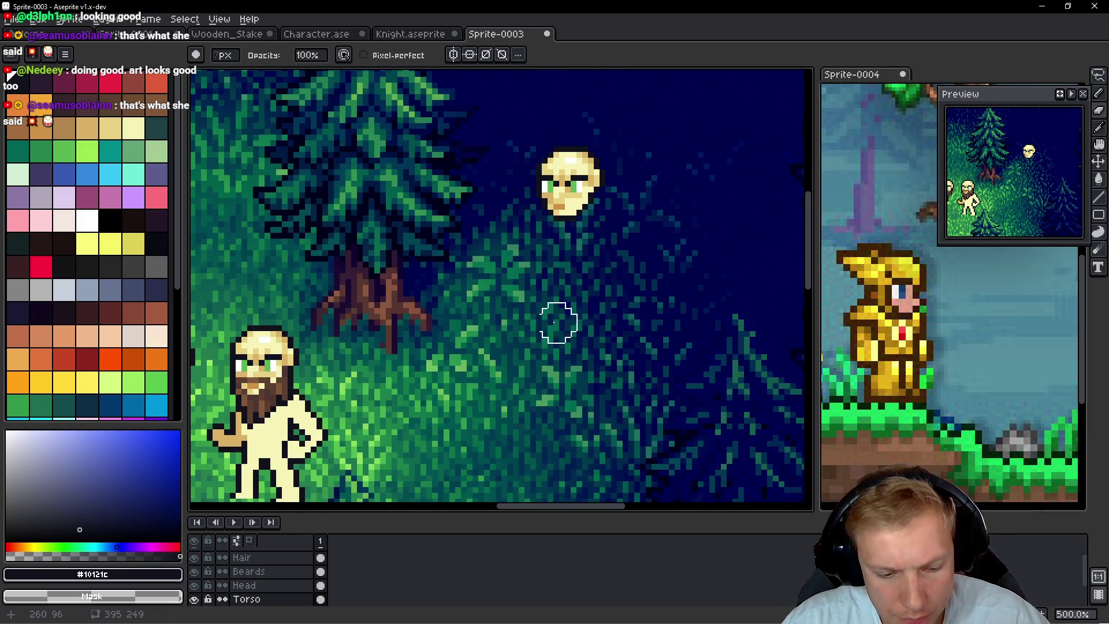
pyautogui.hotkey('alt', 'Tab')
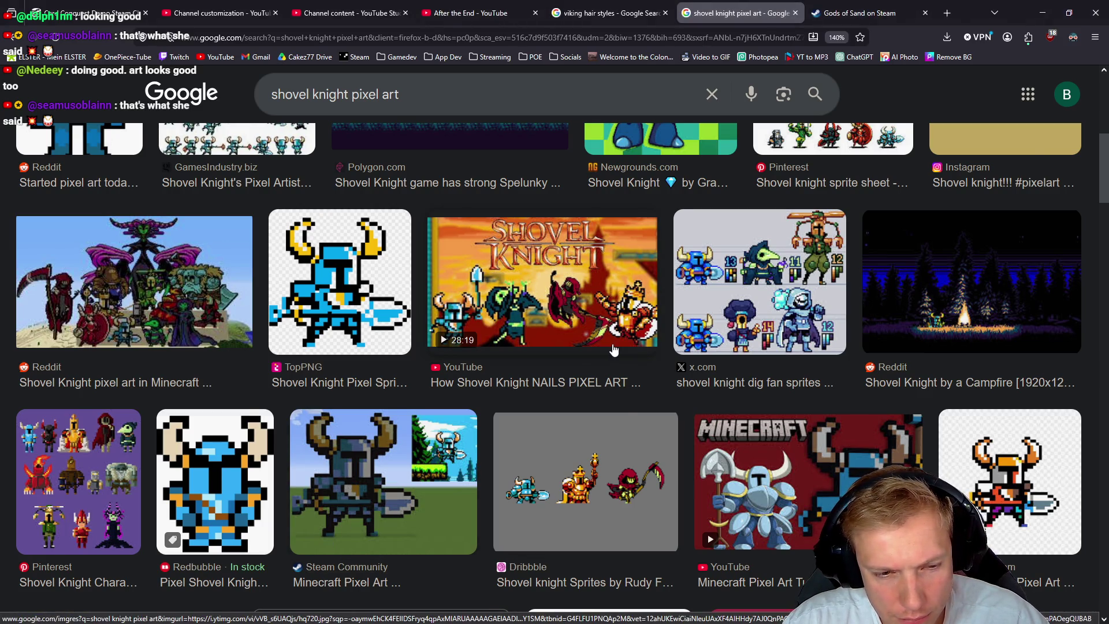
pyautogui.hotkey('alt', 'Tab')
# Paint a pale vertical leg stroke in the face colour and lasso it
pyautogui.scroll(5, 600, 289)
pyautogui.moveTo(609, 317)
pyautogui.mouseDown()
pyautogui.moveTo(532, 369)
pyautogui.moveTo(569, 397)
pyautogui.moveTo(550, 378)
pyautogui.mouseUp()
pyautogui.keyDown('alt'); pyautogui.click(480, 116); pyautogui.keyUp('alt')
pyautogui.hotkey('alt', 'Tab')
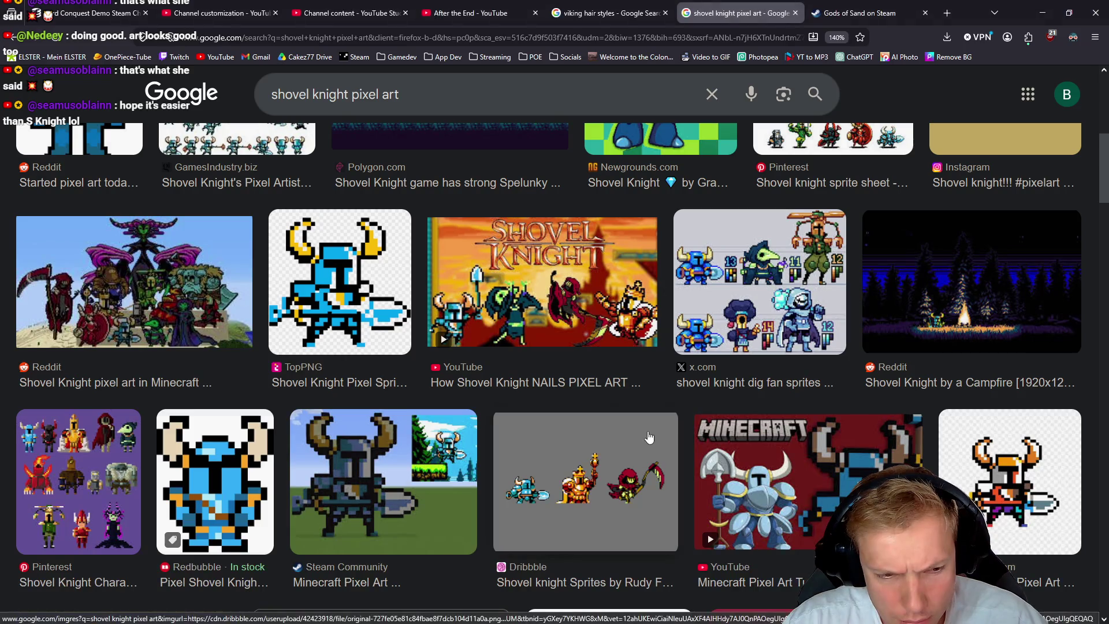
pyautogui.hotkey('alt', 'Tab')
pyautogui.moveTo(568, 263); pyautogui.dragTo(568, 398)
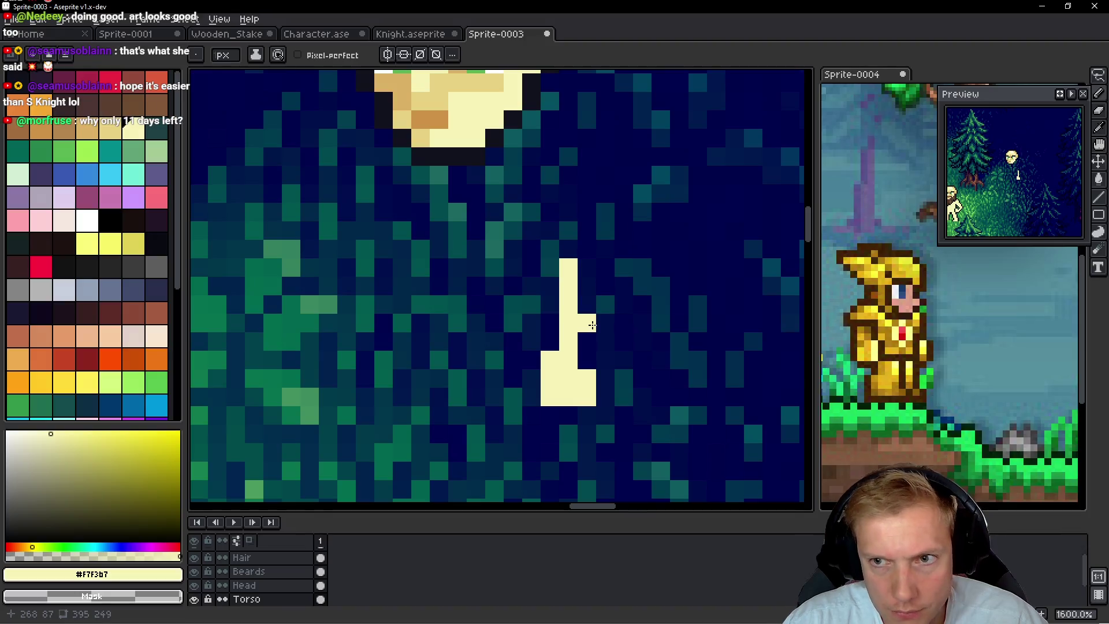
pyautogui.press('q')
pyautogui.moveTo(624, 230)
pyautogui.mouseDown()
pyautogui.moveTo(660, 361)
pyautogui.moveTo(584, 353)
pyautogui.mouseUp()
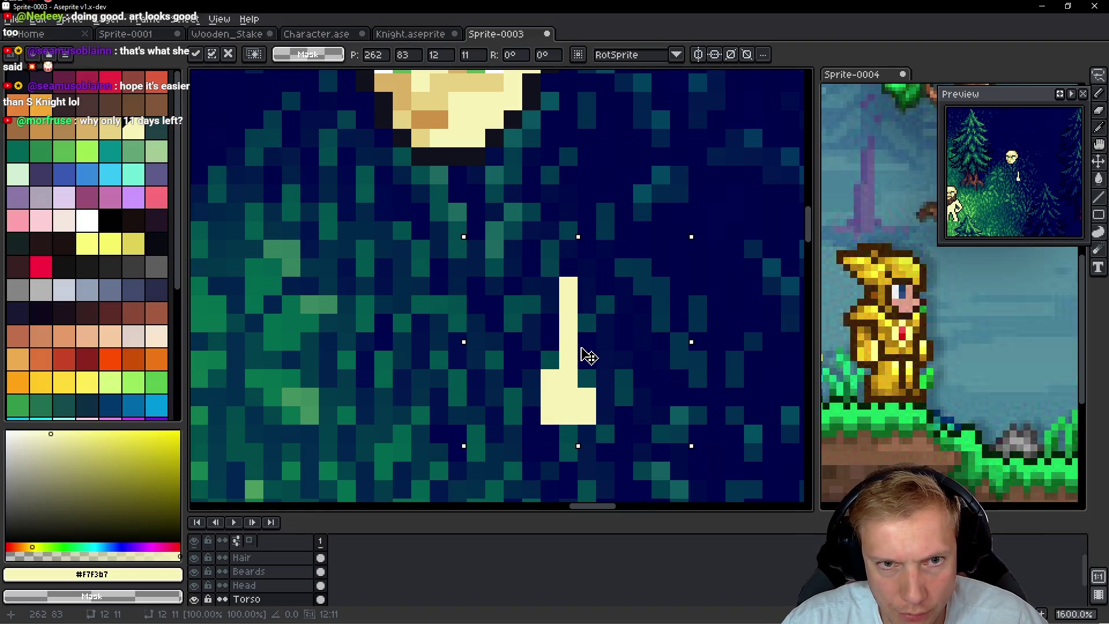
# Drop the selection and undo a stray pale pixel beside the leg
pyautogui.hotkey('alt', 'Tab')
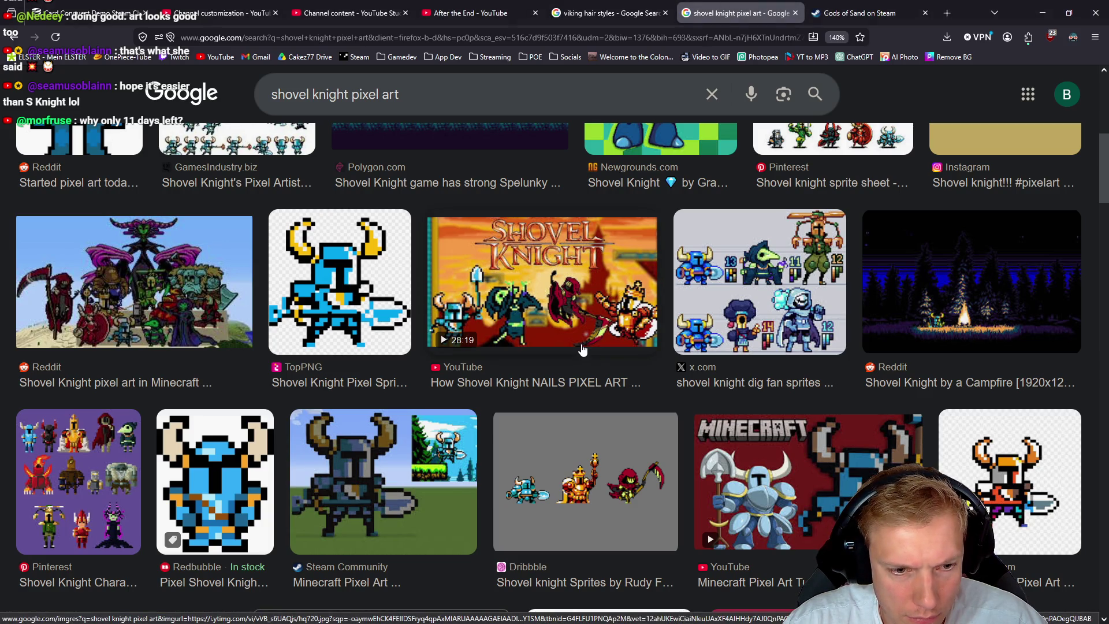
pyautogui.hotkey('alt', 'Tab')
pyautogui.hotkey('ctrl', 'd')
pyautogui.press('b')
pyautogui.click(550, 323)
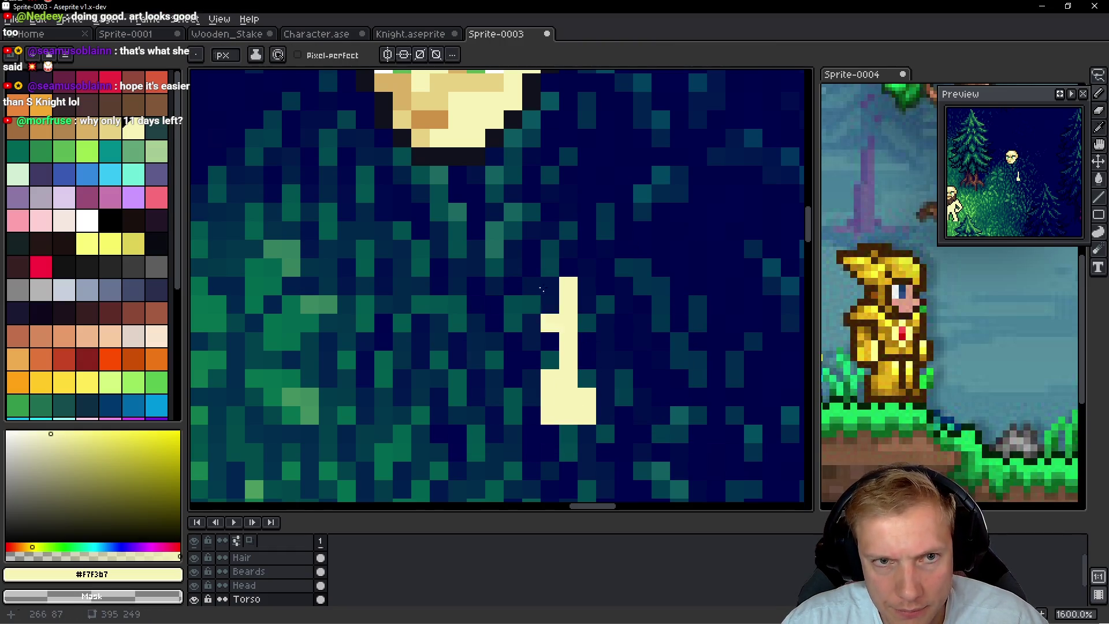
pyautogui.hotkey('ctrl', 'z')
# Shade the first leg's columns and bottom row in darker tan
pyautogui.keyDown('alt'); pyautogui.click(434, 99); pyautogui.keyUp('alt')
pyautogui.click(568, 379)
pyautogui.click(572, 395)
pyautogui.click(549, 392)
pyautogui.click(587, 398)
pyautogui.click(552, 379)
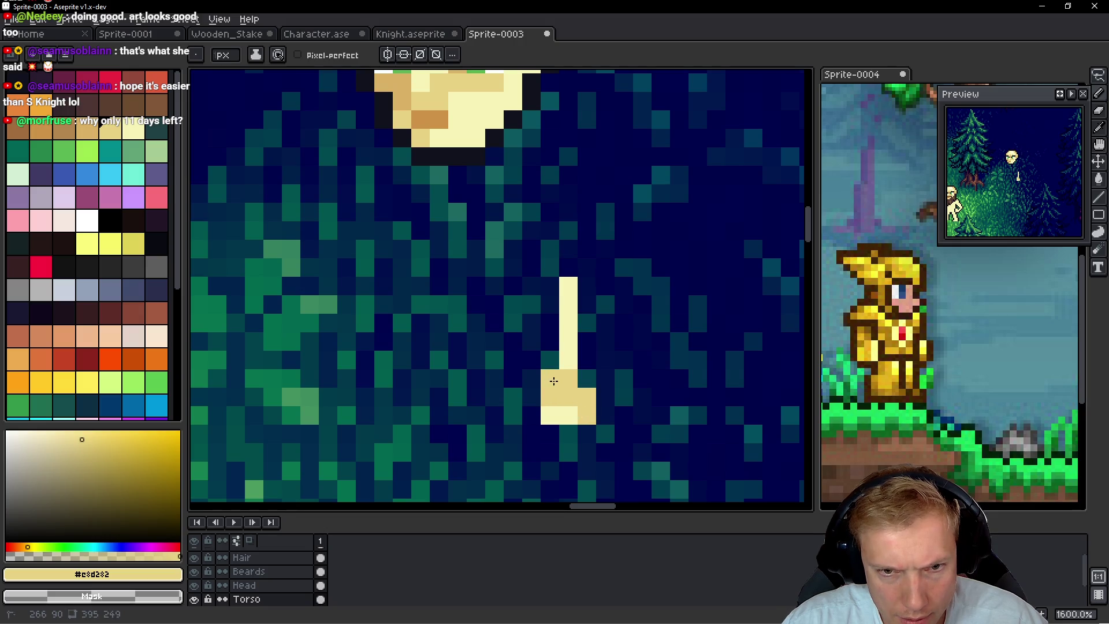
pyautogui.moveTo(569, 305); pyautogui.dragTo(568, 370)
pyautogui.moveTo(550, 286)
pyautogui.mouseDown()
pyautogui.moveTo(550, 375)
pyautogui.moveTo(531, 267)
pyautogui.mouseUp()
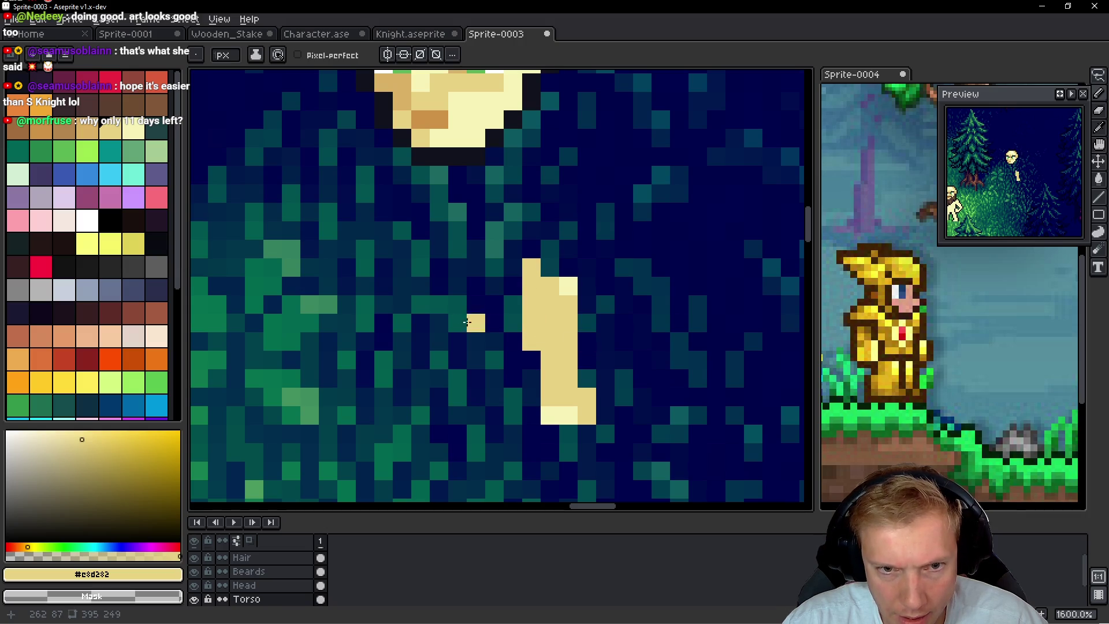
# Move the upper part of the leg down one pixel
pyautogui.scroll(-3, 572, 308)
pyautogui.scroll(2, 572, 307)
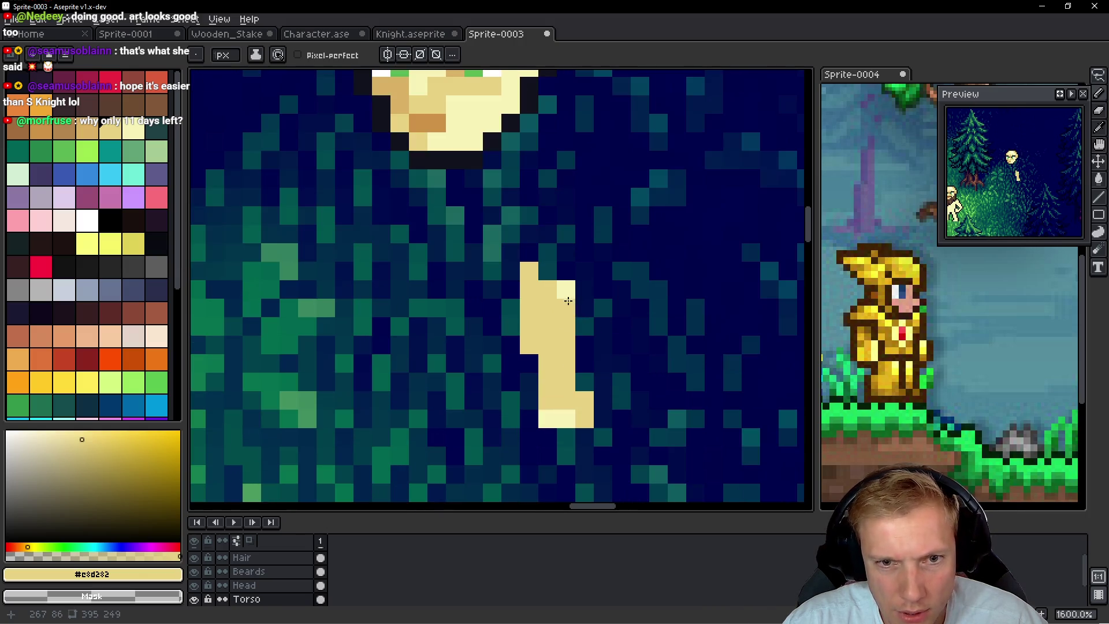
pyautogui.press('q')
pyautogui.moveTo(609, 254)
pyautogui.mouseDown()
pyautogui.moveTo(470, 347)
pyautogui.moveTo(602, 289)
pyautogui.moveTo(603, 333)
pyautogui.moveTo(555, 297)
pyautogui.moveTo(554, 315)
pyautogui.mouseUp()
pyautogui.moveTo(557, 248)
pyautogui.mouseDown()
pyautogui.moveTo(492, 307)
pyautogui.moveTo(555, 289)
pyautogui.moveTo(559, 300)
pyautogui.mouseUp()
pyautogui.click(621, 307)
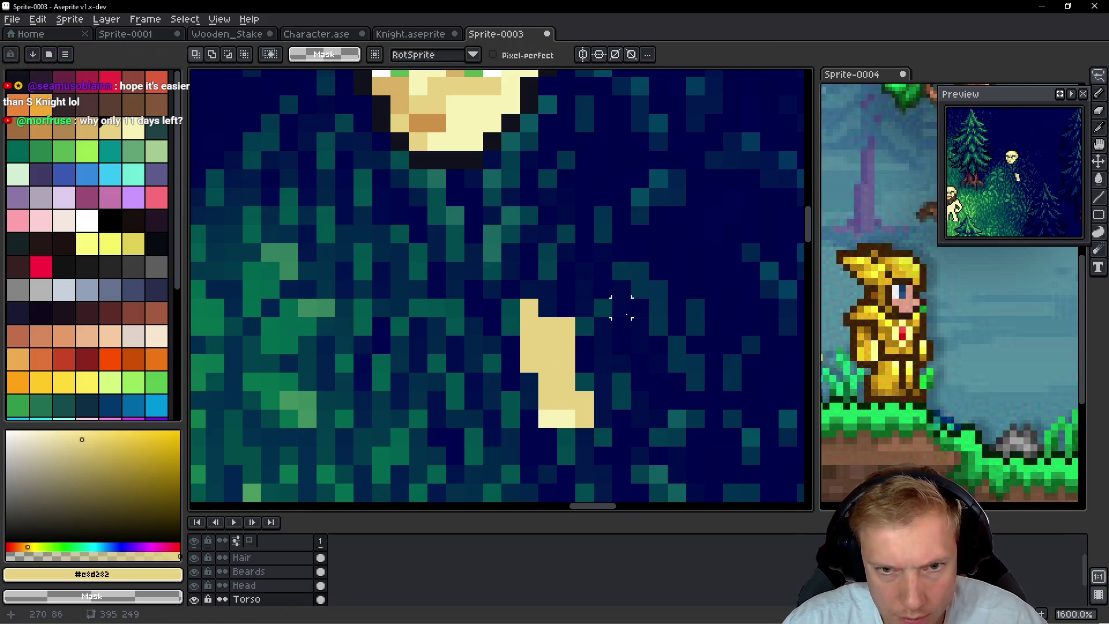
# Paint the second leg in tan: a foot stroke and a column extending upward
pyautogui.hotkey('alt', 'Tab')
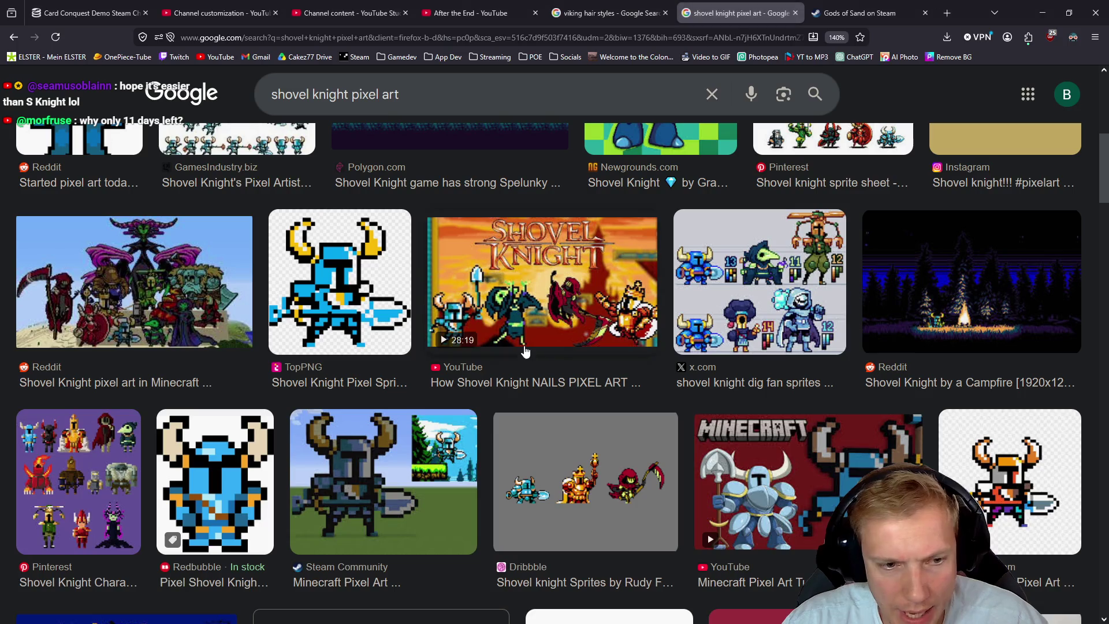
pyautogui.hotkey('alt', 'Tab')
pyautogui.moveTo(414, 387)
pyautogui.mouseDown()
pyautogui.moveTo(447, 386)
pyautogui.moveTo(451, 329)
pyautogui.mouseUp()
pyautogui.click(450, 370)
pyautogui.click(432, 370)
pyautogui.press('alt')
pyautogui.hotkey('alt', 'Tab')
pyautogui.hotkey('alt', 'Tab')
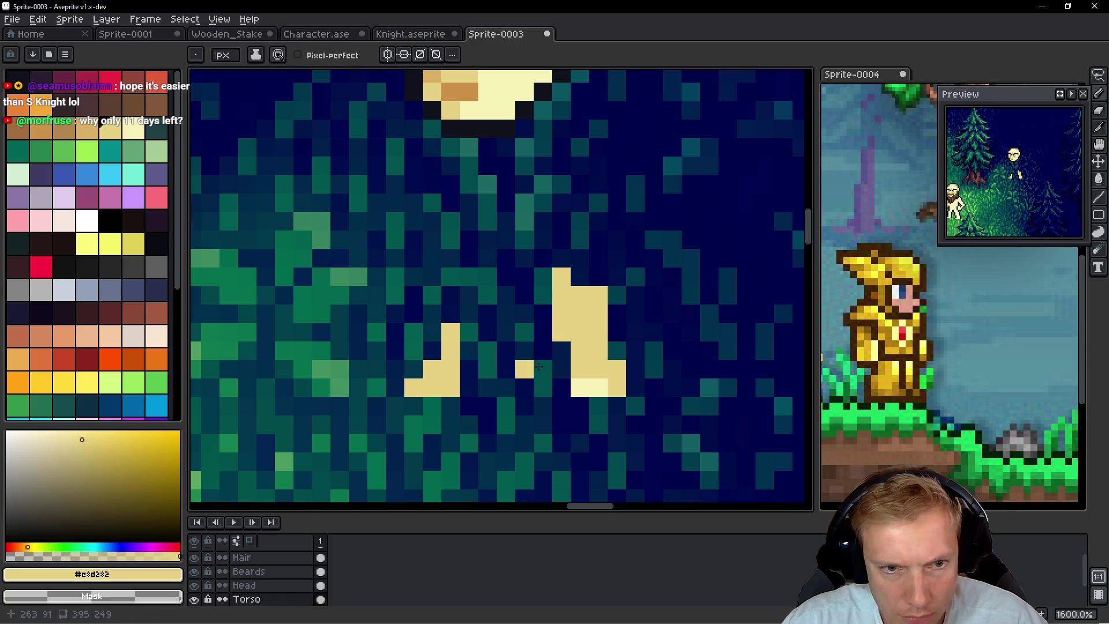
pyautogui.click(469, 333)
pyautogui.moveTo(469, 314)
pyautogui.mouseDown()
pyautogui.moveTo(469, 292)
pyautogui.moveTo(447, 270)
pyautogui.mouseUp()
pyautogui.click(450, 314)
pyautogui.moveTo(432, 351)
pyautogui.mouseDown()
pyautogui.moveTo(424, 231)
pyautogui.moveTo(516, 236)
pyautogui.mouseUp()
# Shift the left leg two pixels right, then reposition both legs together and commit
pyautogui.press('q')
pyautogui.moveTo(478, 337); pyautogui.dragTo(504, 329)
pyautogui.click(614, 310)
pyautogui.moveTo(618, 253)
pyautogui.mouseDown()
pyautogui.moveTo(458, 458)
pyautogui.moveTo(621, 255)
pyautogui.mouseUp()
pyautogui.moveTo(577, 316)
pyautogui.mouseDown()
pyautogui.moveTo(570, 338)
pyautogui.moveTo(579, 339)
pyautogui.mouseUp()
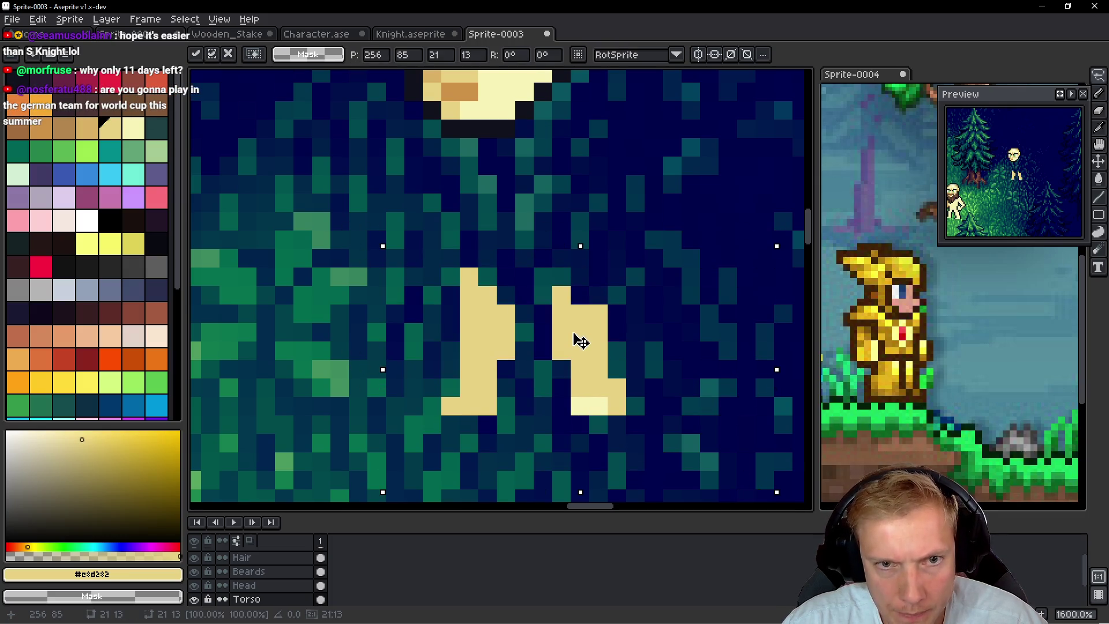
pyautogui.hotkey('ctrl', 'd')
pyautogui.scroll(-3, 560, 257)
pyautogui.scroll(2, 560, 257)
pyautogui.moveTo(580, 263)
pyautogui.mouseDown()
pyautogui.moveTo(607, 276)
pyautogui.moveTo(670, 254)
pyautogui.mouseUp()
pyautogui.click(530, 320)
pyautogui.press('Return')
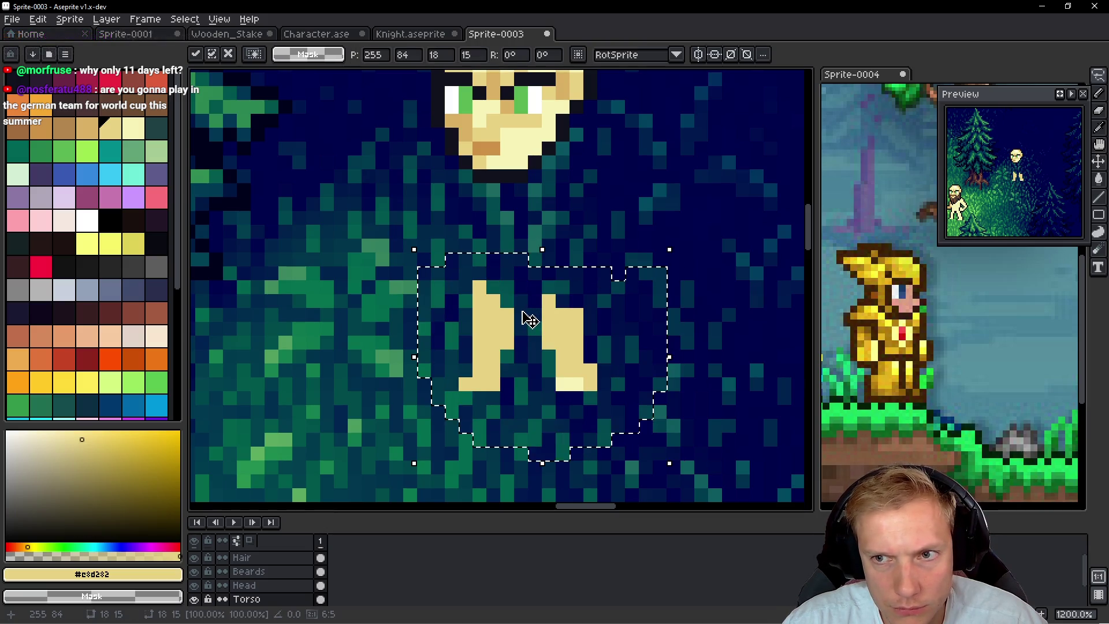
# Deselect, undo the last leg shift, and paint tan left and right shoulders
pyautogui.hotkey('ctrl', 'd')
pyautogui.press('b')
pyautogui.hotkey('ctrl', 'z')
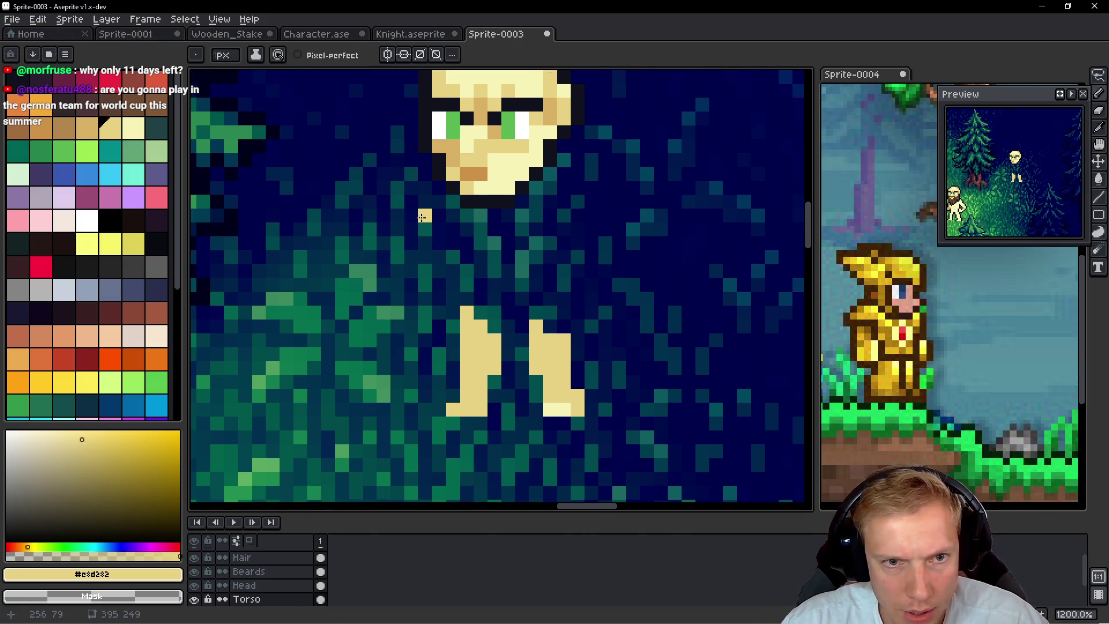
pyautogui.moveTo(446, 197)
pyautogui.mouseDown()
pyautogui.moveTo(422, 188)
pyautogui.moveTo(409, 215)
pyautogui.moveTo(440, 215)
pyautogui.mouseUp()
pyautogui.click(559, 202)
pyautogui.moveTo(558, 206)
pyautogui.mouseDown()
pyautogui.moveTo(583, 186)
pyautogui.moveTo(548, 243)
pyautogui.moveTo(600, 197)
pyautogui.moveTo(571, 198)
pyautogui.mouseUp()
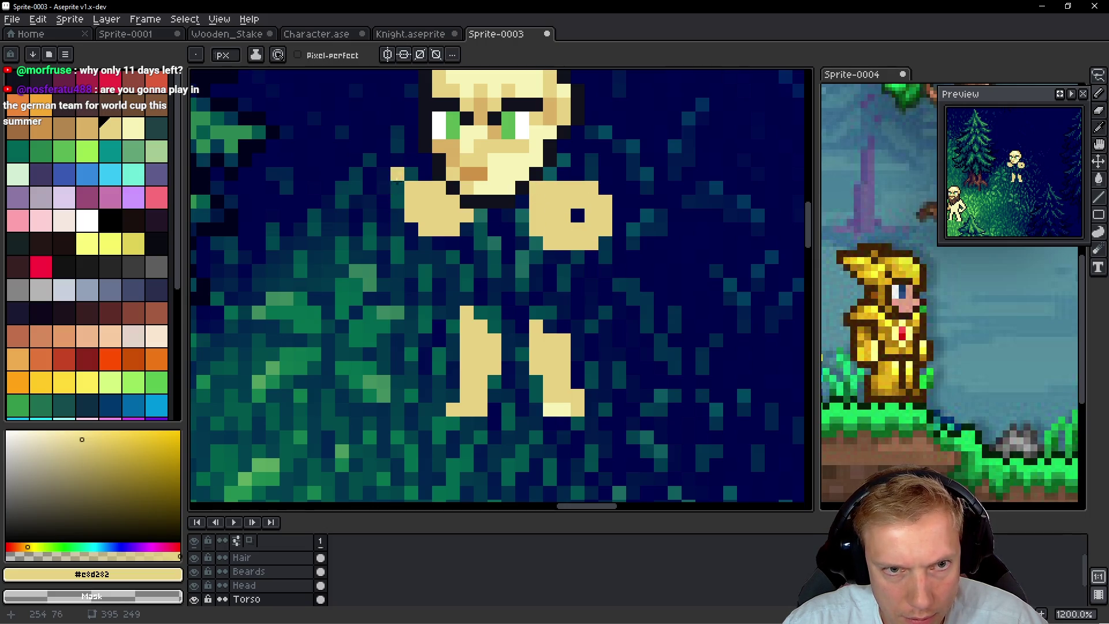
# Fill the space between the shoulders and the torso's right side with tan
pyautogui.scroll(-3, 579, 216)
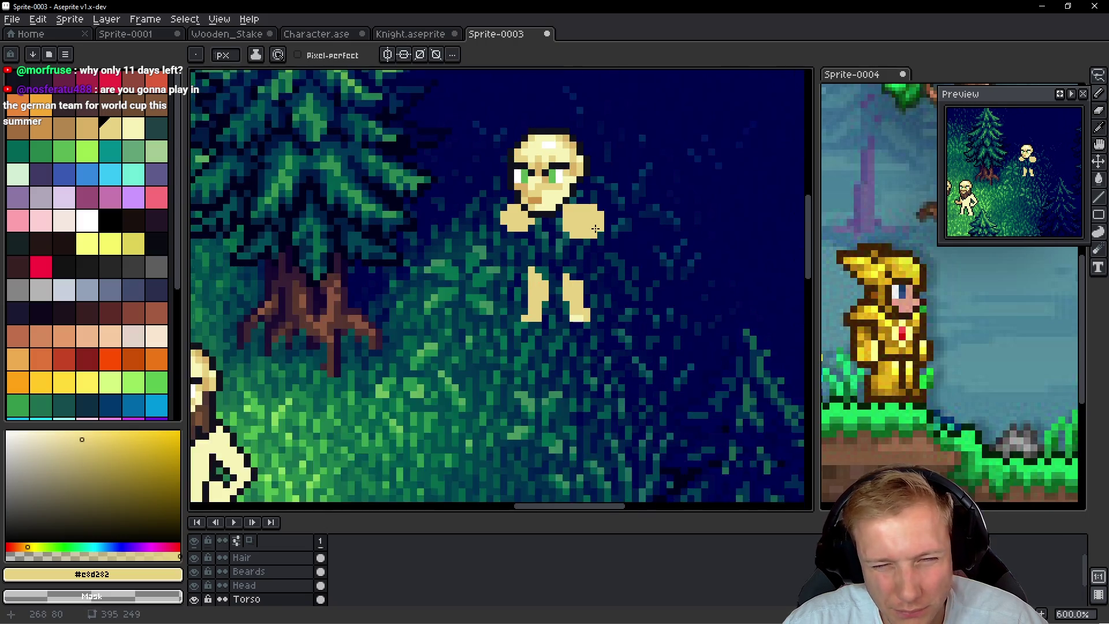
pyautogui.scroll(3, 555, 242)
pyautogui.click(548, 254)
pyautogui.hotkey('ctrl', 'z')
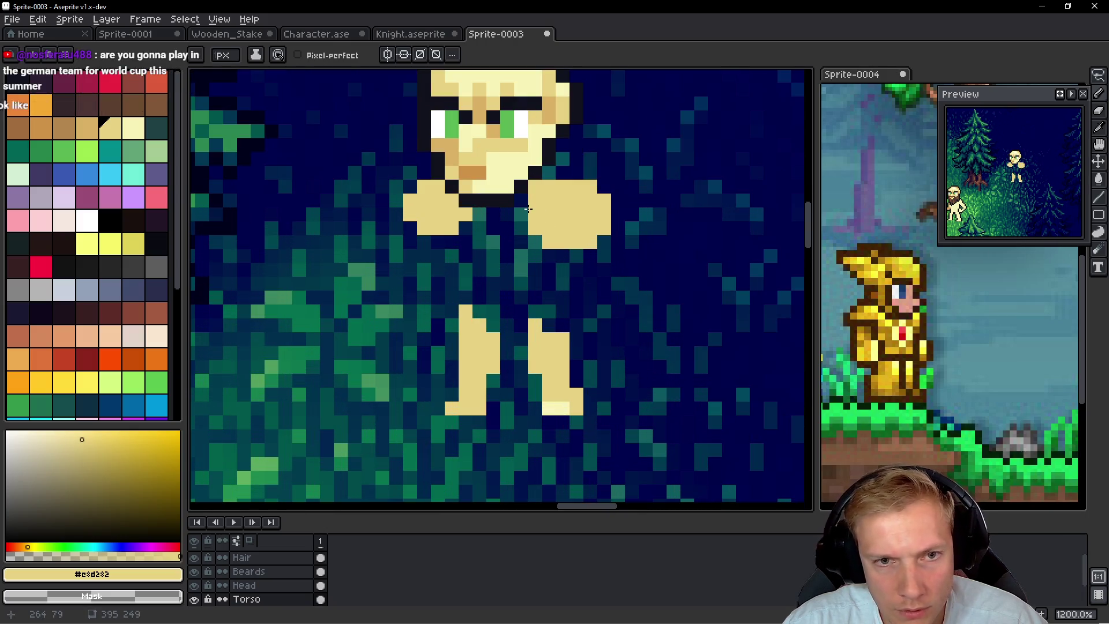
pyautogui.moveTo(522, 212)
pyautogui.mouseDown()
pyautogui.moveTo(465, 229)
pyautogui.moveTo(549, 270)
pyautogui.moveTo(458, 245)
pyautogui.moveTo(455, 269)
pyautogui.mouseUp()
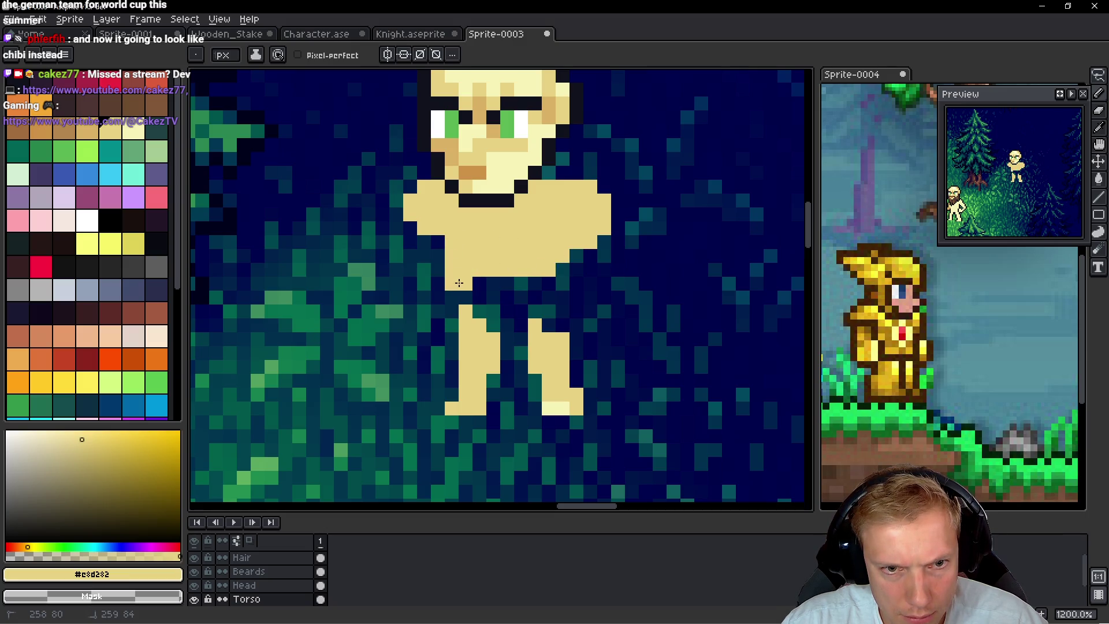
pyautogui.moveTo(564, 246); pyautogui.dragTo(556, 323)
pyautogui.moveTo(567, 284)
pyautogui.mouseDown()
pyautogui.moveTo(571, 268)
pyautogui.moveTo(540, 307)
pyautogui.moveTo(502, 292)
pyautogui.moveTo(528, 294)
pyautogui.moveTo(491, 332)
pyautogui.moveTo(502, 324)
pyautogui.moveTo(482, 298)
pyautogui.mouseUp()
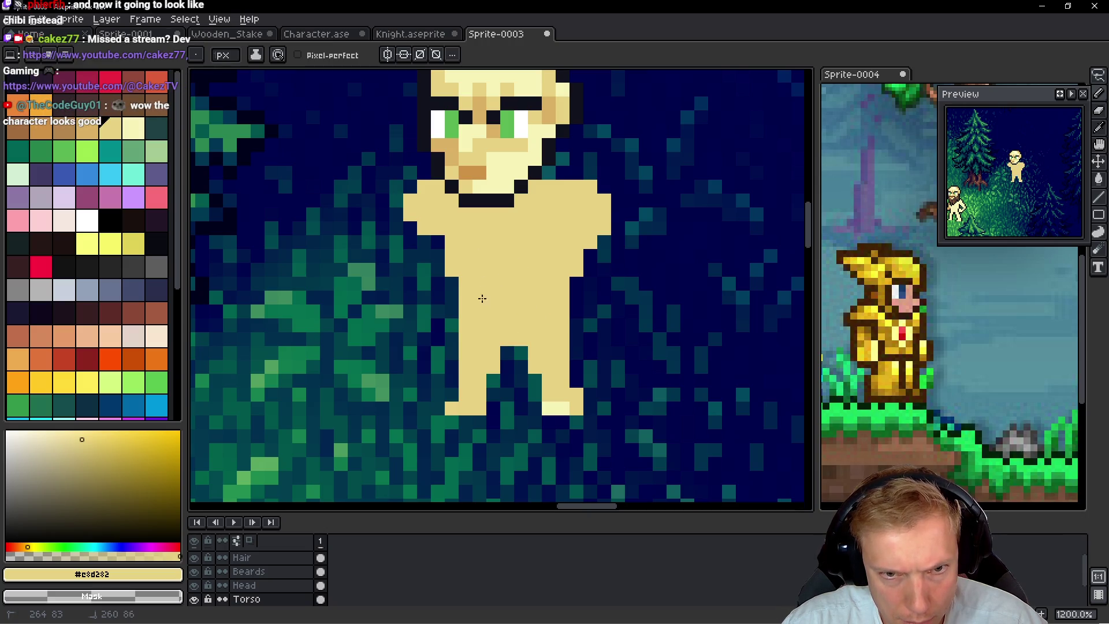
# Lasso the legs and raise them by one pixel
pyautogui.scroll(-7, 543, 265)
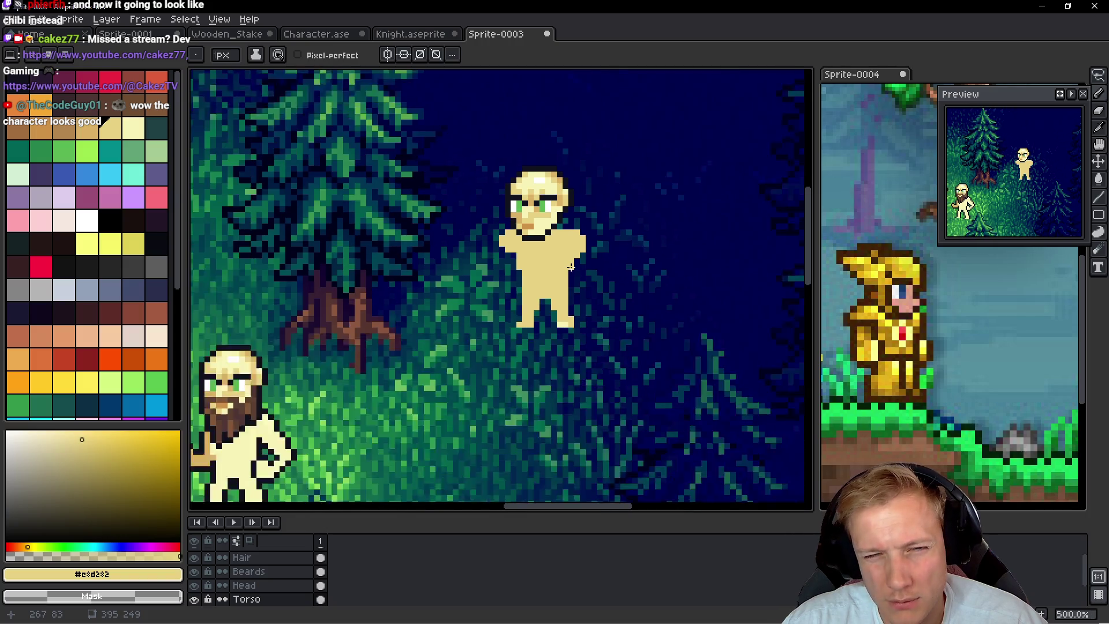
pyautogui.scroll(5, 566, 281)
pyautogui.press('q')
pyautogui.moveTo(545, 263); pyautogui.dragTo(540, 266)
pyautogui.moveTo(549, 320); pyautogui.dragTo(549, 307)
pyautogui.hotkey('ctrl', 'd')
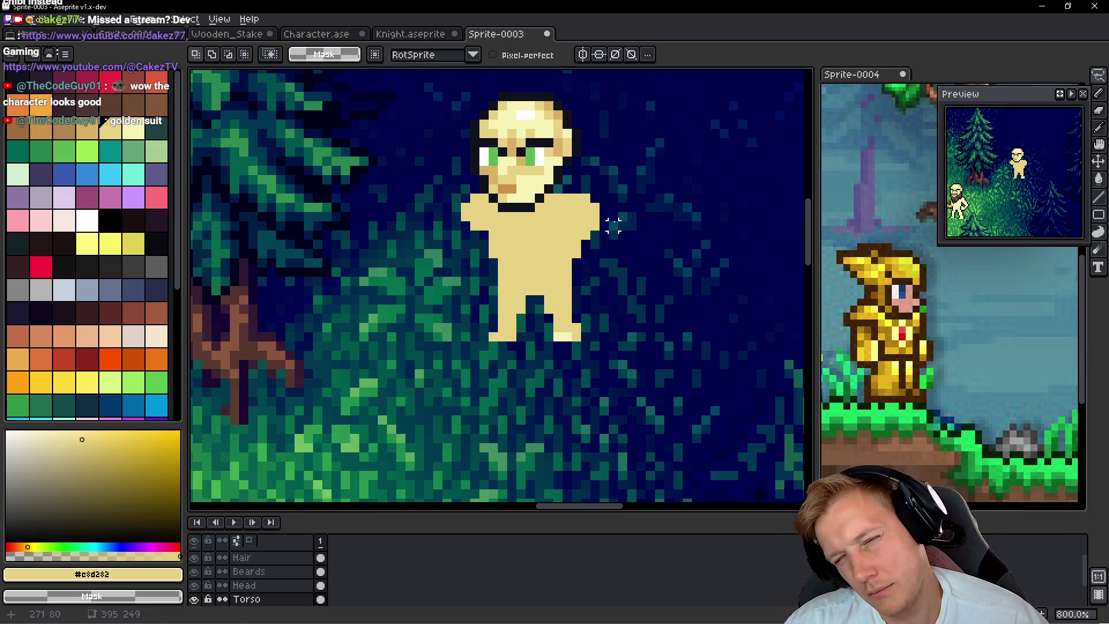
# Lasso the torso and nudge it to a new horizontal position
pyautogui.scroll(3, 495, 227)
pyautogui.press('b')
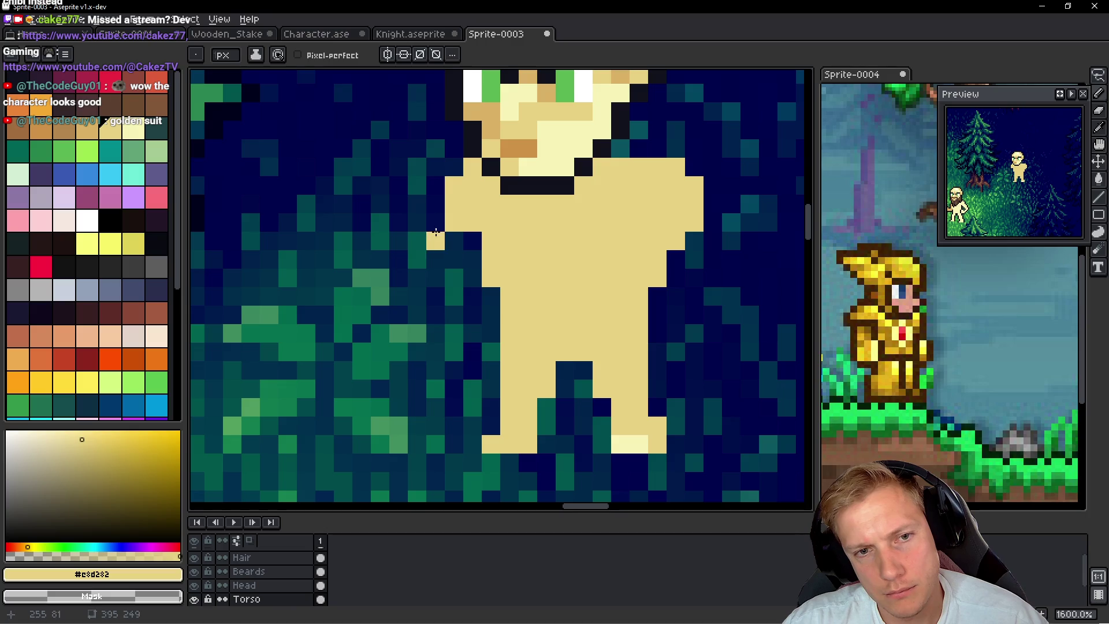
pyautogui.scroll(-5, 637, 298)
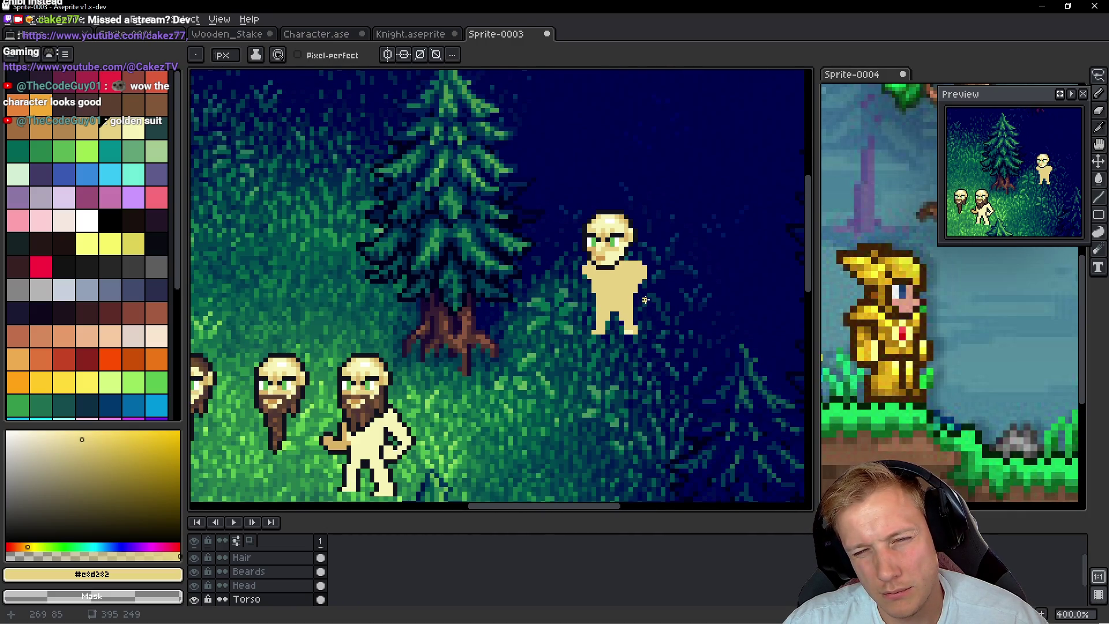
pyautogui.scroll(2, 645, 300)
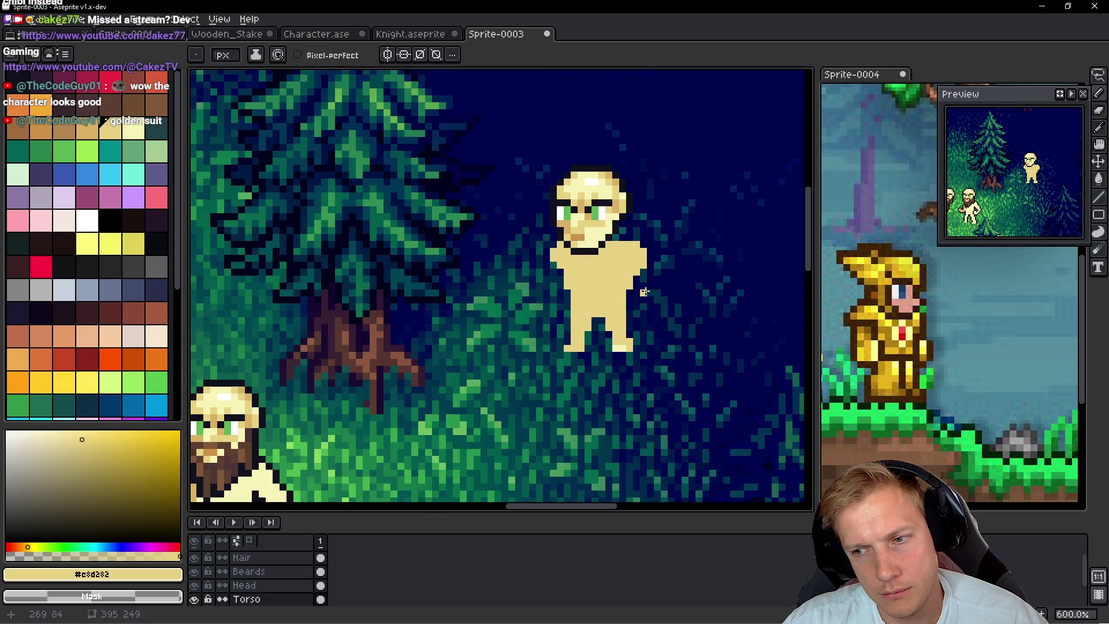
pyautogui.press('q')
pyautogui.moveTo(696, 250)
pyautogui.mouseDown()
pyautogui.moveTo(594, 352)
pyautogui.moveTo(693, 254)
pyautogui.mouseUp()
pyautogui.moveTo(637, 297); pyautogui.dragTo(637, 296)
pyautogui.press('Return')
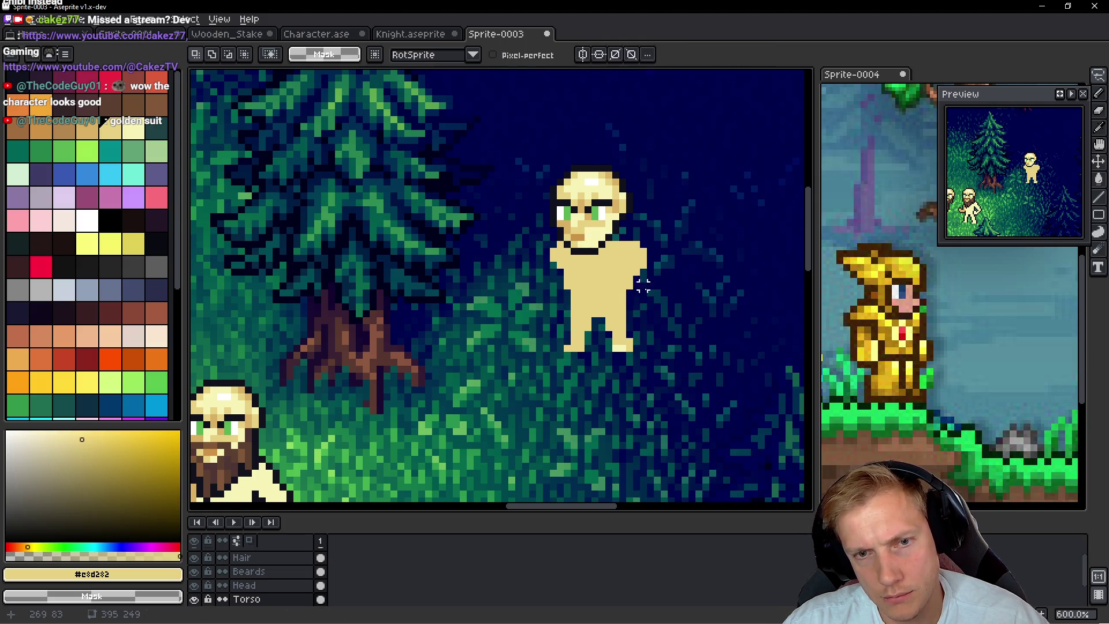
# After checking the references, redraw the torso's right-edge tan column one pixel further left
pyautogui.hotkey('alt', 'Tab')
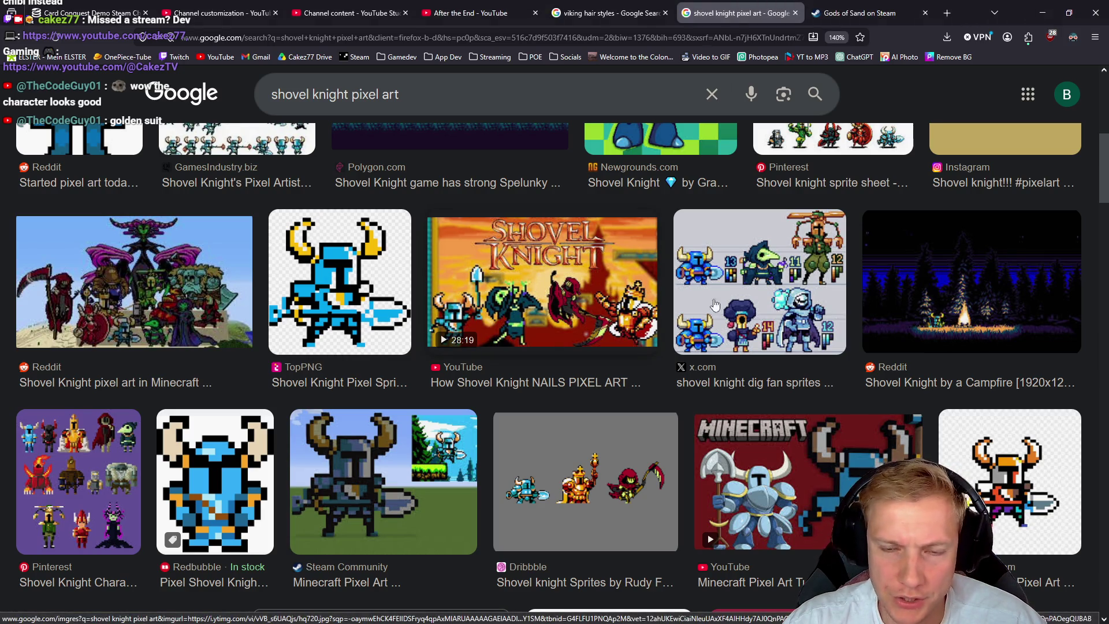
pyautogui.hotkey('alt', 'Tab')
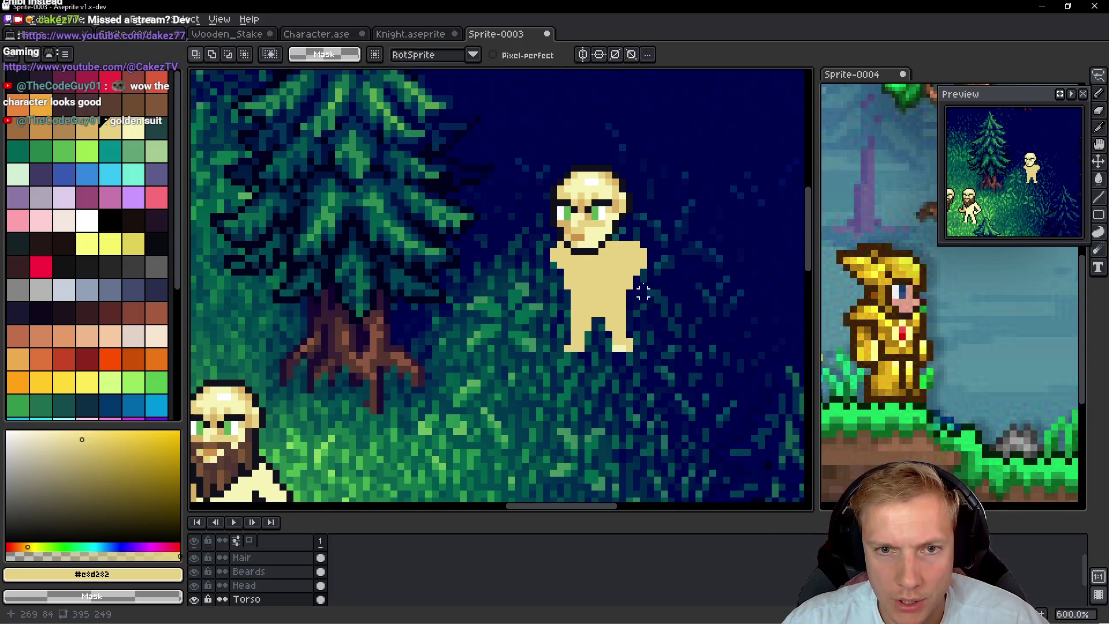
pyautogui.scroll(3, 639, 285)
pyautogui.click(649, 275)
pyautogui.moveTo(630, 240); pyautogui.dragTo(636, 302)
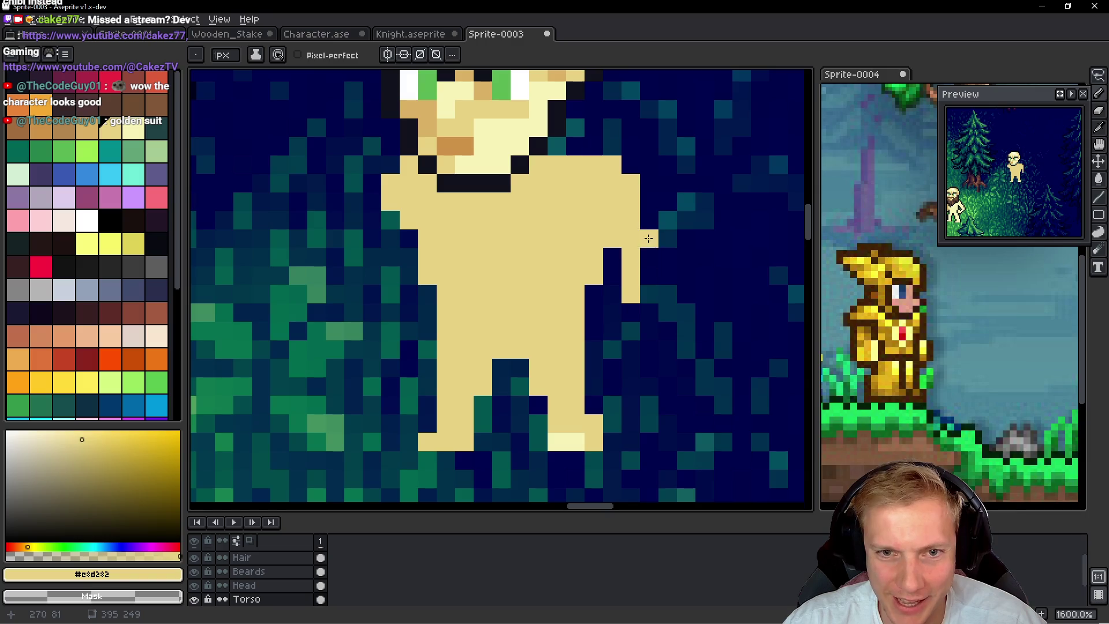
pyautogui.press('v')
pyautogui.hotkey('ctrl', 'z')
pyautogui.press('b')
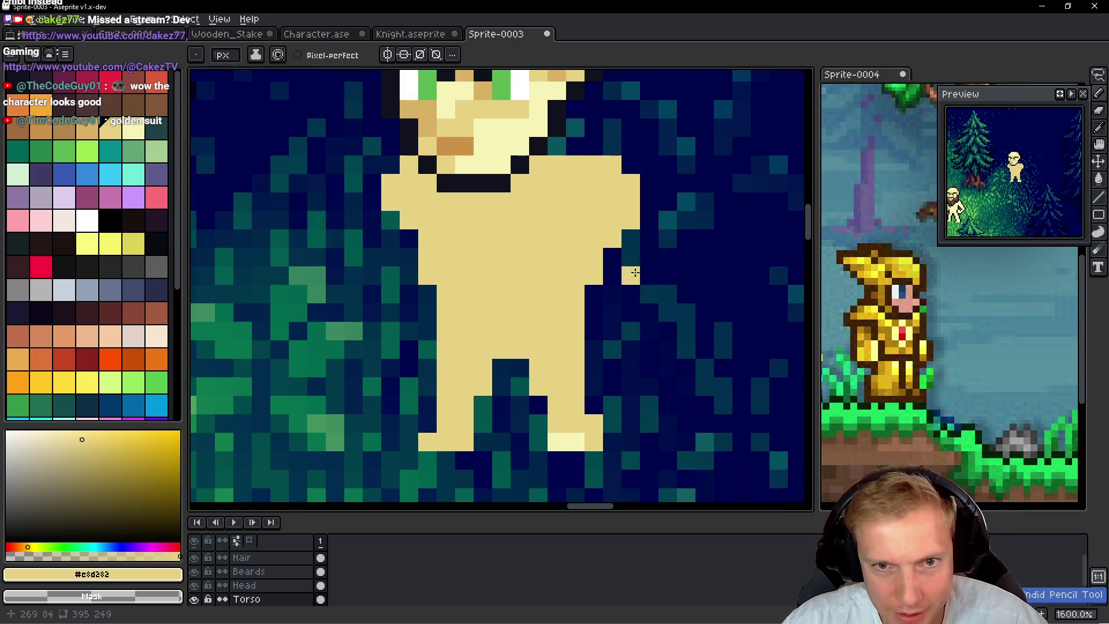
pyautogui.moveTo(612, 254)
pyautogui.mouseDown()
pyautogui.moveTo(612, 315)
pyautogui.moveTo(635, 350)
pyautogui.mouseUp()
pyautogui.rightClick(635, 350)
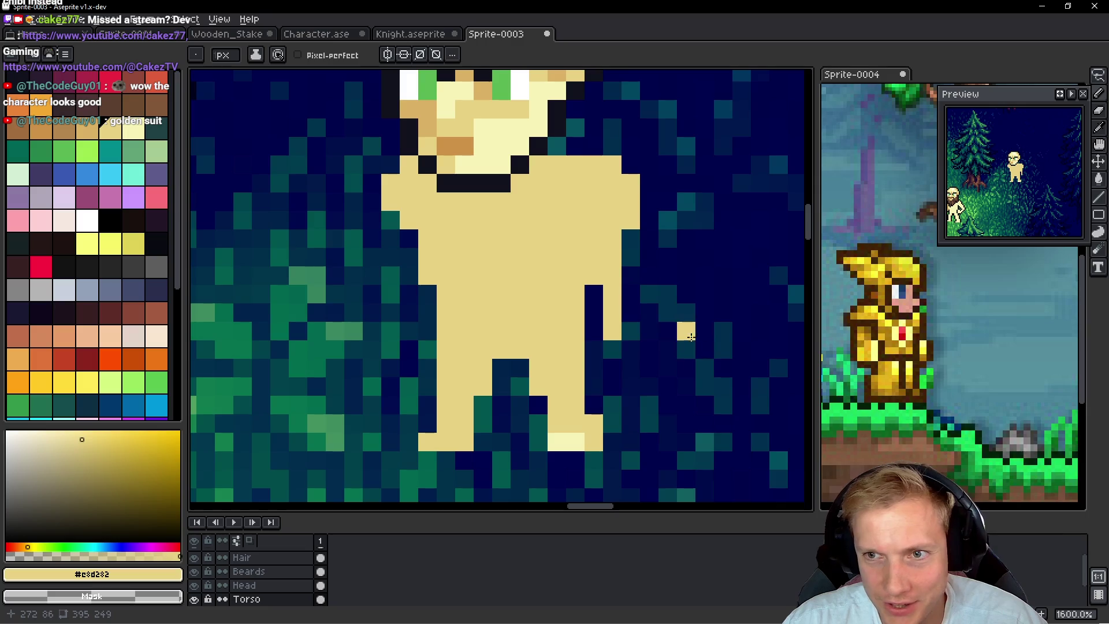
# Add tan pixels along the torso's left edge, then pick pale cream for a pixel below the left leg
pyautogui.moveTo(408, 240); pyautogui.dragTo(398, 314)
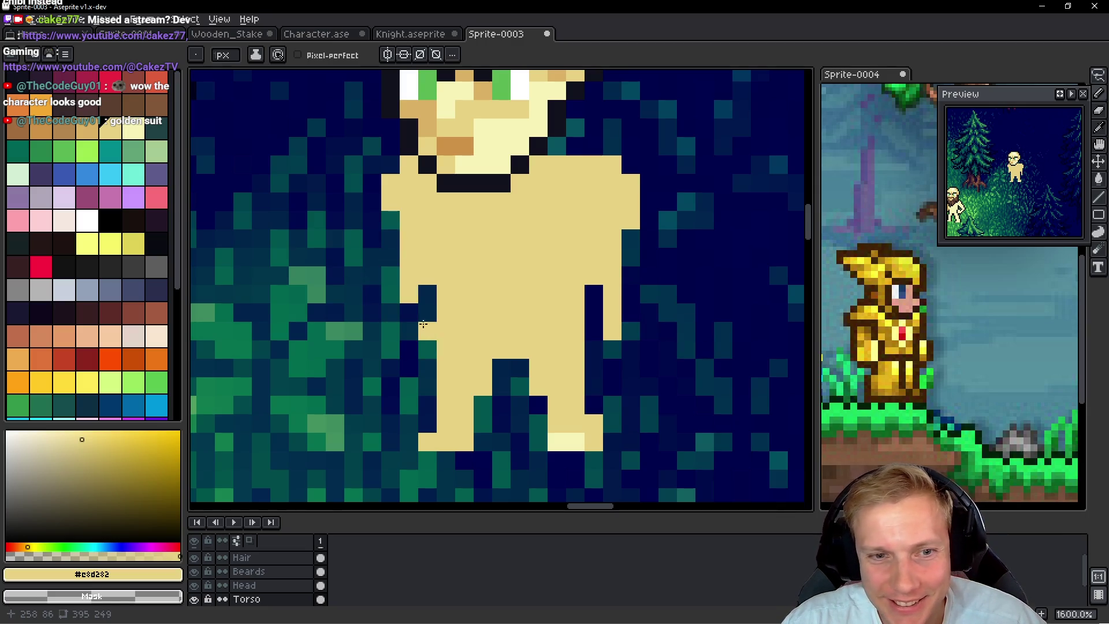
pyautogui.moveTo(389, 312); pyautogui.dragTo(390, 331)
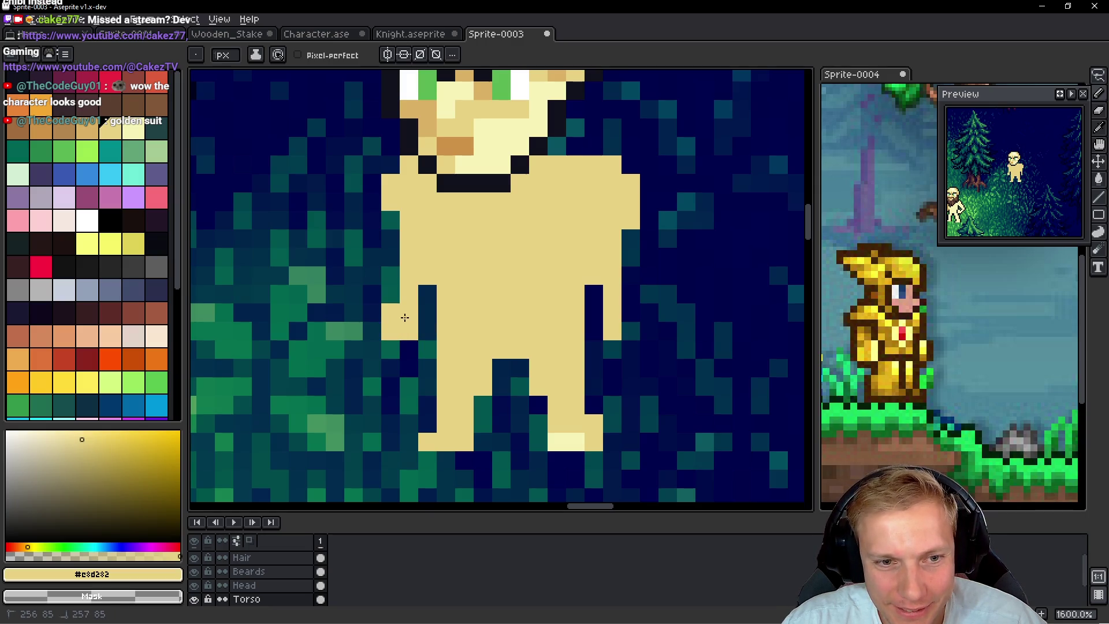
pyautogui.click(630, 312)
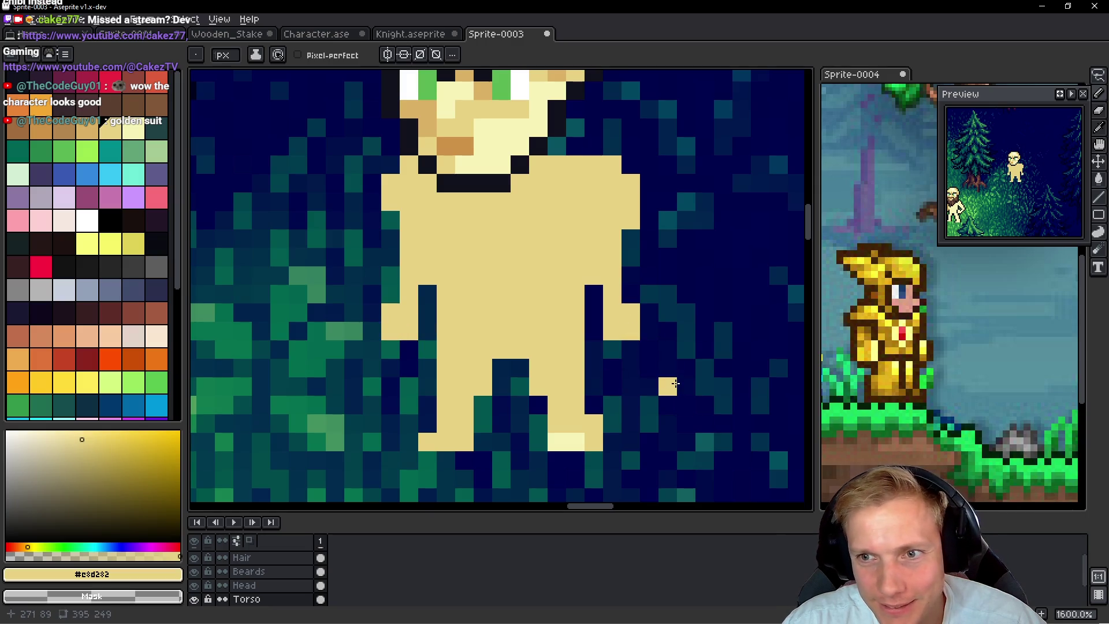
pyautogui.scroll(-5, 697, 333)
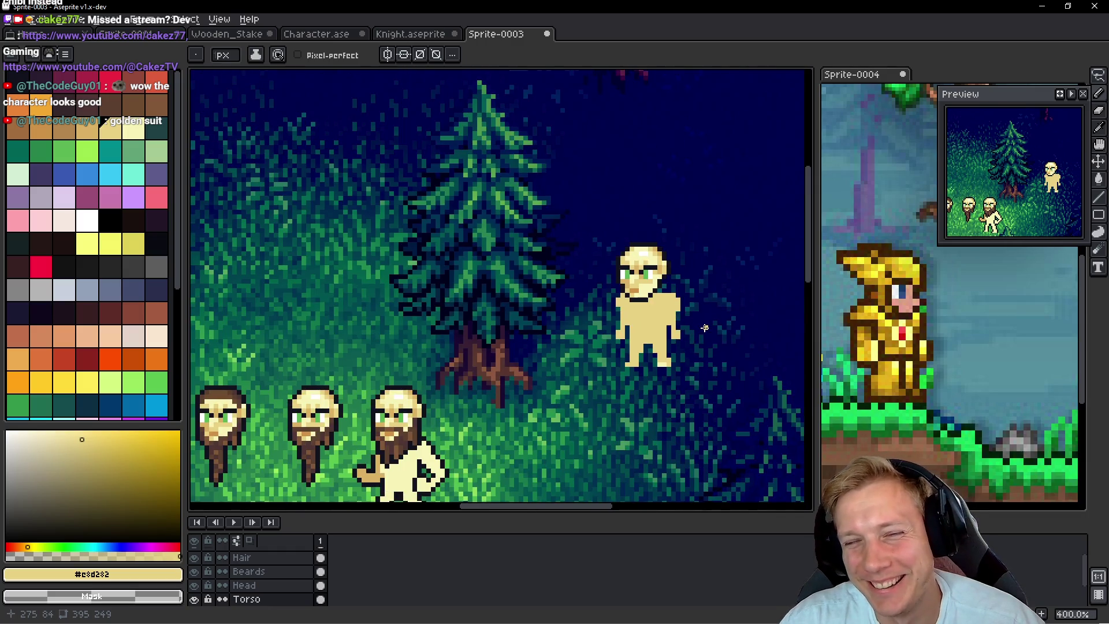
pyautogui.scroll(3, 700, 333)
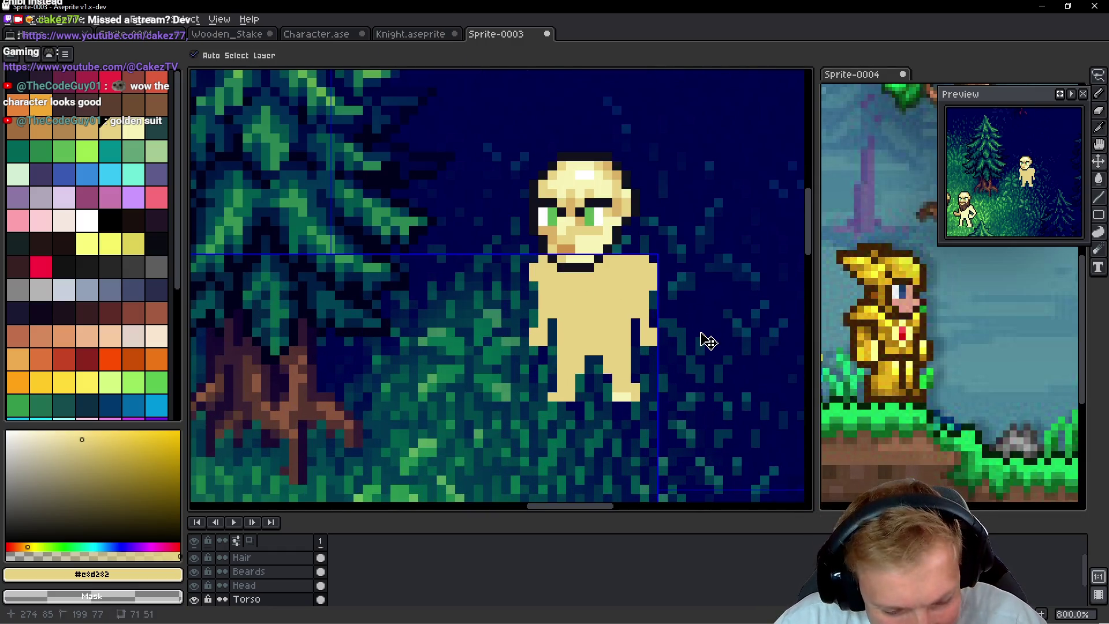
pyautogui.hotkey('ctrl', 'z')
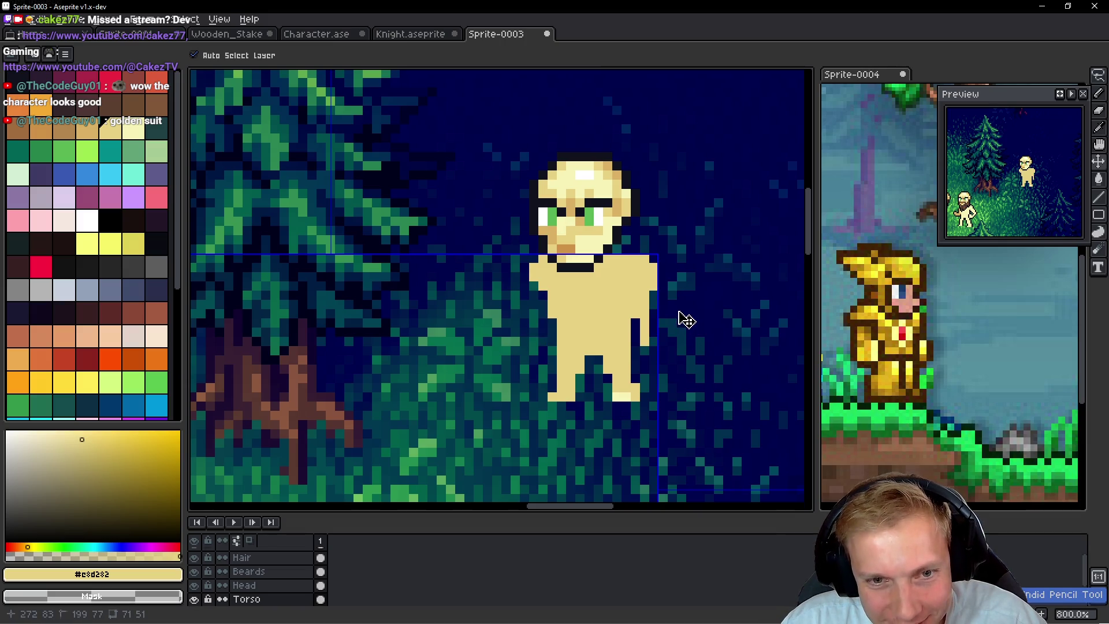
pyautogui.press('b')
pyautogui.keyDown('alt'); pyautogui.click(621, 396); pyautogui.keyUp('alt')
pyautogui.click(564, 403)
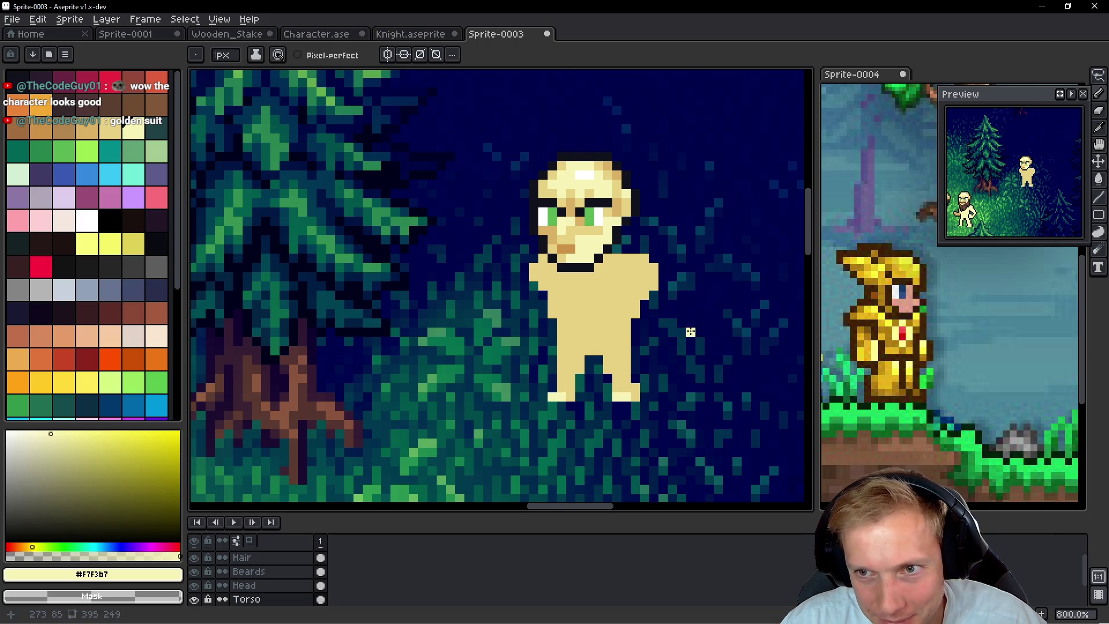
# Paint pale cream pixels down the torso's right side, curving inward into a hand-on-hip arm
pyautogui.scroll(2, 690, 330)
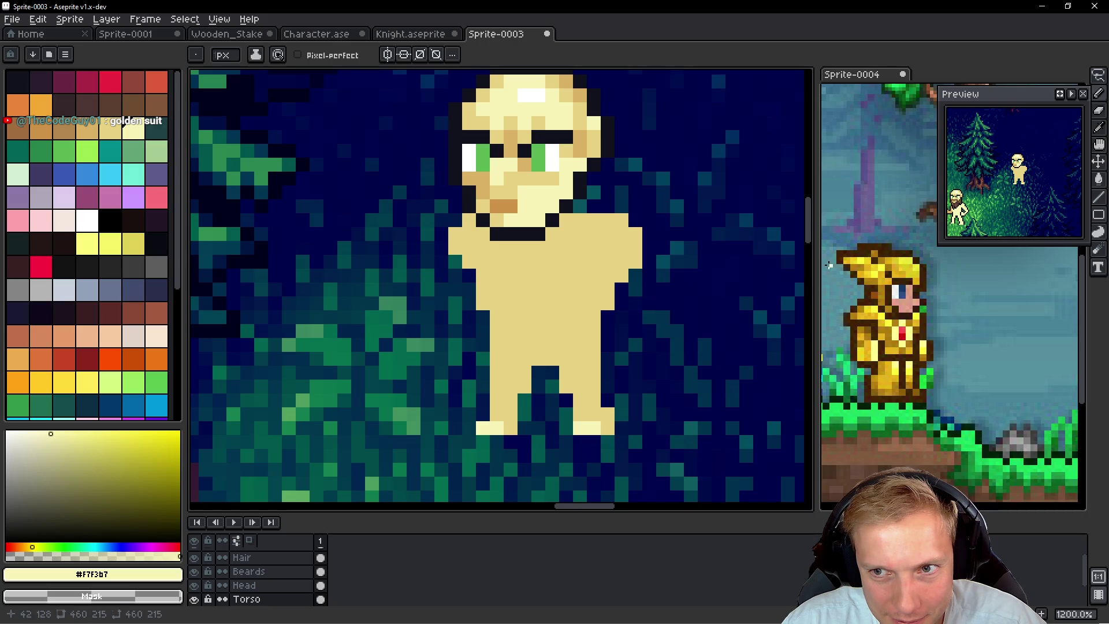
pyautogui.click(621, 277)
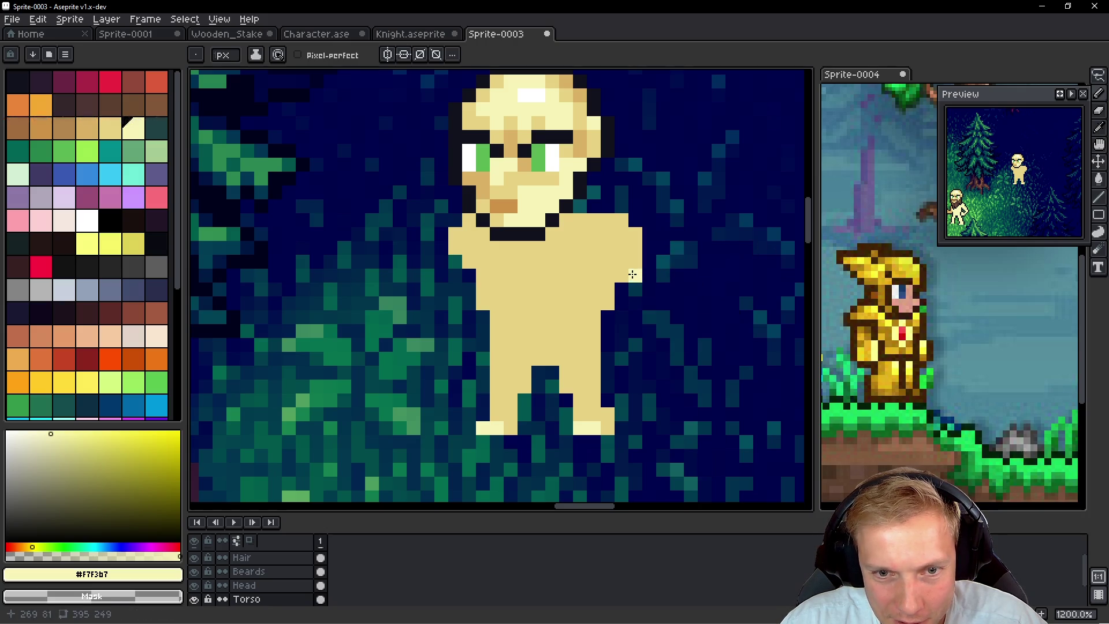
pyautogui.click(622, 301)
pyautogui.click(636, 301)
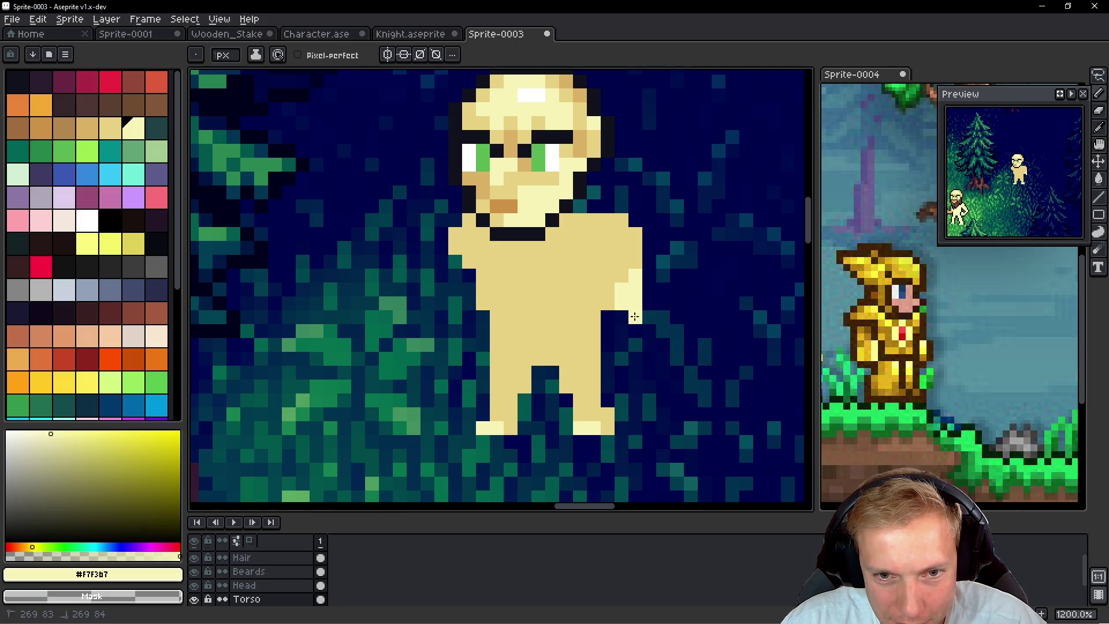
pyautogui.click(635, 331)
pyautogui.click(622, 345)
pyautogui.click(635, 345)
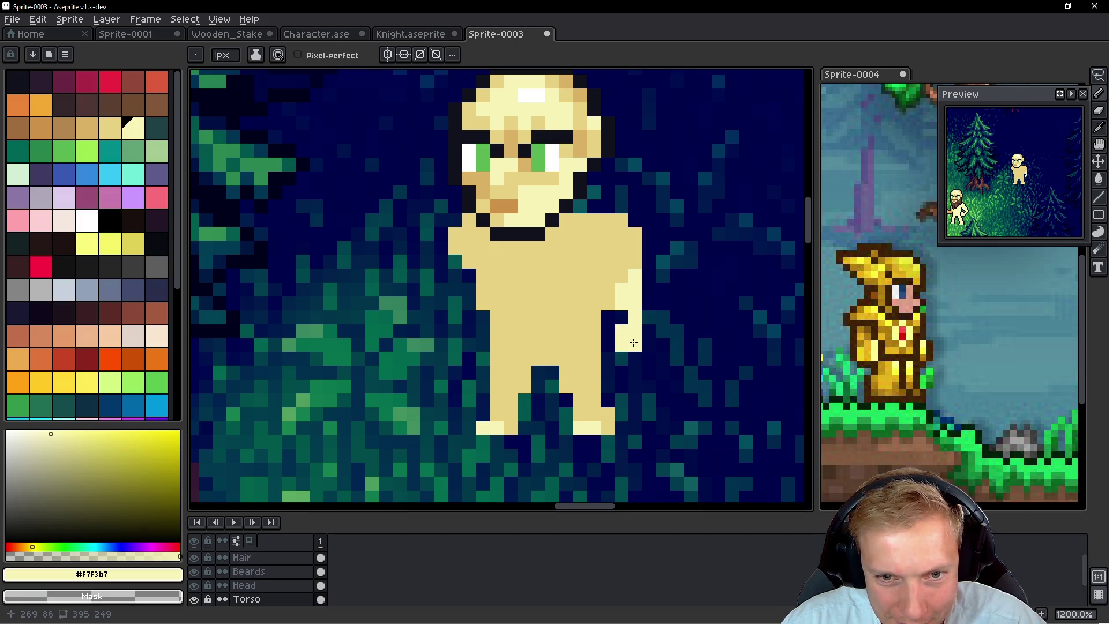
pyautogui.click(622, 358)
pyautogui.click(607, 345)
pyautogui.click(608, 358)
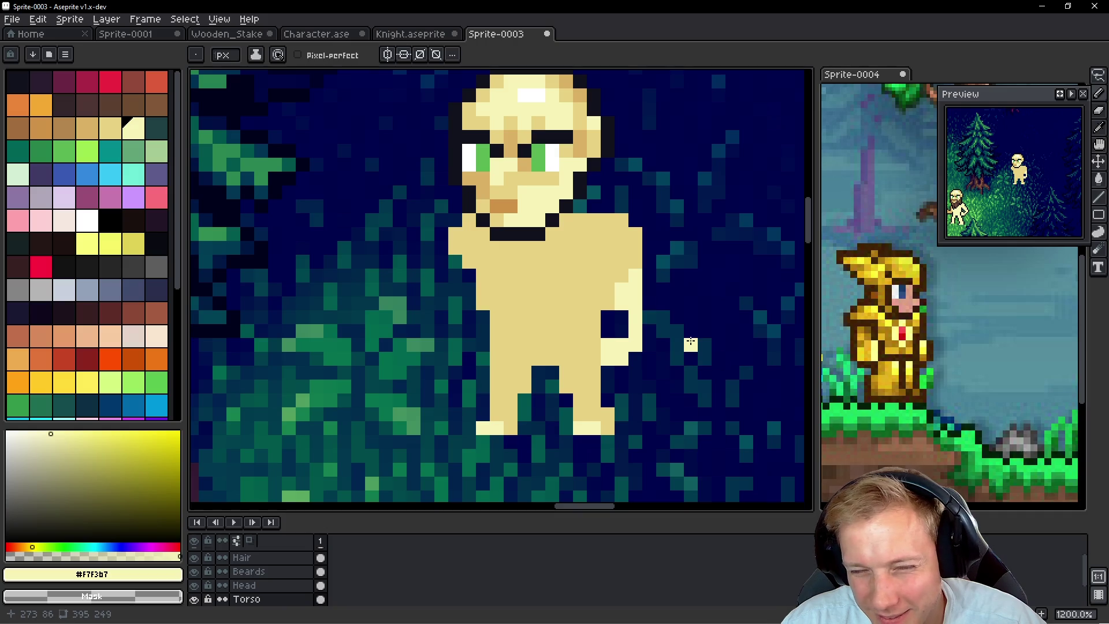
# Paint light cream pixels down the torso's left edge
pyautogui.moveTo(455, 261); pyautogui.dragTo(454, 344)
pyautogui.click(469, 276)
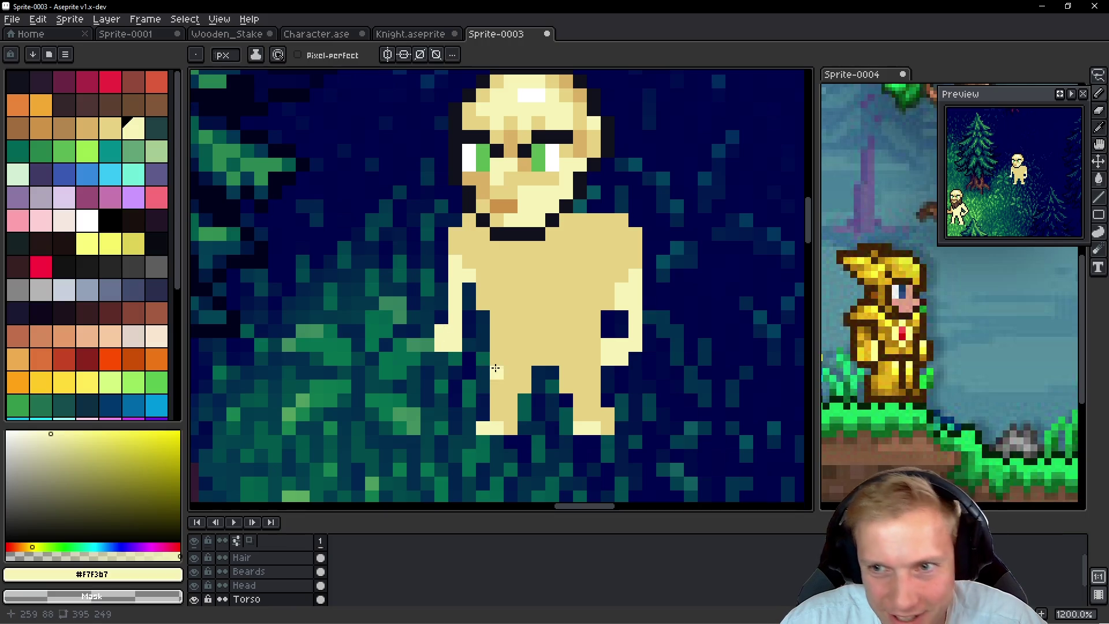
pyautogui.scroll(-7, 601, 364)
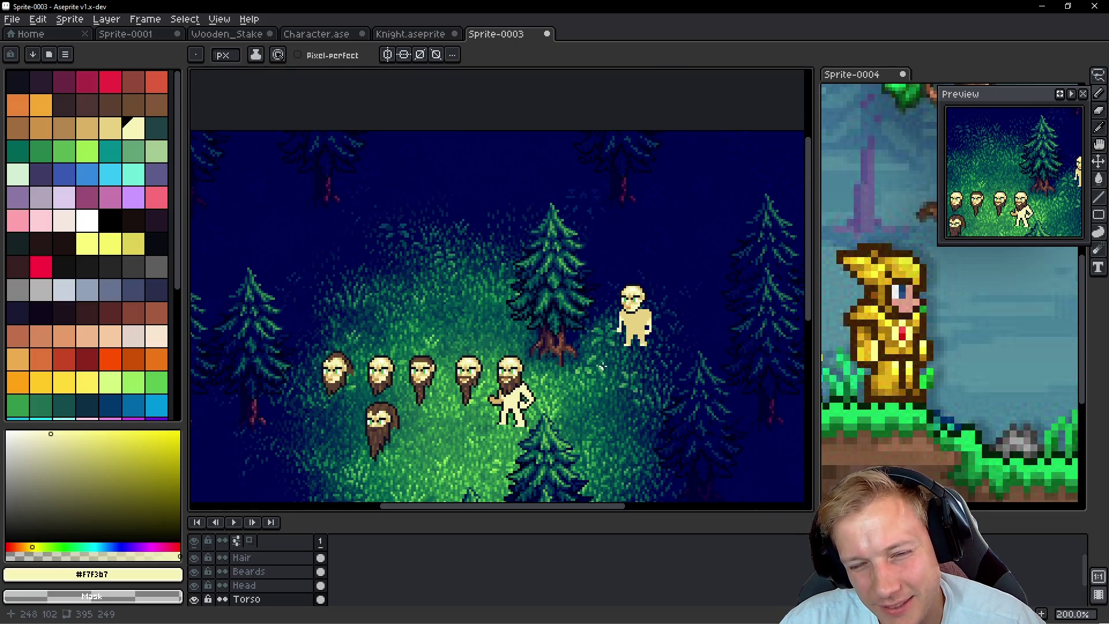
# Select the bearded figure's body and place a copy to the lower left
pyautogui.moveTo(613, 361); pyautogui.dragTo(612, 346)
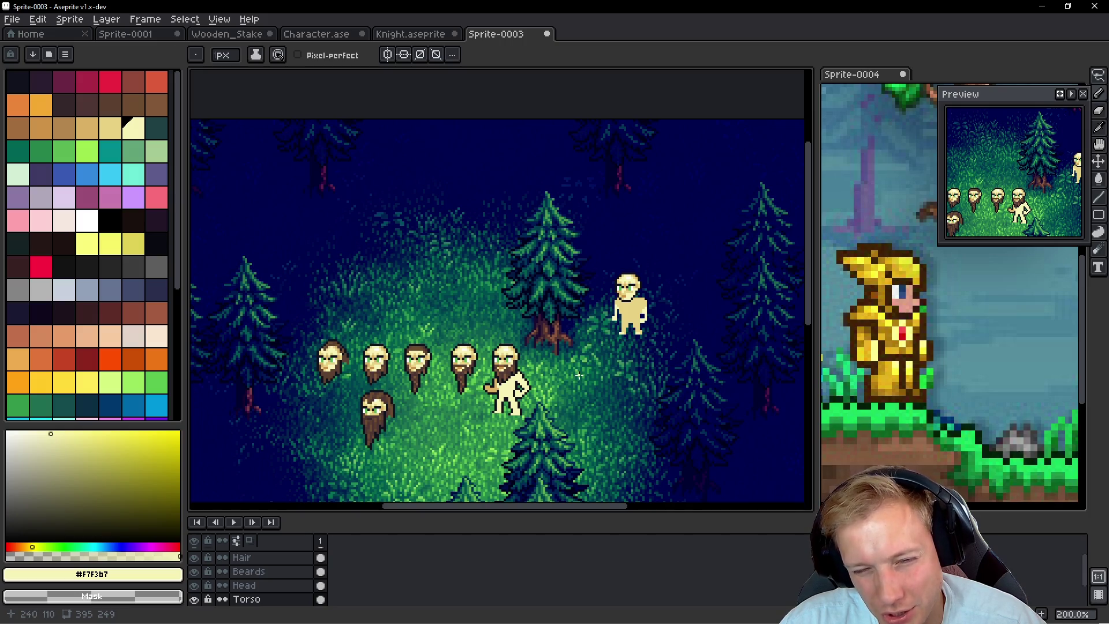
pyautogui.scroll(8, 555, 391)
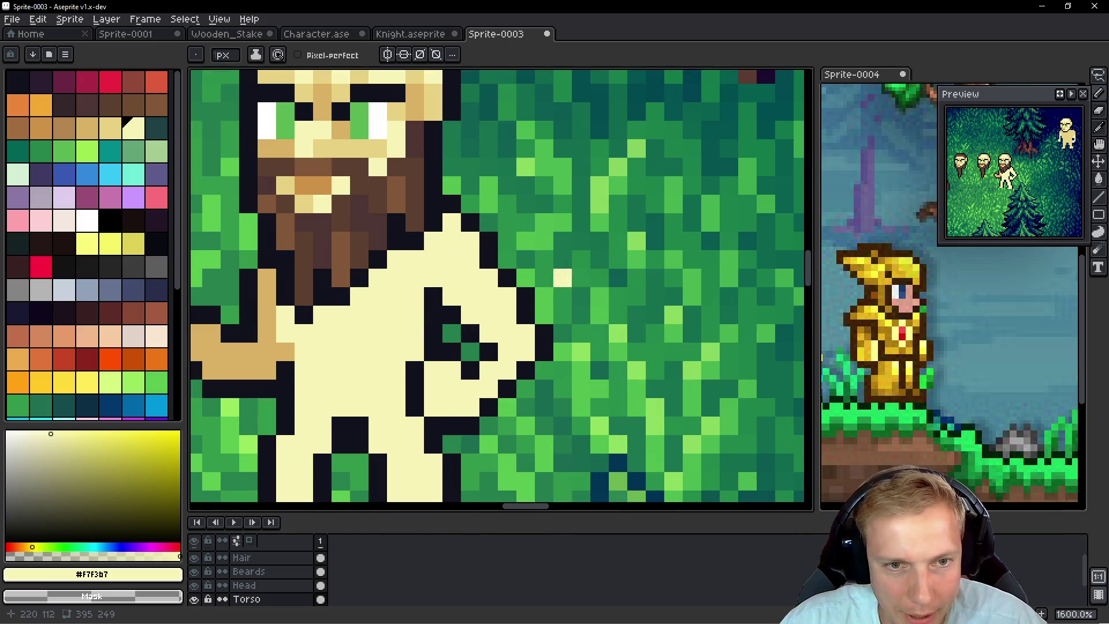
pyautogui.press('m')
pyautogui.scroll(-1, 579, 248)
pyautogui.moveTo(601, 227)
pyautogui.mouseDown()
pyautogui.moveTo(532, 185)
pyautogui.moveTo(471, 167)
pyautogui.mouseUp()
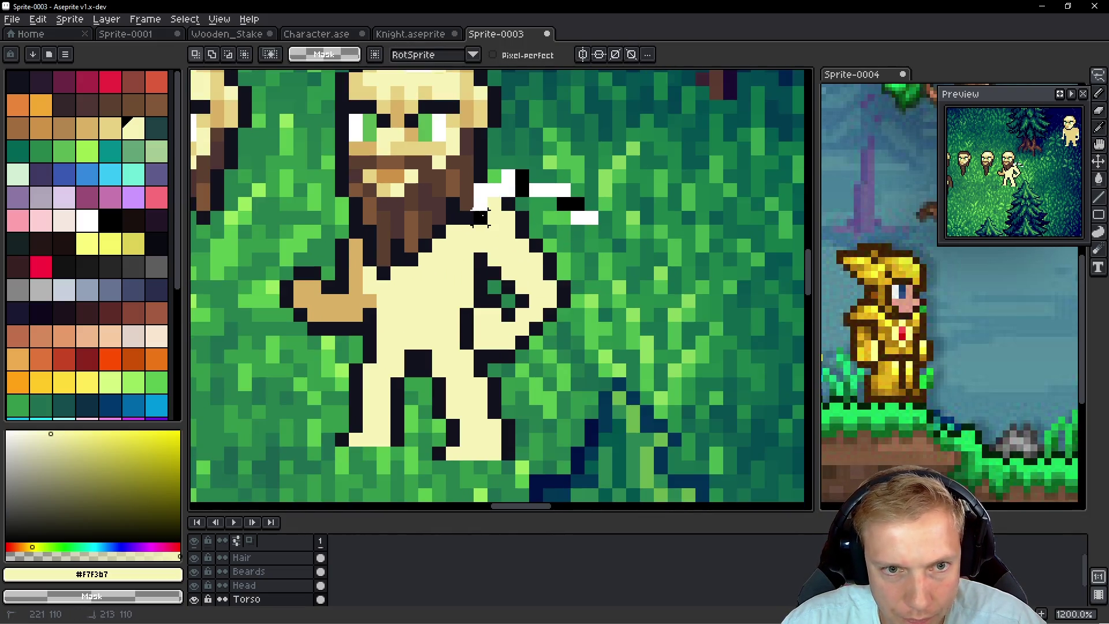
pyautogui.scroll(-3, 515, 224)
pyautogui.moveTo(619, 228)
pyautogui.mouseDown()
pyautogui.moveTo(508, 206)
pyautogui.moveTo(371, 371)
pyautogui.moveTo(612, 223)
pyautogui.mouseUp()
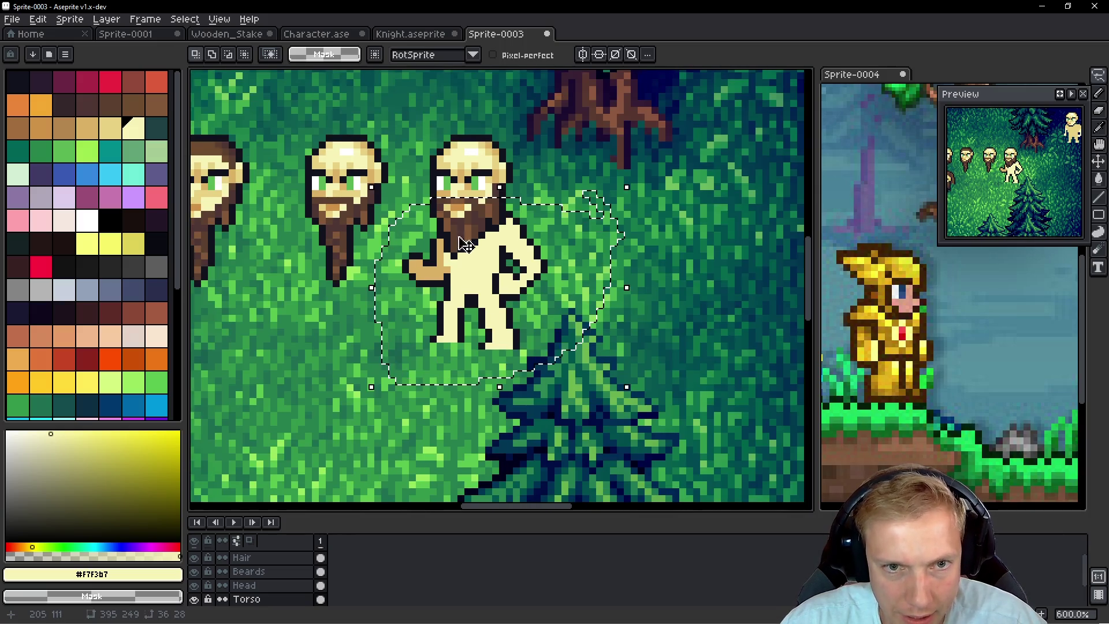
pyautogui.hscroll(-3, 706, 281)
pyautogui.moveTo(705, 281)
pyautogui.mouseDown()
pyautogui.moveTo(508, 300)
pyautogui.moveTo(563, 283)
pyautogui.moveTo(532, 290)
pyautogui.moveTo(432, 411)
pyautogui.moveTo(198, 482)
pyautogui.moveTo(805, 384)
pyautogui.moveTo(197, 358)
pyautogui.moveTo(589, 283)
pyautogui.moveTo(568, 279)
pyautogui.mouseUp()
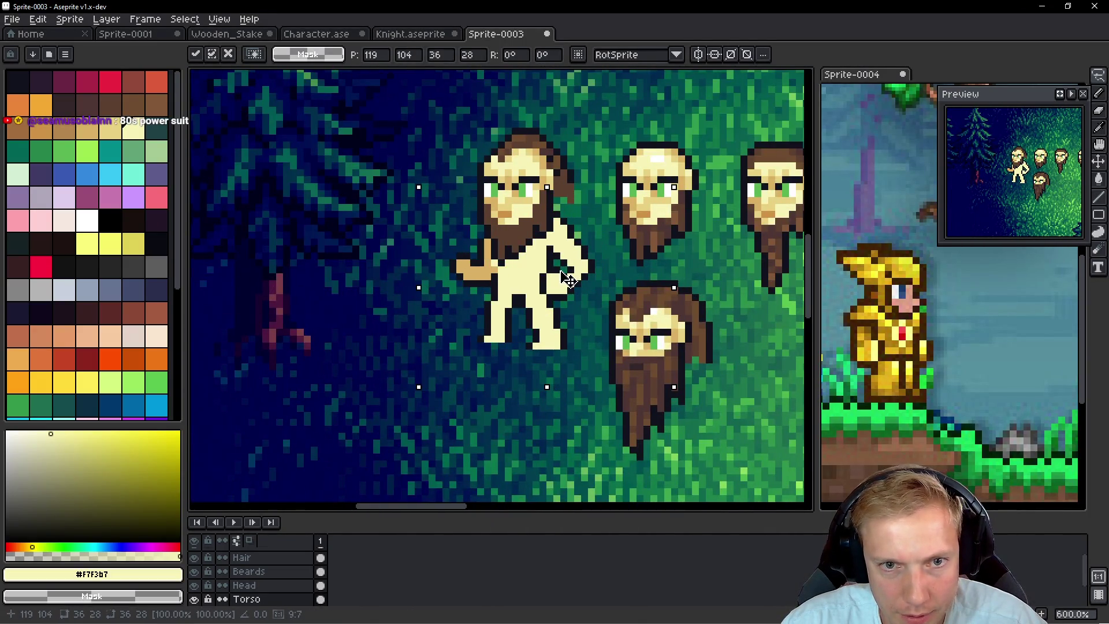
pyautogui.press('Return')
# Select around the bent arm and commit it
pyautogui.scroll(-2, 594, 260)
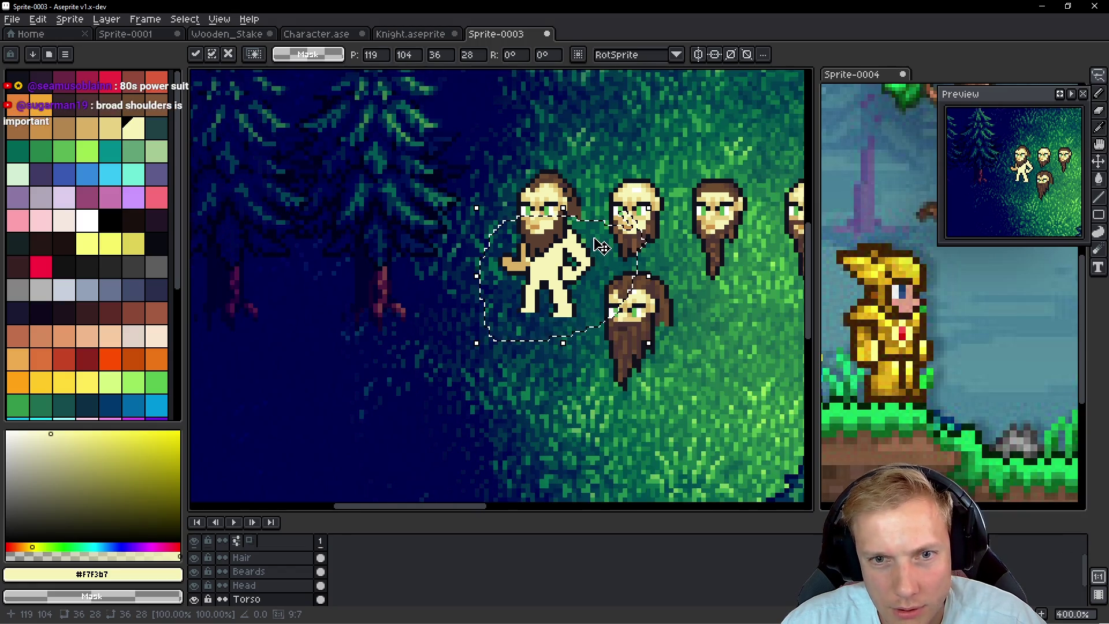
pyautogui.scroll(4, 559, 234)
pyautogui.moveTo(588, 218)
pyautogui.mouseDown()
pyautogui.moveTo(523, 194)
pyautogui.moveTo(505, 252)
pyautogui.moveTo(519, 316)
pyautogui.moveTo(505, 315)
pyautogui.moveTo(491, 344)
pyautogui.moveTo(503, 373)
pyautogui.moveTo(635, 271)
pyautogui.moveTo(592, 286)
pyautogui.mouseUp()
pyautogui.click(585, 285)
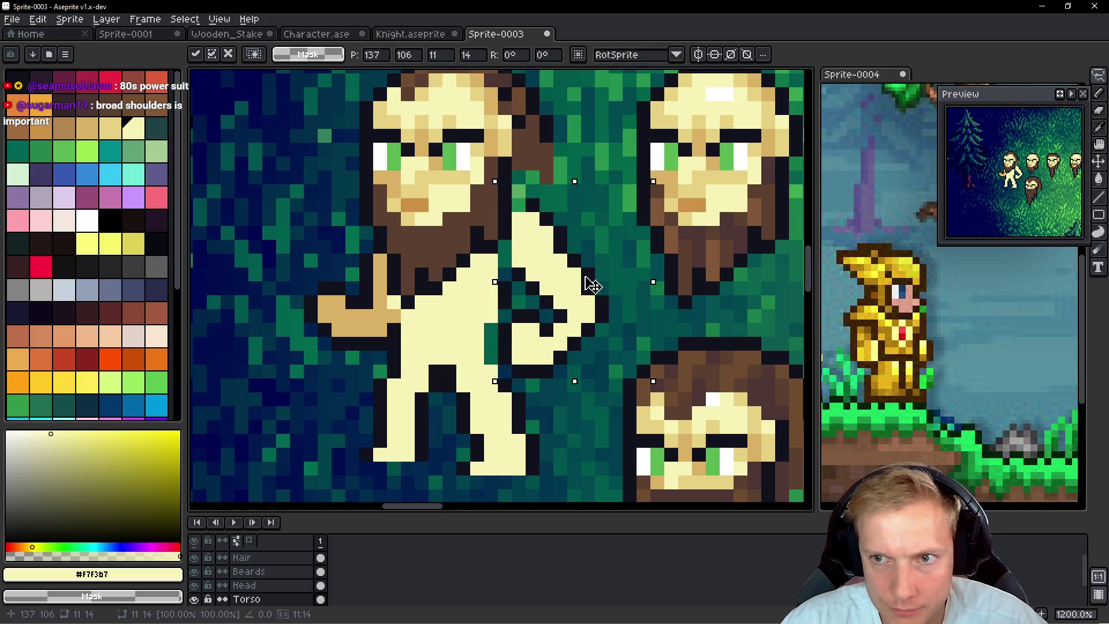
pyautogui.hotkey('ctrl', 'd')
# Add a cream pixel by the neck, then draw a dark outline line down the torso
pyautogui.press('i')
pyautogui.press('b')
pyautogui.click(505, 248)
pyautogui.keyDown('alt'); pyautogui.click(517, 204); pyautogui.keyUp('alt')
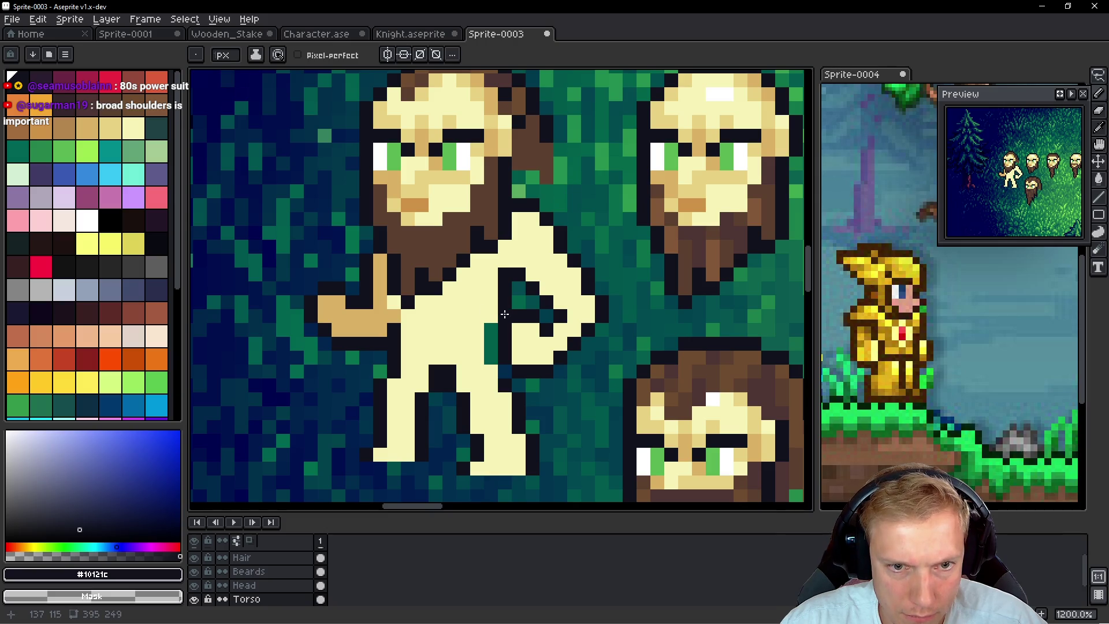
pyautogui.keyDown('alt'); pyautogui.click(476, 369); pyautogui.keyUp('alt')
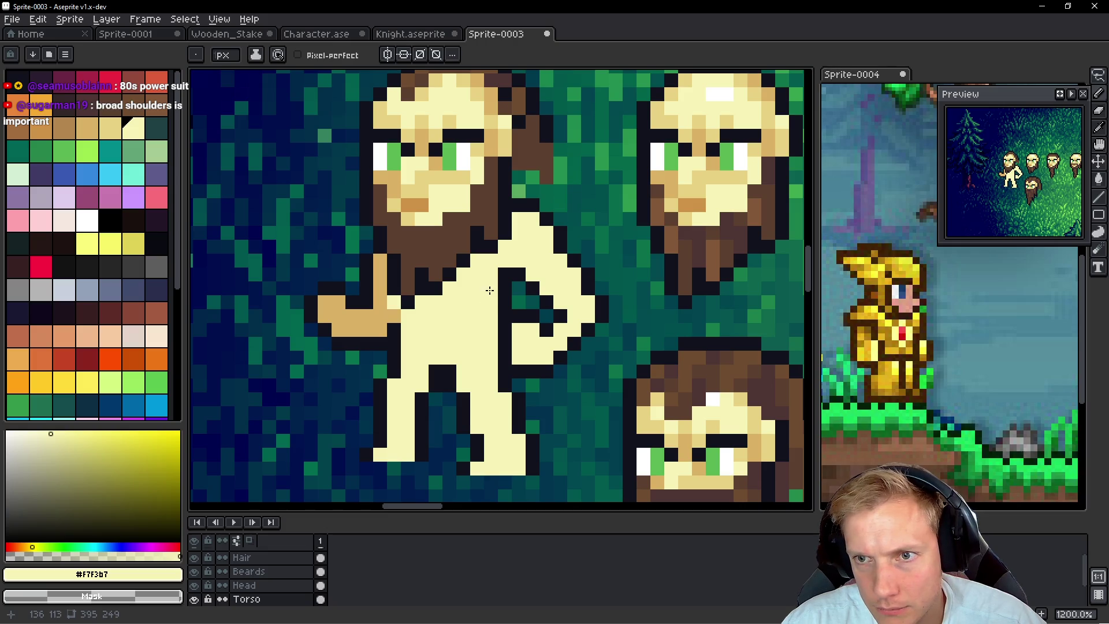
pyautogui.press('alt')
pyautogui.keyDown('alt'); pyautogui.click(512, 297); pyautogui.keyUp('alt')
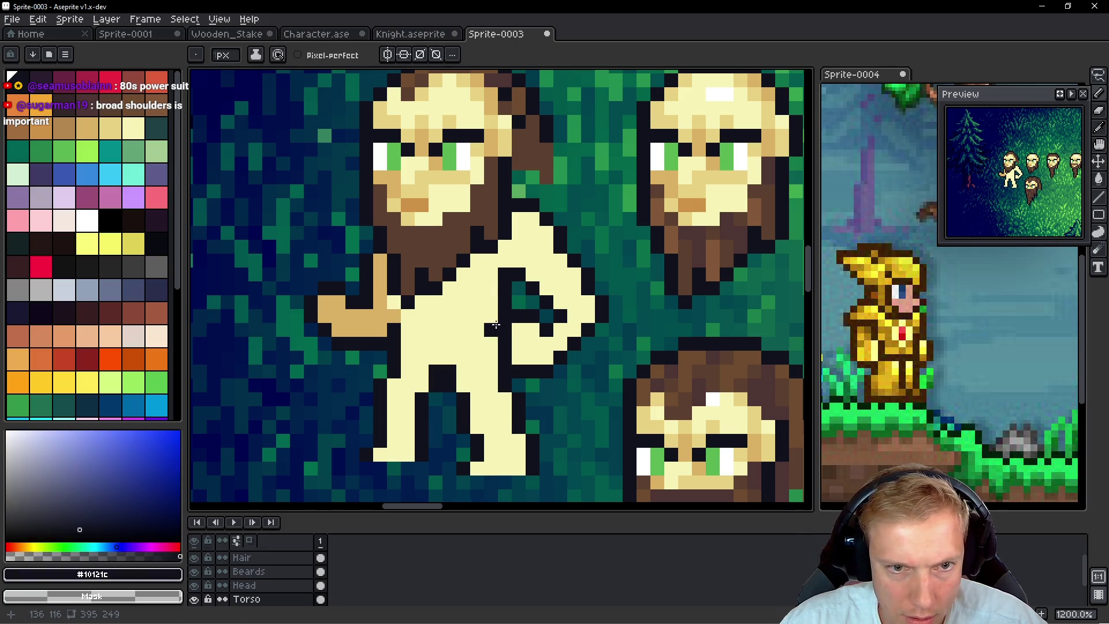
pyautogui.moveTo(490, 313); pyautogui.dragTo(489, 354)
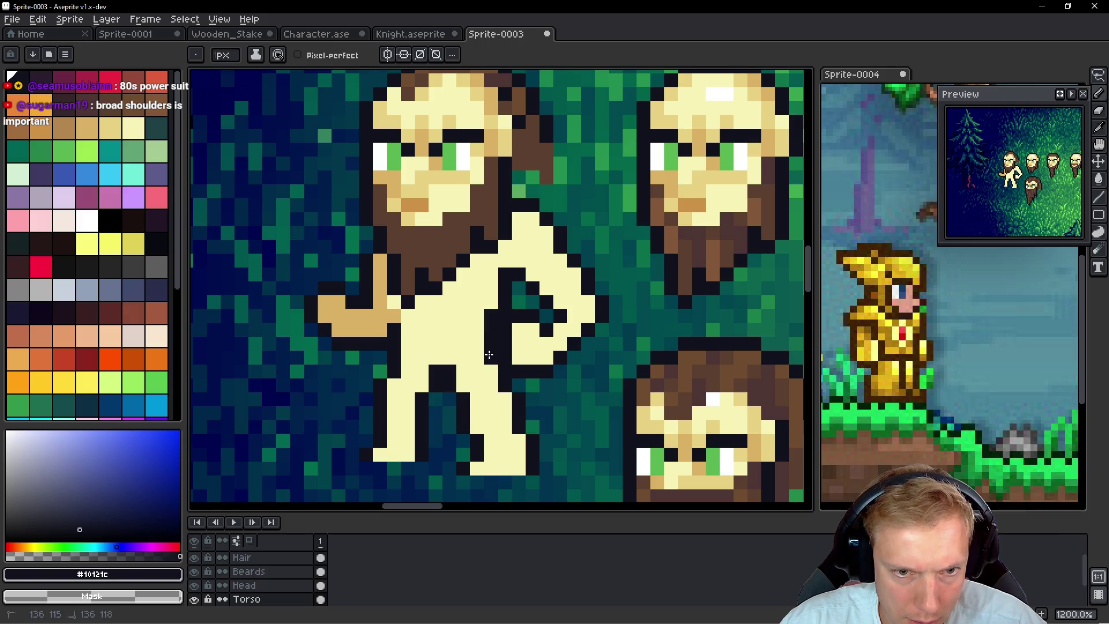
pyautogui.rightClick(503, 318)
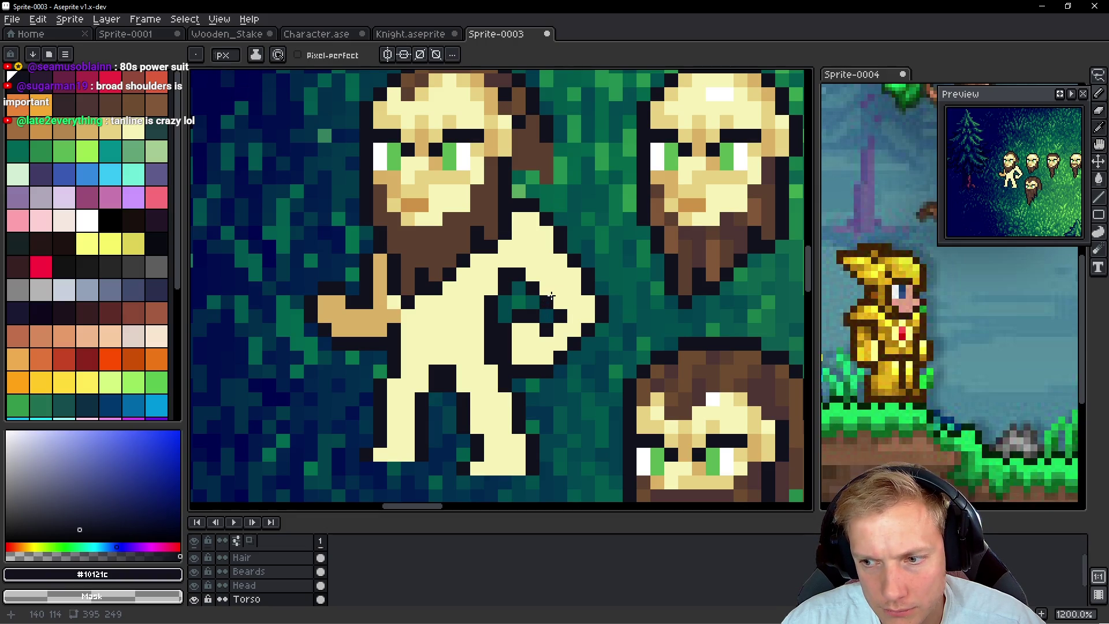
pyautogui.scroll(-6, 551, 296)
pyautogui.scroll(1, 554, 283)
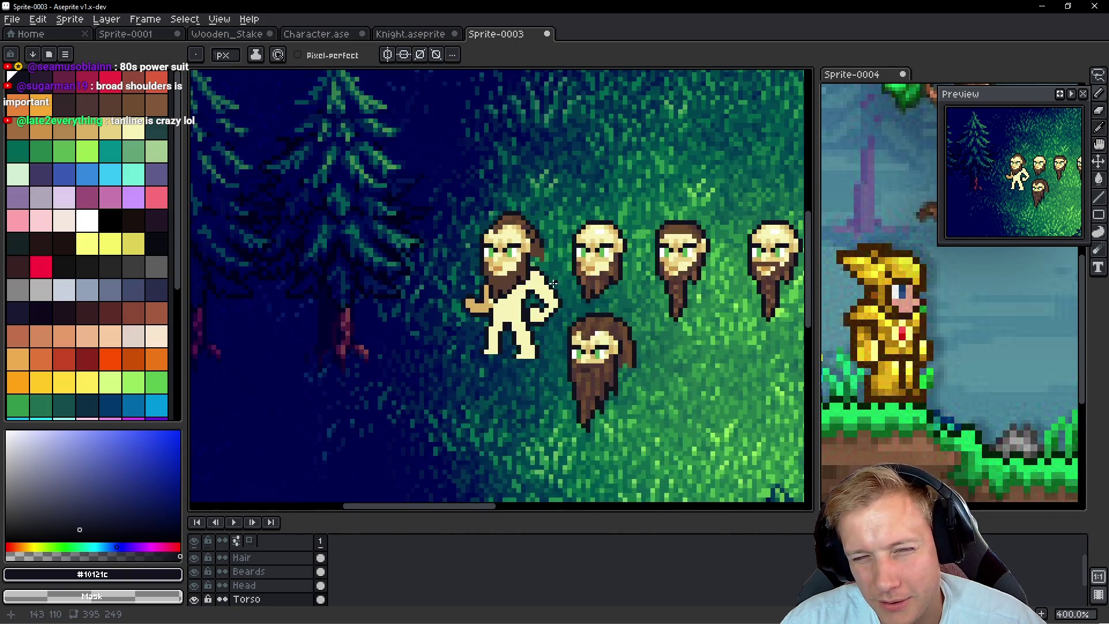
# Review the 'shovel knight pixel art' reference images in Firefox, then return to the sprite
pyautogui.scroll(1, 553, 283)
pyautogui.scroll(-2, 553, 284)
pyautogui.hscroll(2, 520, 271)
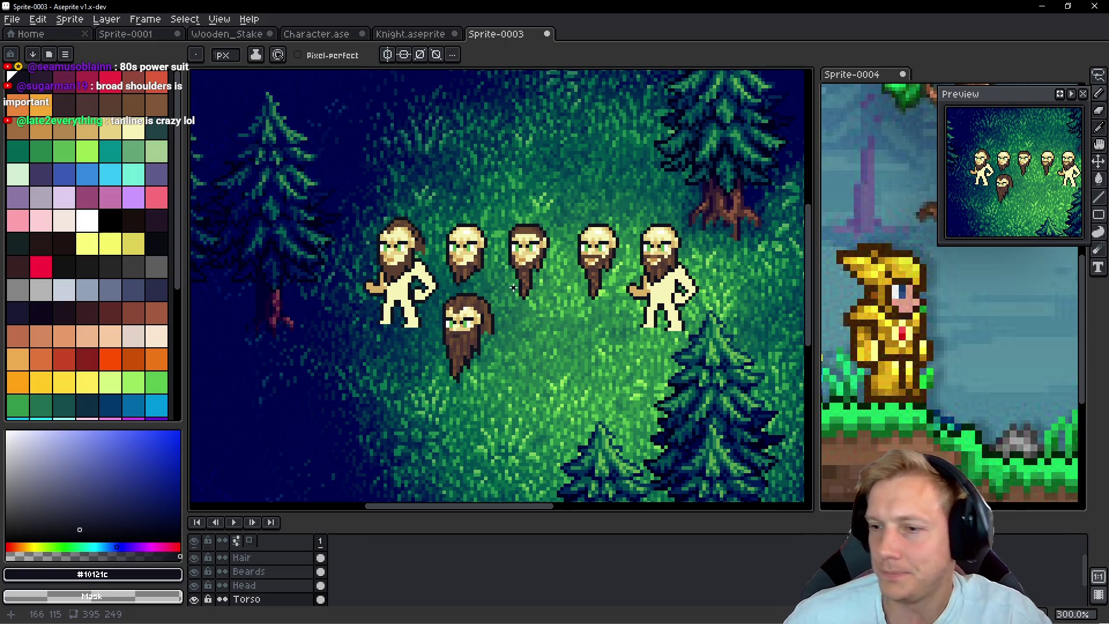
pyautogui.hscroll(5, 479, 284)
pyautogui.scroll(2, 478, 284)
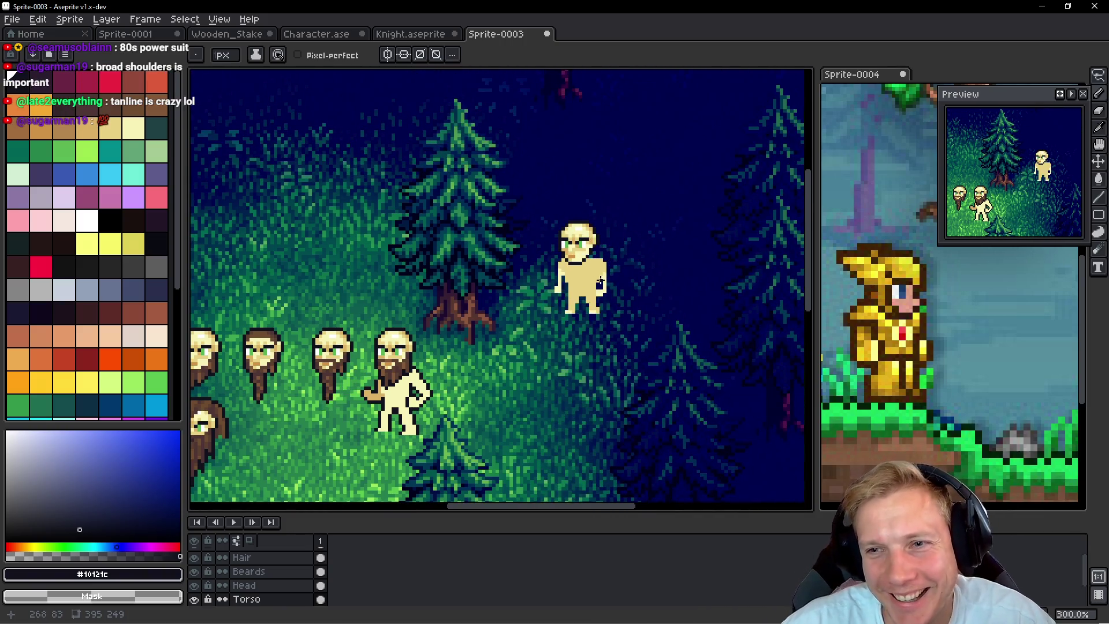
pyautogui.scroll(-3, 601, 243)
pyautogui.scroll(3, 594, 197)
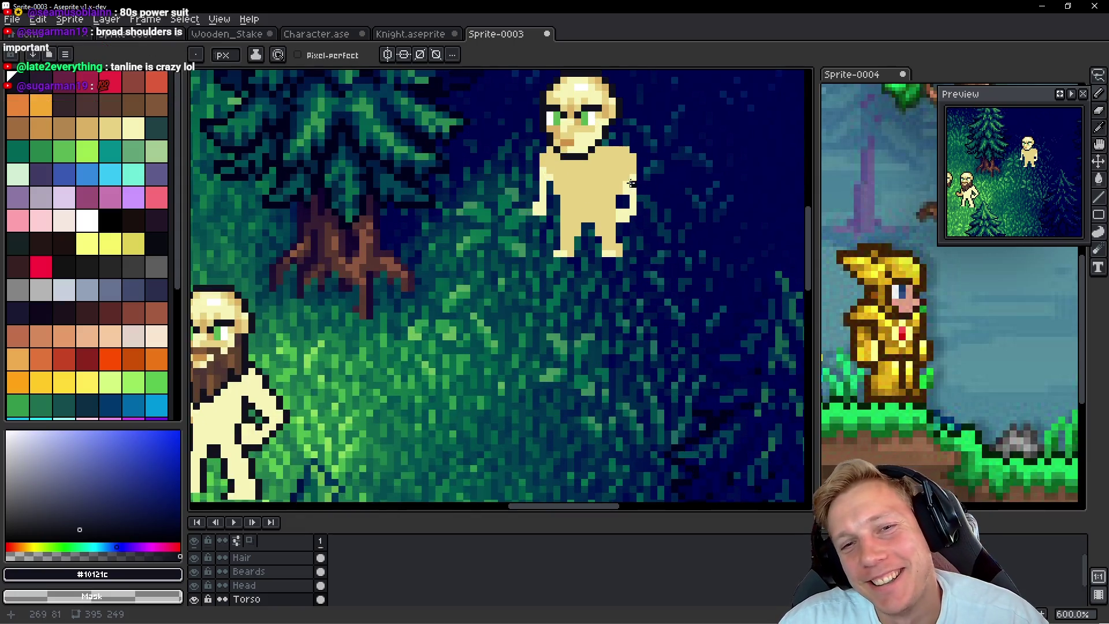
pyautogui.hotkey('alt', 'Tab')
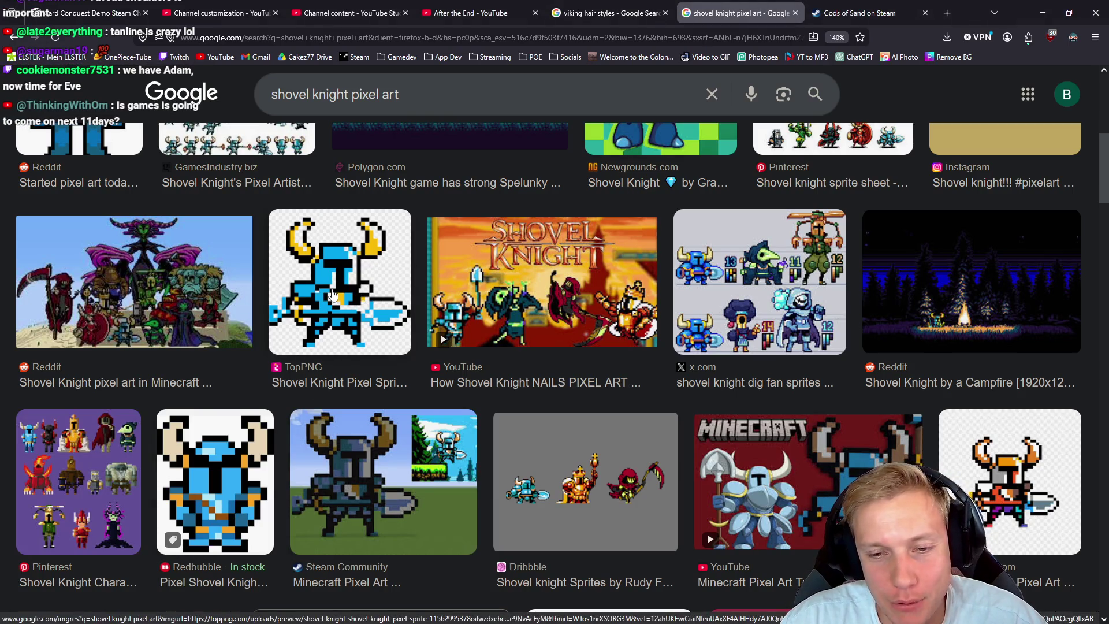
pyautogui.hotkey('alt', 'Tab')
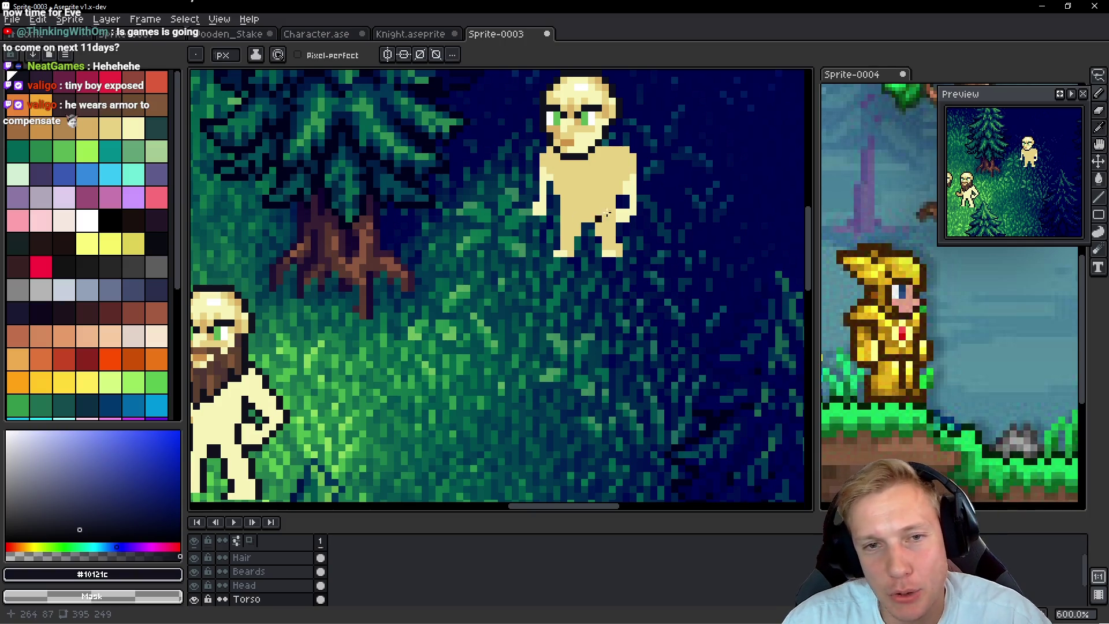
# On a new layer, paint a grey-blue shoulder pad on the figure
pyautogui.scroll(-3, 607, 213)
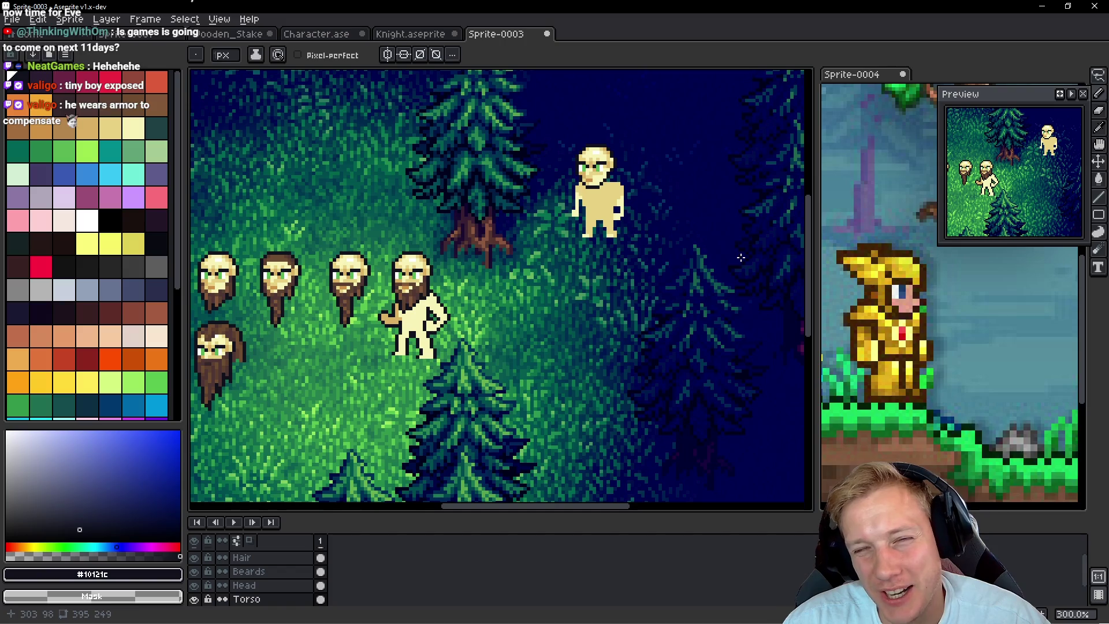
pyautogui.hscroll(-3, 466, 230)
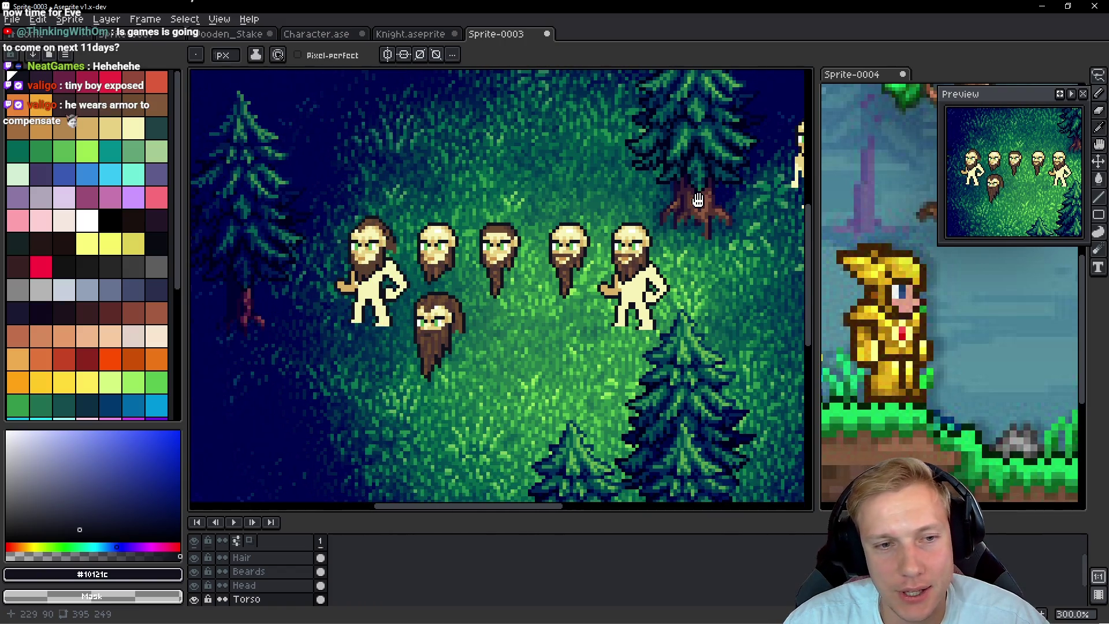
pyautogui.scroll(-2, 471, 237)
pyautogui.scroll(2, 476, 246)
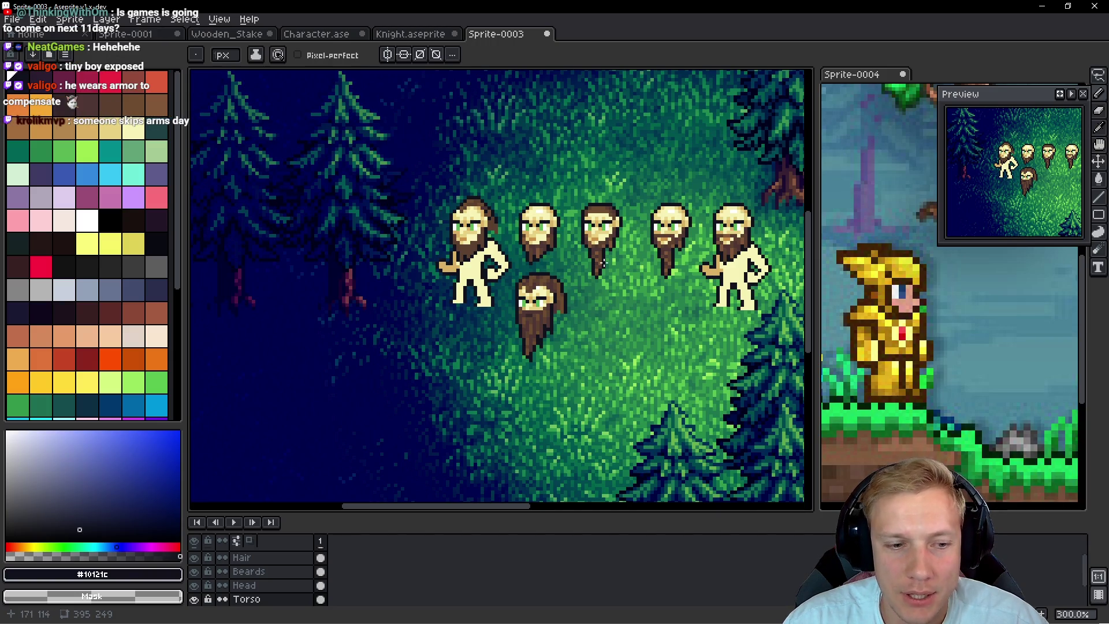
pyautogui.hotkey('shift', 'n')
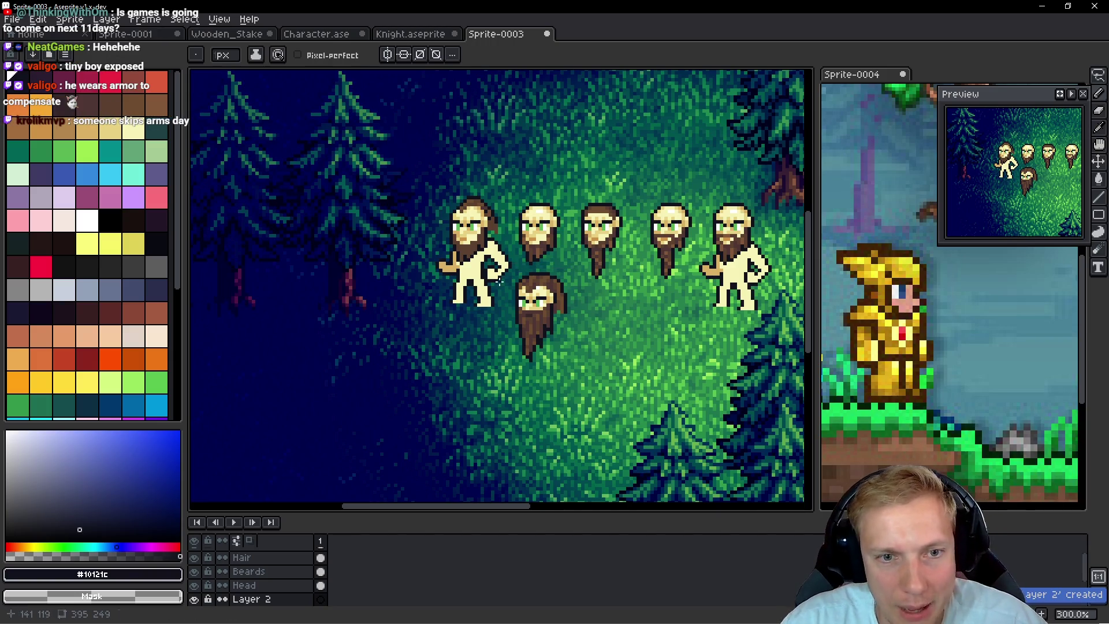
pyautogui.scroll(2, 500, 266)
pyautogui.scroll(4, 501, 266)
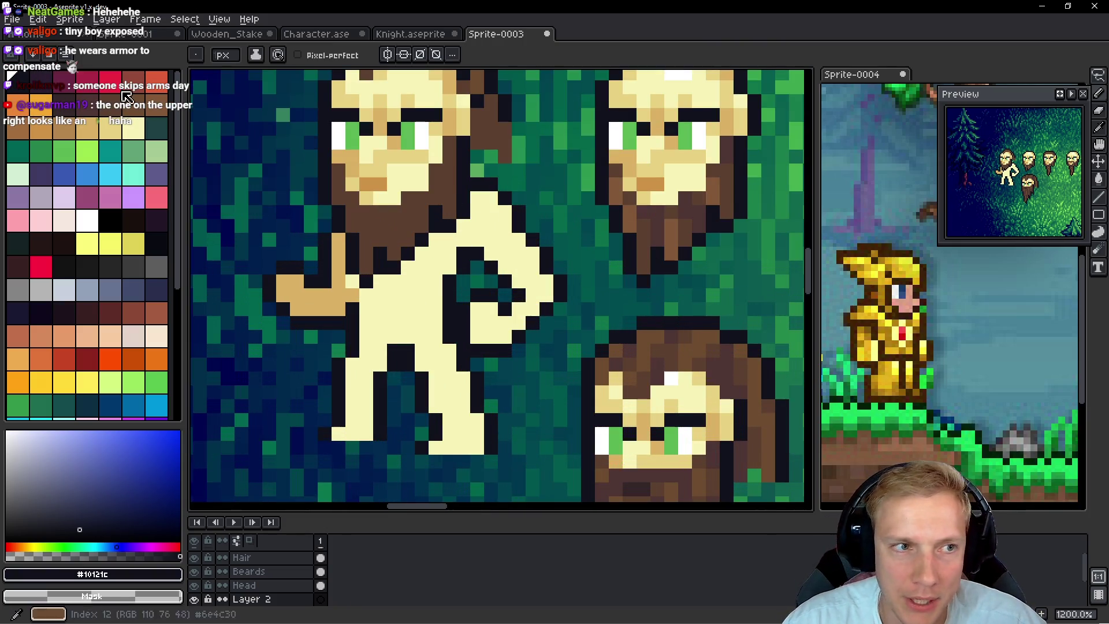
pyautogui.click(45, 110)
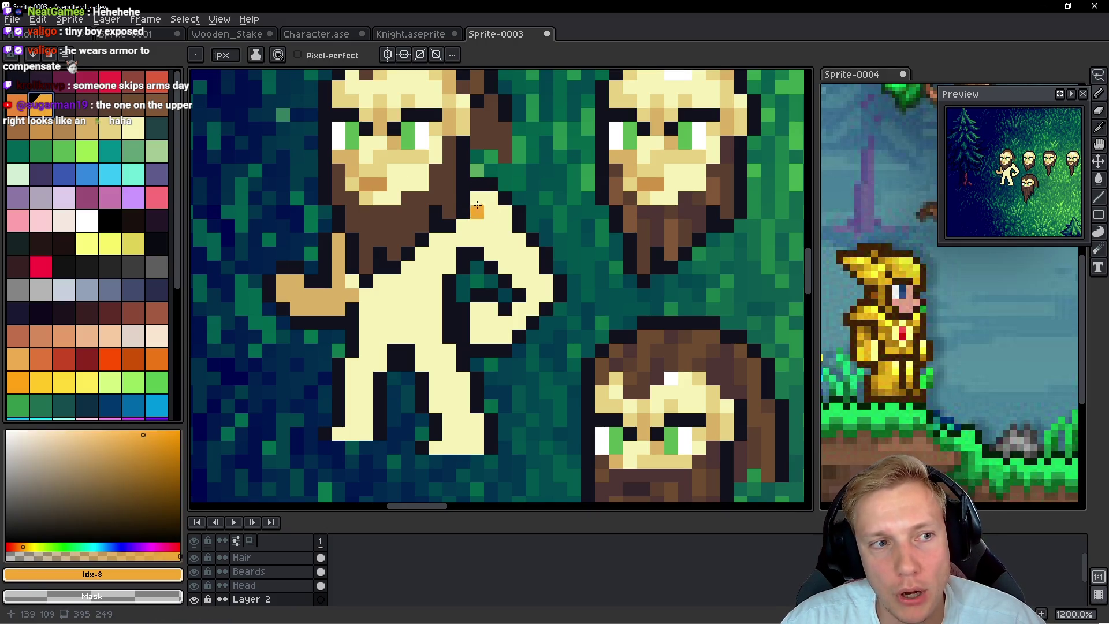
pyautogui.click(87, 289)
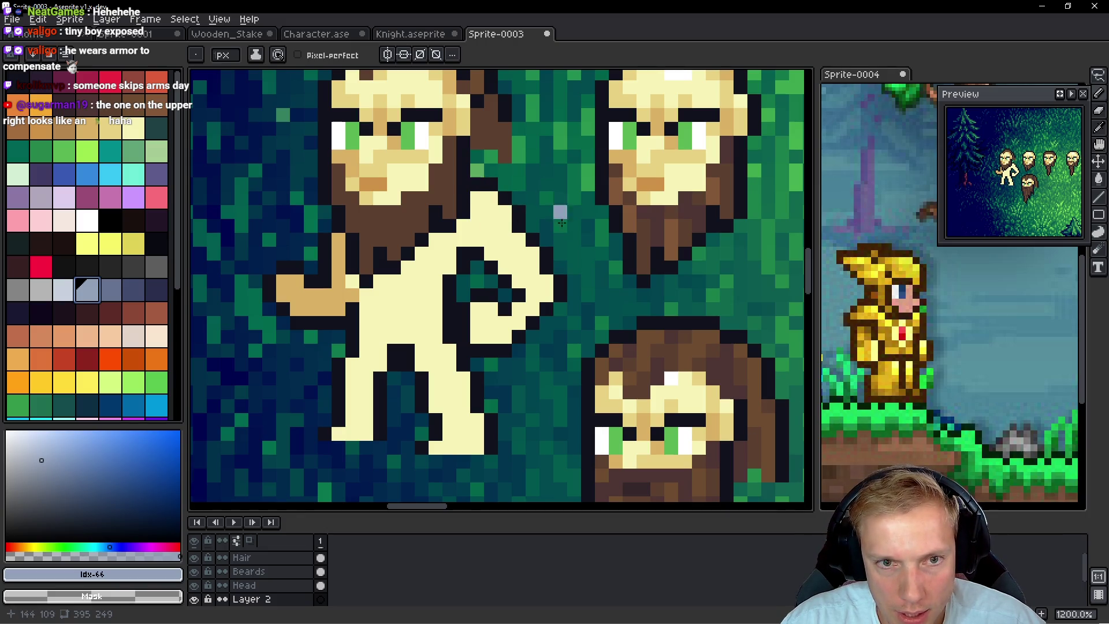
pyautogui.moveTo(531, 213)
pyautogui.mouseDown()
pyautogui.moveTo(500, 196)
pyautogui.moveTo(504, 185)
pyautogui.moveTo(479, 184)
pyautogui.moveTo(504, 211)
pyautogui.moveTo(463, 225)
pyautogui.moveTo(473, 223)
pyautogui.moveTo(451, 254)
pyautogui.moveTo(465, 254)
pyautogui.mouseUp()
pyautogui.rightClick(465, 254)
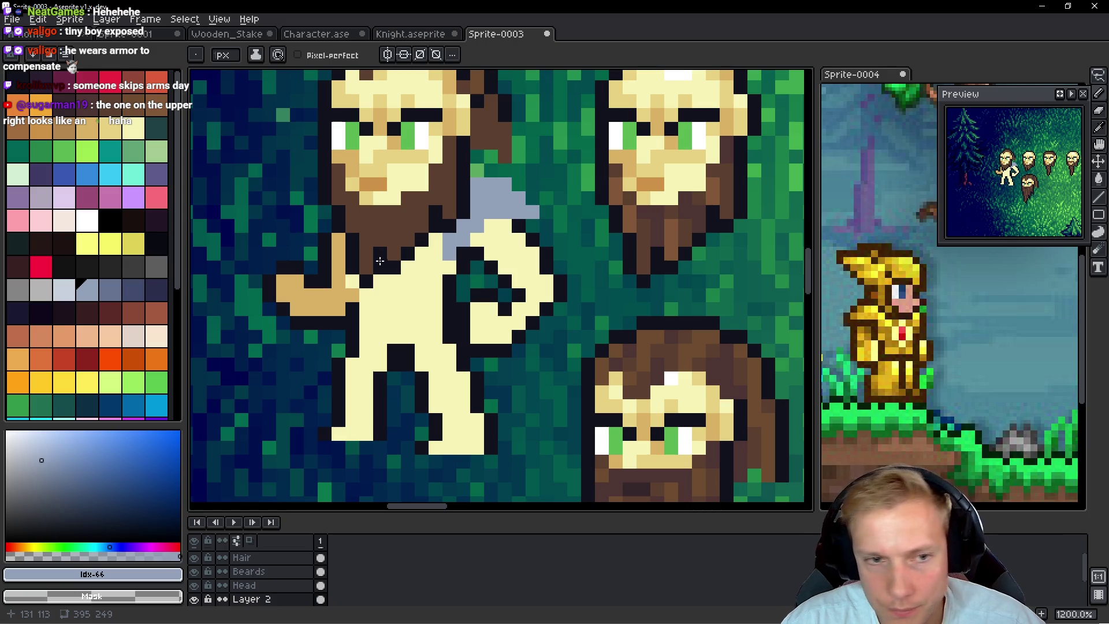
# Start a brown diagonal chest strap, restoring cream where pixels strayed
pyautogui.scroll(-5, 410, 256)
pyautogui.scroll(6, 384, 310)
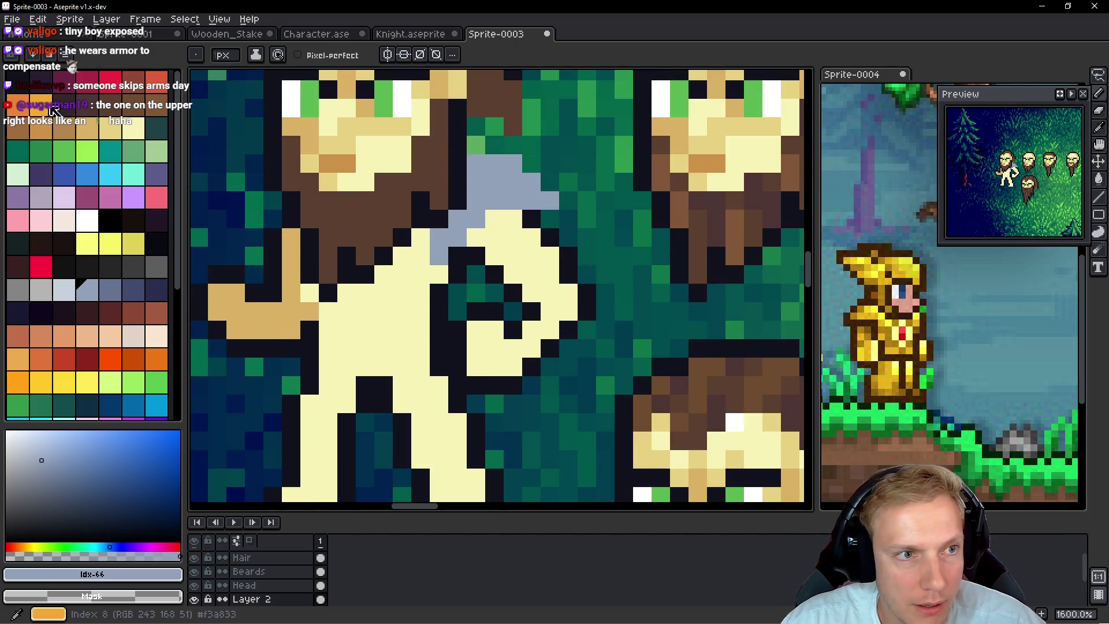
pyautogui.click(116, 110)
pyautogui.click(420, 257)
pyautogui.click(439, 275)
pyautogui.click(408, 280)
pyautogui.click(401, 311)
pyautogui.rightClick(396, 277)
pyautogui.click(384, 330)
pyautogui.rightClick(420, 330)
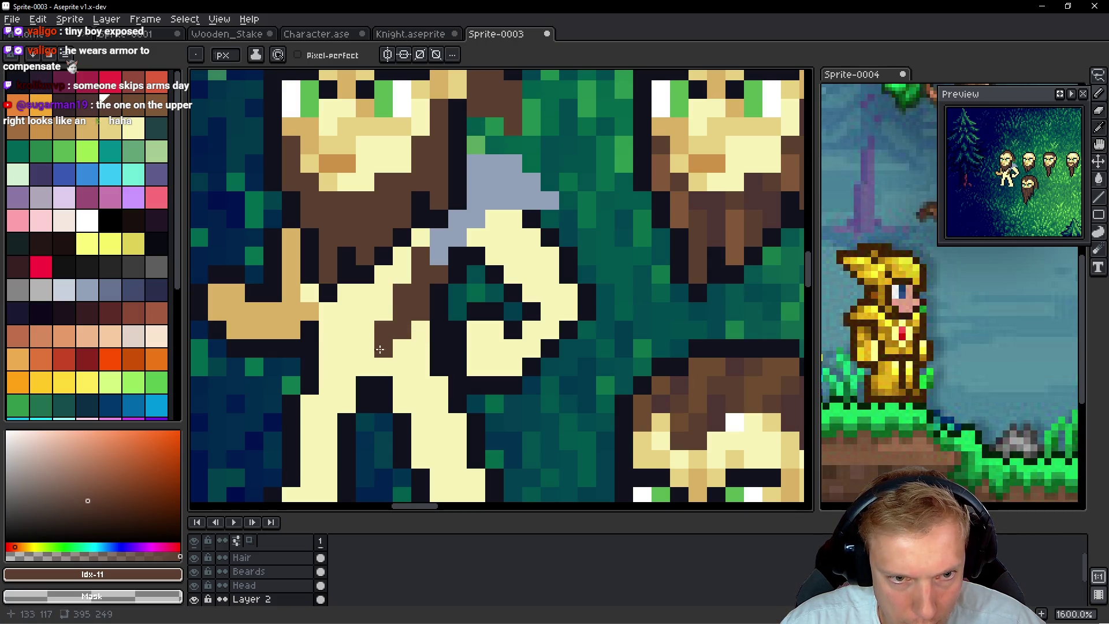
# Extend the brown strap across the chest, cleaning stray pixels back to cream
pyautogui.click(365, 330)
pyautogui.click(328, 348)
pyautogui.click(328, 330)
pyautogui.click(347, 329)
pyautogui.rightClick(363, 345)
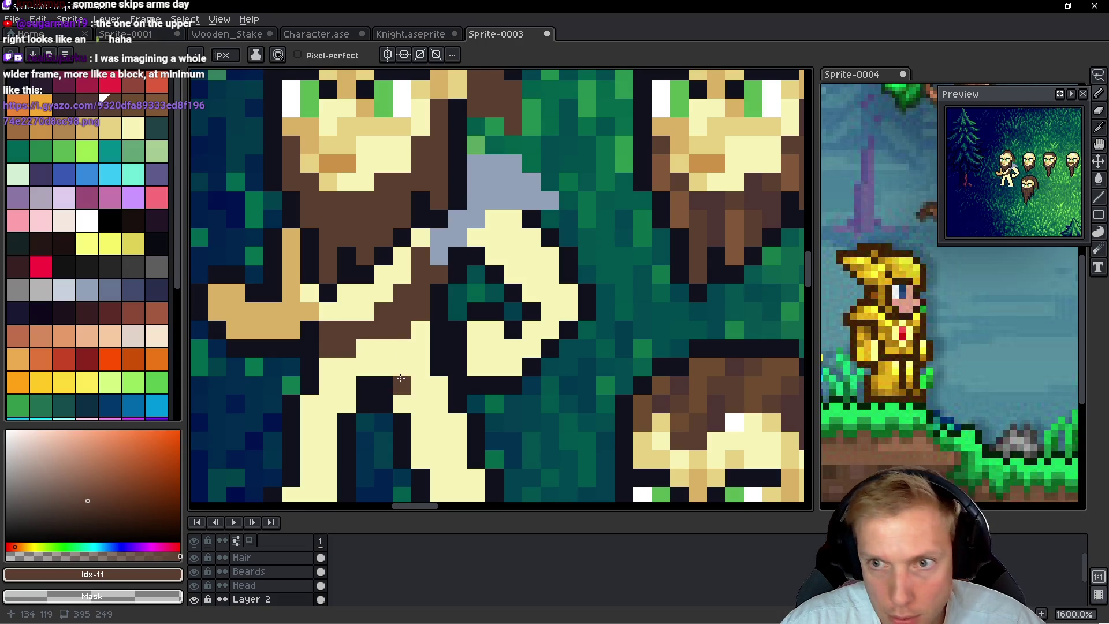
pyautogui.rightClick(419, 352)
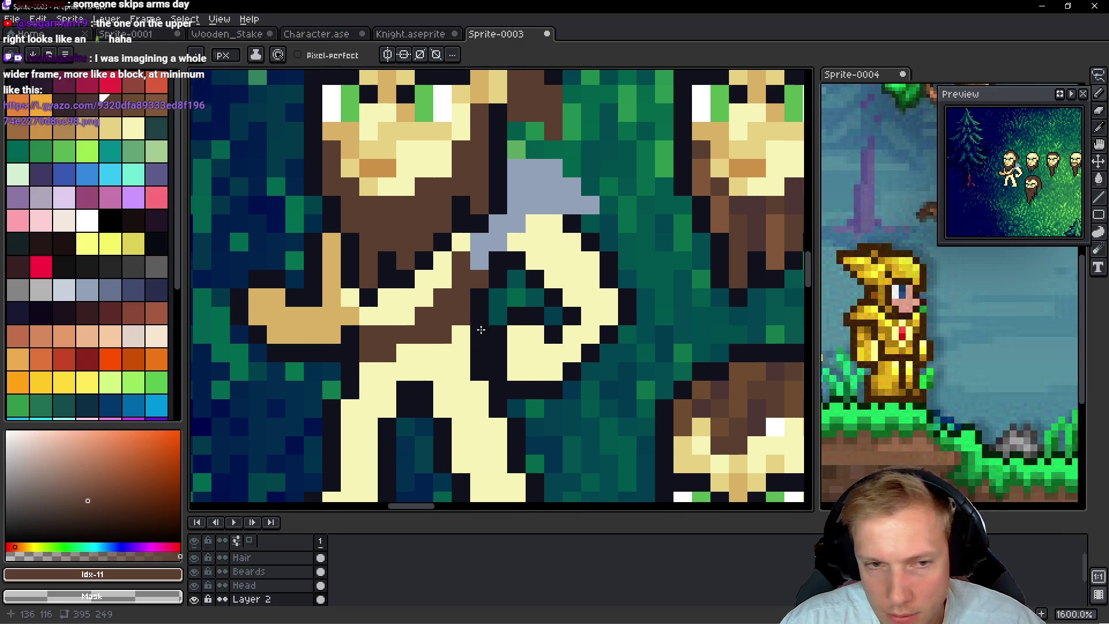
pyautogui.click(421, 373)
pyautogui.click(399, 352)
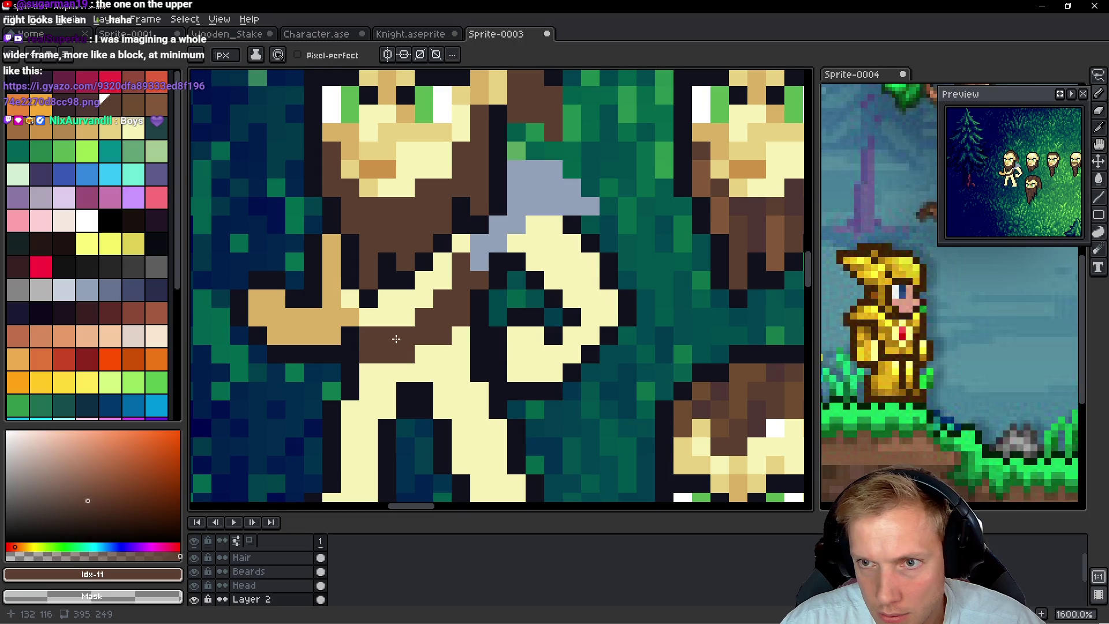
pyautogui.moveTo(397, 339); pyautogui.dragTo(504, 390)
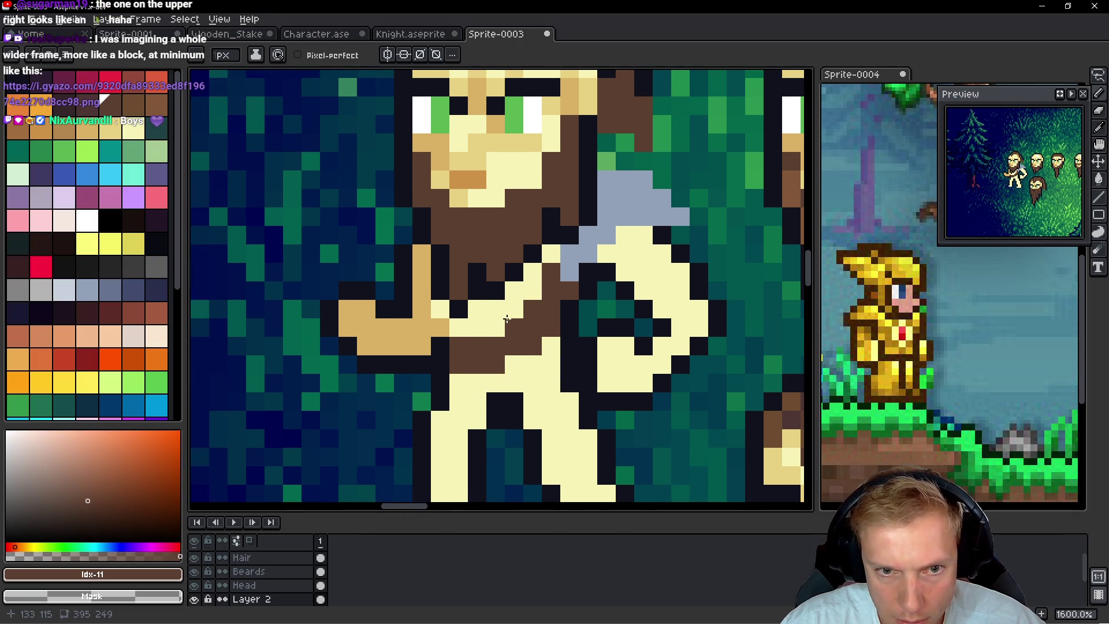
pyautogui.click(505, 371)
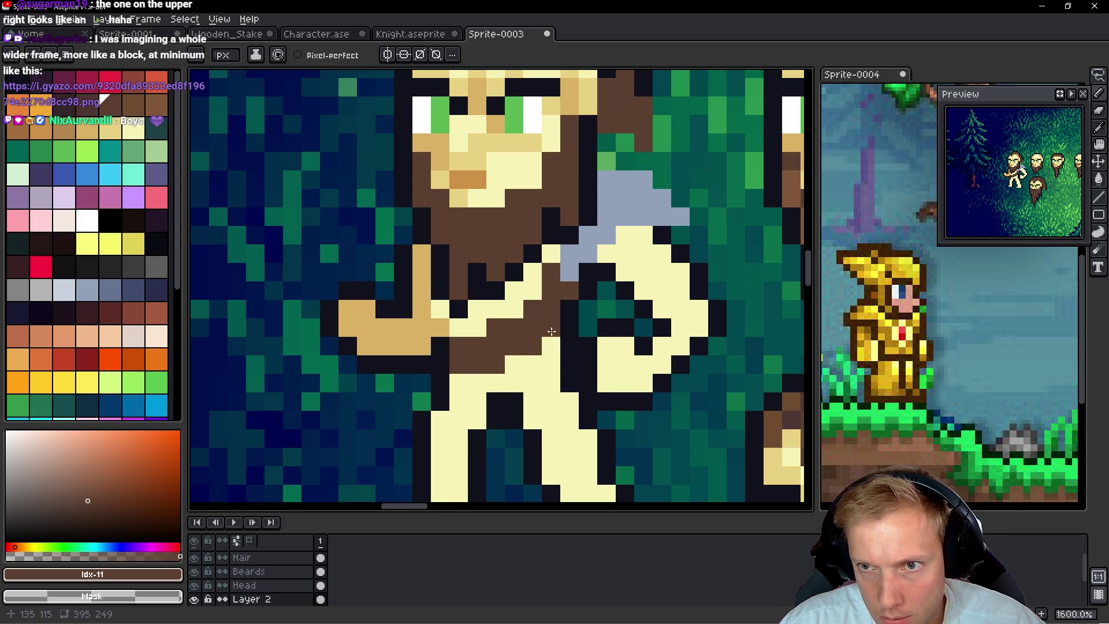
pyautogui.scroll(-3, 551, 331)
pyautogui.scroll(3, 627, 315)
# Outline the shoulder pad's right edge and top, plus one arm pixel, in the dark colour
pyautogui.keyDown('alt'); pyautogui.click(626, 310); pyautogui.keyUp('alt')
pyautogui.click(628, 254)
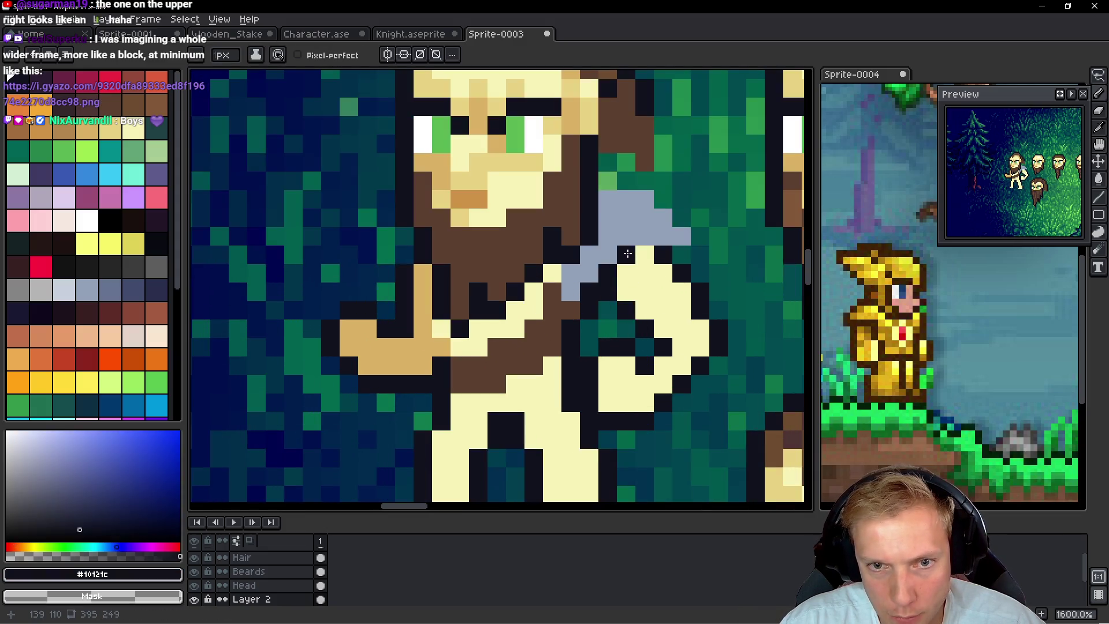
pyautogui.keyDown('shift'); pyautogui.click(700, 236); pyautogui.keyUp('shift')
pyautogui.click(682, 217)
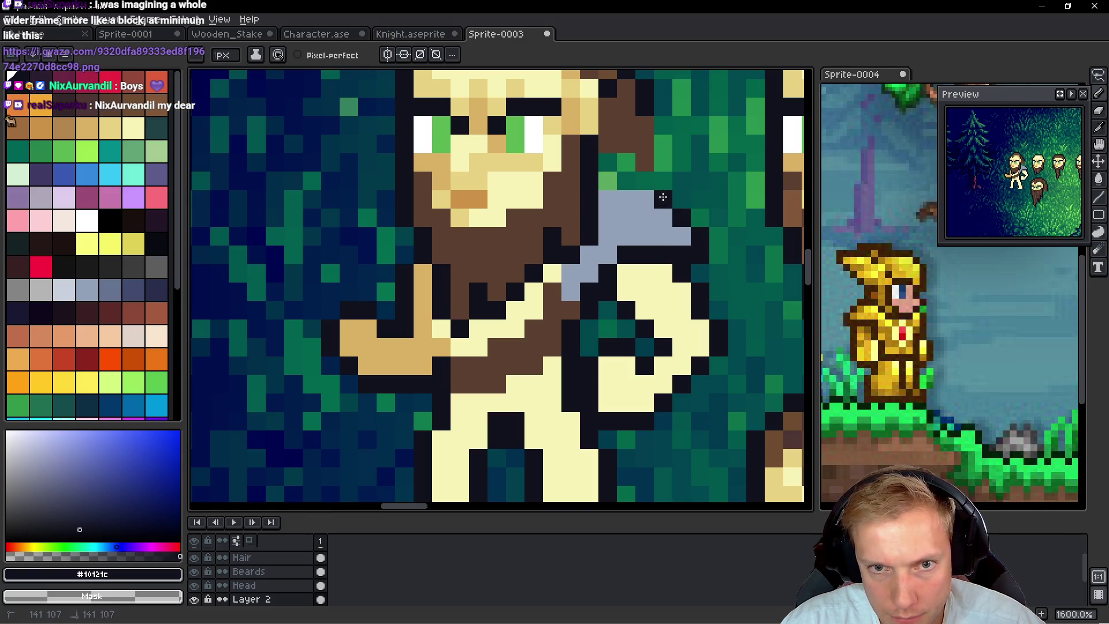
pyautogui.click(645, 181)
pyautogui.click(670, 288)
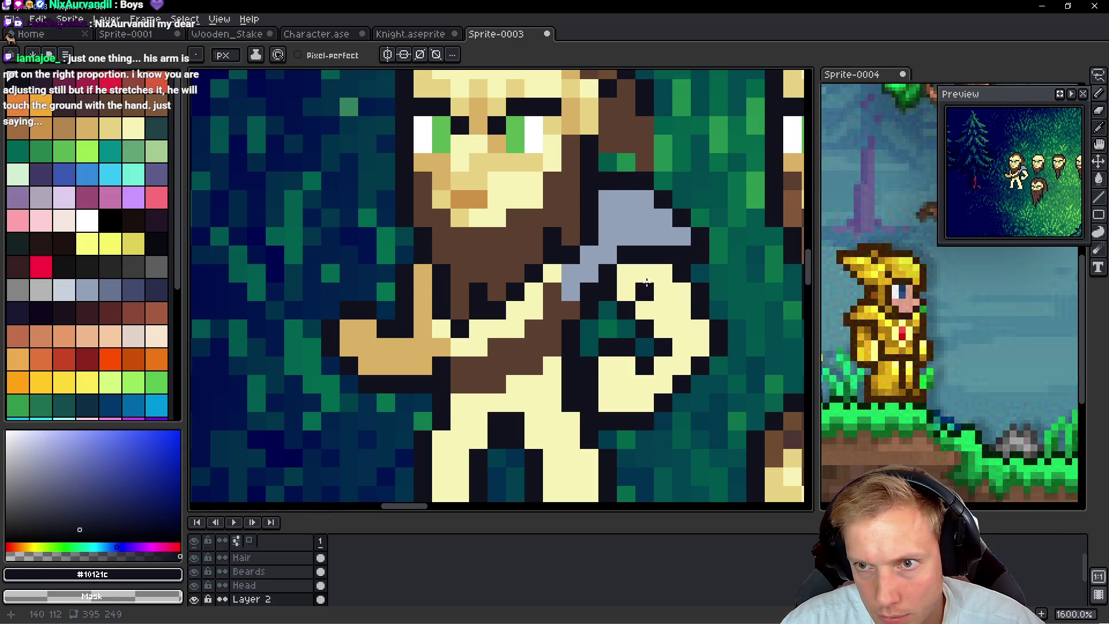
pyautogui.scroll(-3, 629, 282)
pyautogui.scroll(-2, 629, 281)
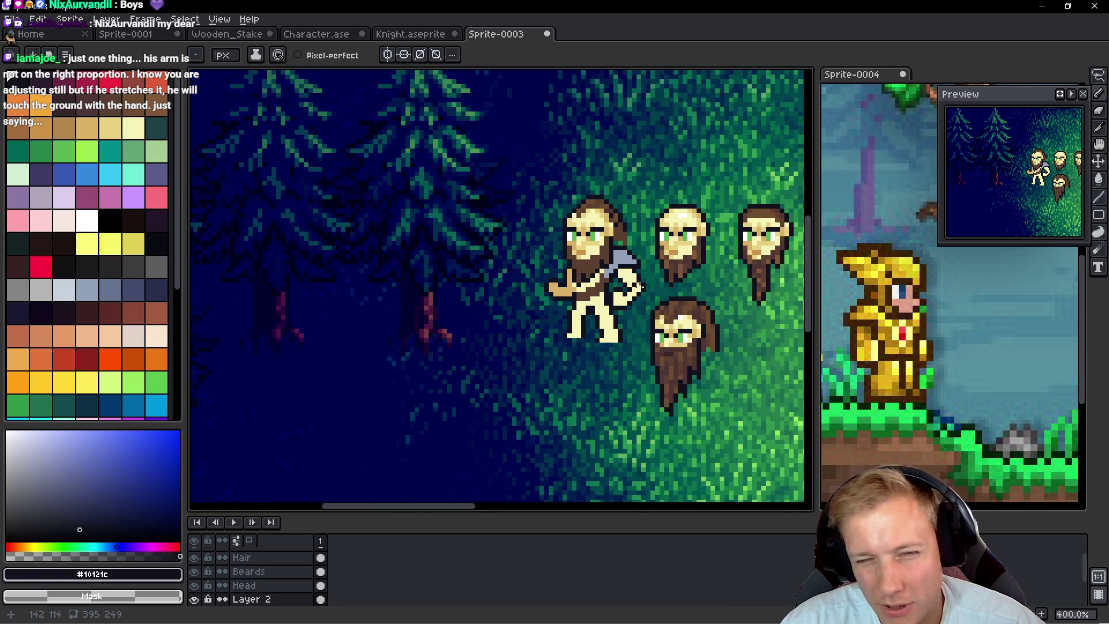
pyautogui.scroll(5, 640, 286)
pyautogui.scroll(-2, 580, 285)
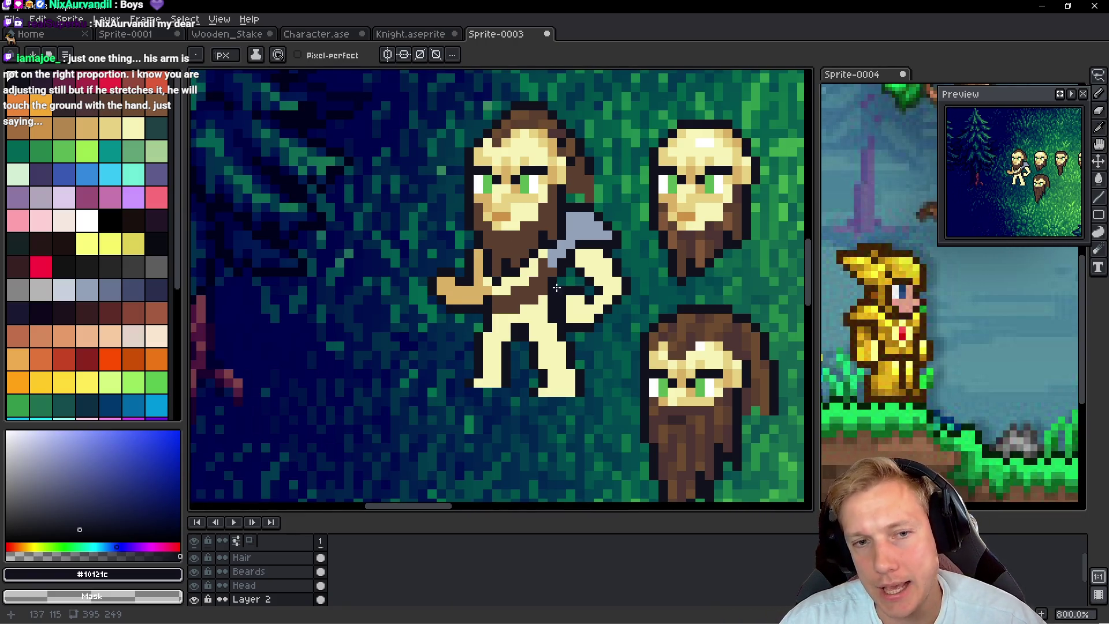
pyautogui.scroll(-2, 537, 291)
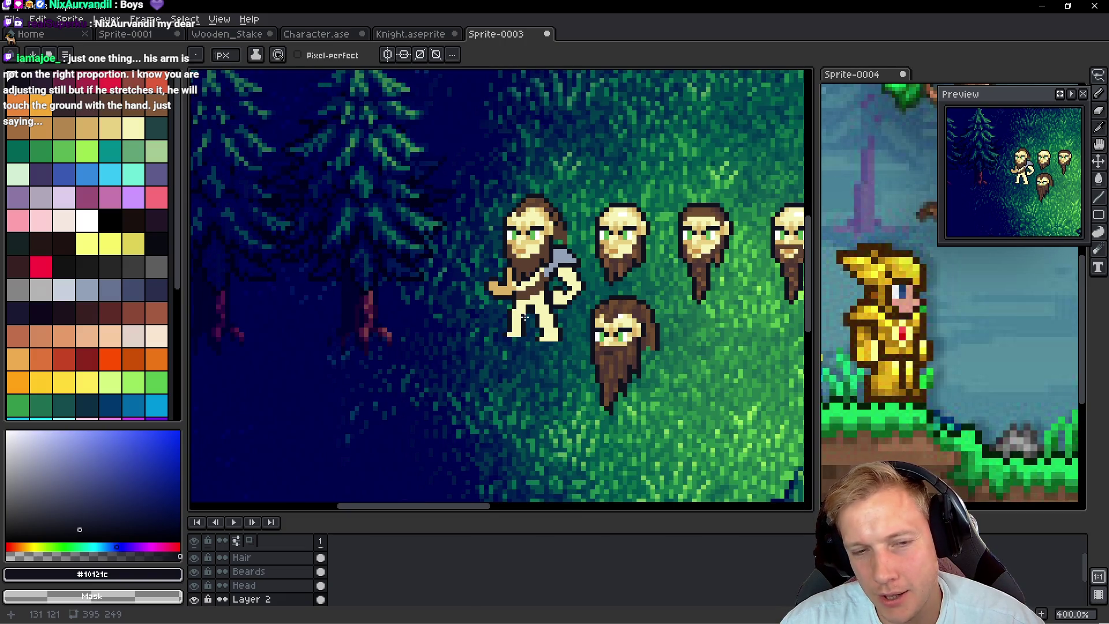
pyautogui.scroll(6, 524, 317)
pyautogui.scroll(-5, 424, 326)
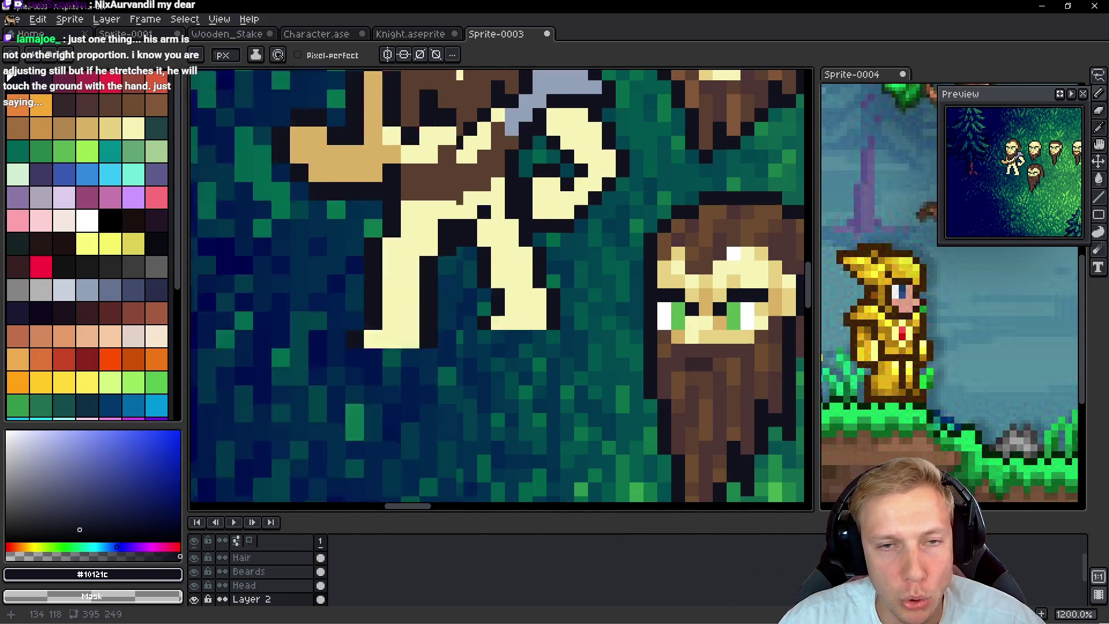
# Fill the first lower leg with grey-blue #92a1b9 to form a boot
pyautogui.keyDown('alt'); pyautogui.click(508, 236); pyautogui.keyUp('alt')
pyautogui.scroll(5, 508, 242)
pyautogui.click(508, 277)
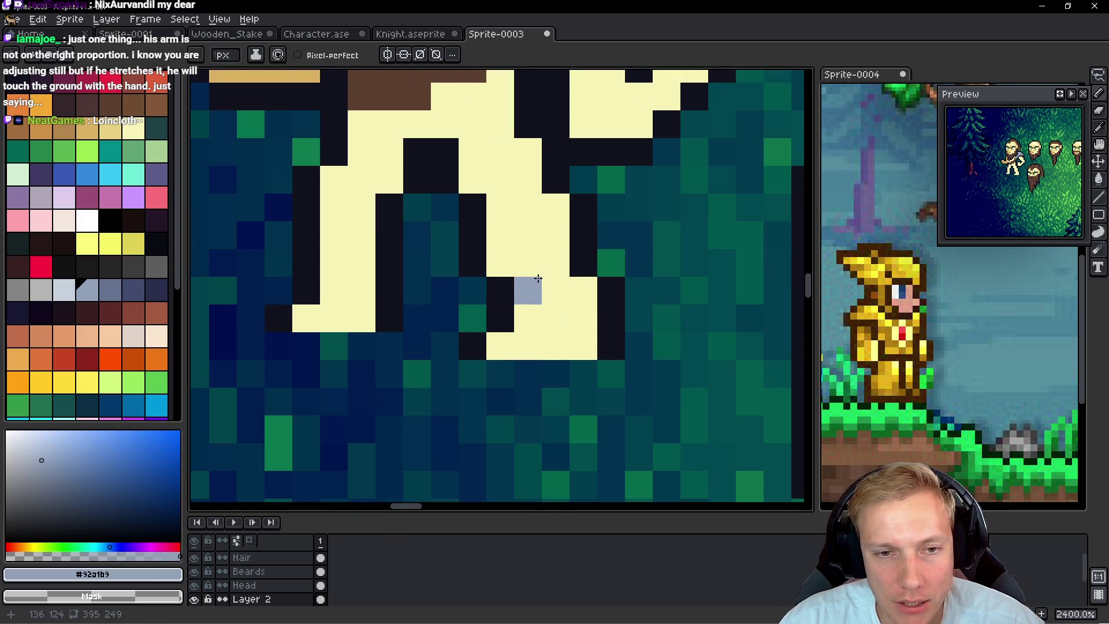
pyautogui.moveTo(527, 290)
pyautogui.mouseDown()
pyautogui.moveTo(534, 349)
pyautogui.moveTo(582, 292)
pyautogui.mouseUp()
pyautogui.moveTo(562, 216)
pyautogui.mouseDown()
pyautogui.moveTo(532, 263)
pyautogui.moveTo(509, 252)
pyautogui.mouseUp()
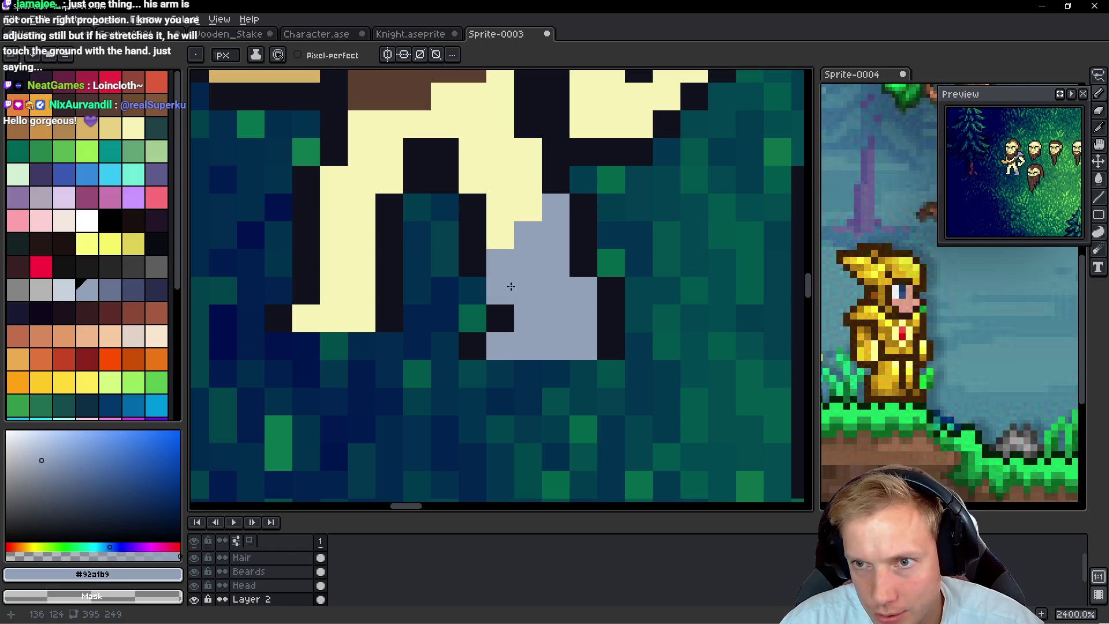
# Outline the first boot in dark #10121c, widening it and trimming its extra bottom row
pyautogui.hscroll(-4, 539, 284)
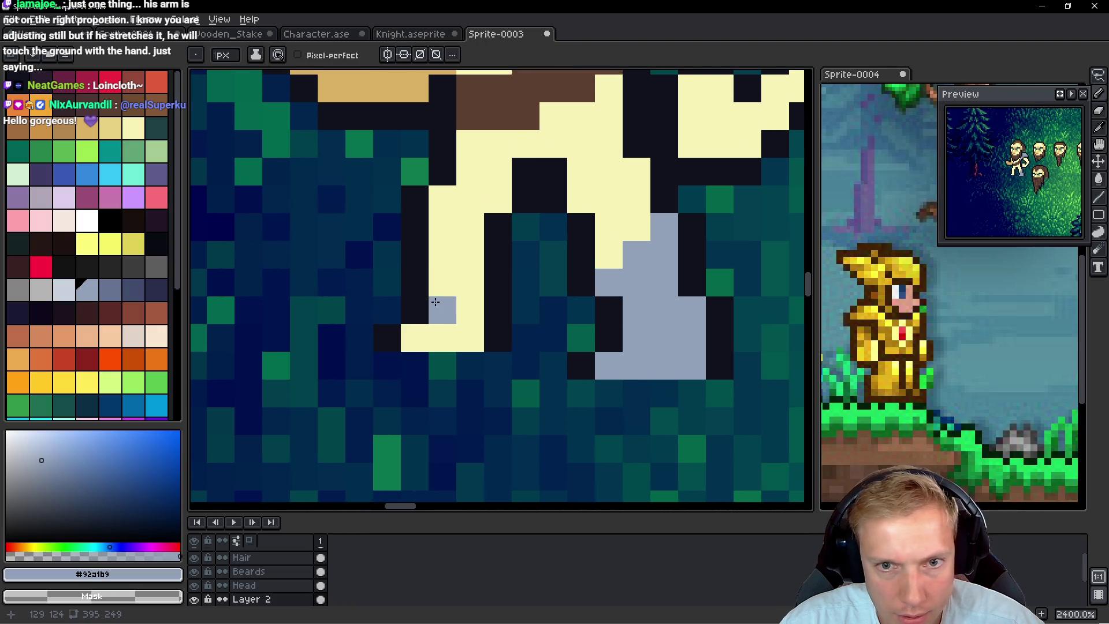
pyautogui.hscroll(3, 495, 334)
pyautogui.scroll(1, 495, 335)
pyautogui.keyDown('alt'); pyautogui.click(512, 254); pyautogui.keyUp('alt')
pyautogui.click(552, 257)
pyautogui.click(520, 283)
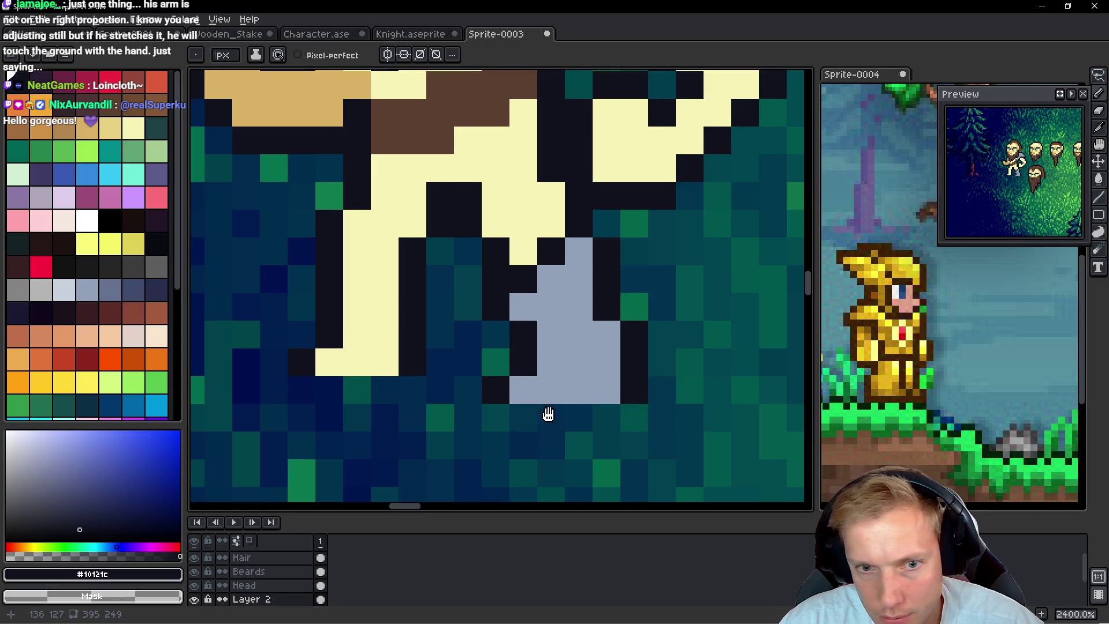
pyautogui.moveTo(515, 421); pyautogui.dragTo(601, 415)
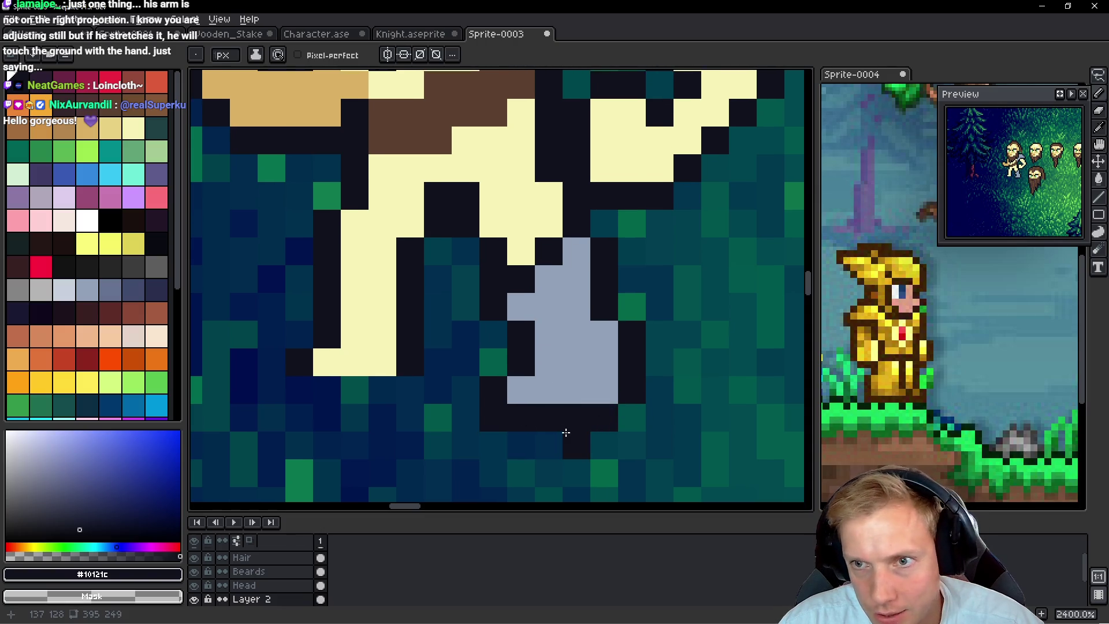
pyautogui.keyDown('alt'); pyautogui.click(574, 376); pyautogui.keyUp('alt')
pyautogui.click(548, 416)
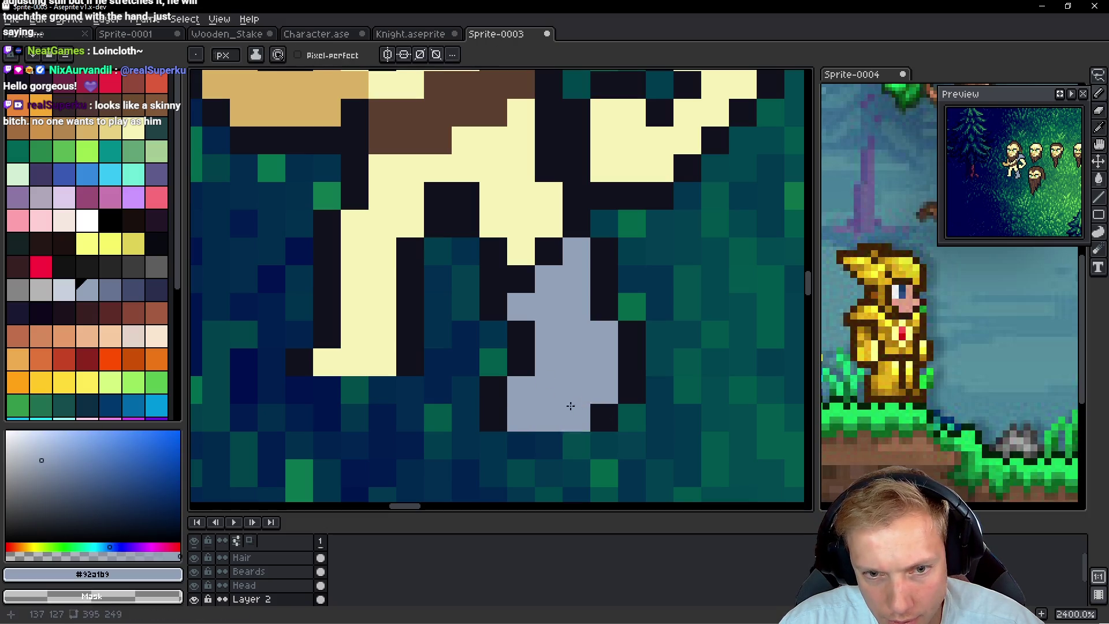
pyautogui.keyDown('alt'); pyautogui.click(572, 416); pyautogui.keyUp('alt')
pyautogui.moveTo(543, 442); pyautogui.dragTo(512, 436)
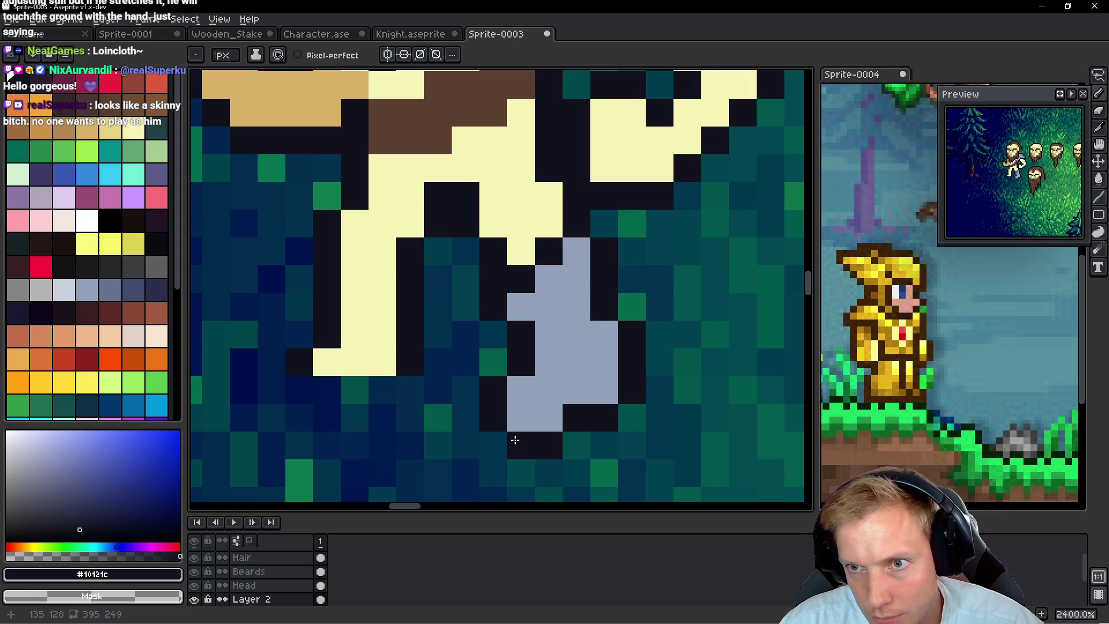
pyautogui.moveTo(602, 419)
pyautogui.mouseDown()
pyautogui.moveTo(485, 421)
pyautogui.moveTo(525, 452)
pyautogui.mouseUp()
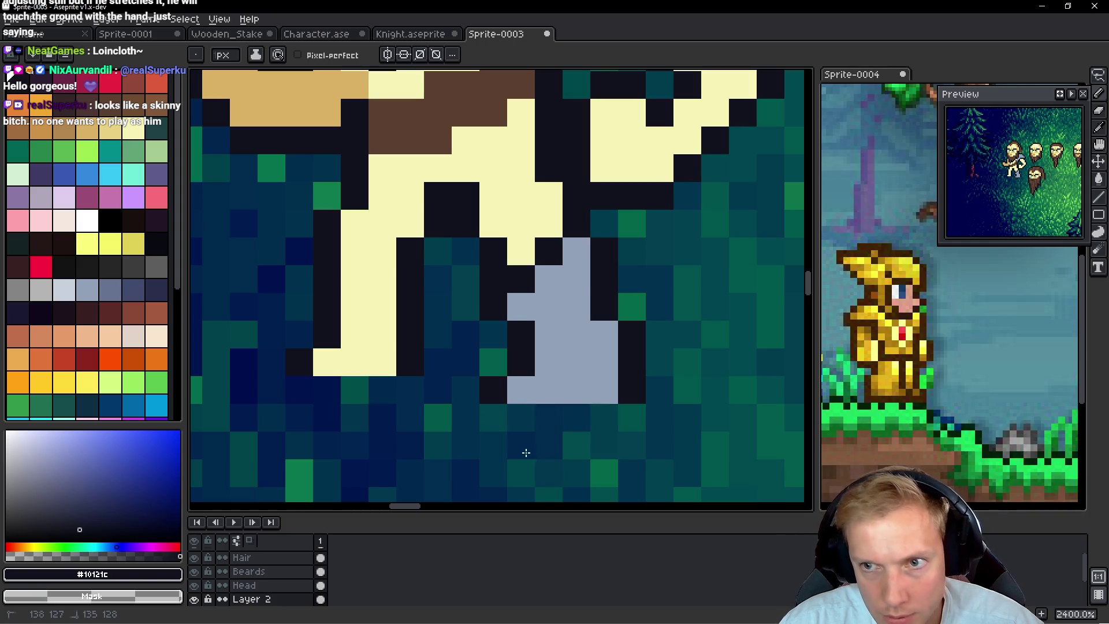
# Paint the other lower leg grey-blue and outline that boot in dark pixels
pyautogui.keyDown('alt'); pyautogui.click(595, 346); pyautogui.keyUp('alt')
pyautogui.click(392, 312)
pyautogui.moveTo(392, 311)
pyautogui.mouseDown()
pyautogui.moveTo(382, 279)
pyautogui.moveTo(378, 332)
pyautogui.moveTo(354, 324)
pyautogui.moveTo(339, 355)
pyautogui.mouseUp()
pyautogui.click(339, 355)
pyautogui.keyDown('alt'); pyautogui.click(529, 265); pyautogui.keyUp('alt')
pyautogui.click(381, 251)
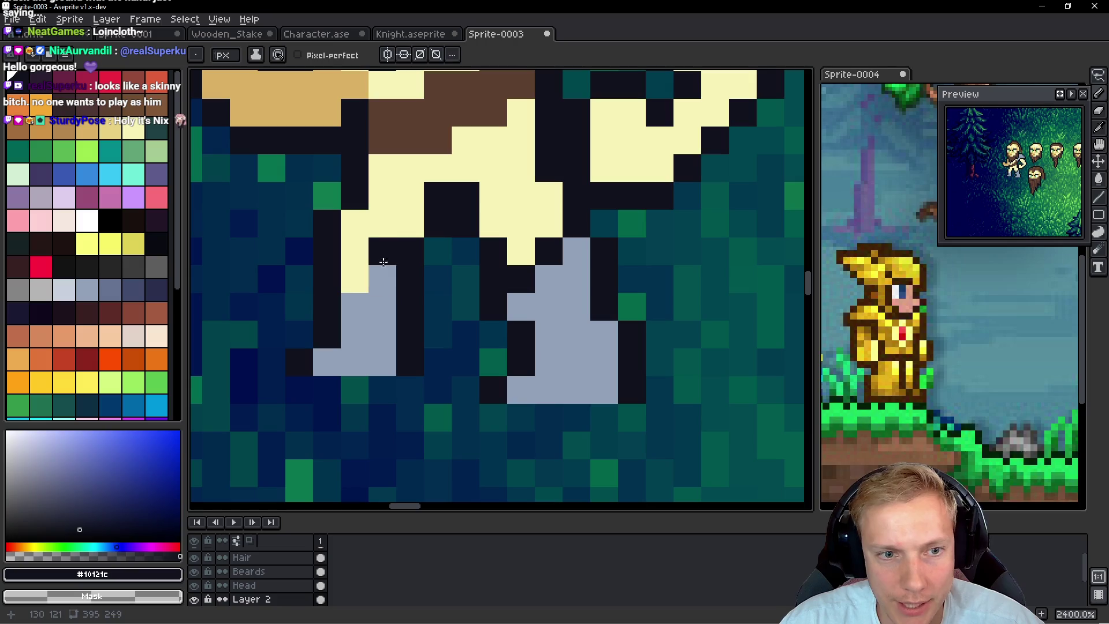
pyautogui.click(350, 283)
pyautogui.click(472, 335)
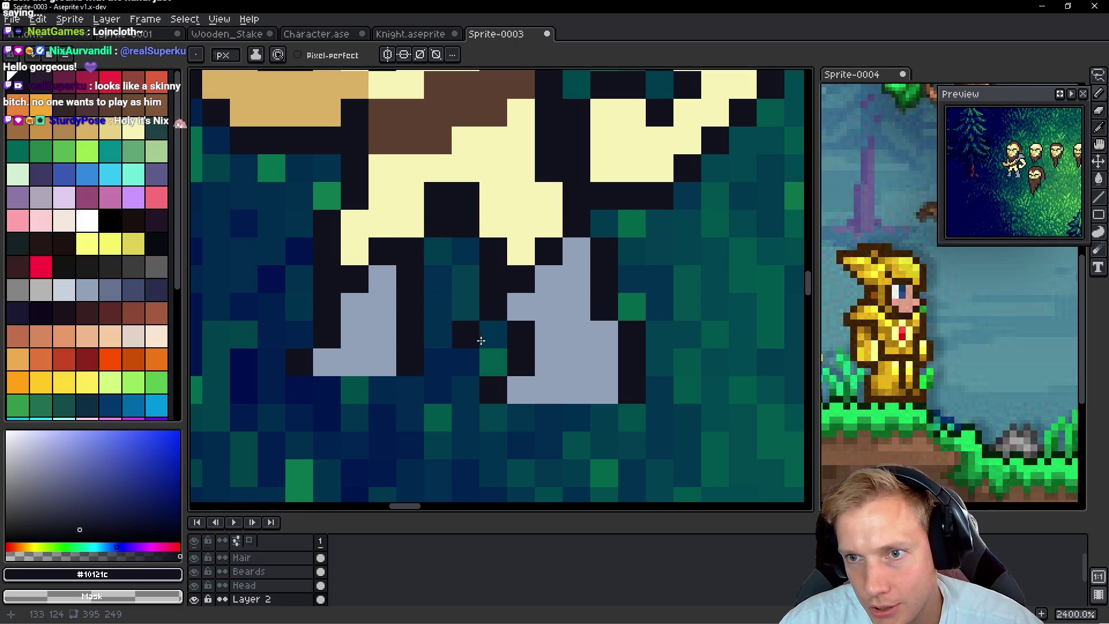
pyautogui.scroll(-2, 440, 302)
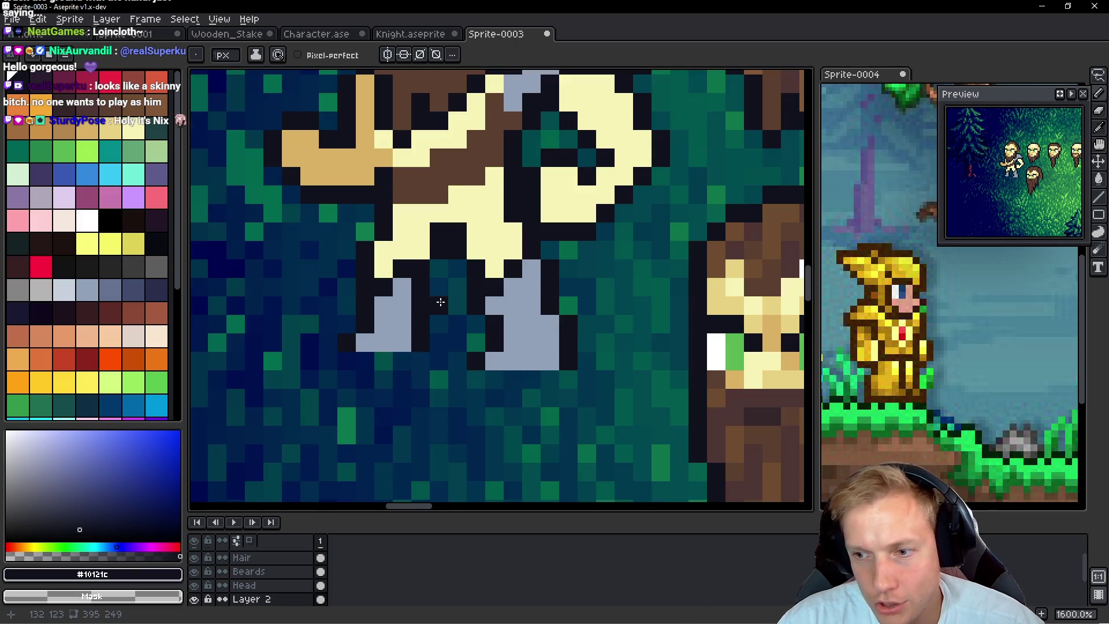
pyautogui.scroll(2, 440, 302)
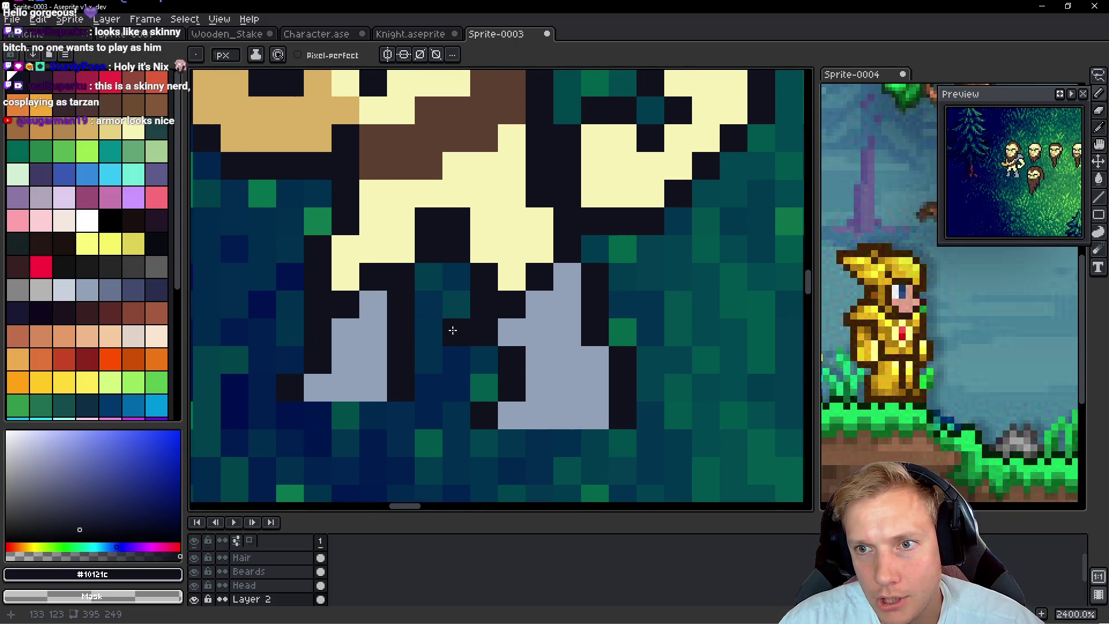
pyautogui.scroll(-4, 458, 314)
pyautogui.scroll(-1, 460, 315)
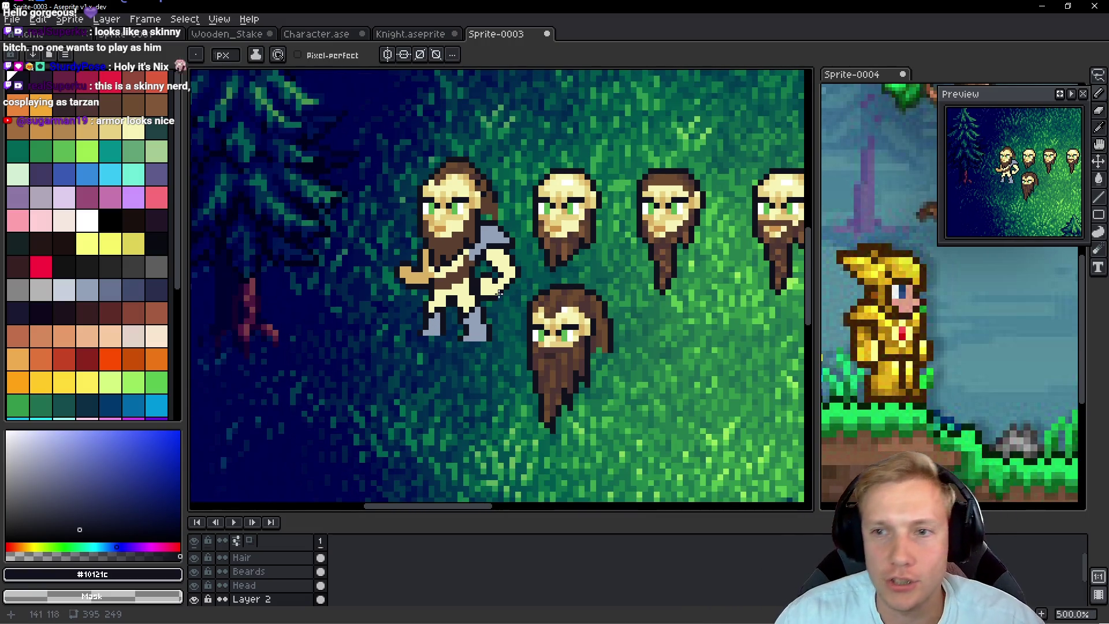
# Fill the hips and upper legs with palette brown for the pants
pyautogui.scroll(1, 498, 289)
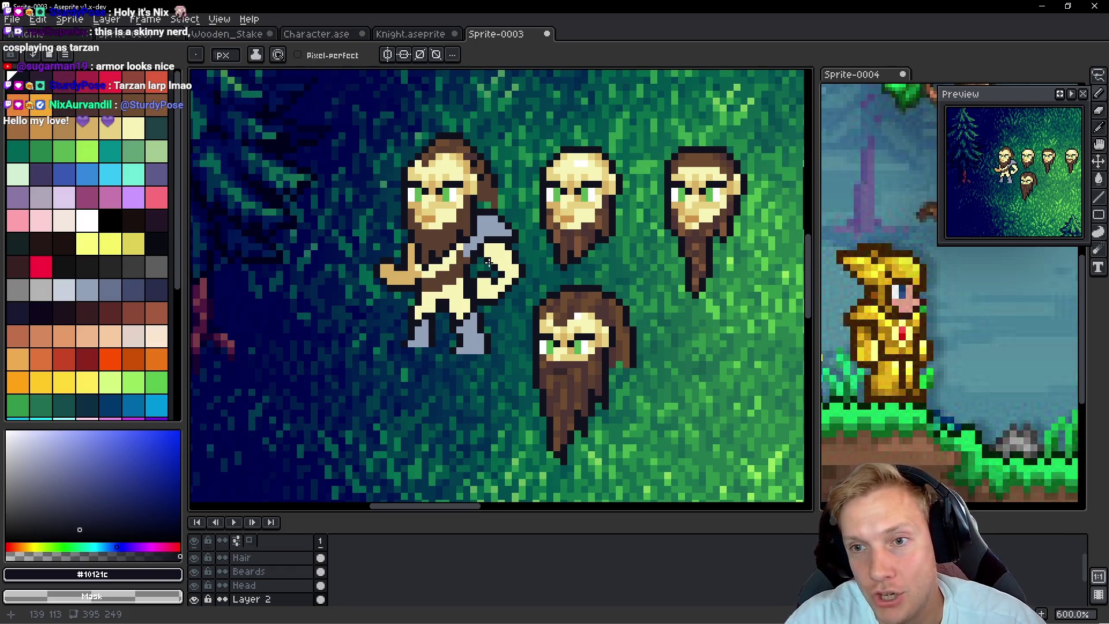
pyautogui.scroll(4, 458, 254)
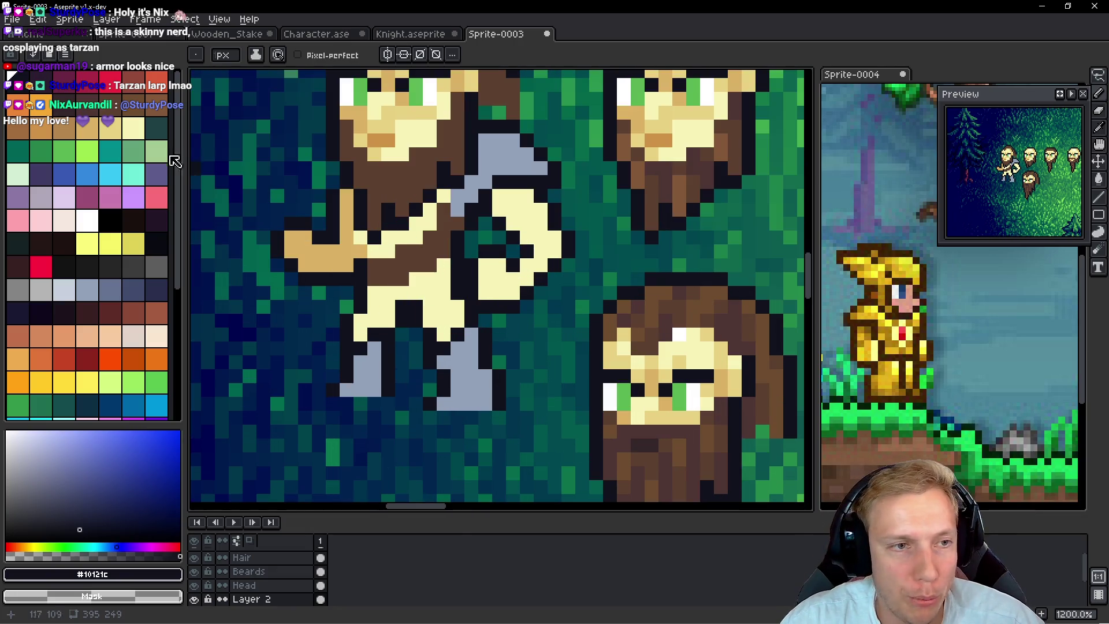
pyautogui.click(16, 157)
pyautogui.scroll(1, 416, 300)
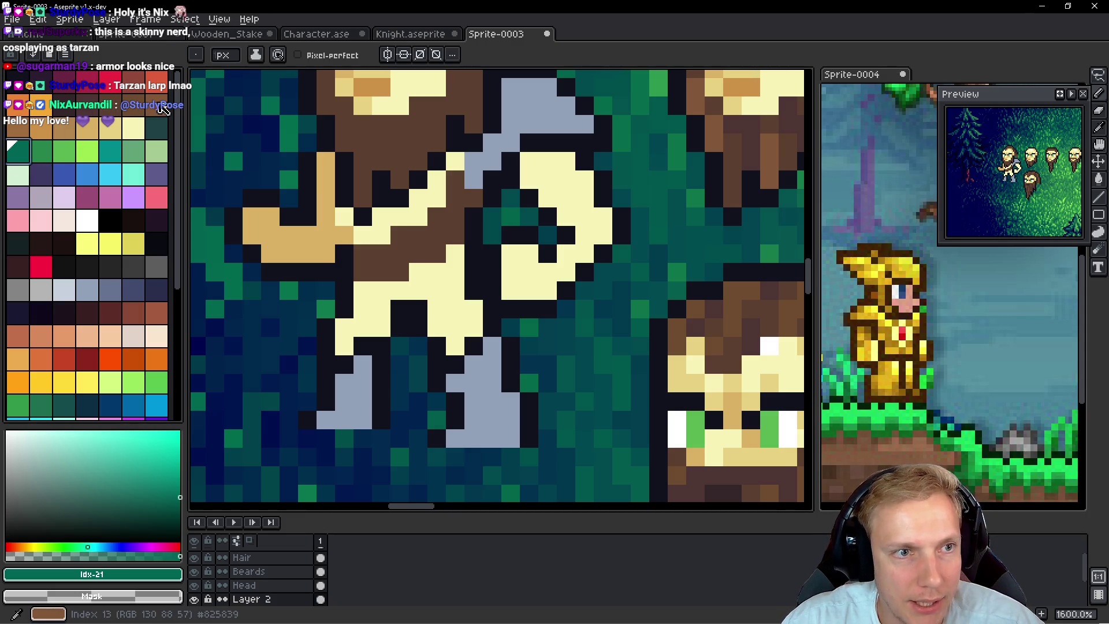
pyautogui.click(156, 104)
pyautogui.click(449, 311)
pyautogui.moveTo(449, 310)
pyautogui.mouseDown()
pyautogui.moveTo(437, 327)
pyautogui.moveTo(473, 327)
pyautogui.moveTo(453, 291)
pyautogui.moveTo(393, 290)
pyautogui.moveTo(376, 309)
pyautogui.moveTo(362, 296)
pyautogui.moveTo(350, 318)
pyautogui.mouseUp()
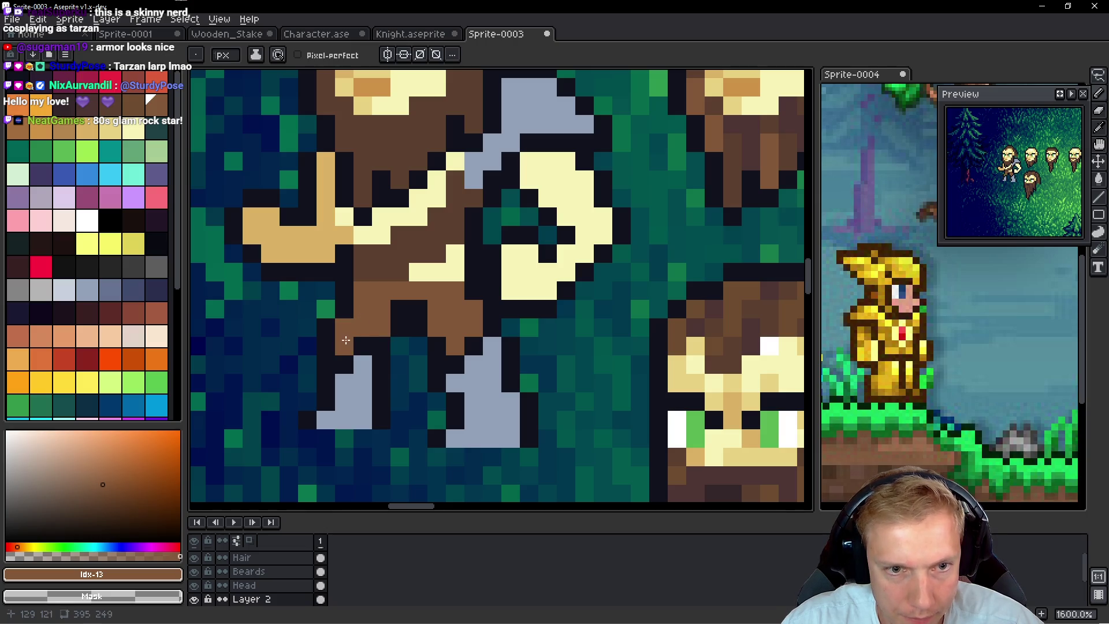
# Draw a dark #10121c waist line across the pants, redone one pixel higher
pyautogui.keyDown('alt'); pyautogui.click(495, 290); pyautogui.keyUp('alt')
pyautogui.click(454, 275)
pyautogui.moveTo(454, 283); pyautogui.dragTo(361, 289)
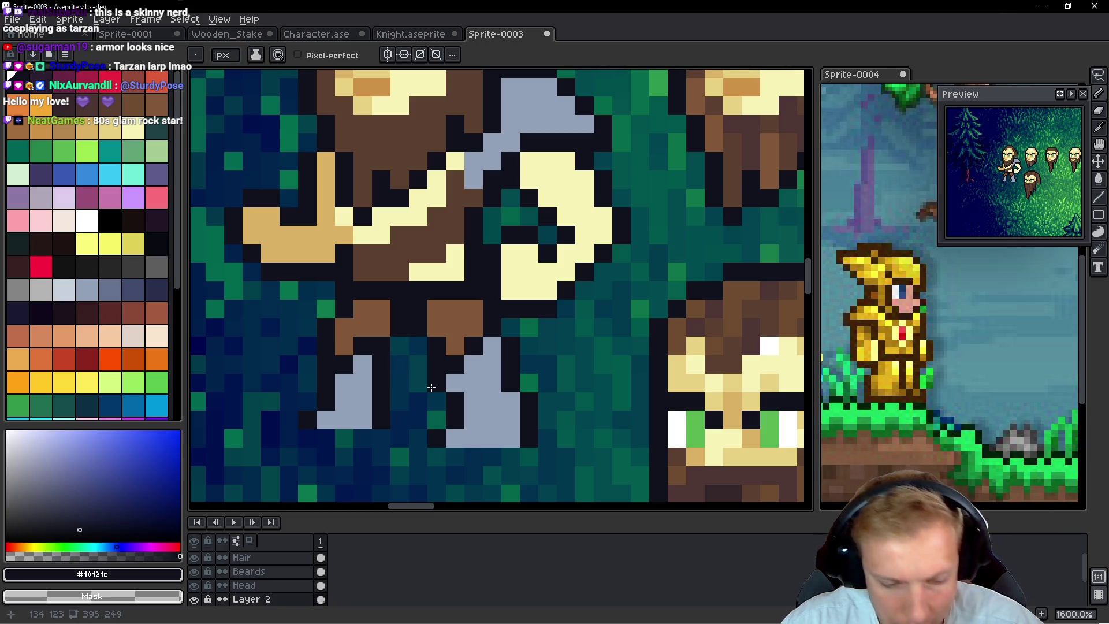
pyautogui.hotkey('ctrl', 'z')
pyautogui.moveTo(450, 272); pyautogui.dragTo(363, 266)
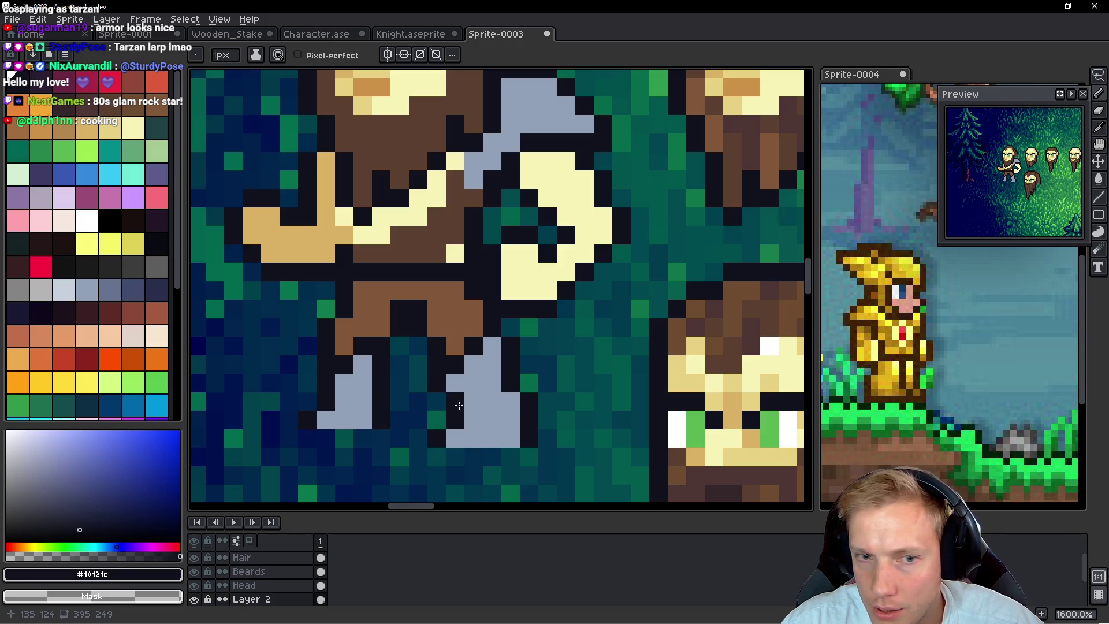
# Darken the gap between the legs and the boot's inner edge with outline pixels
pyautogui.keyDown('alt'); pyautogui.click(361, 326); pyautogui.keyUp('alt')
pyautogui.click(363, 365)
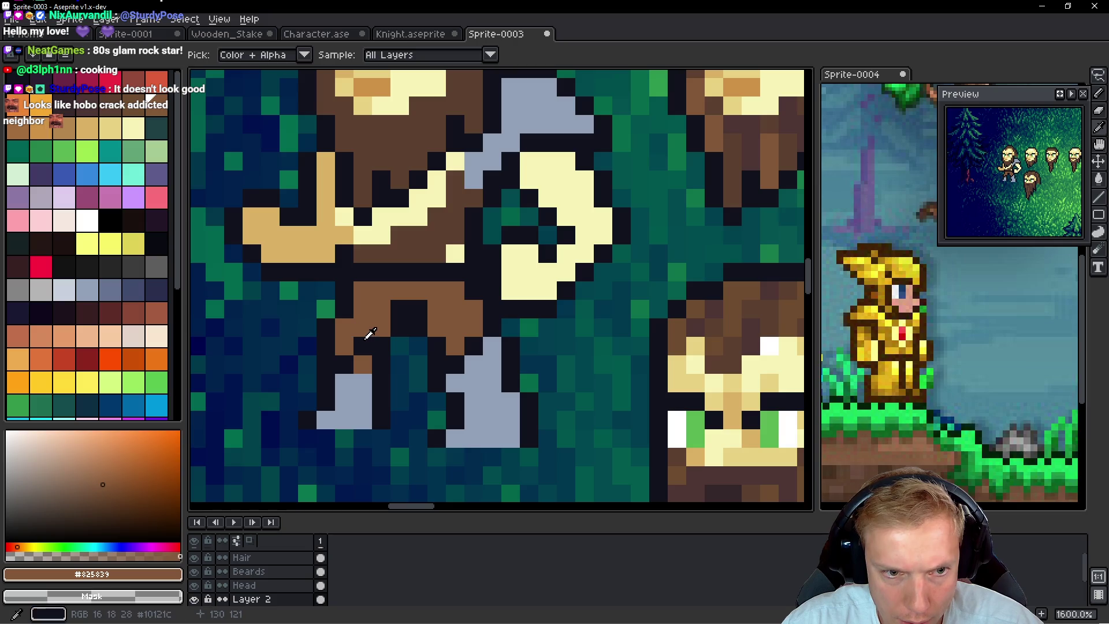
pyautogui.keyDown('alt'); pyautogui.click(367, 346); pyautogui.keyUp('alt')
pyautogui.click(368, 360)
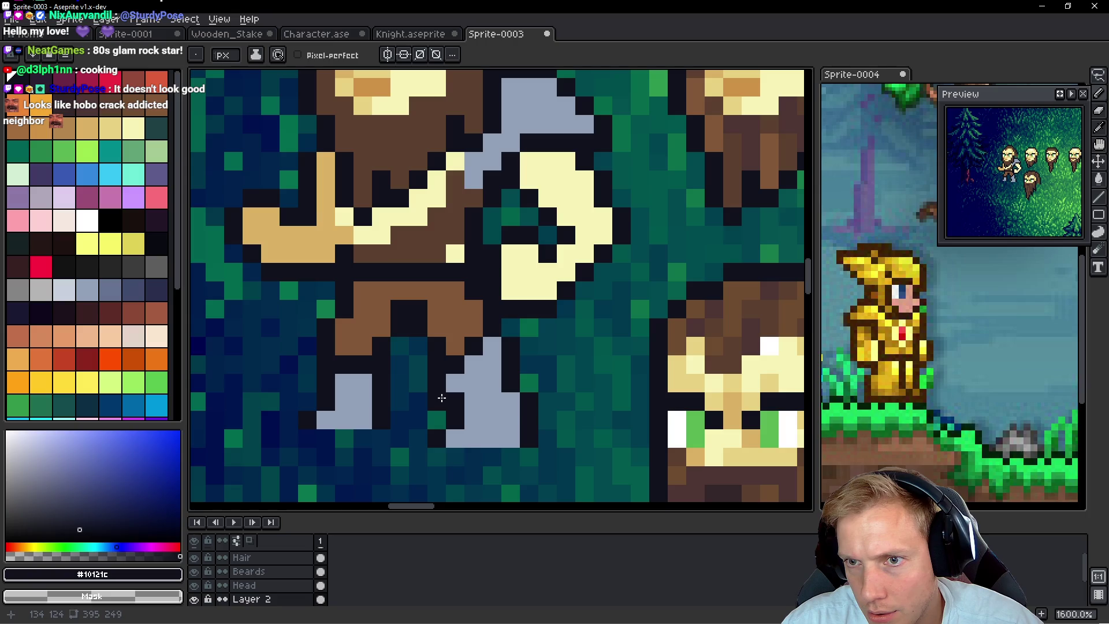
pyautogui.moveTo(461, 409); pyautogui.dragTo(468, 361)
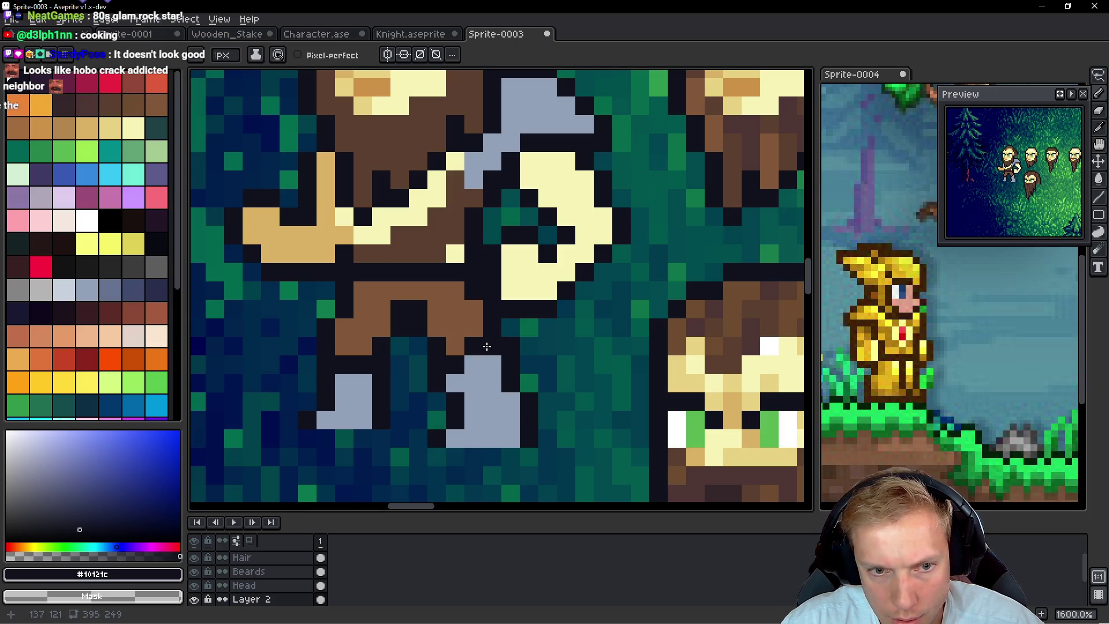
pyautogui.click(444, 314)
pyautogui.click(455, 346)
pyautogui.click(483, 347)
pyautogui.click(492, 364)
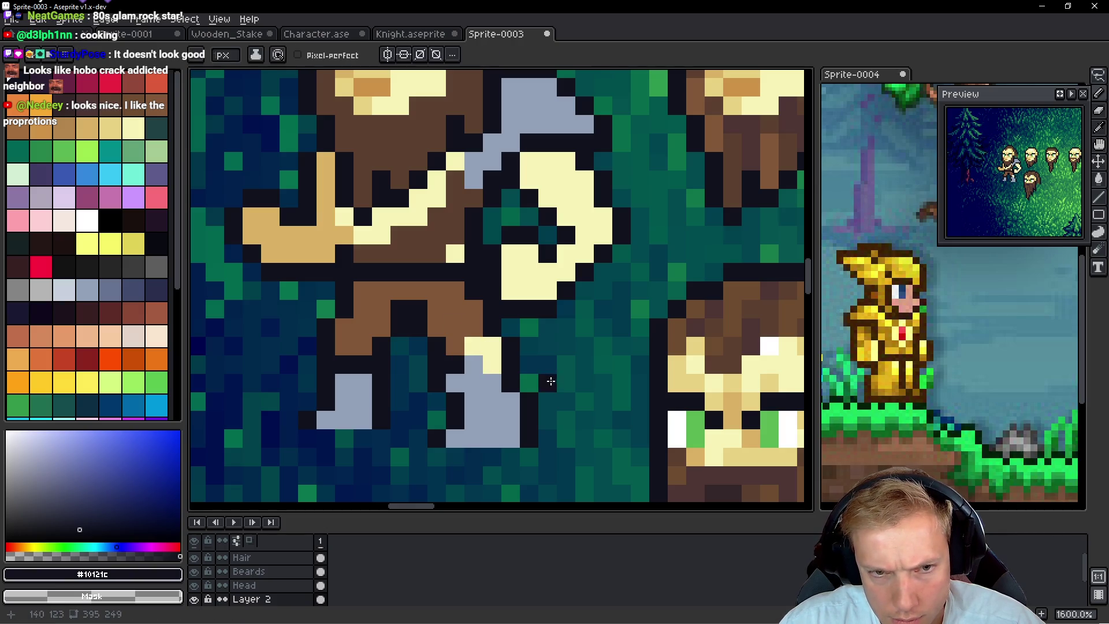
pyautogui.click(491, 357)
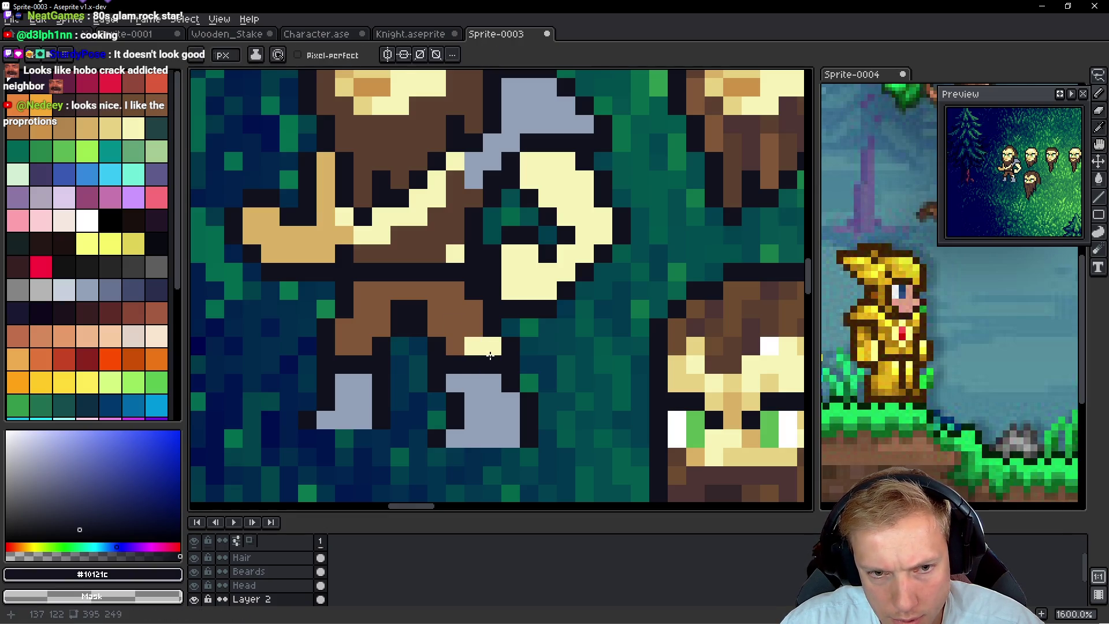
# Touch up the remaining leg cells with the pants brown
pyautogui.keyDown('alt'); pyautogui.click(458, 327); pyautogui.keyUp('alt')
pyautogui.click(491, 346)
pyautogui.click(510, 399)
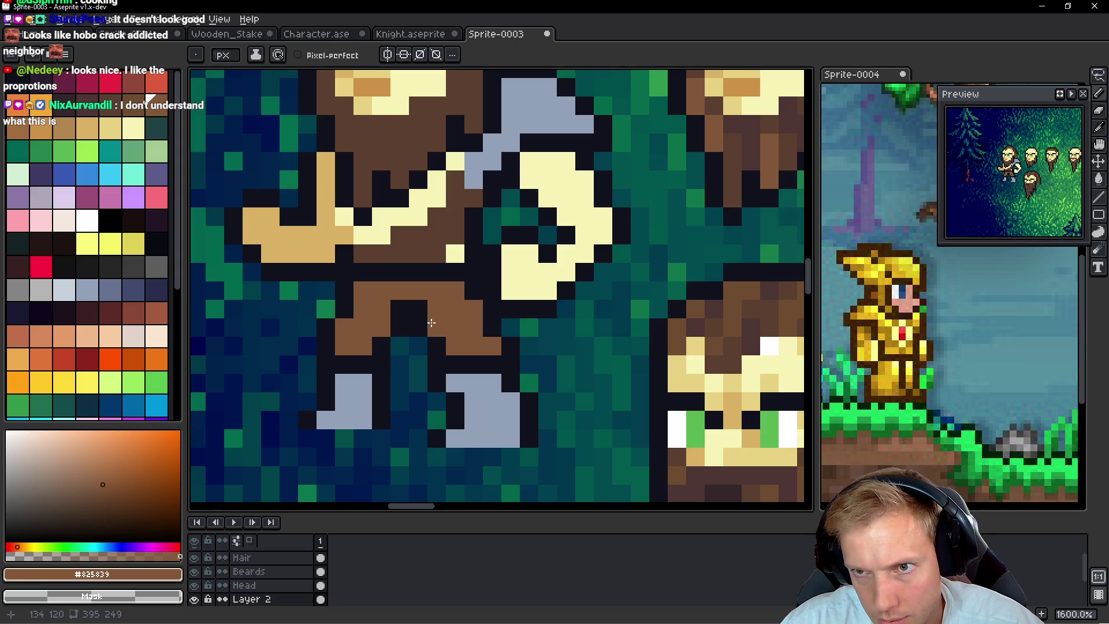
pyautogui.scroll(-6, 432, 323)
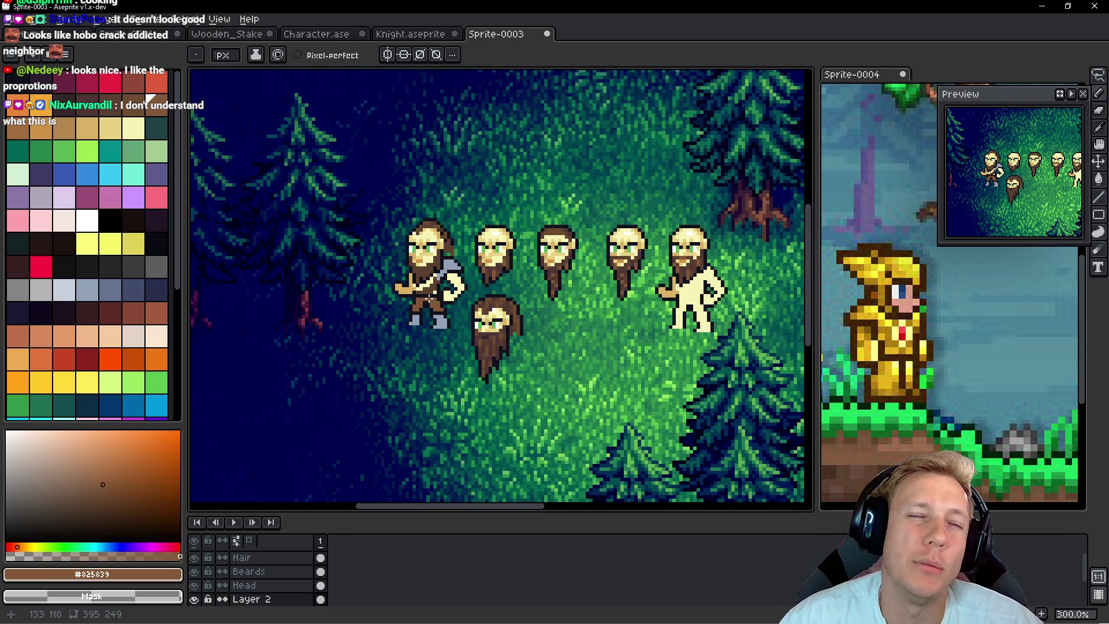
# Clean up the chest by repainting it with cream #F7F3B7
pyautogui.scroll(4, 434, 296)
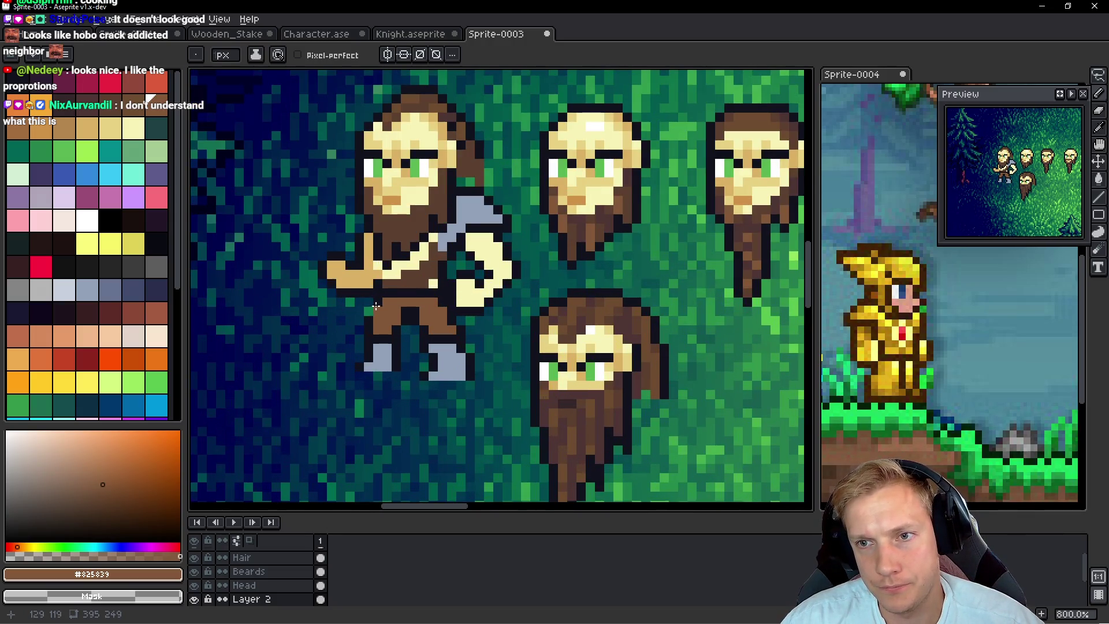
pyautogui.scroll(3, 376, 306)
pyautogui.press('i')
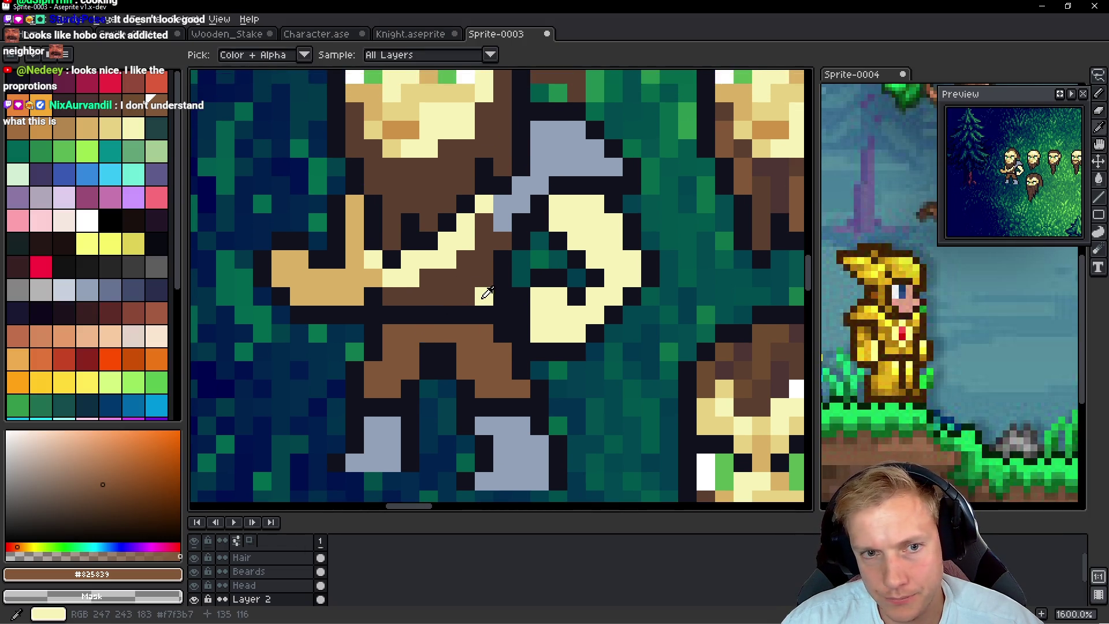
pyautogui.keyDown('alt'); pyautogui.click(482, 281); pyautogui.keyUp('alt')
pyautogui.click(471, 289)
pyautogui.click(488, 328)
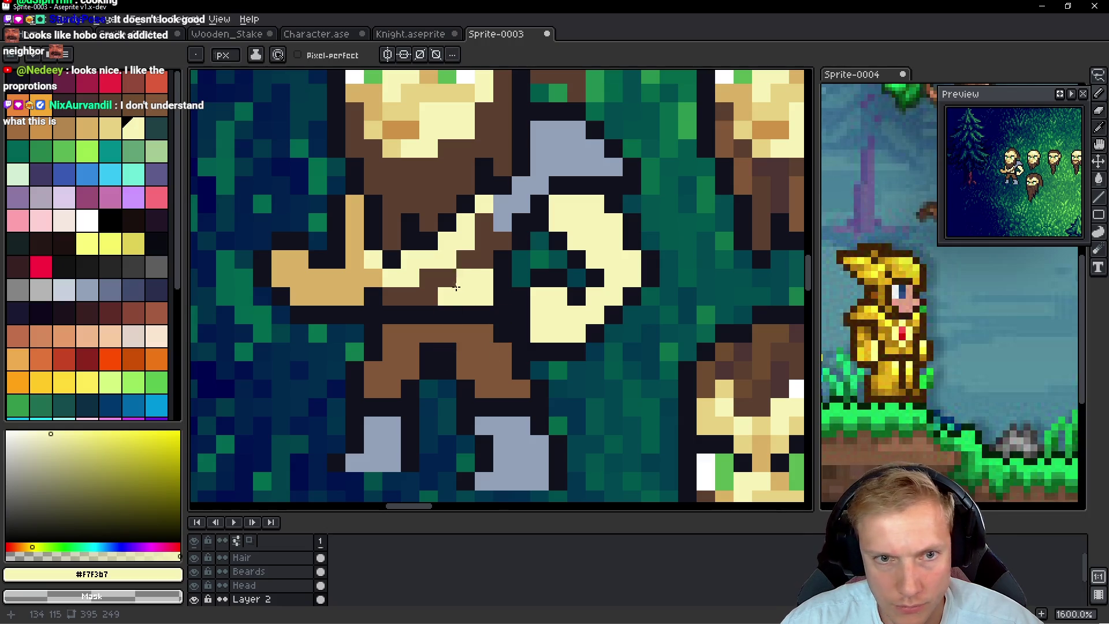
pyautogui.moveTo(469, 249)
pyautogui.mouseDown()
pyautogui.moveTo(484, 231)
pyautogui.moveTo(484, 259)
pyautogui.moveTo(401, 295)
pyautogui.mouseUp()
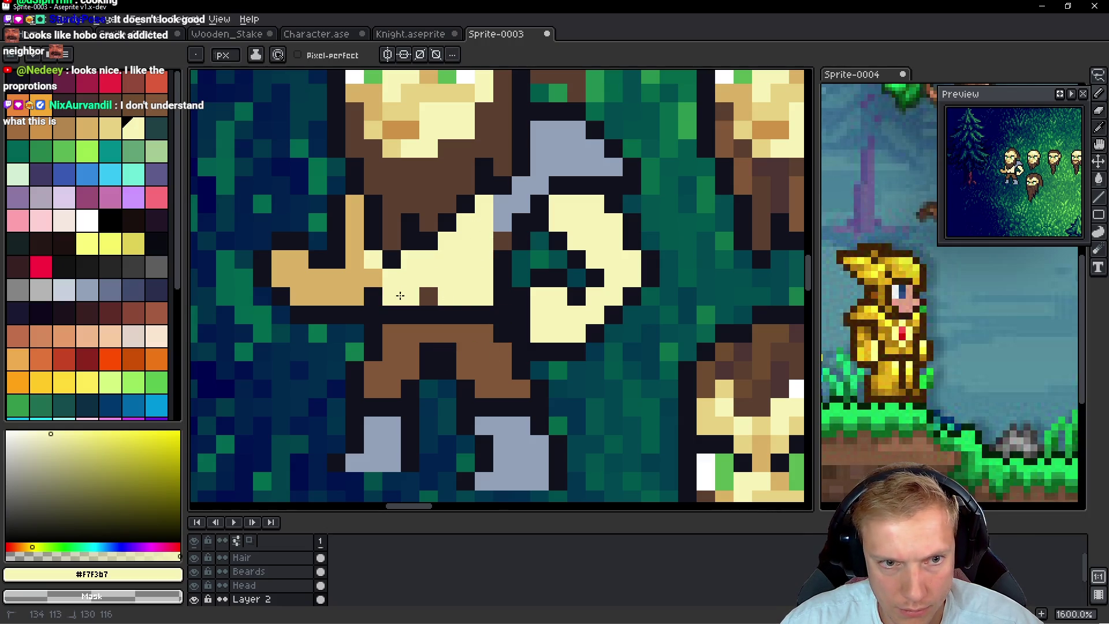
# Draw a diagonal dark brown #5d4031 strap across the torso, restoring cream above it
pyautogui.keyDown('alt'); pyautogui.click(502, 236); pyautogui.keyUp('alt')
pyautogui.moveTo(484, 223)
pyautogui.mouseDown()
pyautogui.moveTo(484, 259)
pyautogui.moveTo(454, 272)
pyautogui.mouseUp()
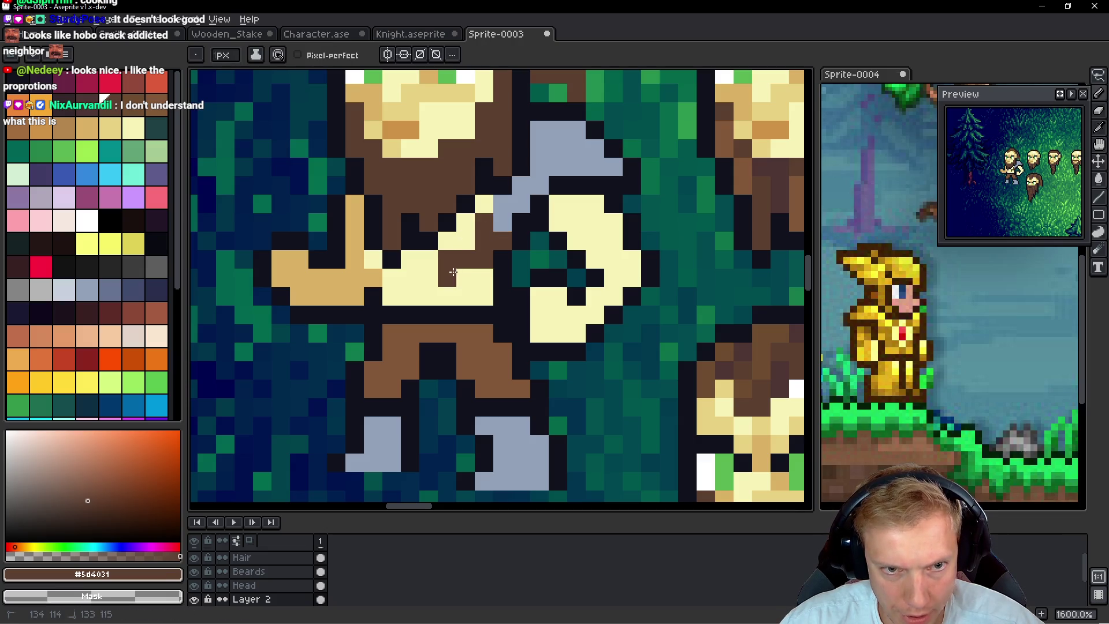
pyautogui.click(410, 296)
pyautogui.click(465, 278)
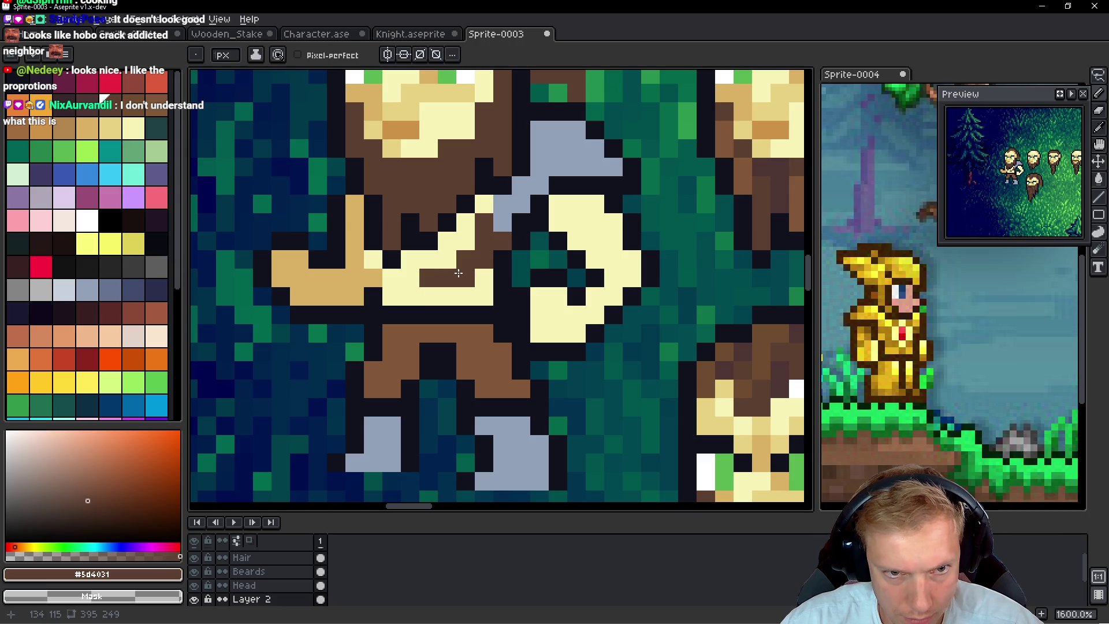
pyautogui.moveTo(413, 293)
pyautogui.mouseDown()
pyautogui.moveTo(392, 277)
pyautogui.moveTo(429, 295)
pyautogui.mouseUp()
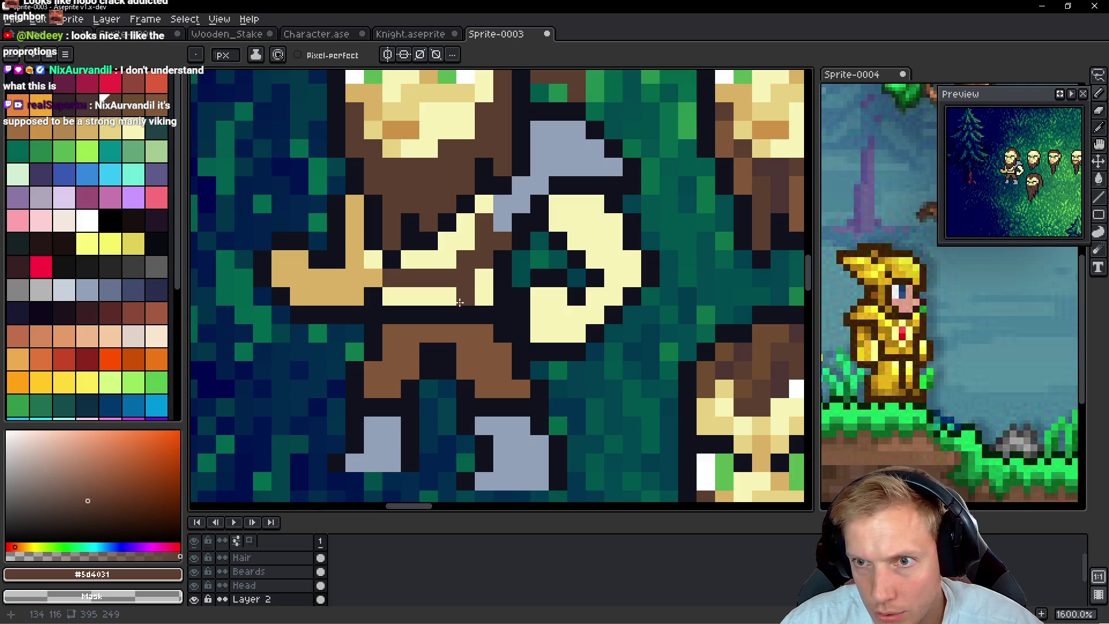
pyautogui.click(392, 296)
pyautogui.rightClick(398, 277)
pyautogui.click(429, 296)
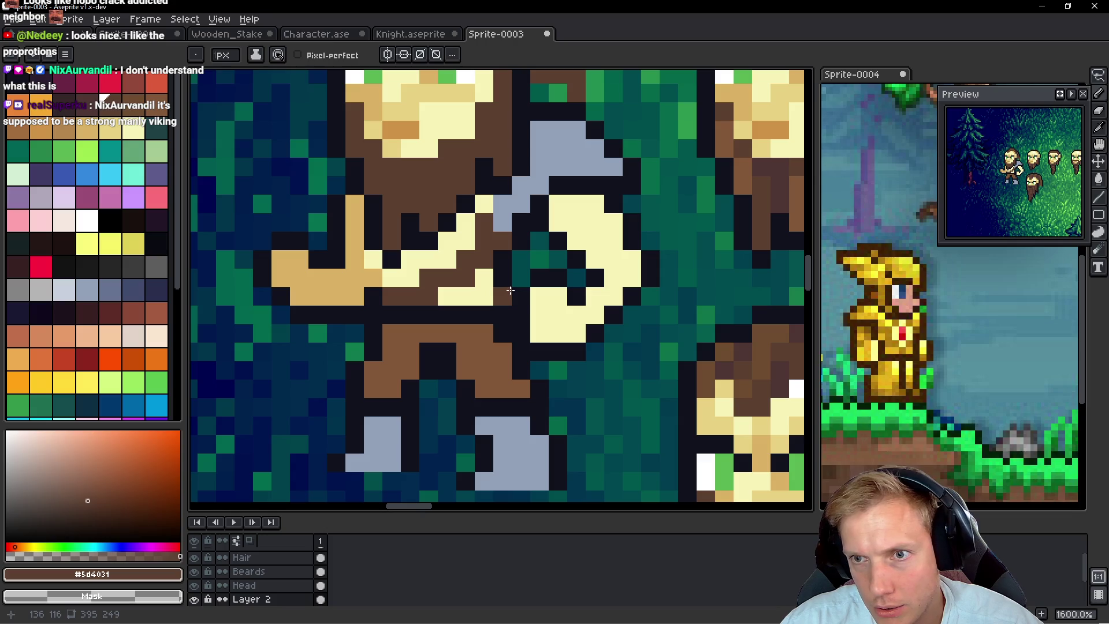
pyautogui.scroll(-6, 548, 302)
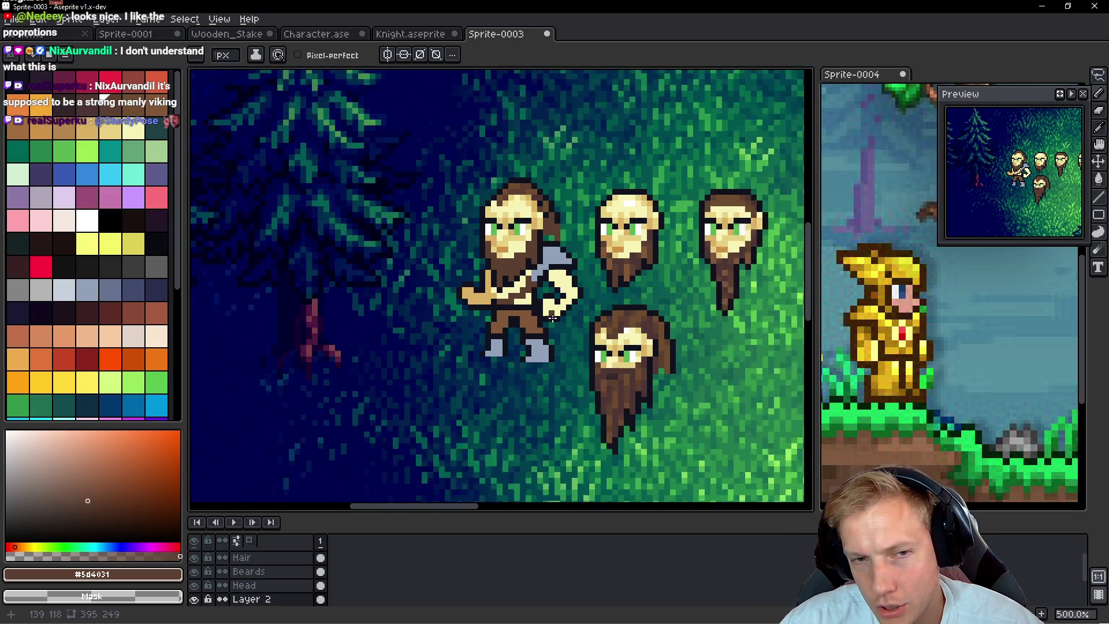
# Extend the grey shoulder pad up-left and outline its new edge in dark pixels
pyautogui.scroll(6, 559, 333)
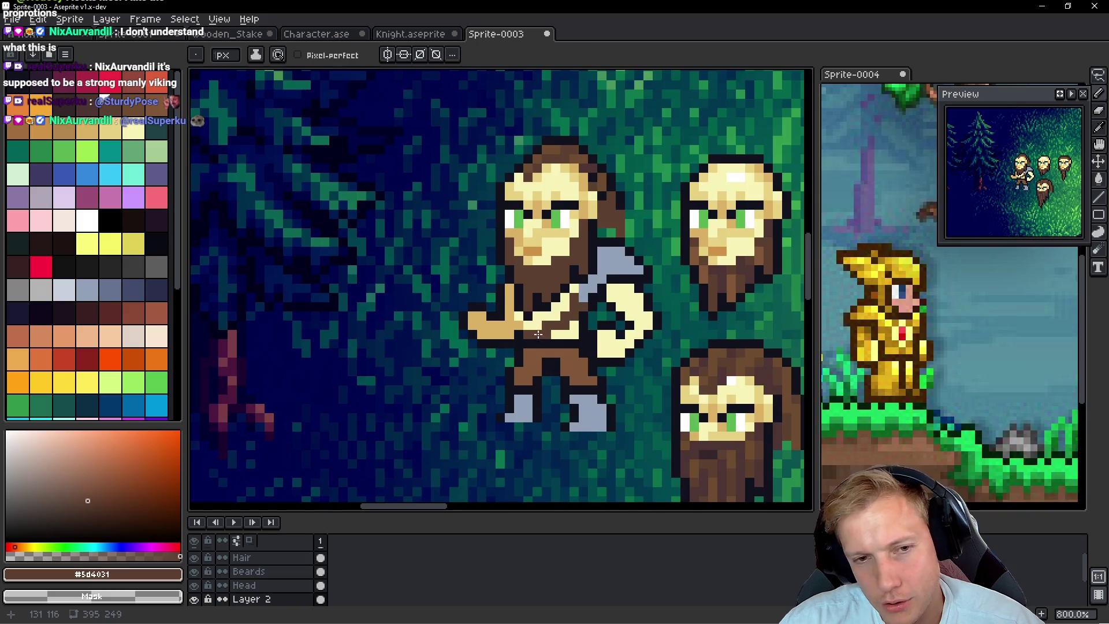
pyautogui.keyDown('alt'); pyautogui.click(689, 191); pyautogui.keyUp('alt')
pyautogui.moveTo(461, 204)
pyautogui.mouseDown()
pyautogui.moveTo(443, 169)
pyautogui.moveTo(429, 181)
pyautogui.mouseUp()
pyautogui.click(434, 197)
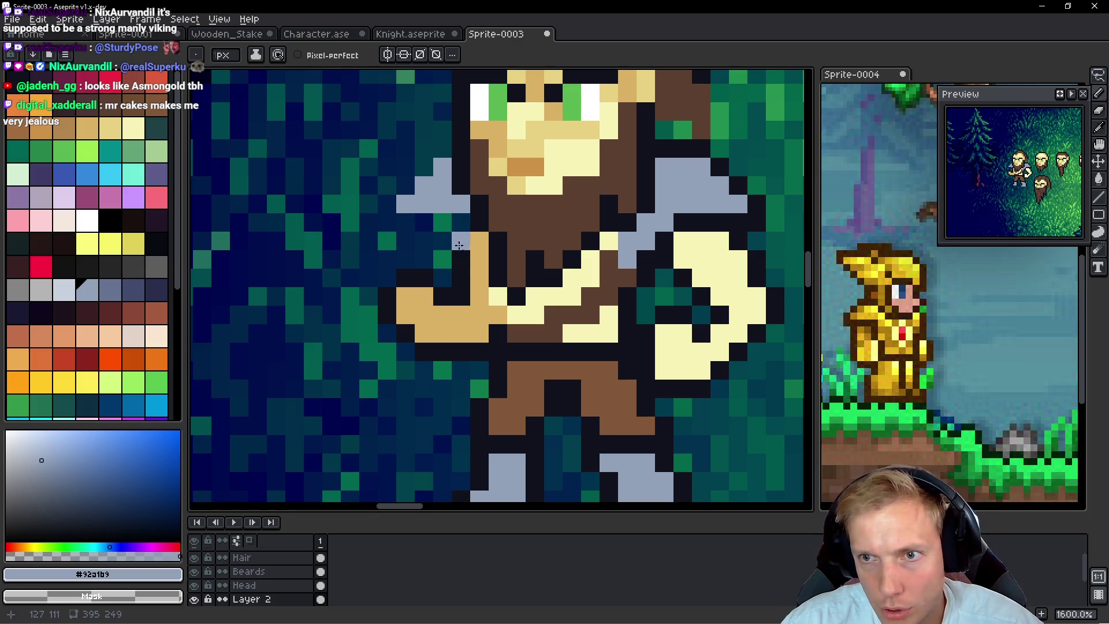
pyautogui.keyDown('alt'); pyautogui.click(715, 214); pyautogui.keyUp('alt')
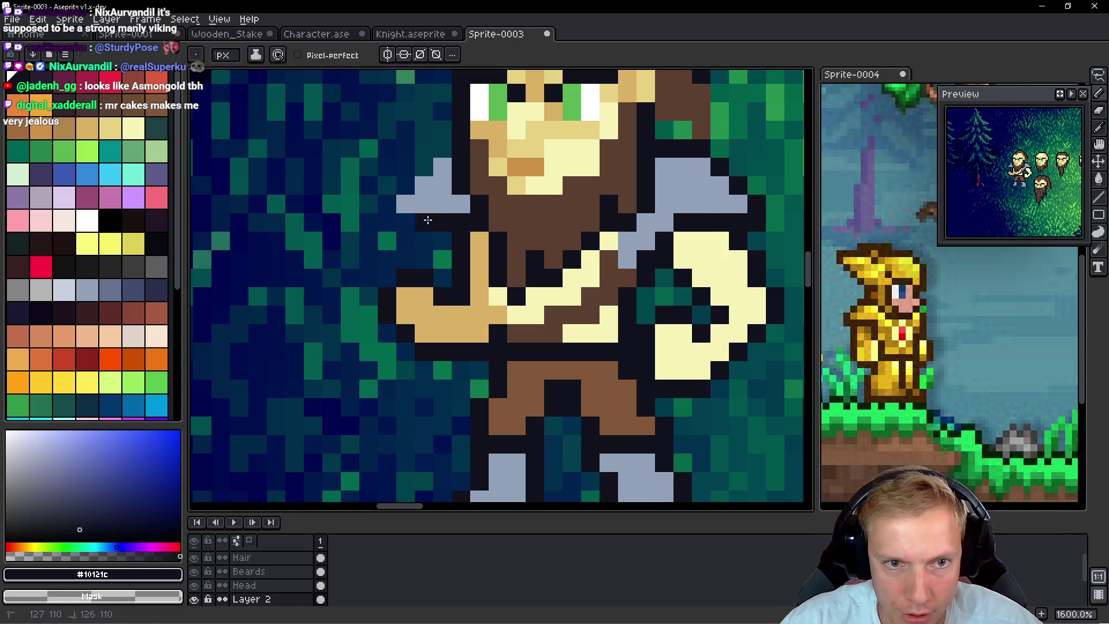
pyautogui.click(387, 204)
pyautogui.click(405, 185)
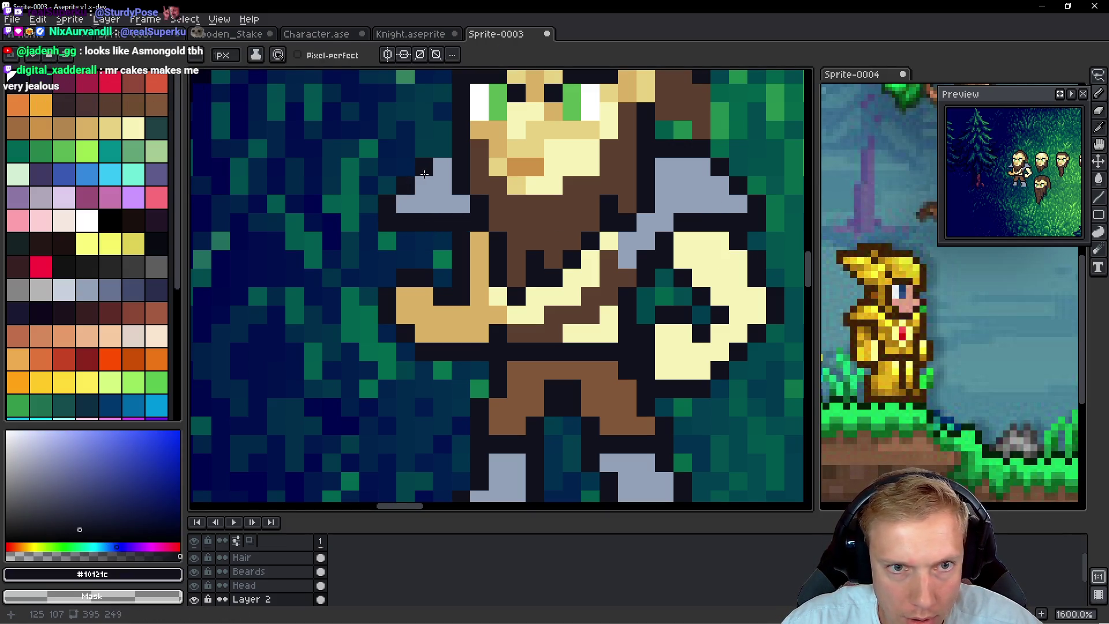
pyautogui.click(425, 174)
pyautogui.click(443, 148)
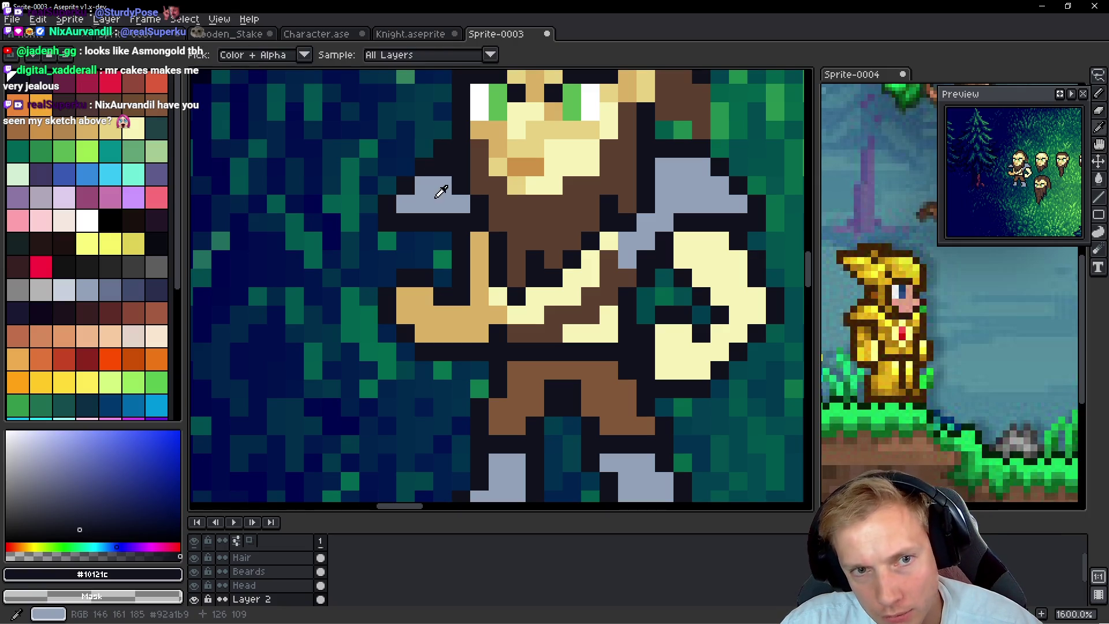
pyautogui.keyDown('alt'); pyautogui.click(445, 170); pyautogui.keyUp('alt')
# Darken grey shoulder pixels into outline and draw the cream arm line across the chest
pyautogui.scroll(-7, 445, 171)
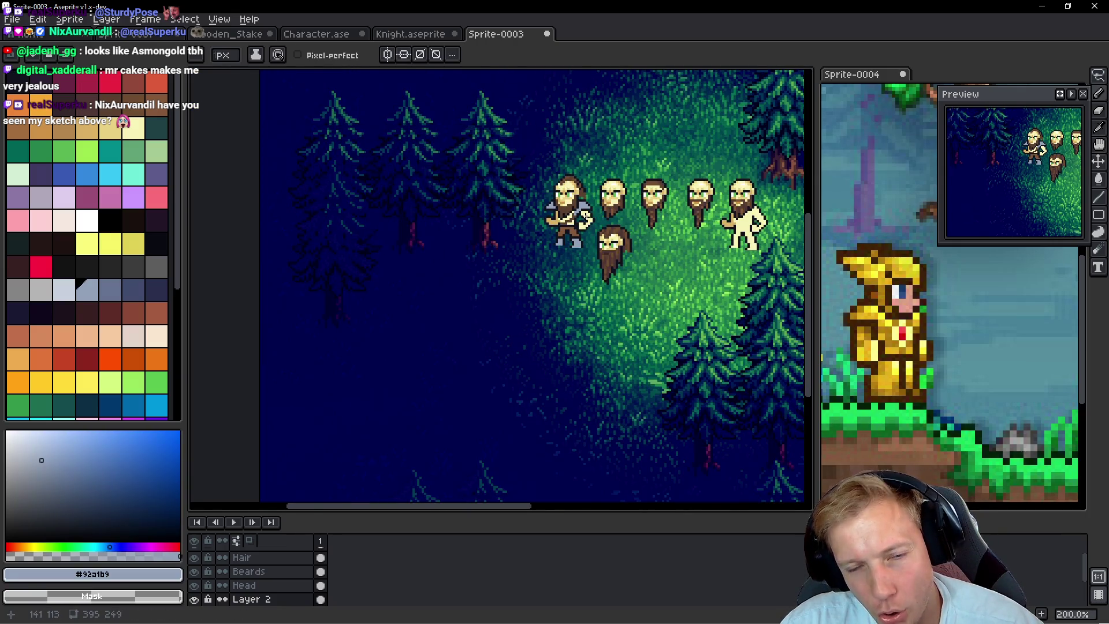
pyautogui.scroll(3, 573, 209)
pyautogui.moveTo(572, 209); pyautogui.dragTo(555, 228)
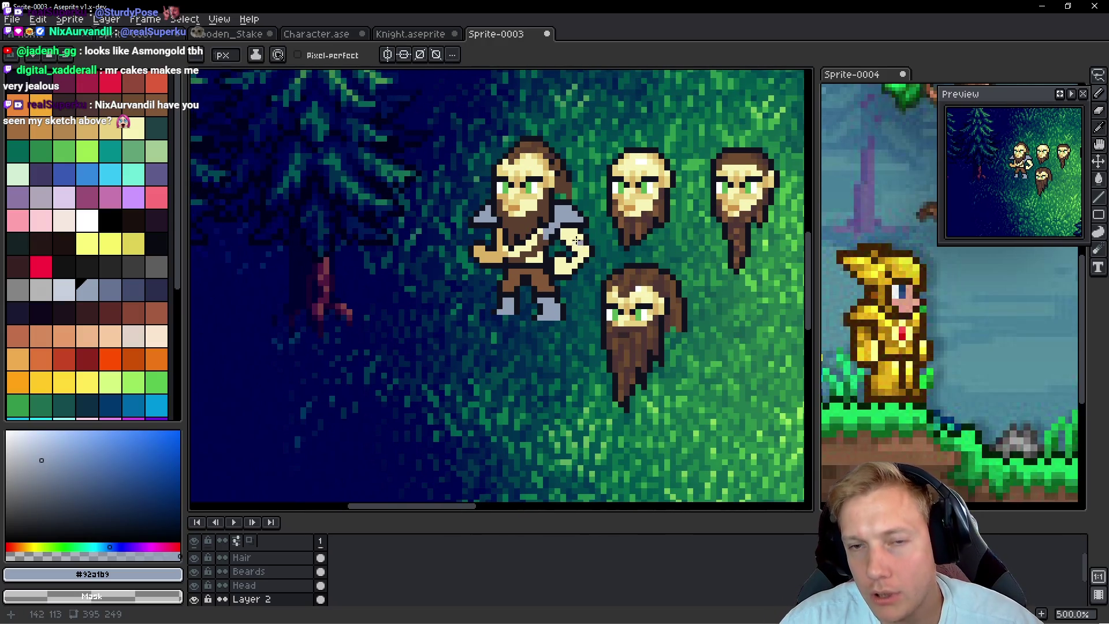
pyautogui.scroll(4, 554, 249)
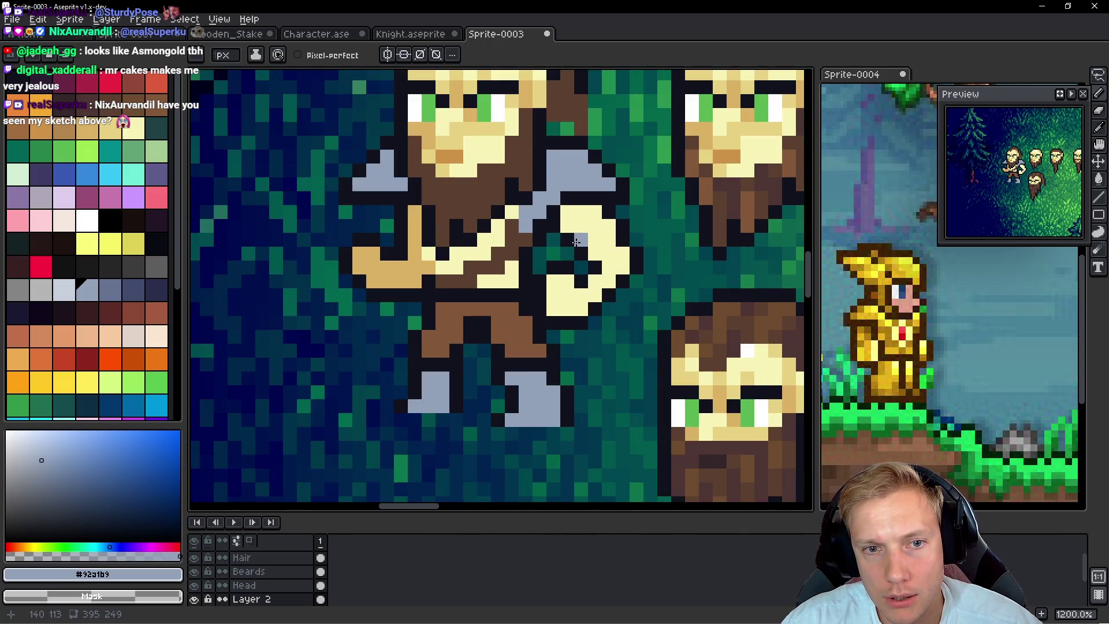
pyautogui.keyDown('alt'); pyautogui.click(514, 215); pyautogui.keyUp('alt')
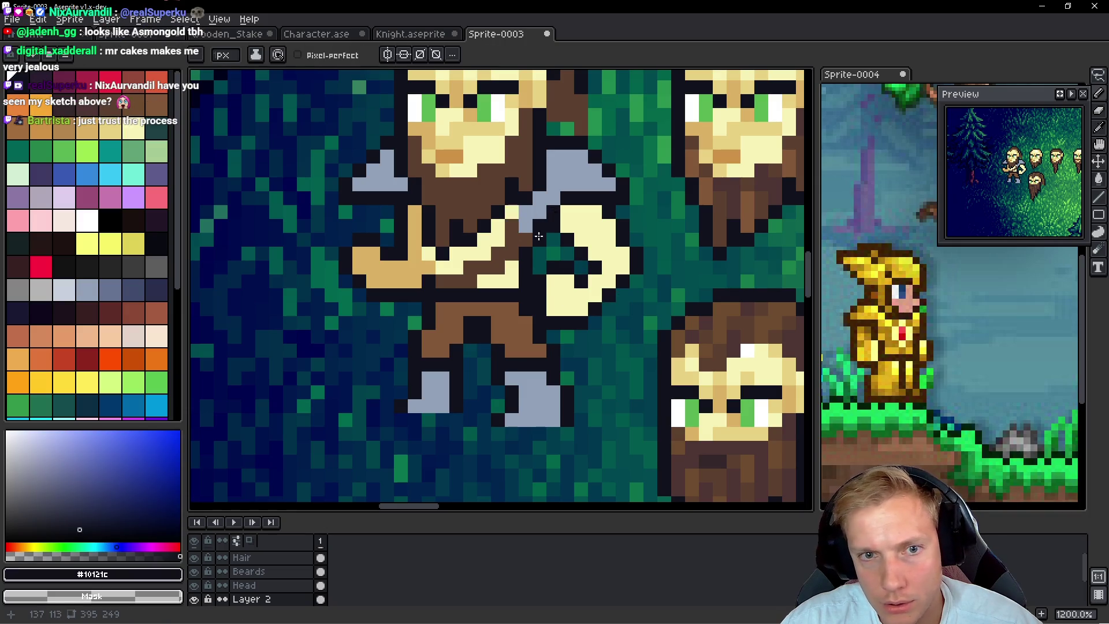
pyautogui.keyDown('alt'); pyautogui.click(526, 240); pyautogui.keyUp('alt')
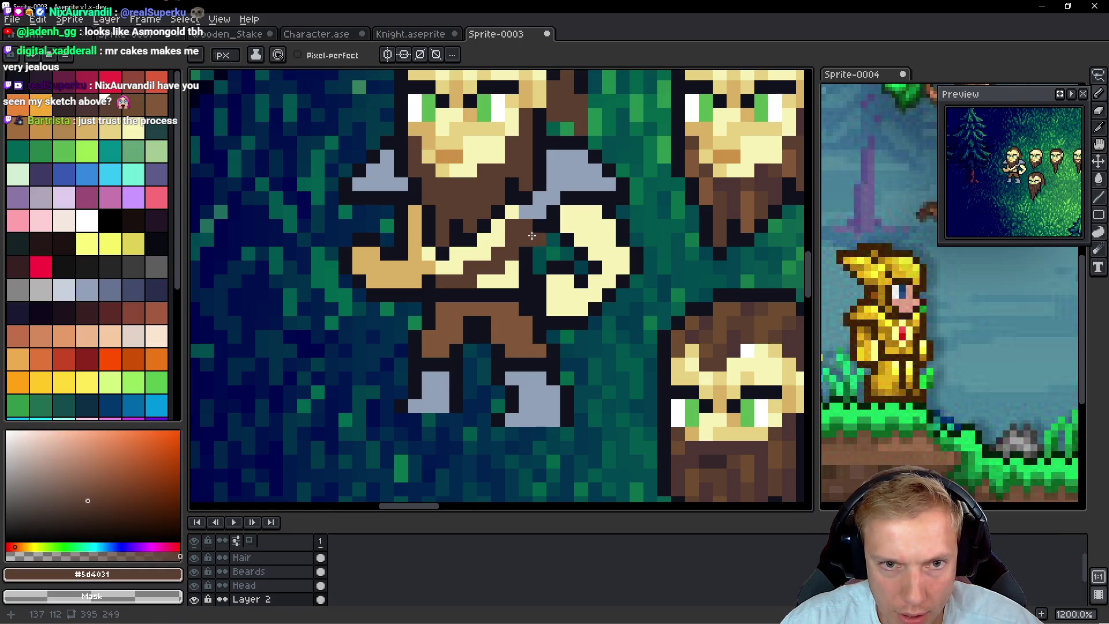
pyautogui.keyDown('alt'); pyautogui.click(522, 193); pyautogui.keyUp('alt')
pyautogui.click(531, 212)
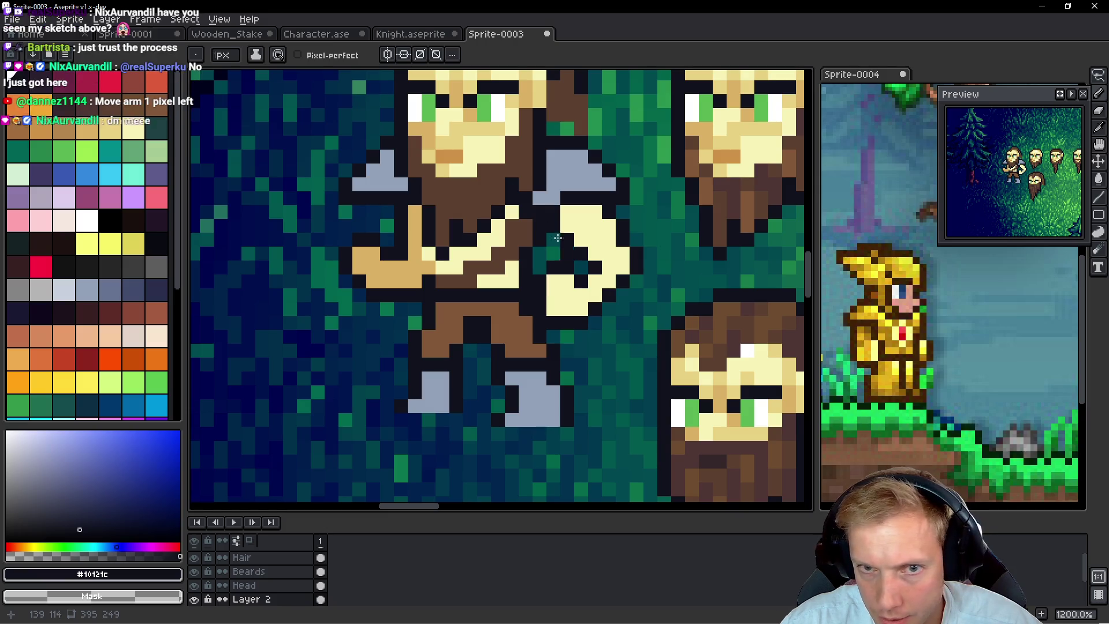
pyautogui.moveTo(559, 198); pyautogui.dragTo(537, 198)
pyautogui.keyDown('shift'); pyautogui.rightClick(558, 214); pyautogui.keyUp('shift')
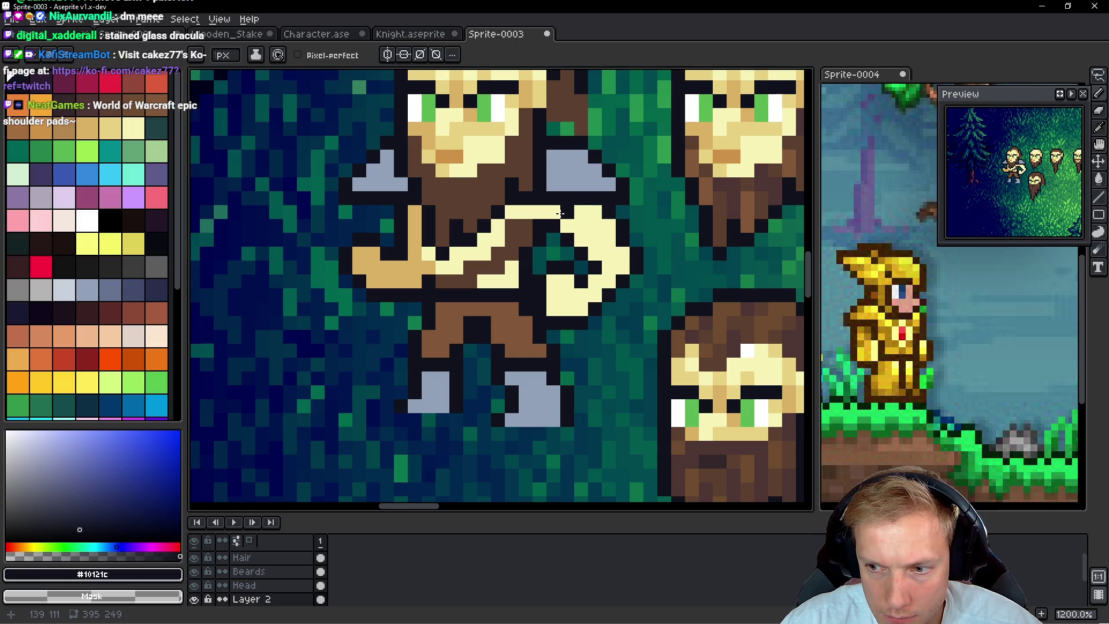
pyautogui.moveTo(562, 211); pyautogui.dragTo(586, 261)
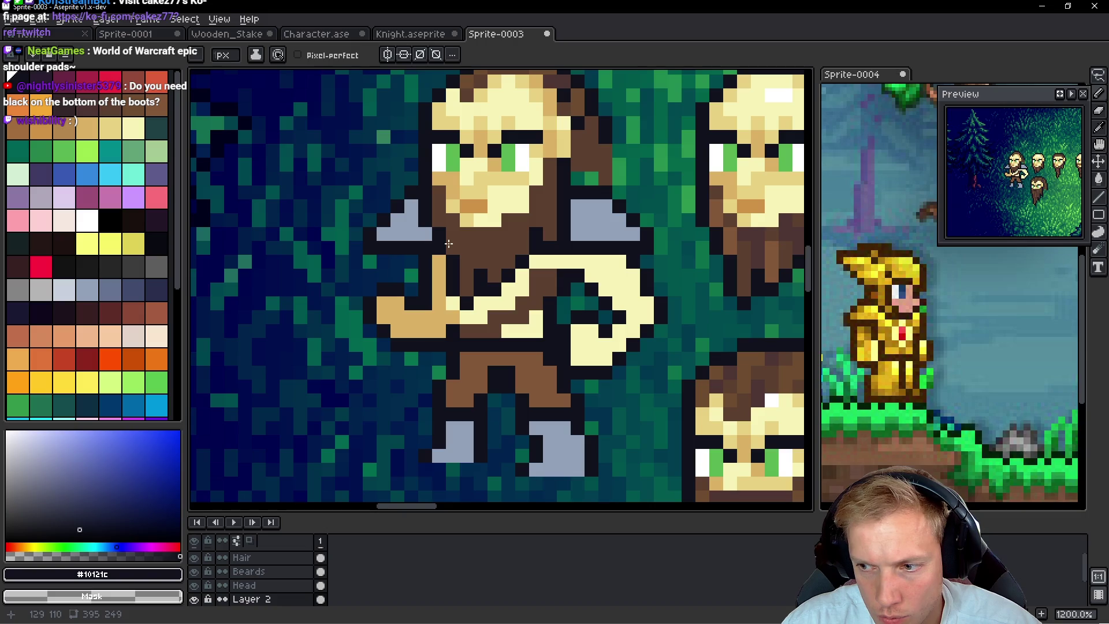
pyautogui.scroll(-3, 485, 260)
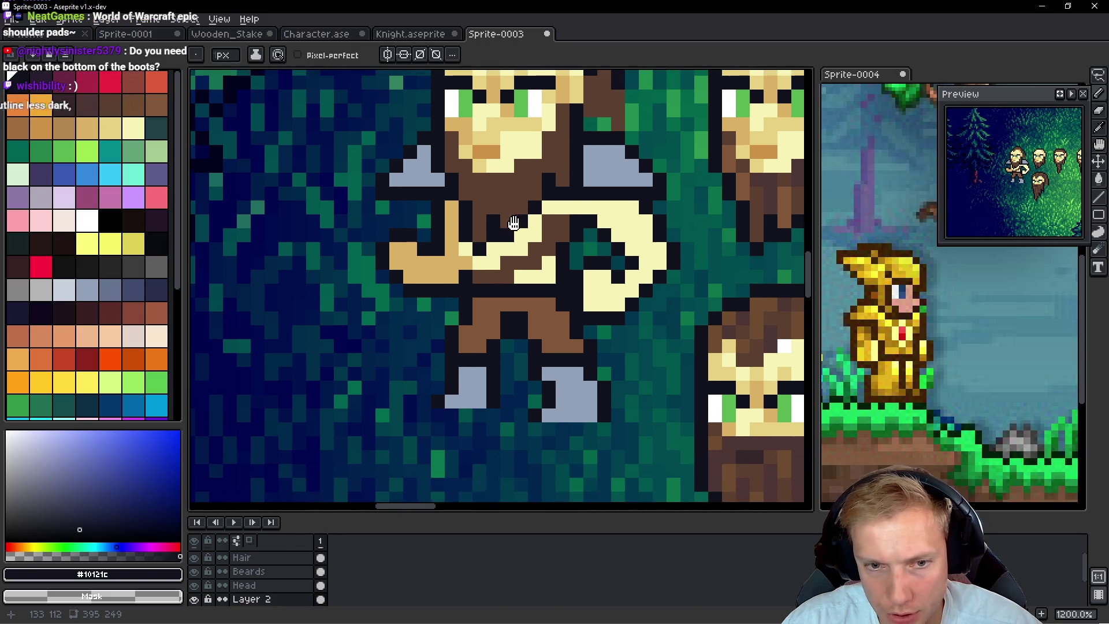
pyautogui.scroll(-4, 574, 320)
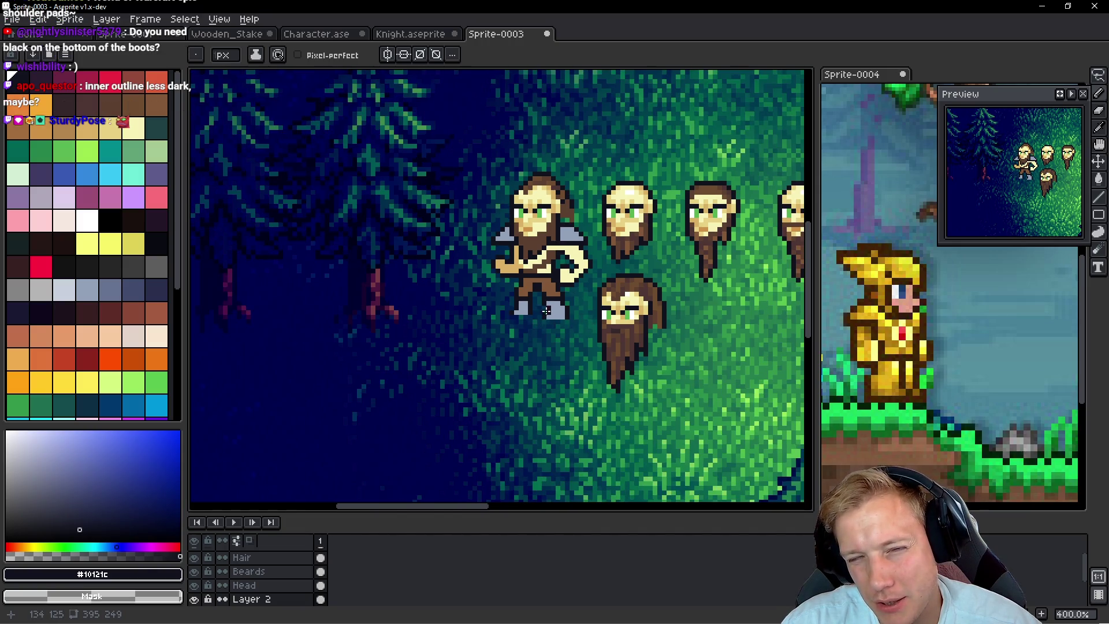
pyautogui.scroll(1, 546, 315)
pyautogui.scroll(2, 543, 321)
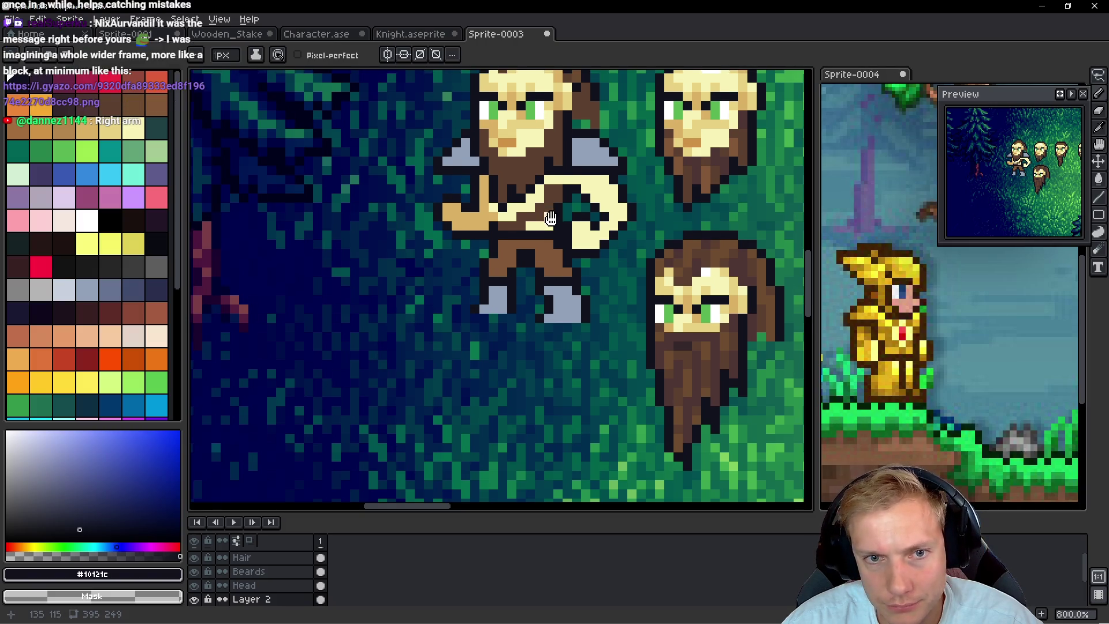
# Lasso the left shoulder pad with its outline and move it one pixel right
pyautogui.moveTo(550, 218); pyautogui.dragTo(550, 247)
pyautogui.scroll(5, 433, 172)
pyautogui.press('q')
pyautogui.moveTo(414, 131)
pyautogui.mouseDown()
pyautogui.moveTo(495, 271)
pyautogui.moveTo(480, 168)
pyautogui.moveTo(522, 161)
pyautogui.moveTo(462, 133)
pyautogui.mouseUp()
pyautogui.moveTo(465, 215); pyautogui.dragTo(487, 218)
pyautogui.scroll(-2, 487, 218)
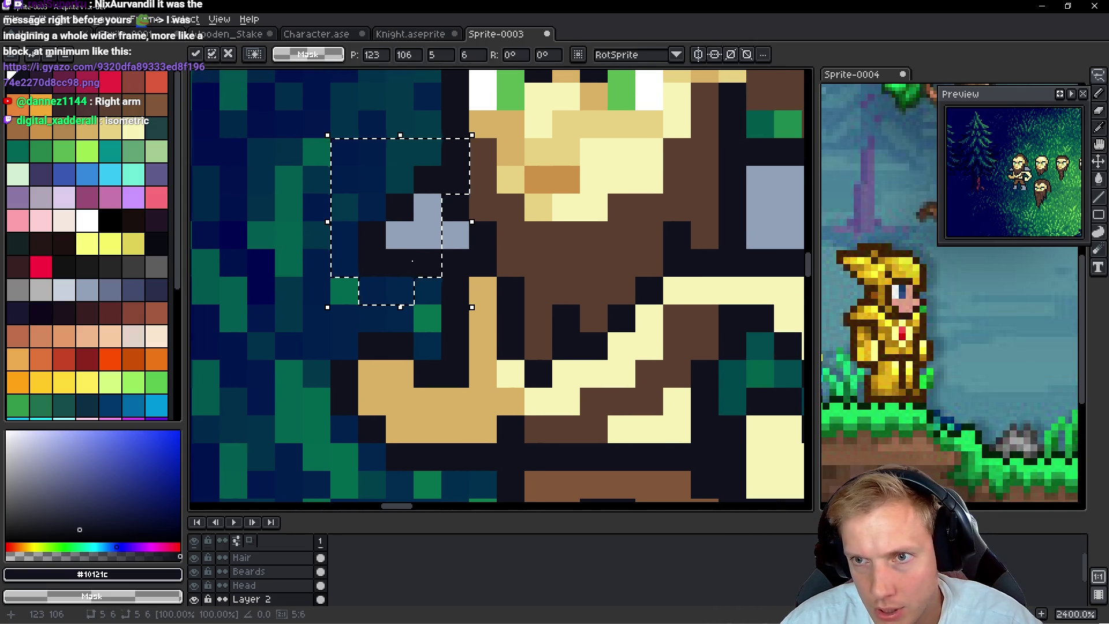
pyautogui.hotkey('ctrl', 'd')
pyautogui.scroll(-2, 612, 258)
pyautogui.press('b')
pyautogui.scroll(4, 611, 258)
# Repaint the upper shoulder dark, fix torso pixels brown, and make right-arm pixels cream
pyautogui.moveTo(578, 230)
pyautogui.mouseDown()
pyautogui.moveTo(549, 226)
pyautogui.moveTo(615, 222)
pyautogui.moveTo(629, 256)
pyautogui.mouseUp()
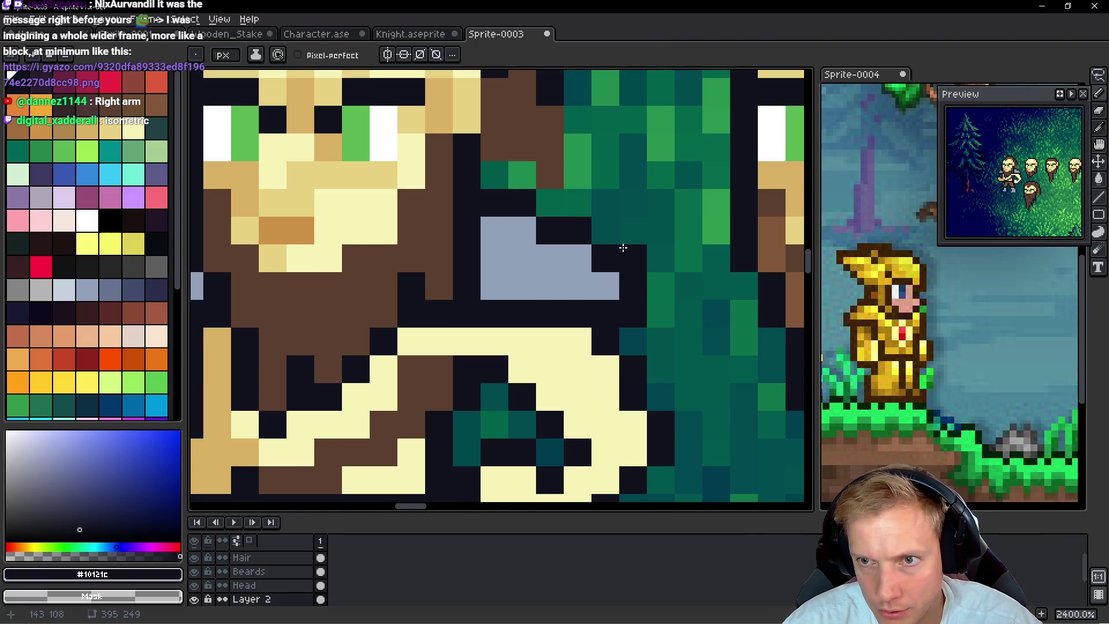
pyautogui.scroll(-6, 623, 247)
pyautogui.scroll(4, 593, 265)
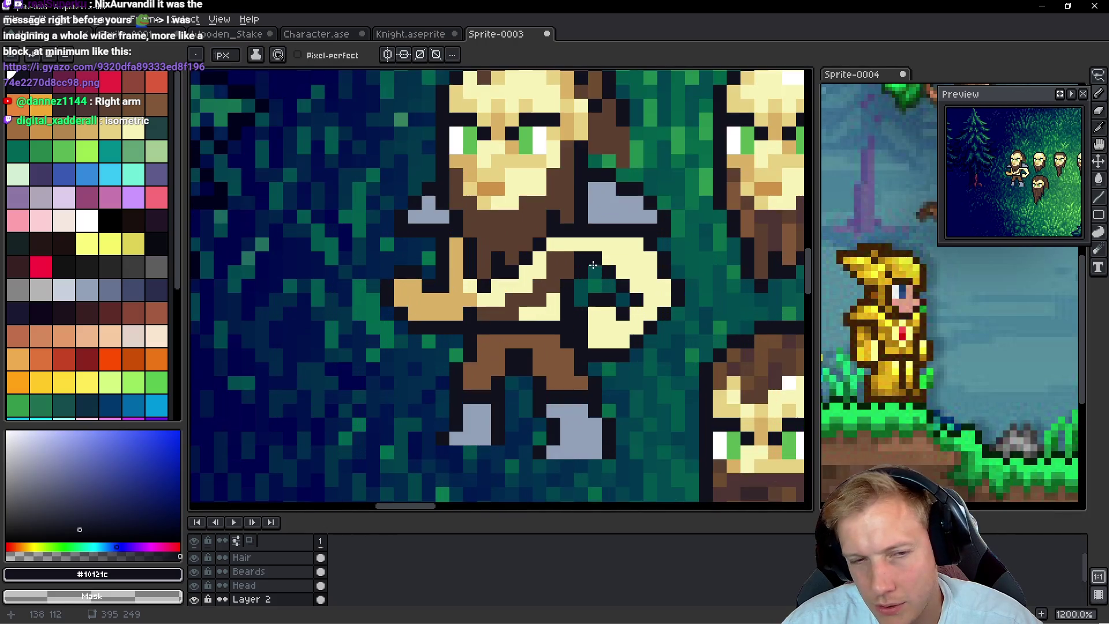
pyautogui.click(579, 285)
pyautogui.keyDown('alt'); pyautogui.click(572, 262); pyautogui.keyUp('alt')
pyautogui.click(570, 244)
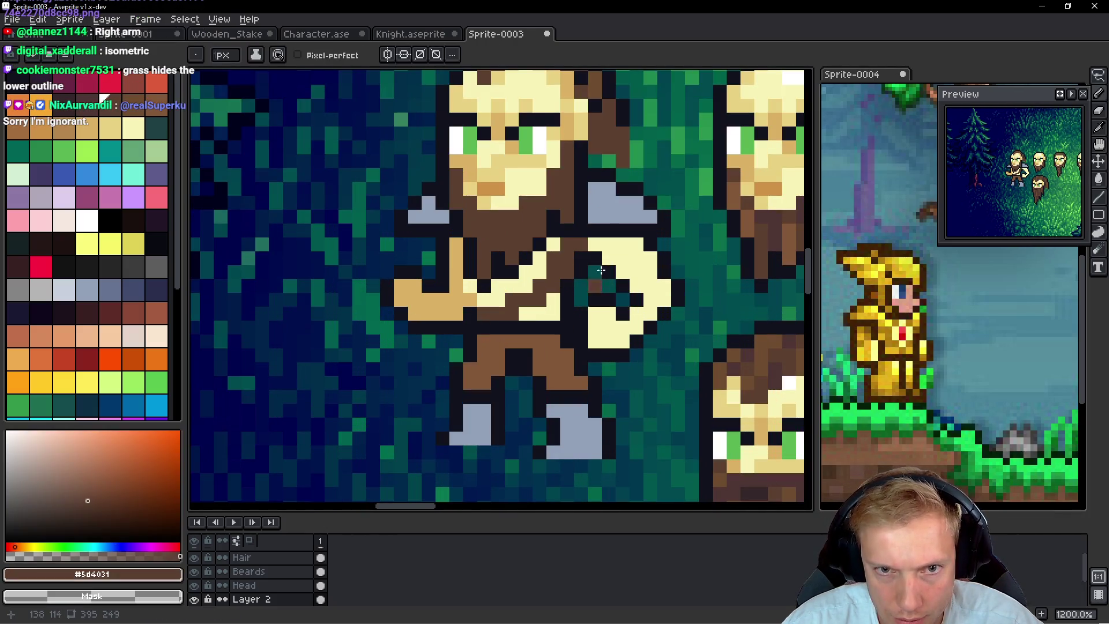
pyautogui.hotkey('ctrl', 'z')
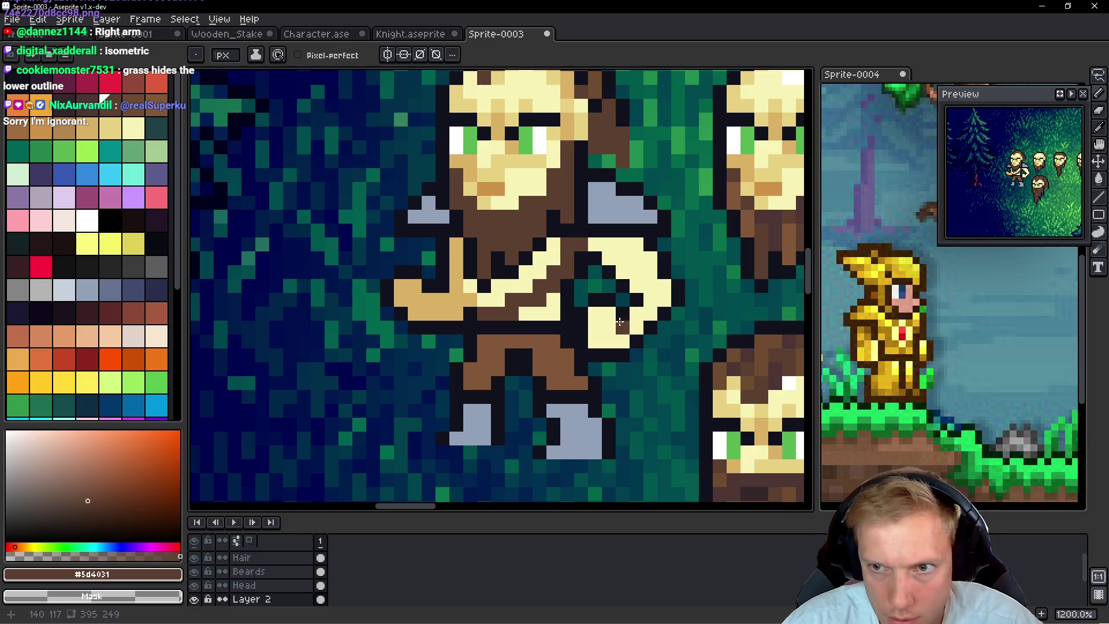
pyautogui.rightClick(623, 327)
pyautogui.rightClick(637, 314)
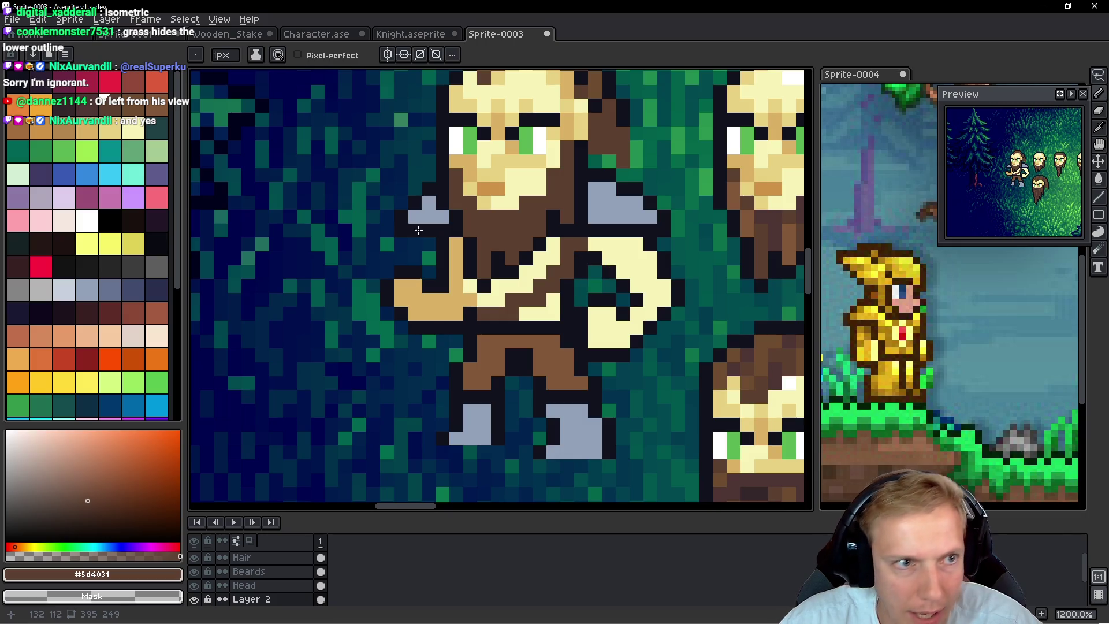
# Paint a tan torso pixel and place the first red-brown Idx-75 strap pixel
pyautogui.keyDown('alt'); pyautogui.click(563, 244); pyautogui.keyUp('alt')
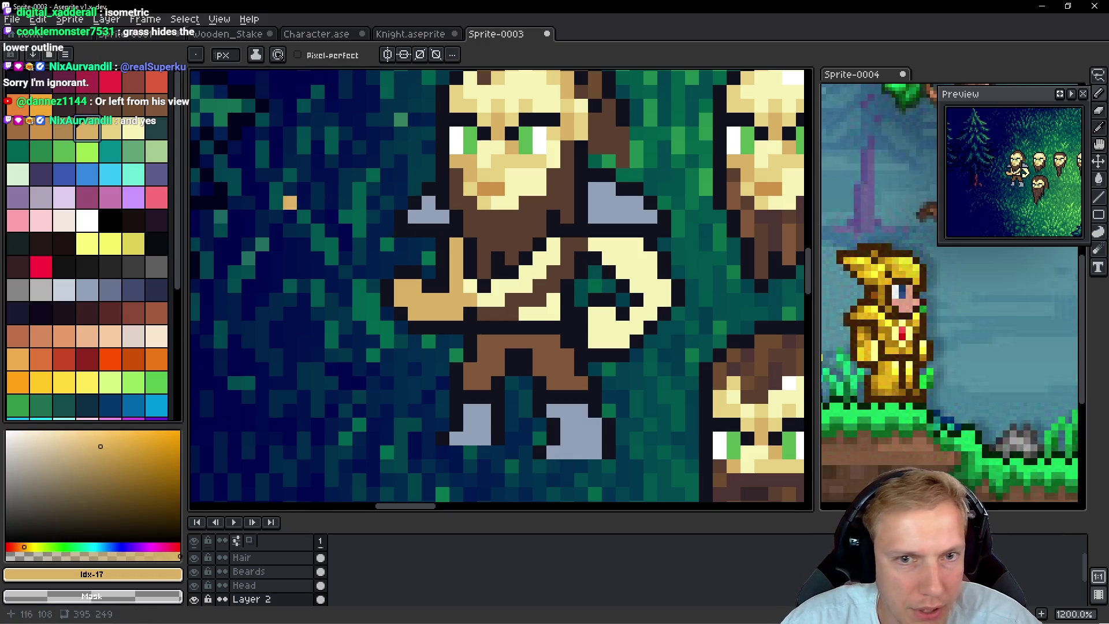
pyautogui.click(572, 242)
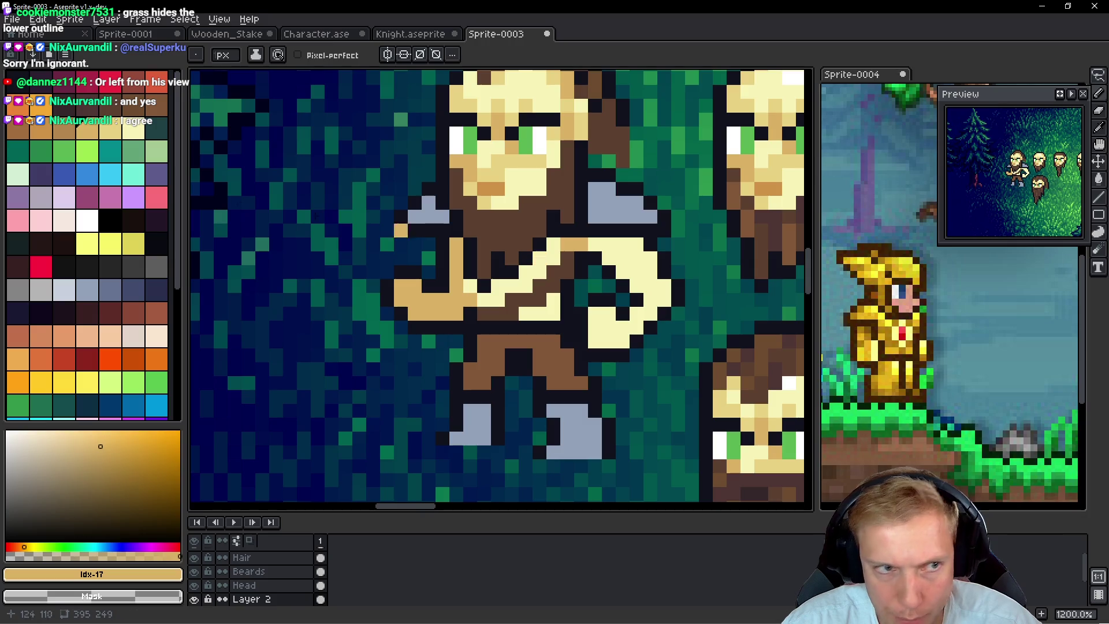
pyautogui.click(133, 312)
pyautogui.click(579, 248)
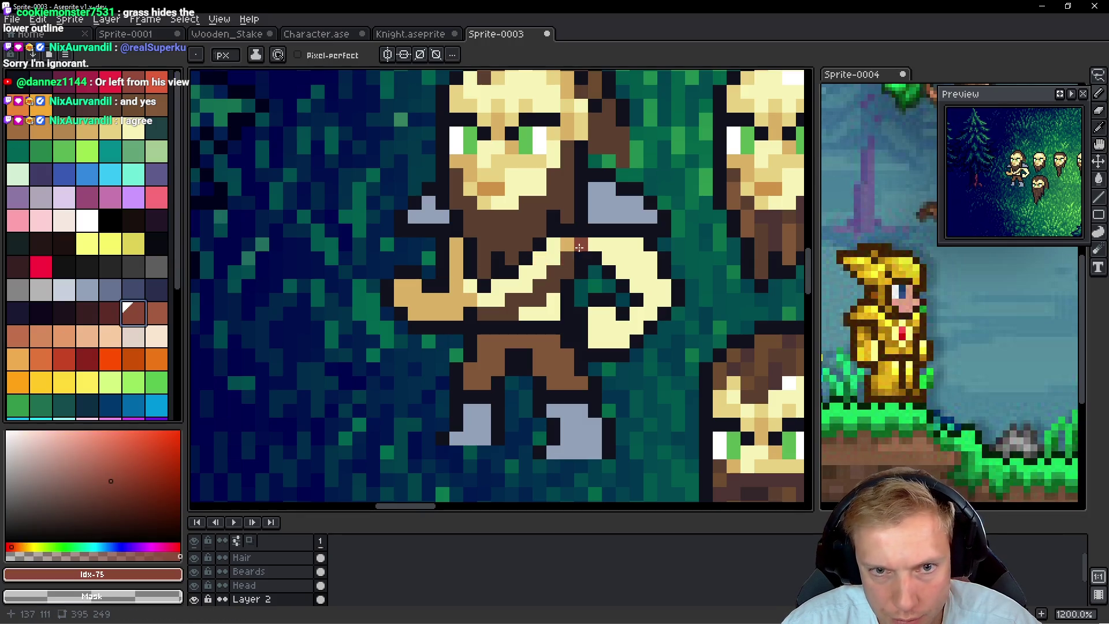
# Draw the Idx-75 red-brown strap diagonally down the torso, then zoom out to review the scene
pyautogui.moveTo(567, 244)
pyautogui.mouseDown()
pyautogui.moveTo(539, 298)
pyautogui.moveTo(488, 312)
pyautogui.mouseUp()
pyautogui.scroll(-5, 487, 312)
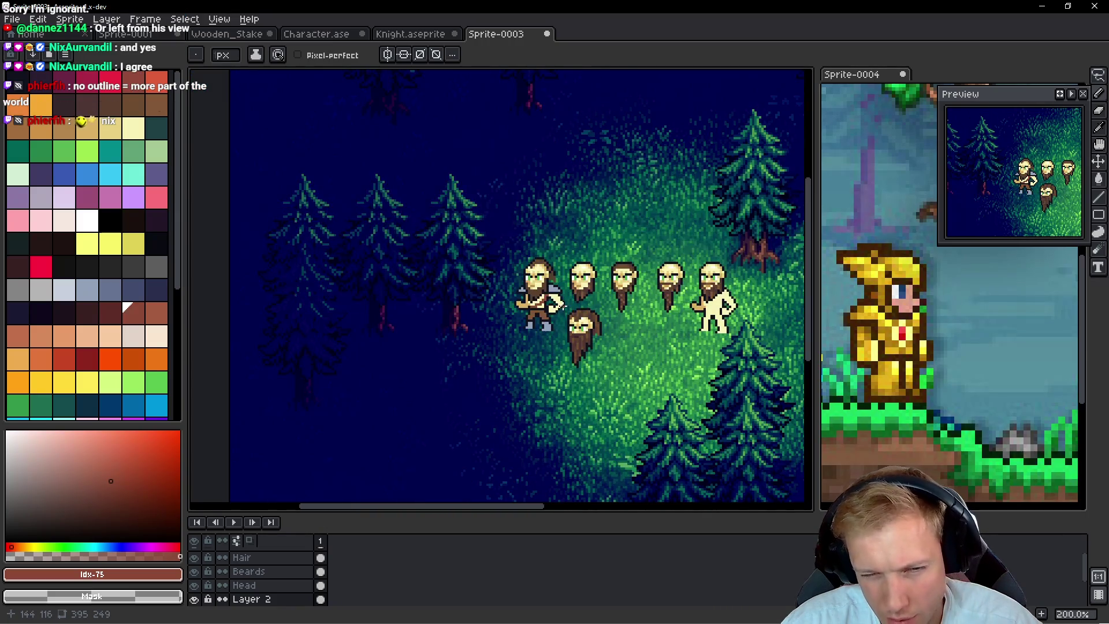
pyautogui.scroll(3, 546, 296)
pyautogui.scroll(-3, 546, 296)
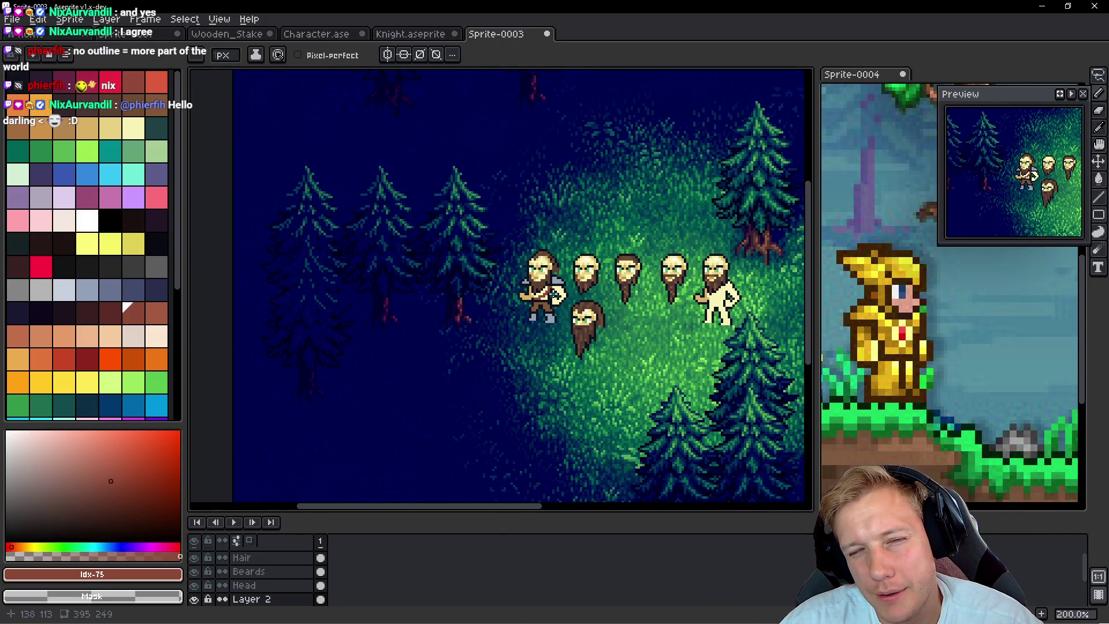
pyautogui.scroll(1, 553, 296)
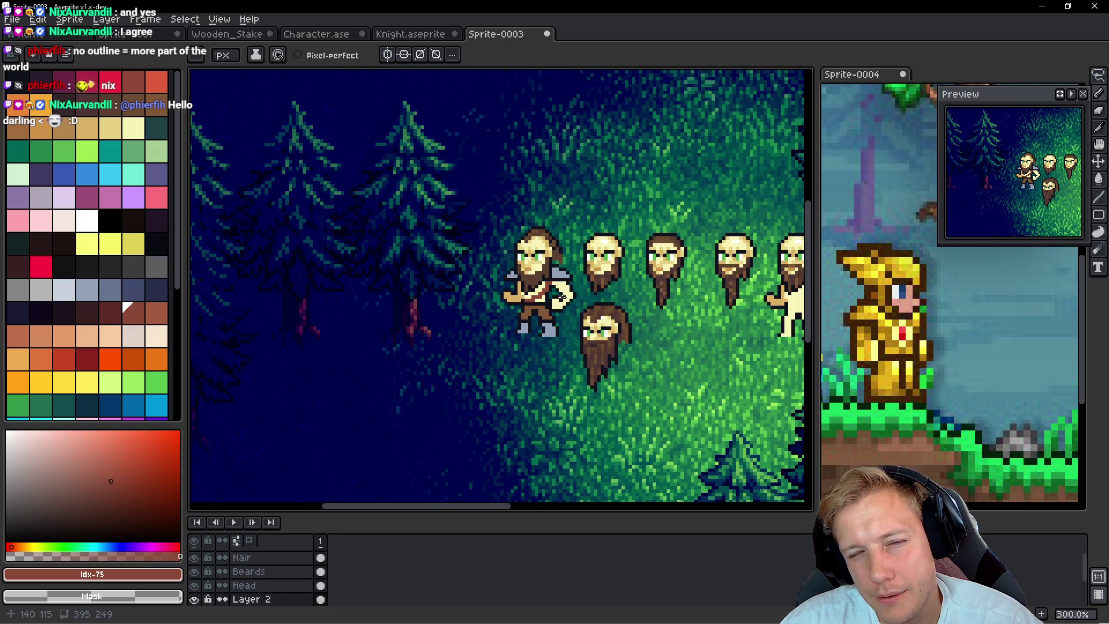
pyautogui.scroll(3, 558, 297)
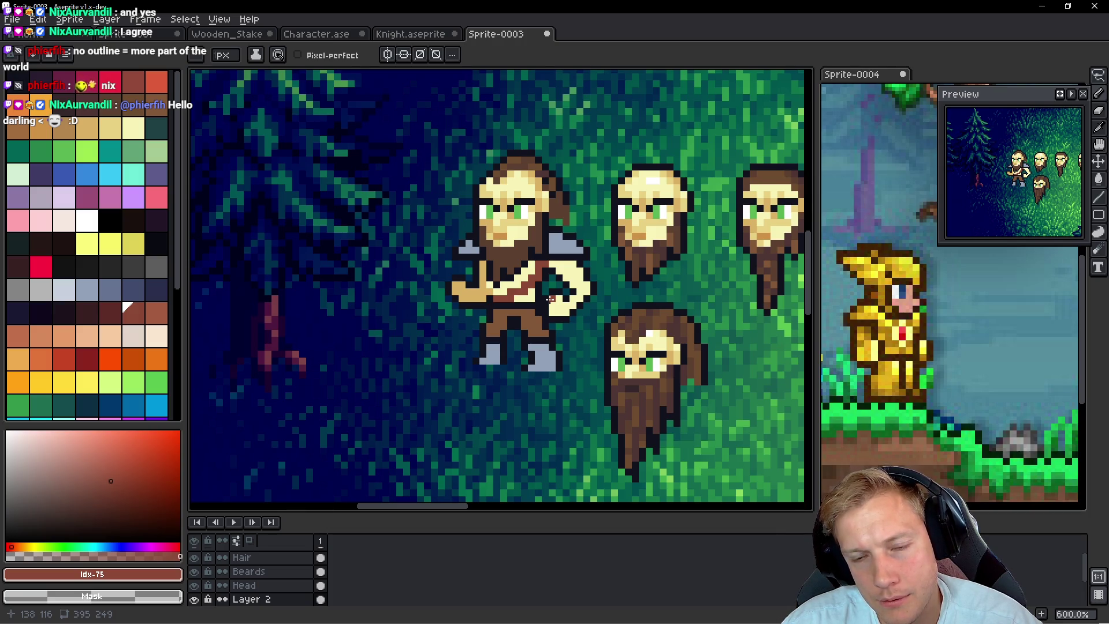
pyautogui.scroll(-1, 556, 287)
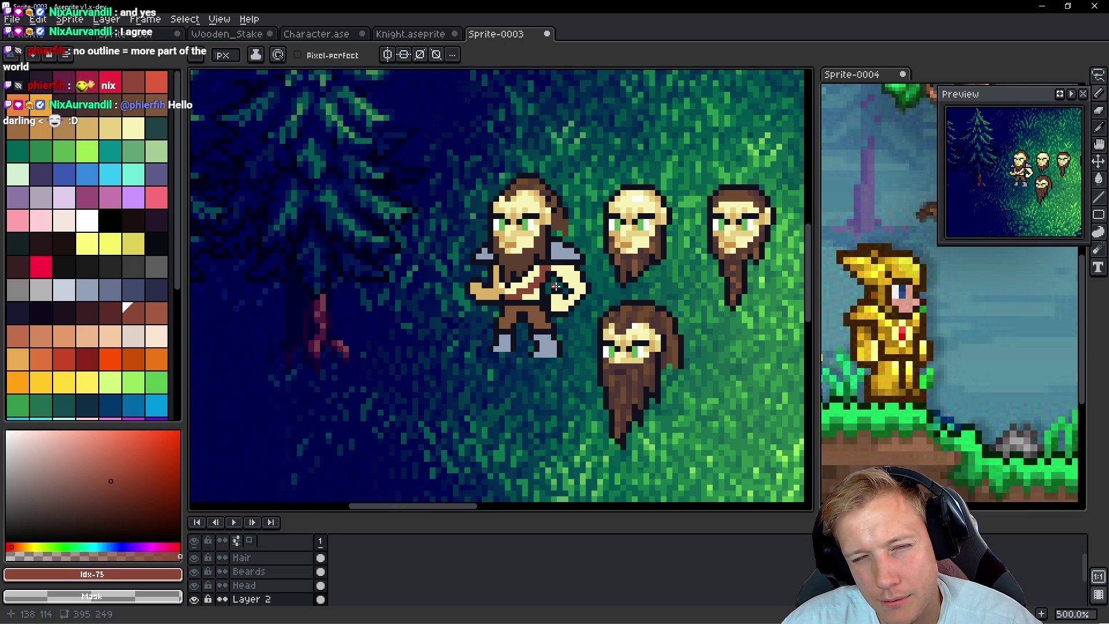
pyautogui.scroll(-1, 555, 287)
pyautogui.scroll(1, 553, 283)
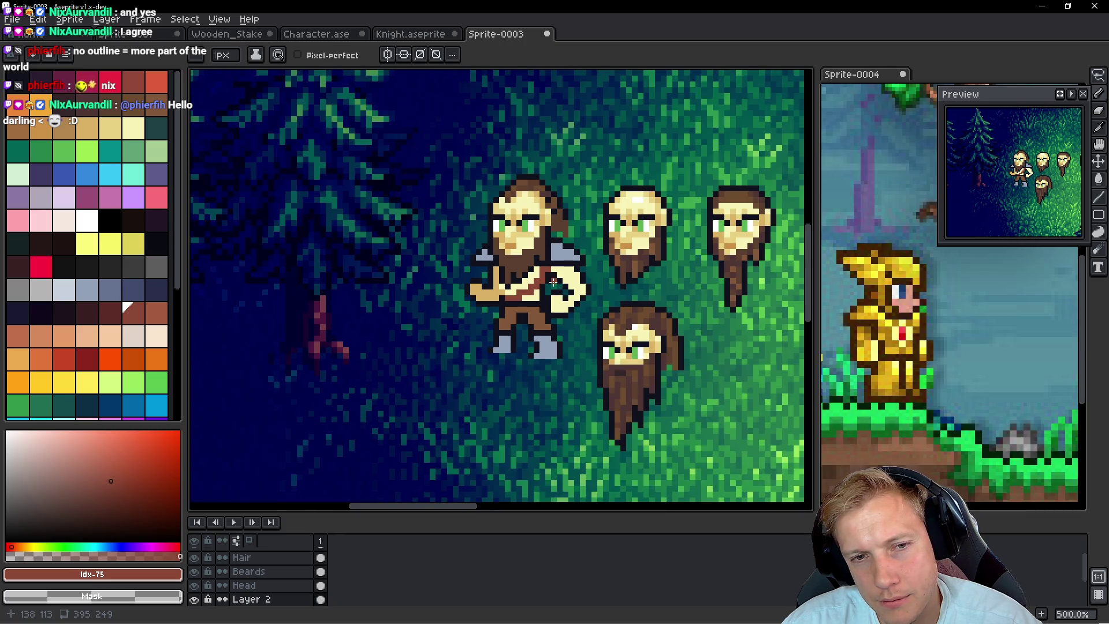
pyautogui.scroll(5, 547, 284)
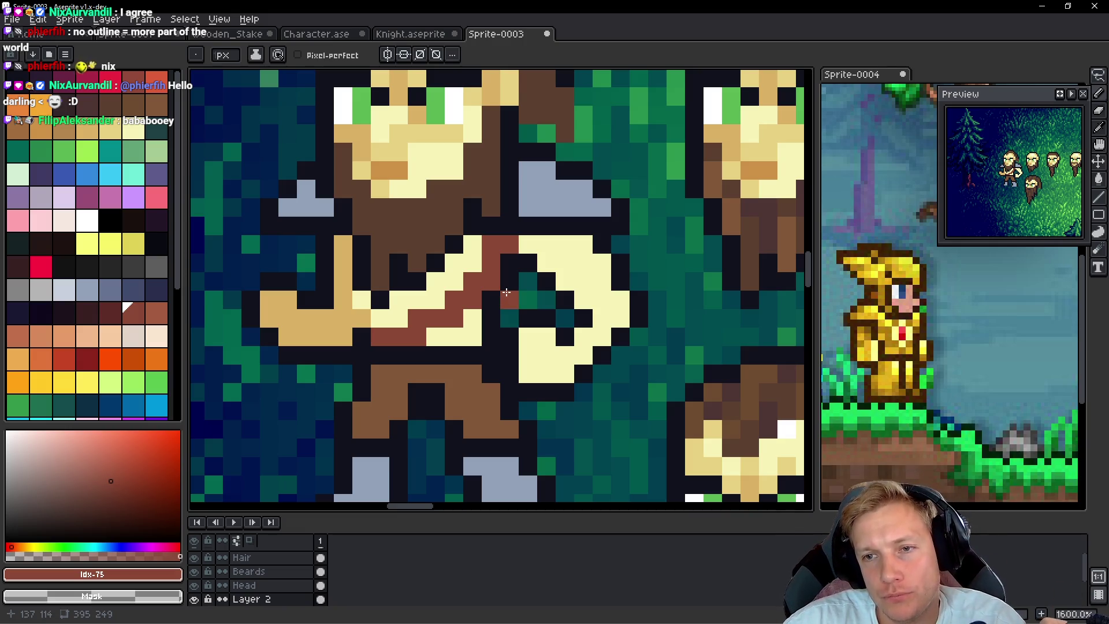
pyautogui.scroll(-6, 506, 292)
pyautogui.scroll(-1, 559, 288)
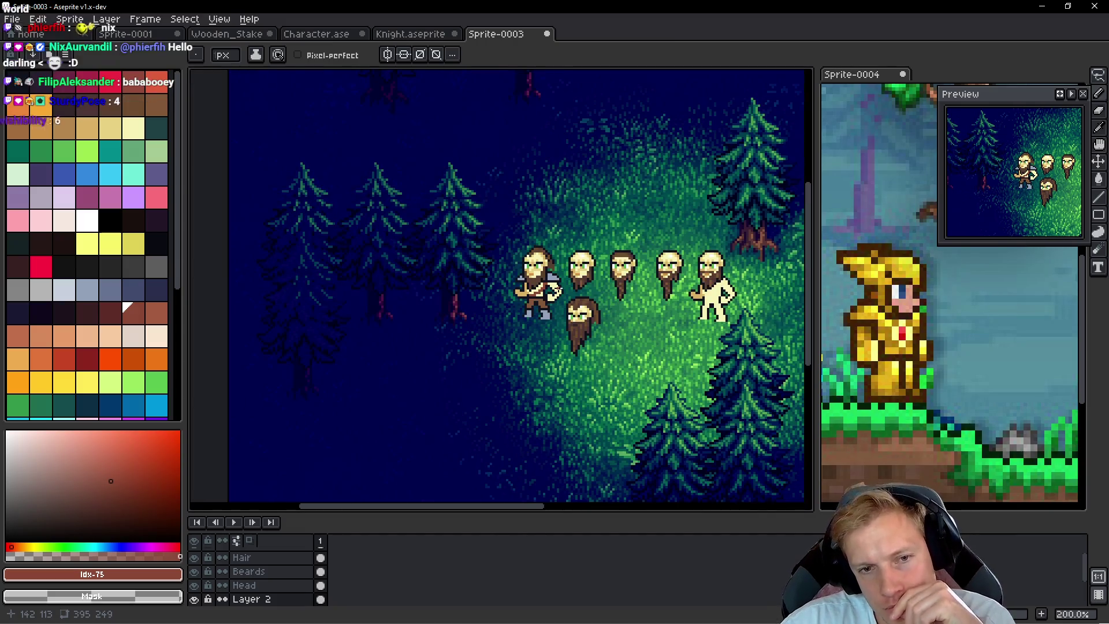
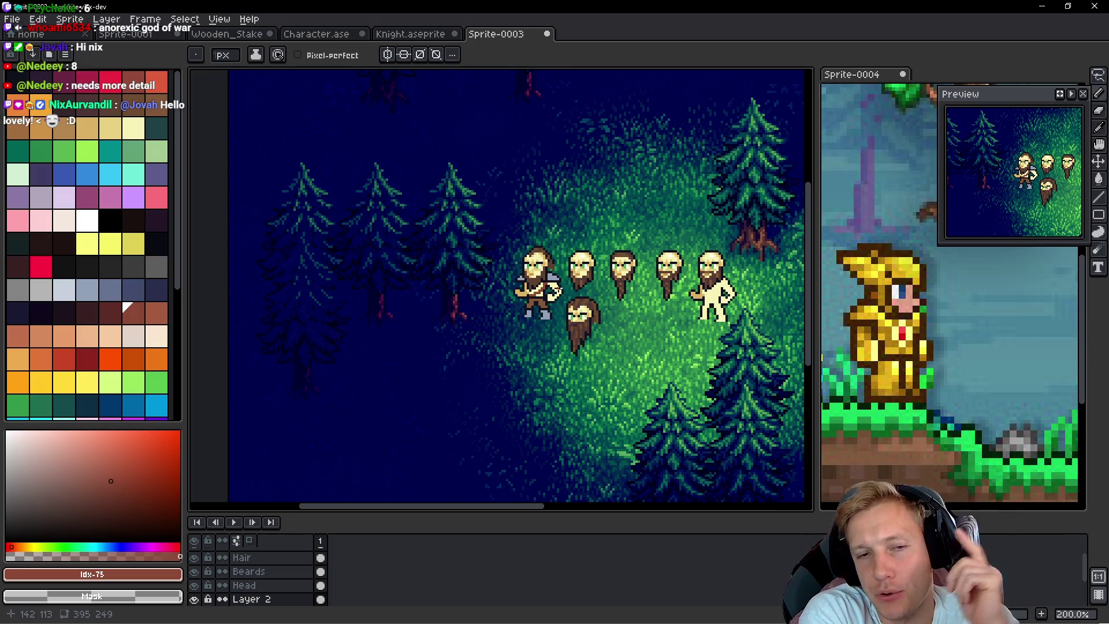
# Lasso-select the bearded man's body on the Torso layer and drag a copy under the third head
pyautogui.scroll(5, 556, 279)
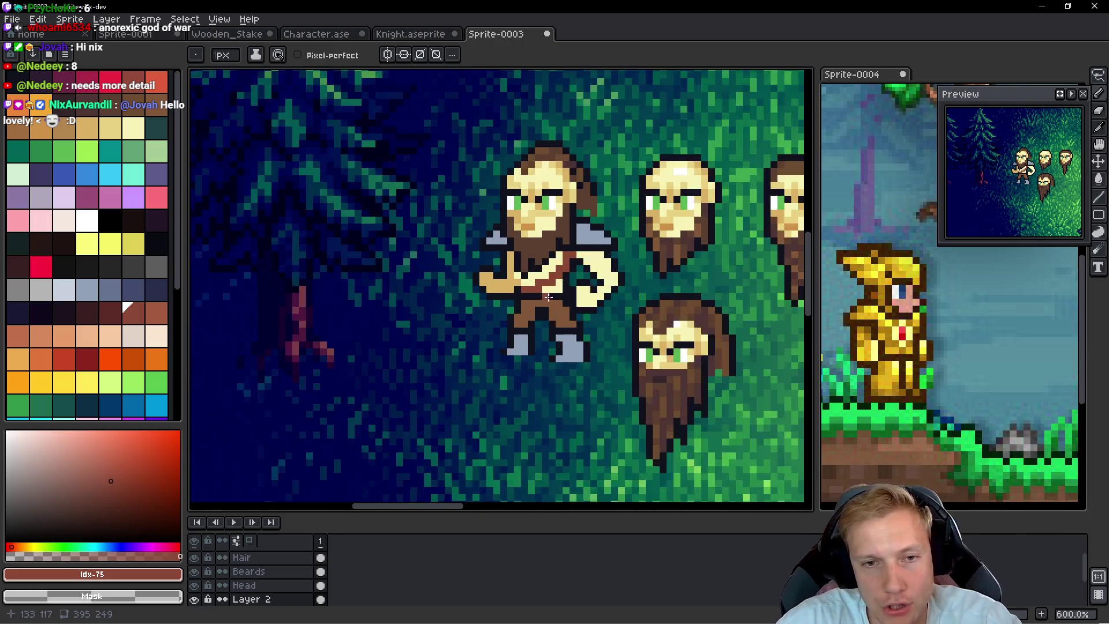
pyautogui.scroll(-3, 556, 278)
pyautogui.scroll(1, 557, 279)
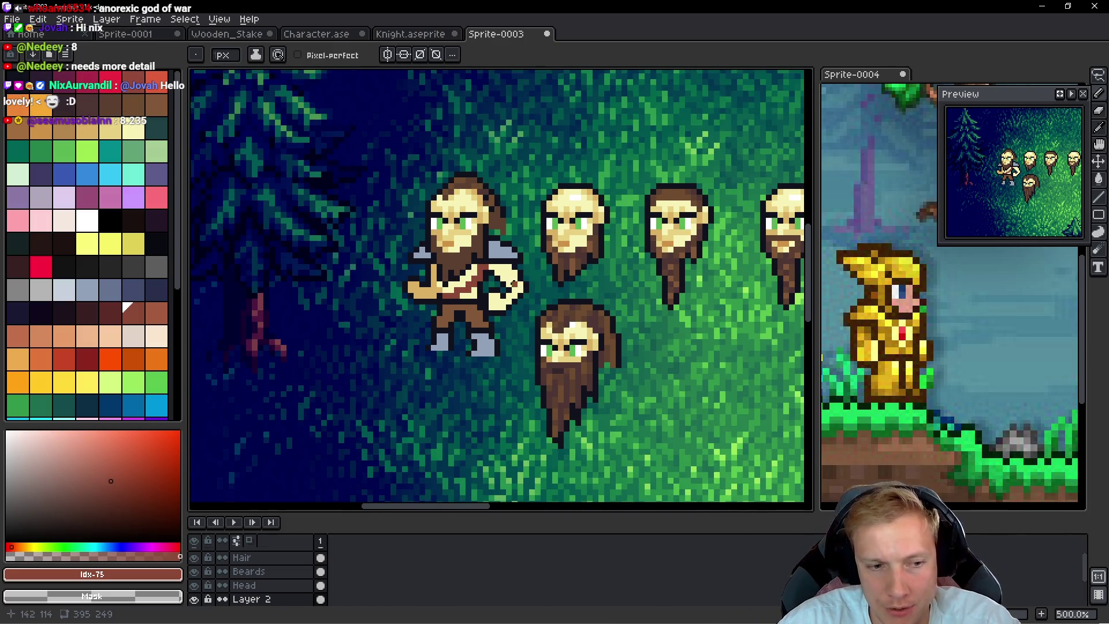
pyautogui.press('q')
pyautogui.moveTo(538, 234)
pyautogui.mouseDown()
pyautogui.moveTo(508, 228)
pyautogui.moveTo(370, 358)
pyautogui.moveTo(555, 237)
pyautogui.mouseUp()
pyautogui.hotkey('alt', 'Down')
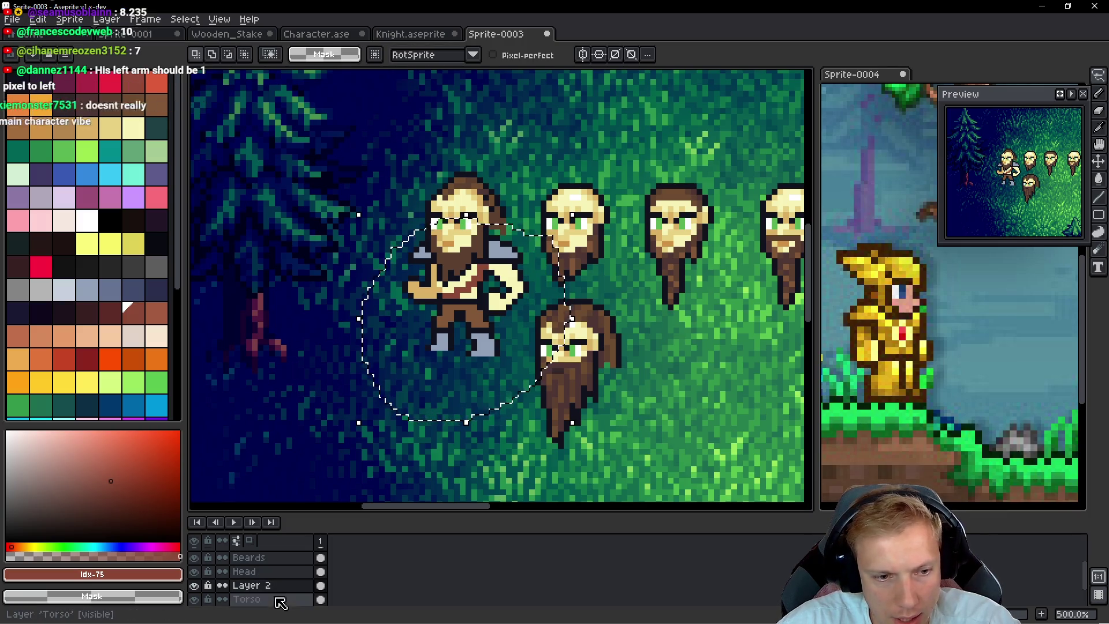
pyautogui.moveTo(490, 309); pyautogui.dragTo(713, 310)
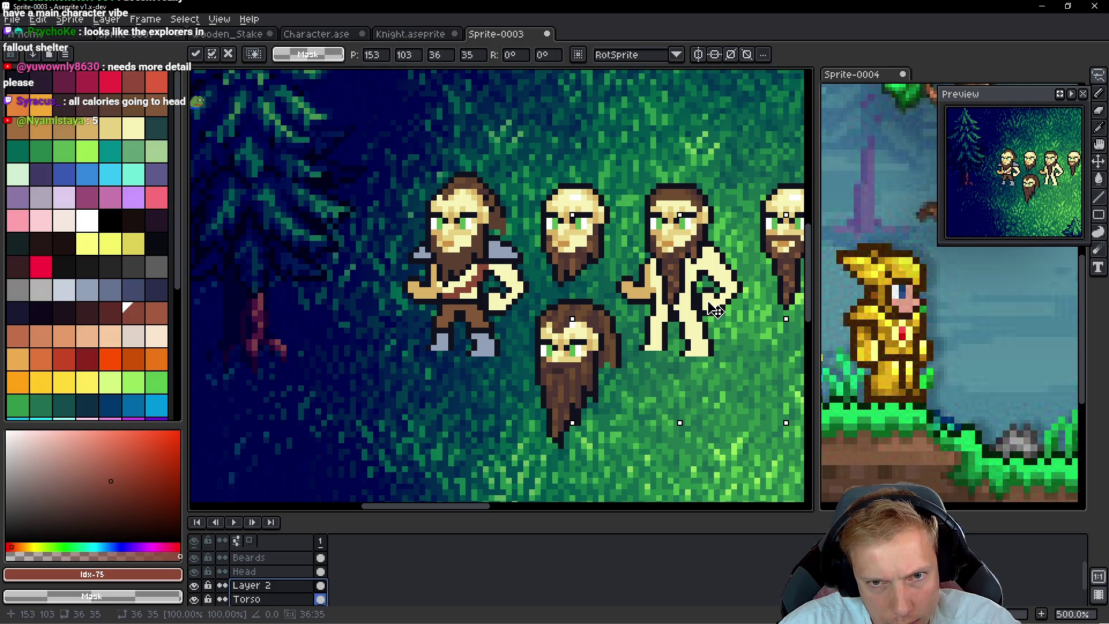
# Nudge the copied body into position under the third head and drop it in place
pyautogui.press('Right')
pyautogui.press('Up')
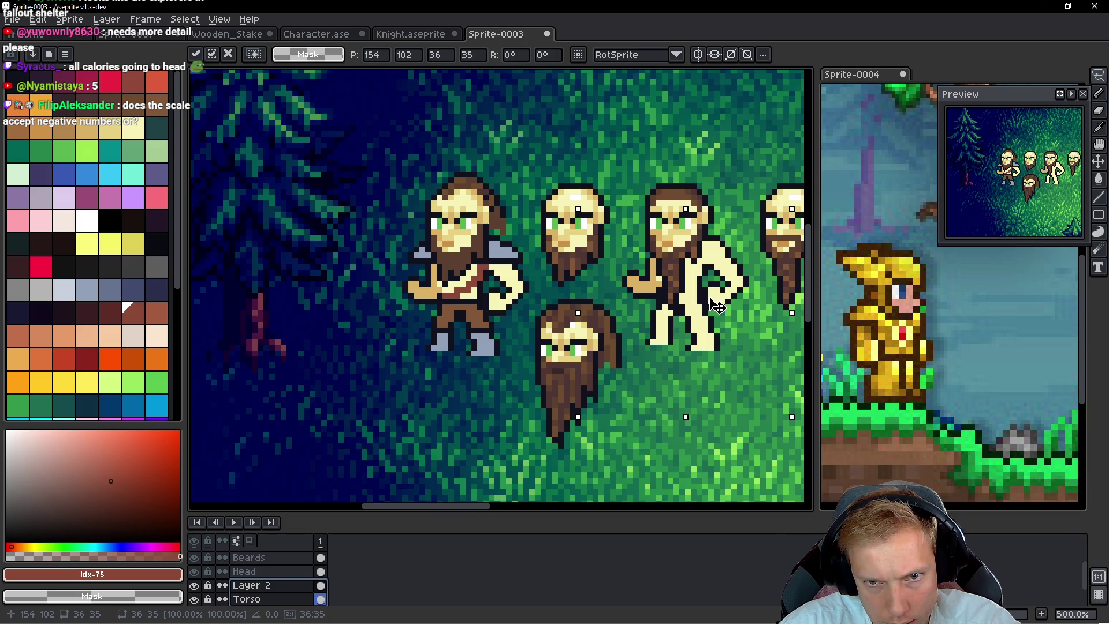
pyautogui.press('Left')
pyautogui.press('Down')
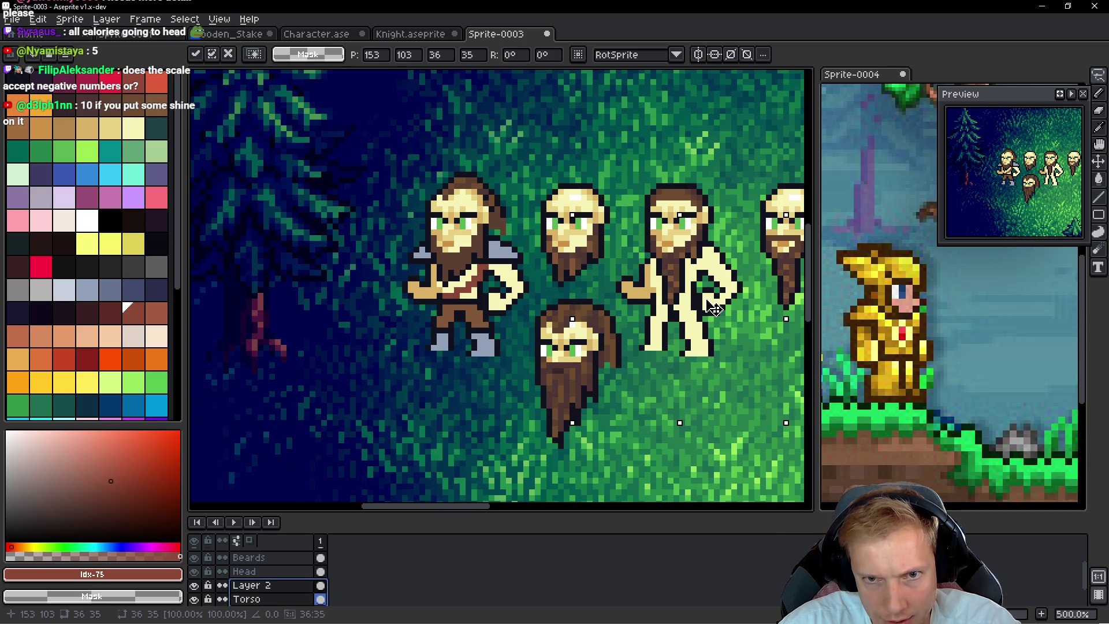
pyautogui.press('Right')
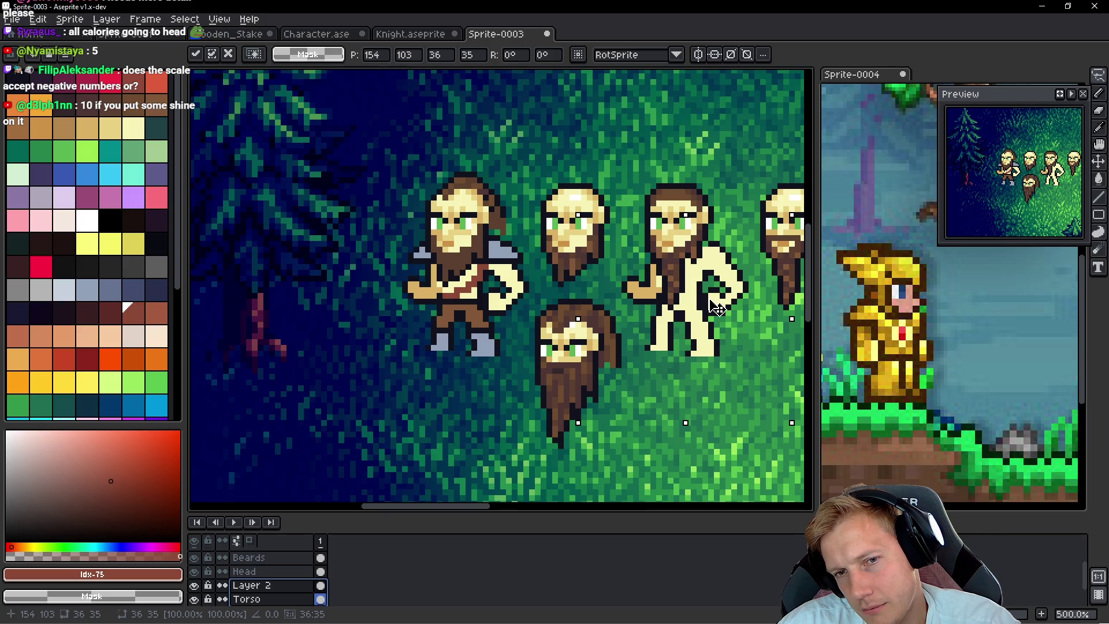
pyautogui.moveTo(716, 306); pyautogui.dragTo(499, 312)
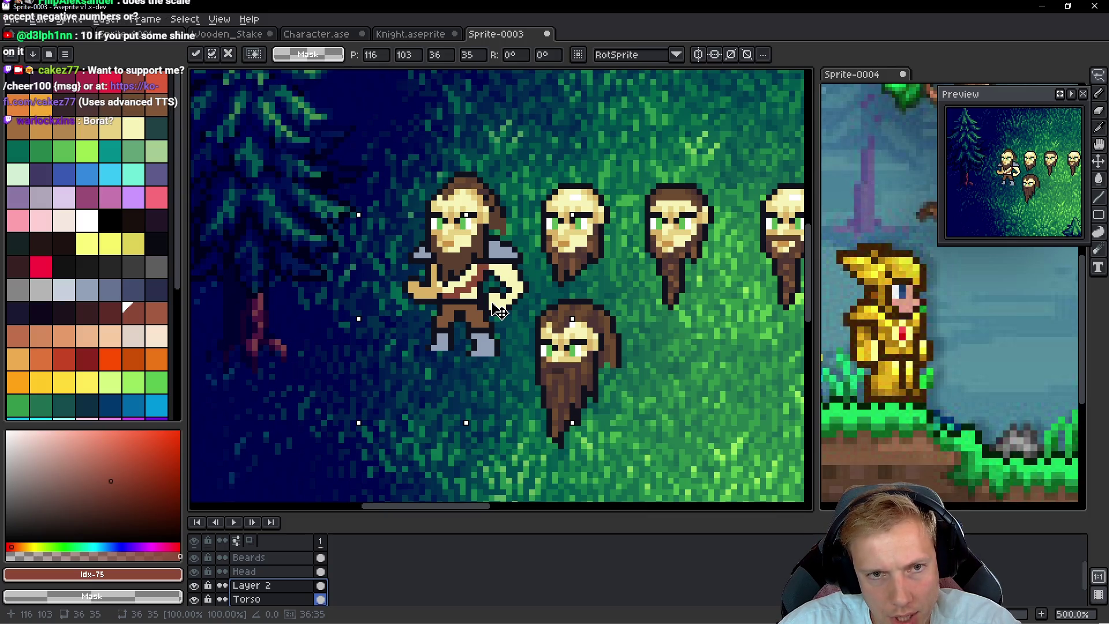
pyautogui.moveTo(499, 311)
pyautogui.mouseDown()
pyautogui.moveTo(718, 312)
pyautogui.moveTo(655, 306)
pyautogui.mouseUp()
pyautogui.press('Return')
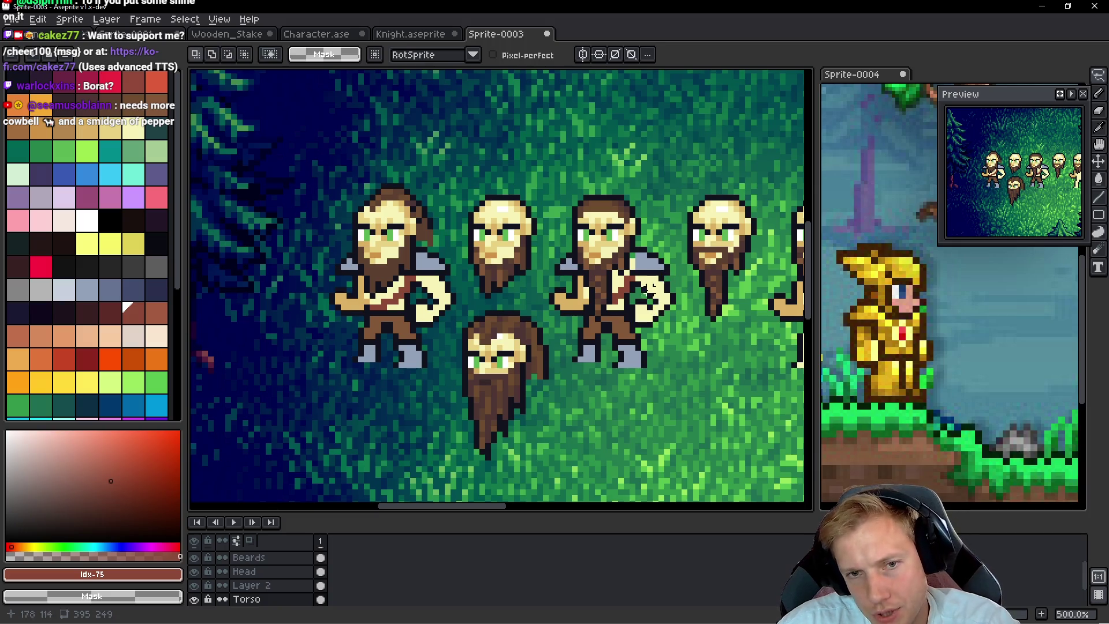
# Pencil a column of armour-grey pixels onto the copied figure
pyautogui.scroll(4, 598, 283)
pyautogui.press('b')
pyautogui.keyDown('alt'); pyautogui.click(610, 207); pyautogui.keyUp('alt')
pyautogui.moveTo(609, 207); pyautogui.dragTo(607, 246)
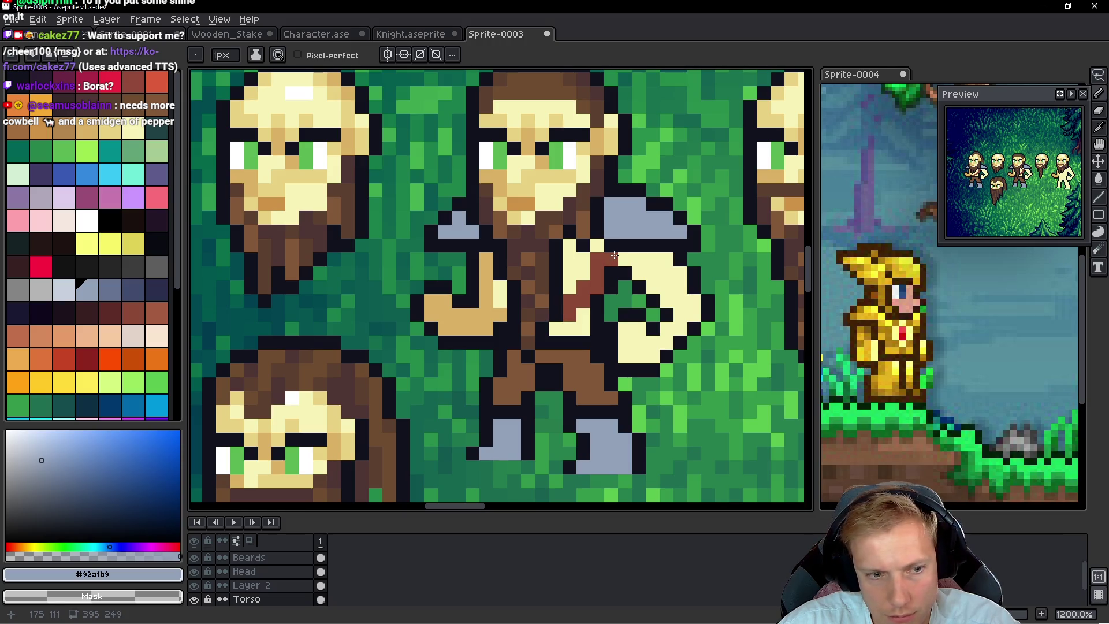
# On Layer 2, paint the grey-blue shirt over the torso, shoulders and skin, with beards hidden
pyautogui.press('space')
pyautogui.hotkey('ctrl', 'z')
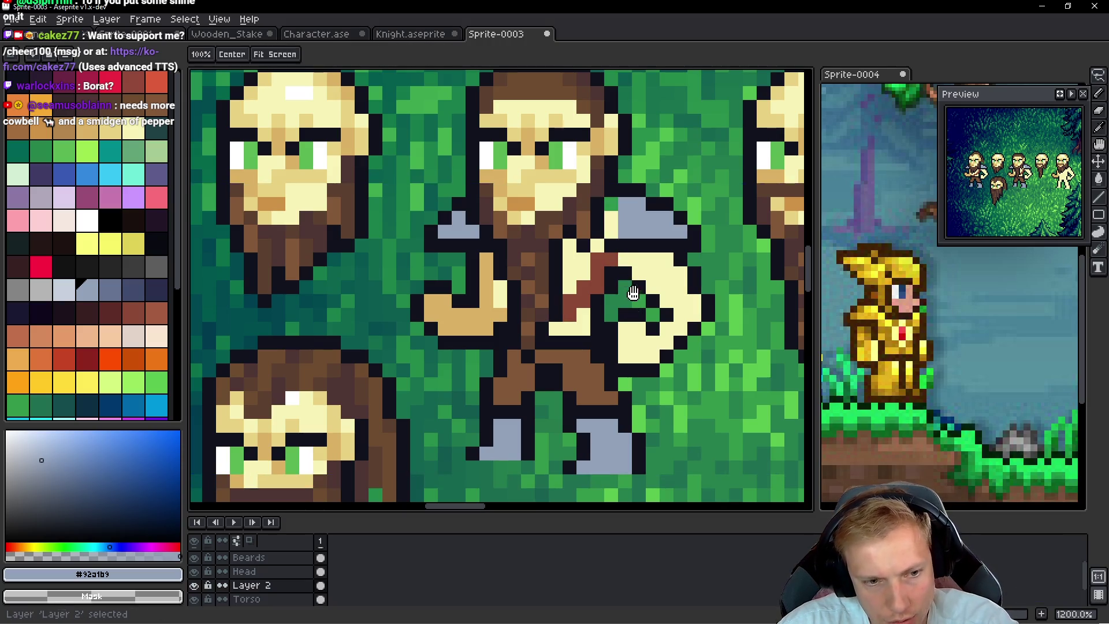
pyautogui.moveTo(608, 253)
pyautogui.mouseDown()
pyautogui.moveTo(610, 199)
pyautogui.moveTo(611, 257)
pyautogui.moveTo(621, 251)
pyautogui.moveTo(598, 260)
pyautogui.moveTo(596, 280)
pyautogui.moveTo(595, 243)
pyautogui.moveTo(584, 286)
pyautogui.moveTo(569, 277)
pyautogui.moveTo(569, 253)
pyautogui.mouseUp()
pyautogui.moveTo(569, 297)
pyautogui.mouseDown()
pyautogui.moveTo(571, 330)
pyautogui.moveTo(584, 320)
pyautogui.moveTo(553, 325)
pyautogui.mouseUp()
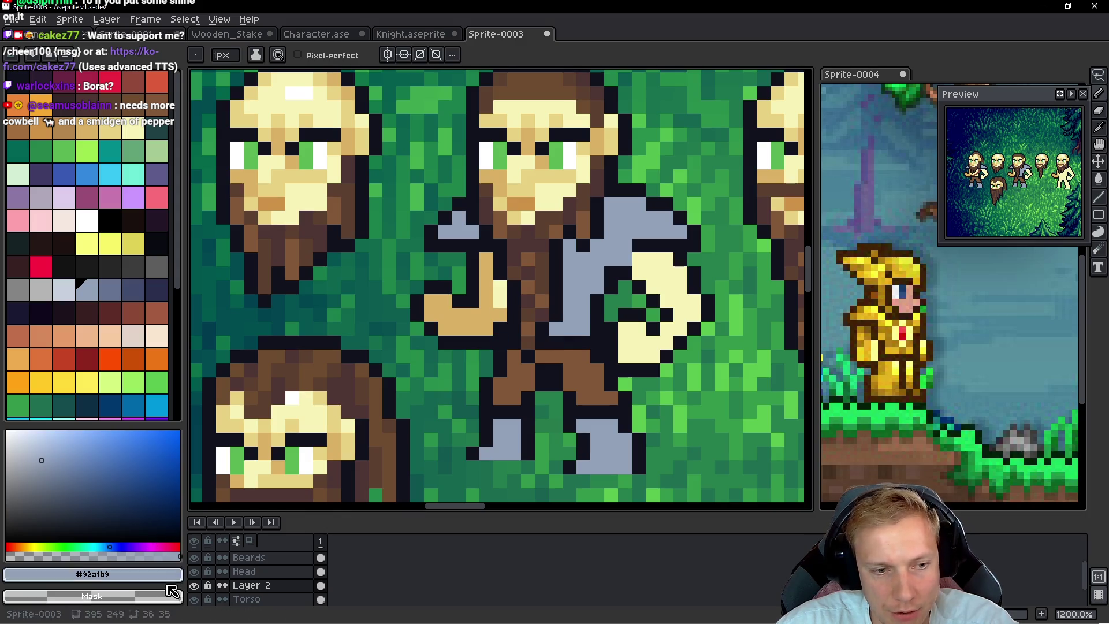
pyautogui.click(195, 558)
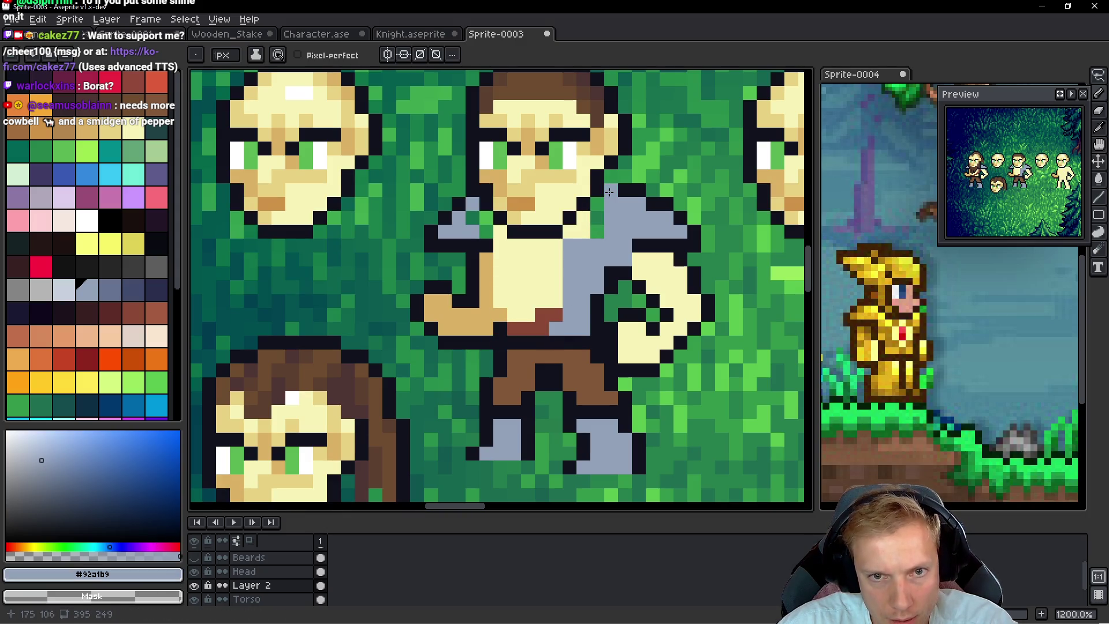
pyautogui.moveTo(602, 219)
pyautogui.mouseDown()
pyautogui.moveTo(608, 192)
pyautogui.moveTo(595, 228)
pyautogui.moveTo(585, 235)
pyautogui.moveTo(583, 218)
pyautogui.moveTo(556, 265)
pyautogui.moveTo(551, 248)
pyautogui.moveTo(497, 250)
pyautogui.moveTo(513, 324)
pyautogui.moveTo(499, 327)
pyautogui.moveTo(548, 264)
pyautogui.mouseUp()
pyautogui.moveTo(535, 305); pyautogui.dragTo(501, 231)
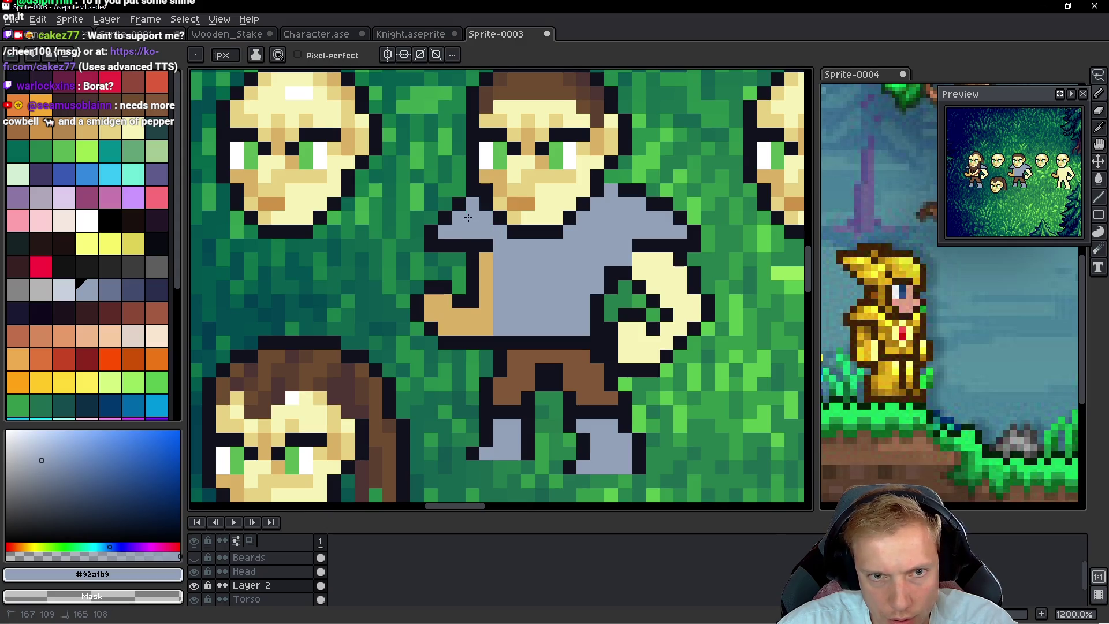
# Eyedrop the dark #10121c outline colour and outline the new figure's arm
pyautogui.keyDown('alt'); pyautogui.click(488, 263); pyautogui.keyUp('alt')
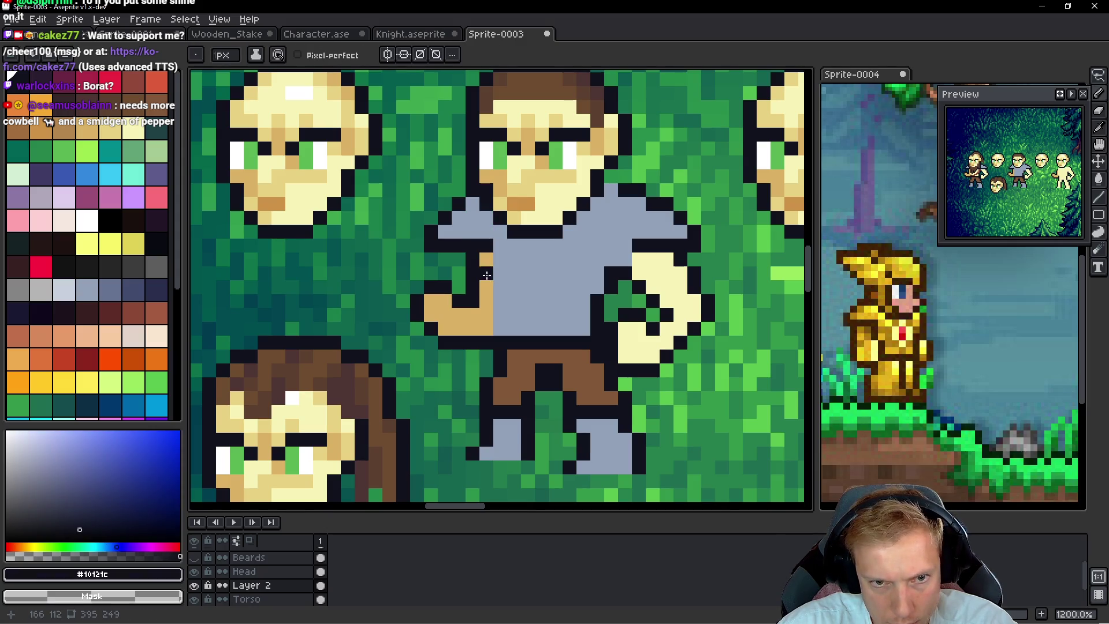
pyautogui.moveTo(501, 335); pyautogui.dragTo(484, 260)
pyautogui.keyDown('alt'); pyautogui.click(488, 246); pyautogui.keyUp('alt')
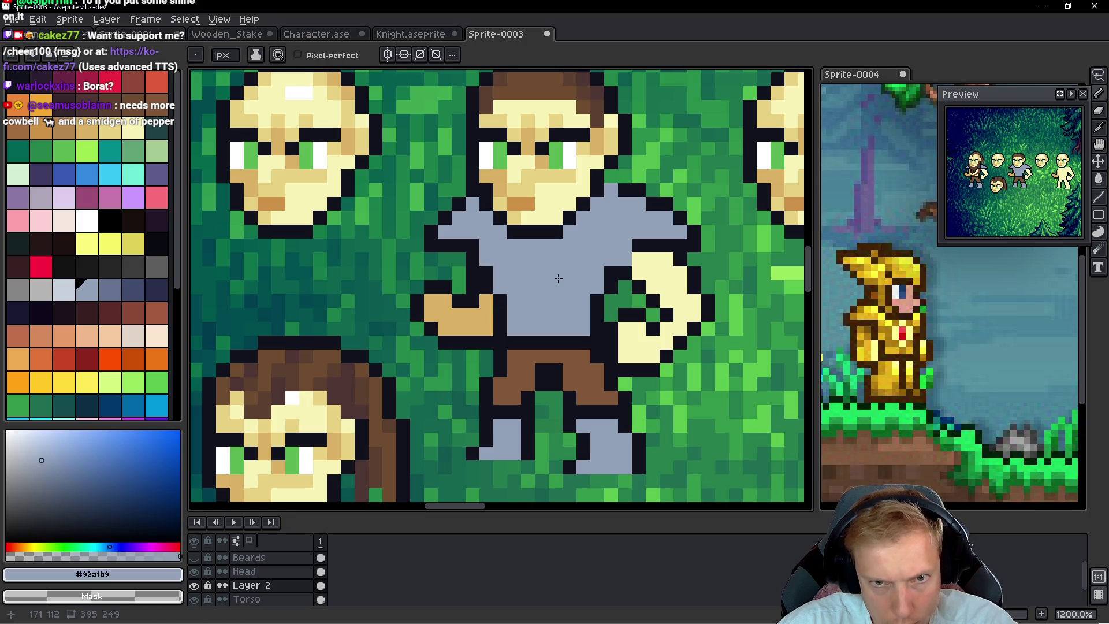
pyautogui.press('alt')
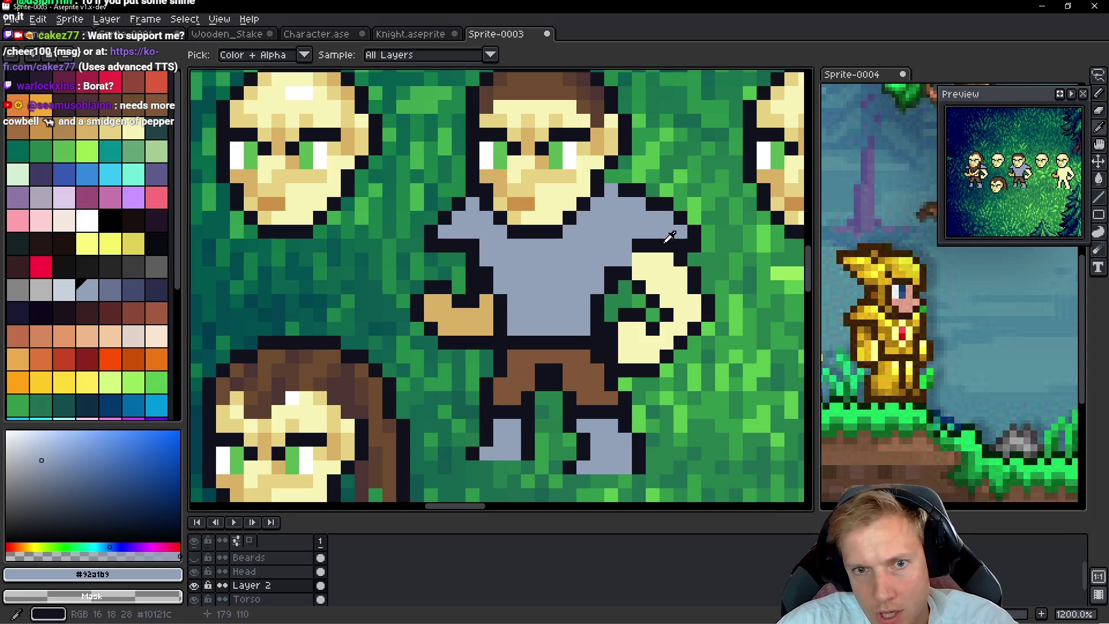
pyautogui.keyDown('alt'); pyautogui.click(649, 237); pyautogui.keyUp('alt')
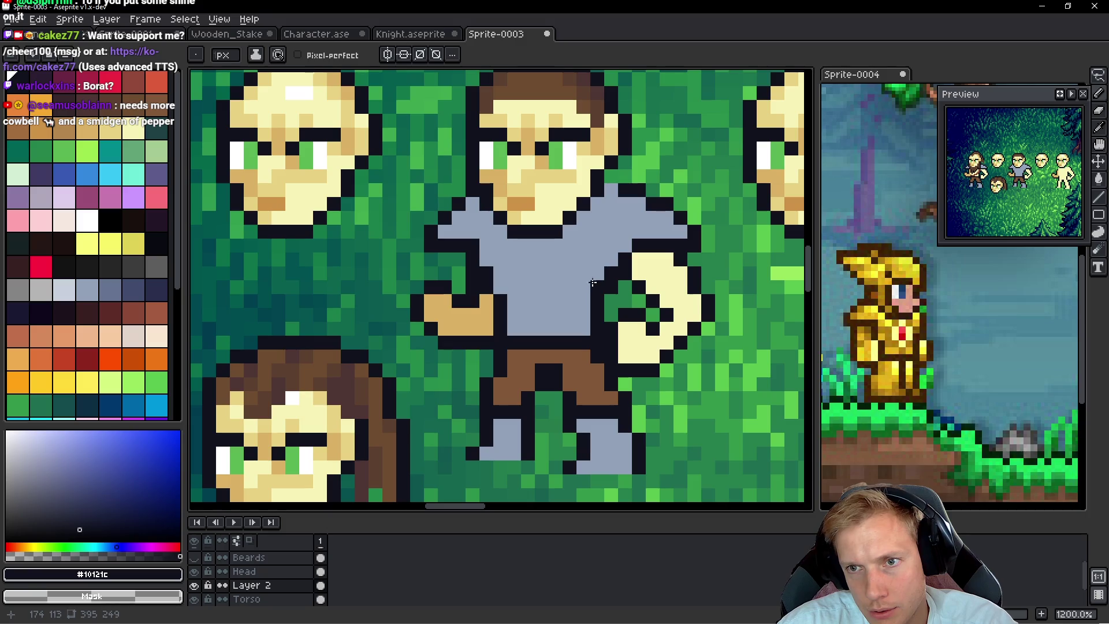
pyautogui.scroll(-2, 594, 267)
pyautogui.scroll(-5, 601, 277)
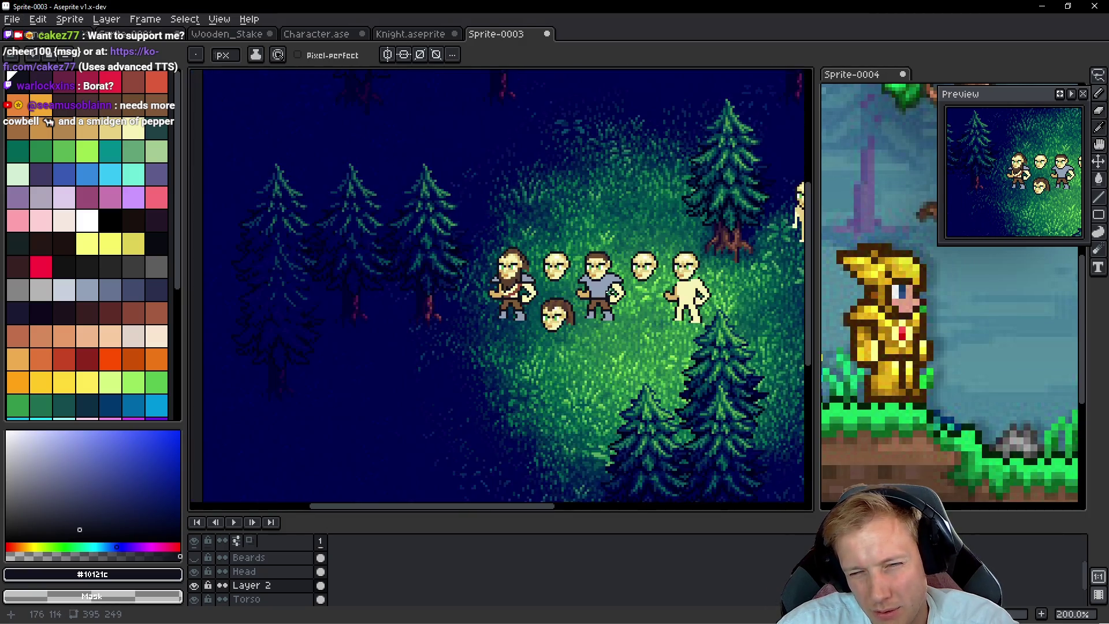
# Add lighter grey-blue highlight pixels across the shirt, including two on the upper-left
pyautogui.scroll(7, 594, 278)
pyautogui.keyDown('alt'); pyautogui.click(649, 322); pyautogui.keyUp('alt')
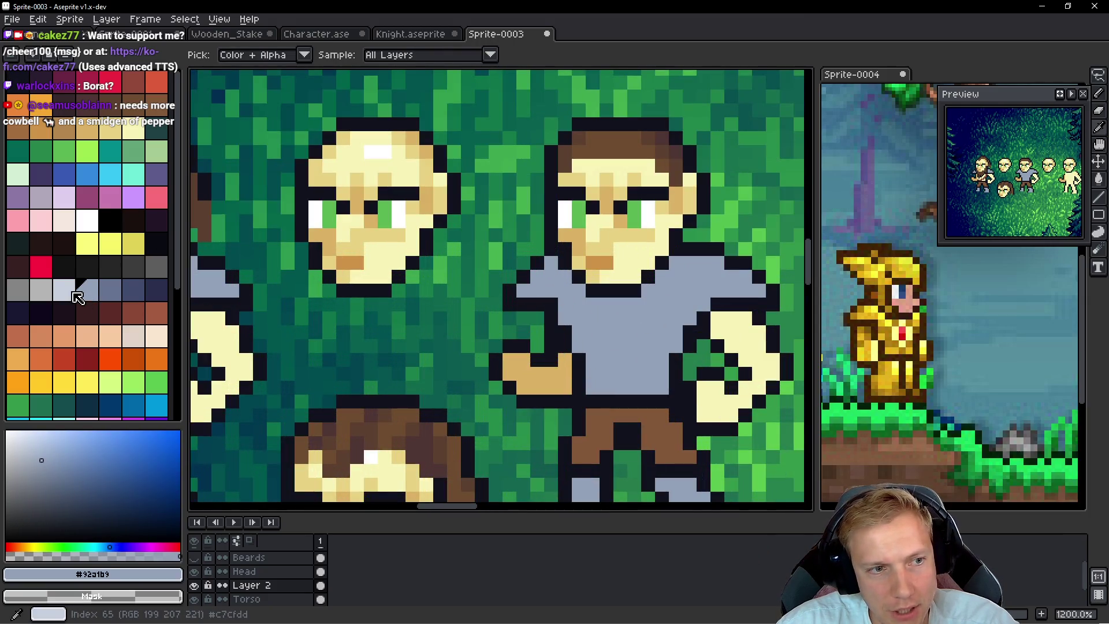
pyautogui.click(78, 297)
pyautogui.scroll(3, 635, 312)
pyautogui.moveTo(534, 277)
pyautogui.mouseDown()
pyautogui.moveTo(507, 275)
pyautogui.moveTo(534, 287)
pyautogui.moveTo(592, 260)
pyautogui.moveTo(588, 271)
pyautogui.mouseUp()
pyautogui.click(669, 194)
pyautogui.moveTo(635, 184)
pyautogui.mouseDown()
pyautogui.moveTo(694, 183)
pyautogui.moveTo(691, 212)
pyautogui.mouseUp()
pyautogui.click(668, 296)
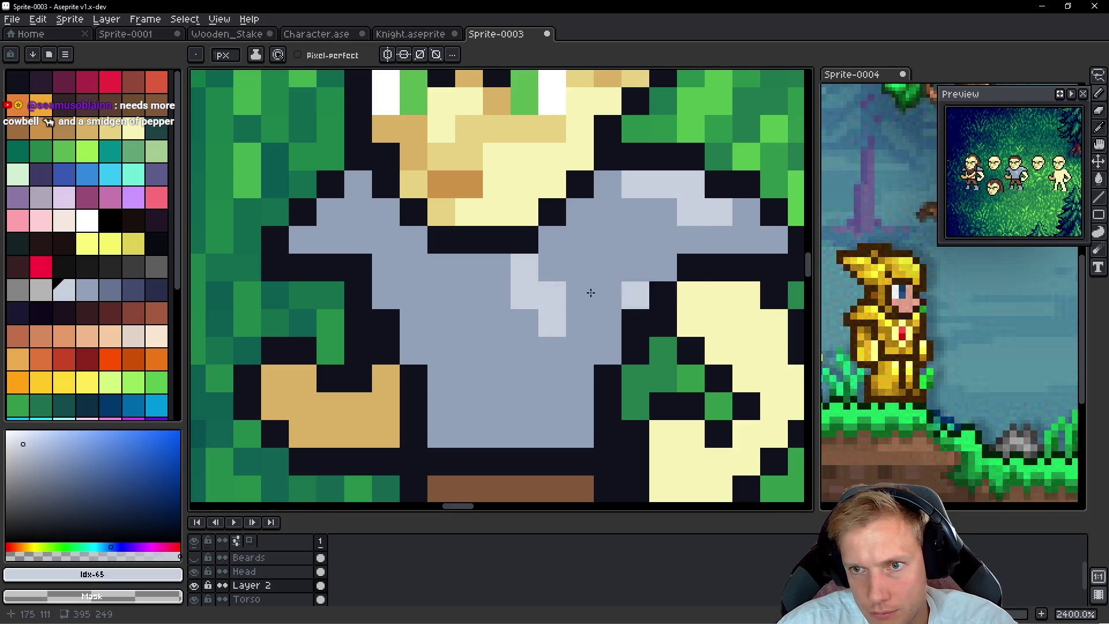
pyautogui.moveTo(590, 292); pyautogui.dragTo(688, 288)
pyautogui.click(456, 180)
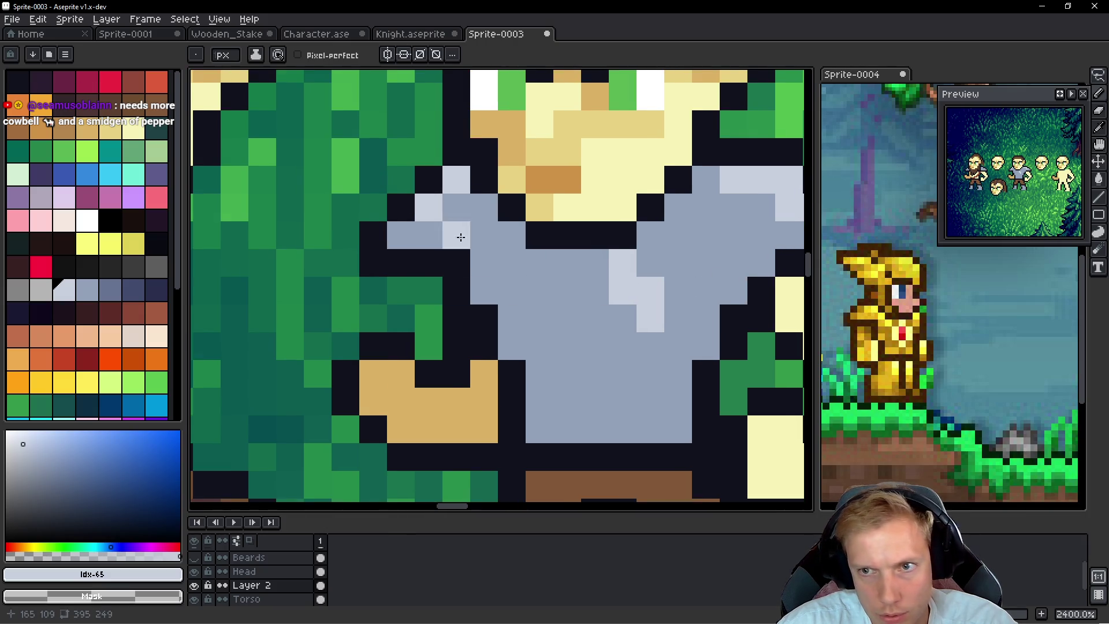
pyautogui.moveTo(451, 205); pyautogui.dragTo(480, 201)
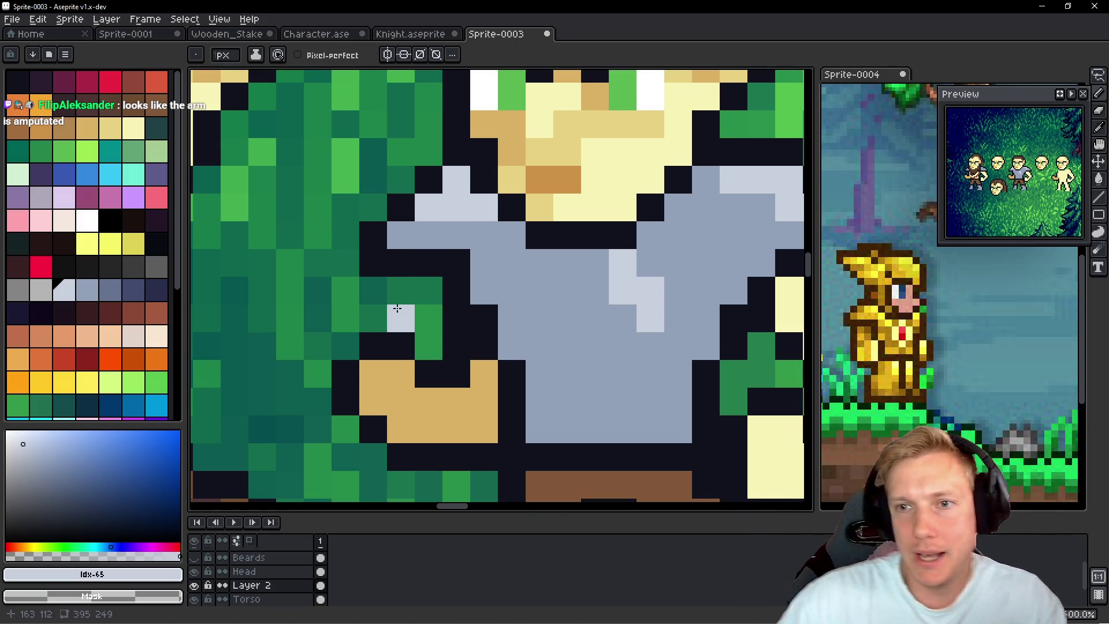
# On the Torso layer, darken the hand pixels and clear the dark pixels above the hand
pyautogui.scroll(-3, 402, 306)
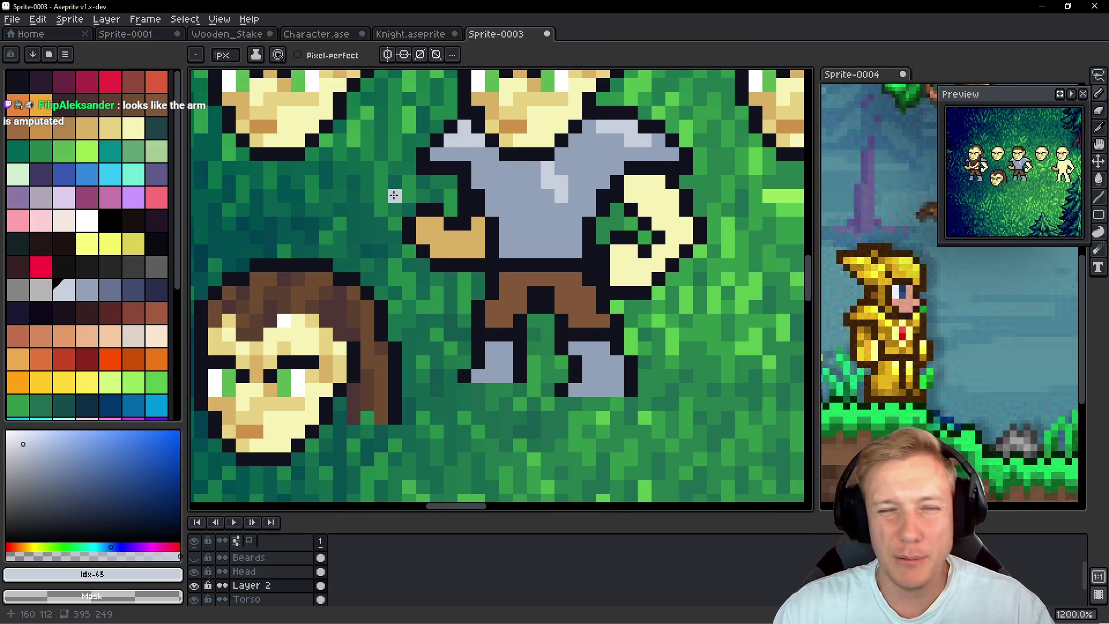
pyautogui.press('Down')
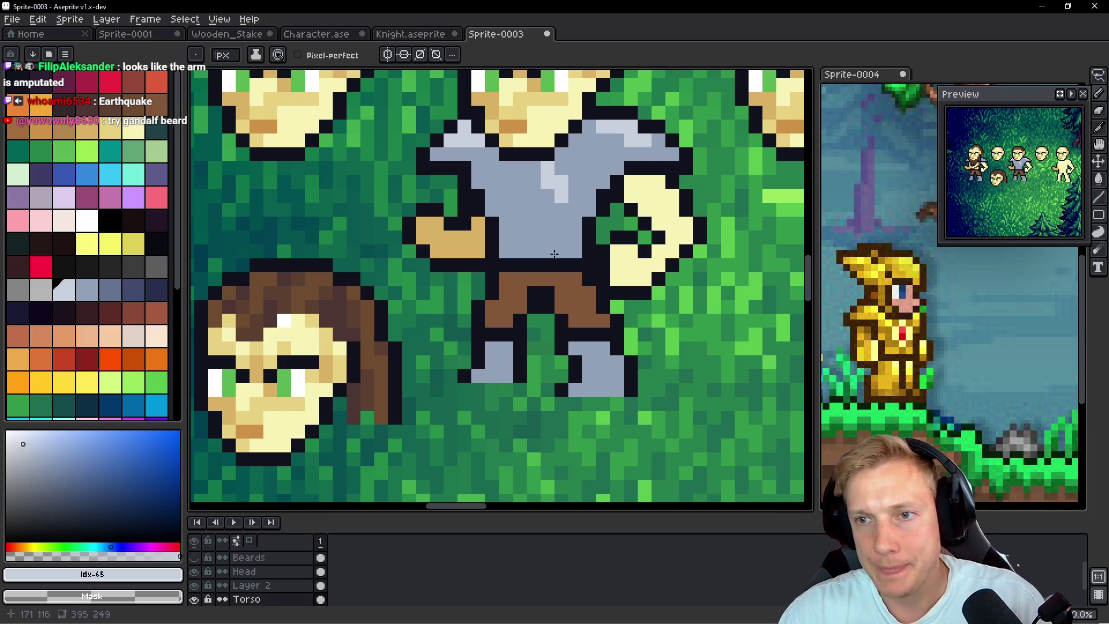
pyautogui.scroll(-1, 578, 231)
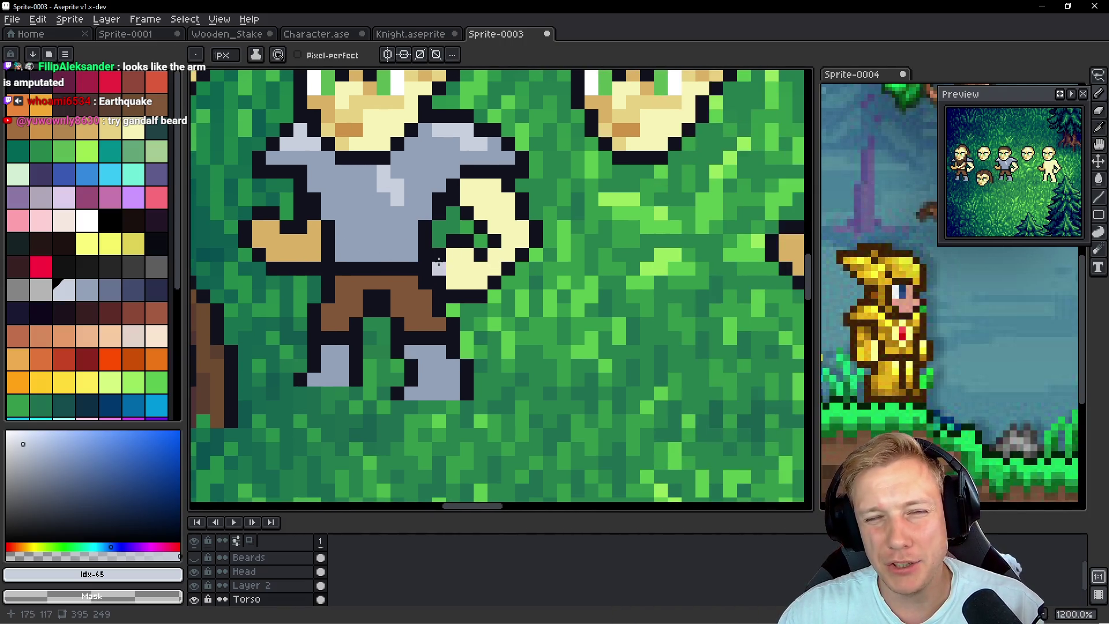
pyautogui.scroll(4, 466, 271)
pyautogui.keyDown('alt'); pyautogui.click(503, 213); pyautogui.keyUp('alt')
pyautogui.click(453, 231)
pyautogui.click(429, 225)
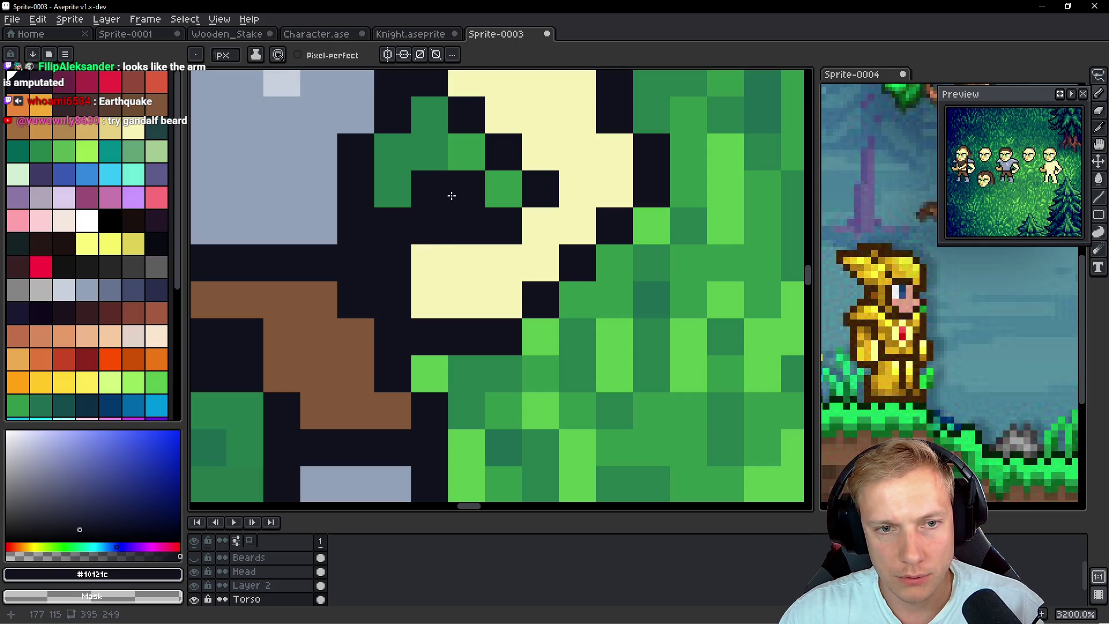
pyautogui.rightClick(451, 192)
pyautogui.rightClick(423, 201)
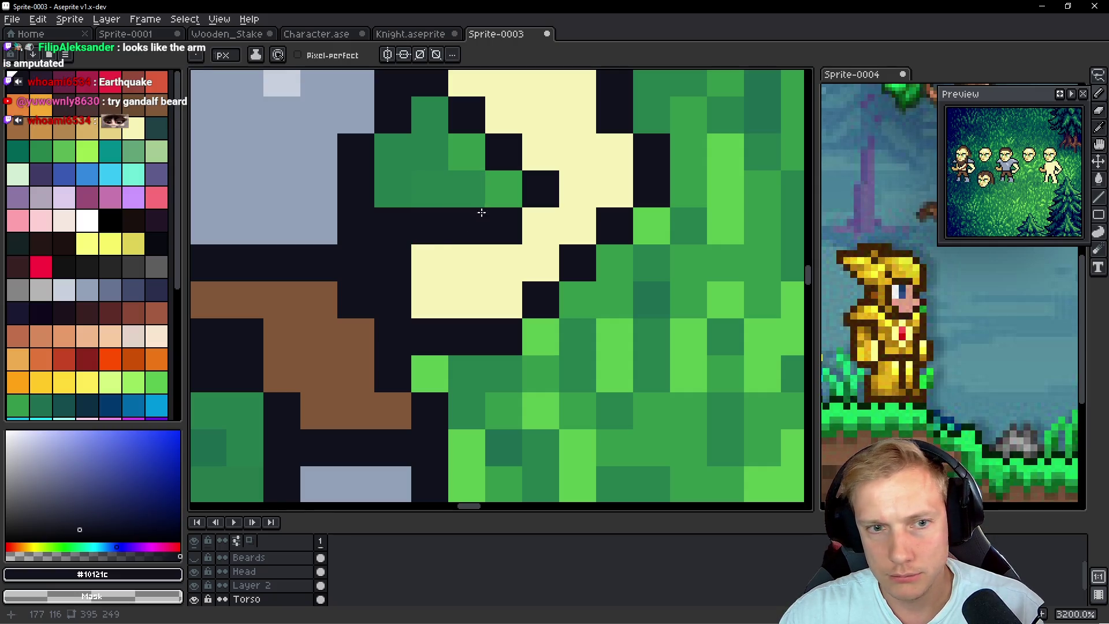
# Touch up the hand outline, filling gaps with skin and moving an outline pixel up a row
pyautogui.scroll(-6, 522, 233)
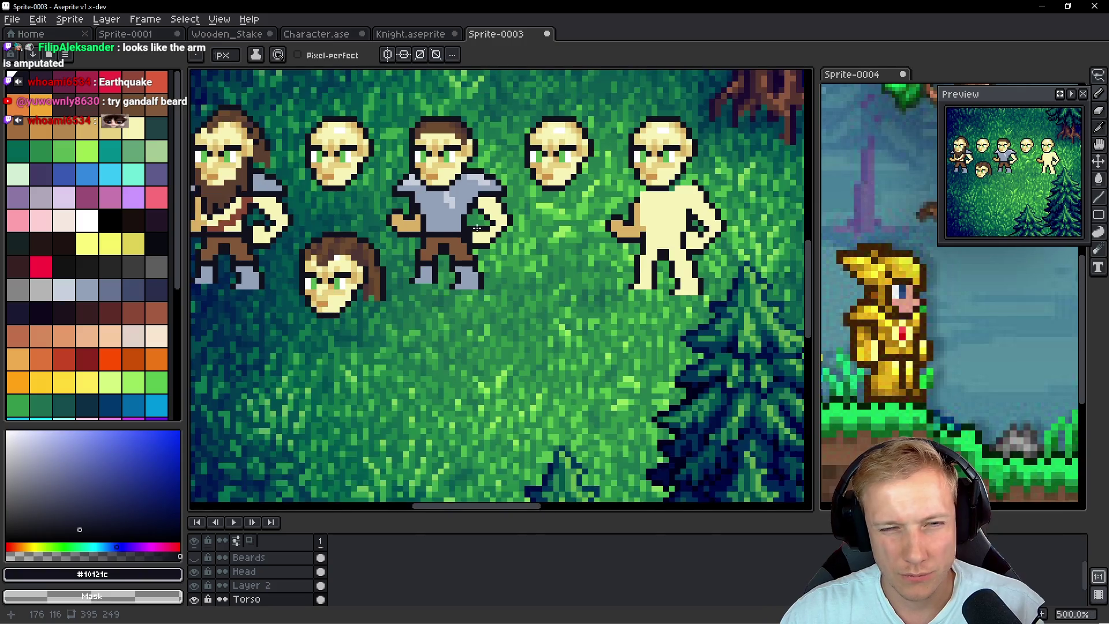
pyautogui.scroll(5, 497, 236)
pyautogui.rightClick(505, 233)
pyautogui.click(511, 234)
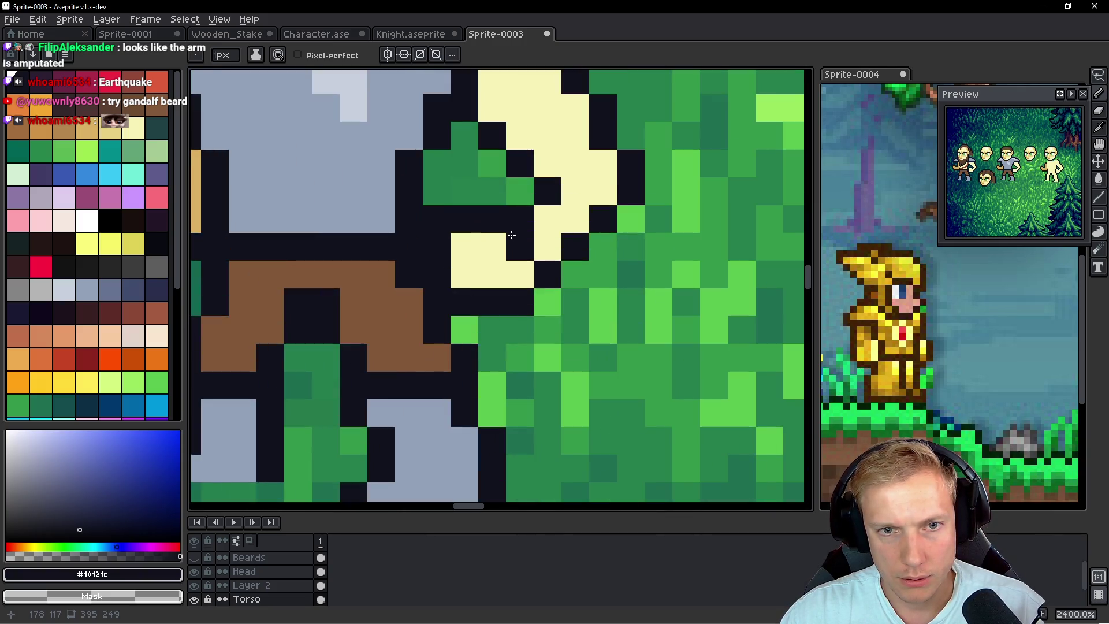
pyautogui.rightClick(511, 234)
pyautogui.click(579, 304)
pyautogui.hotkey('ctrl', 'z')
pyautogui.click(571, 283)
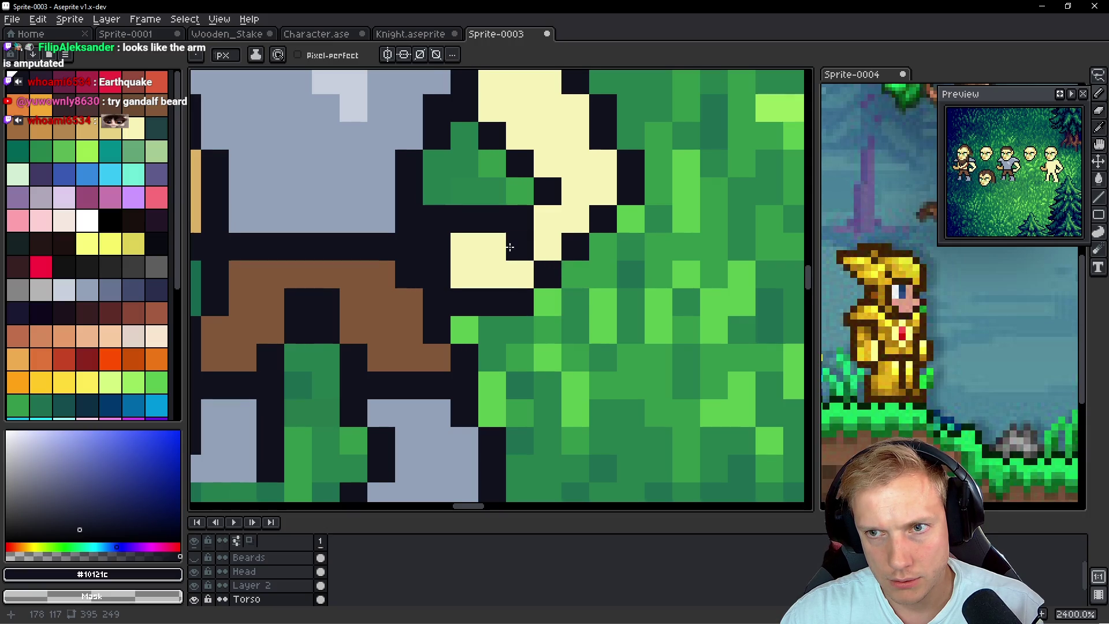
# Zoom out and show the beards on all the heads again
pyautogui.moveTo(513, 246); pyautogui.dragTo(539, 256)
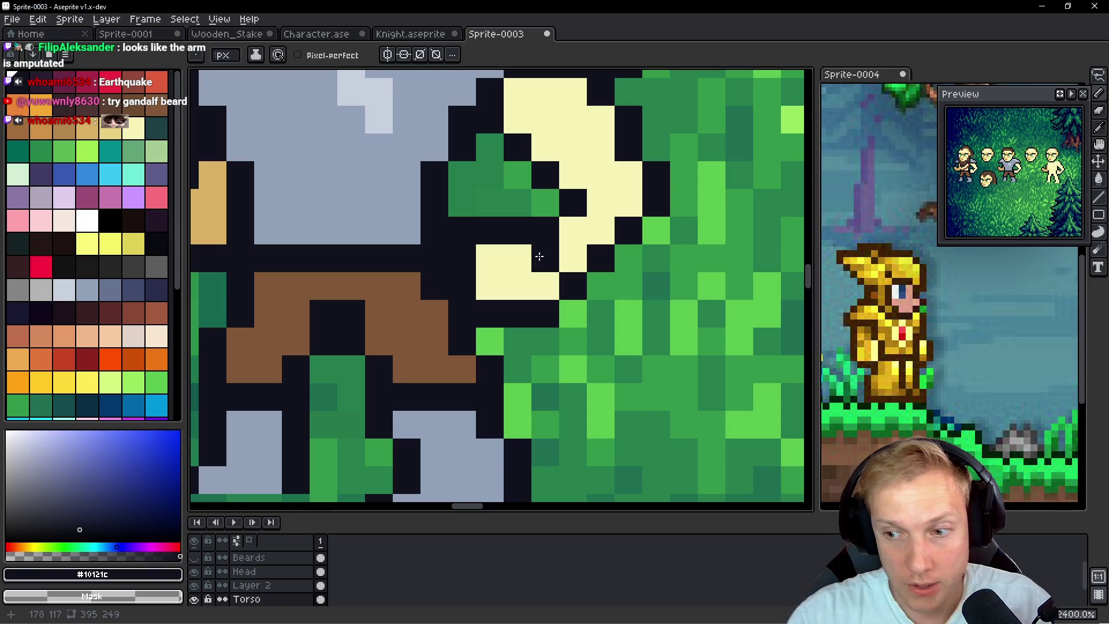
pyautogui.scroll(-7, 539, 256)
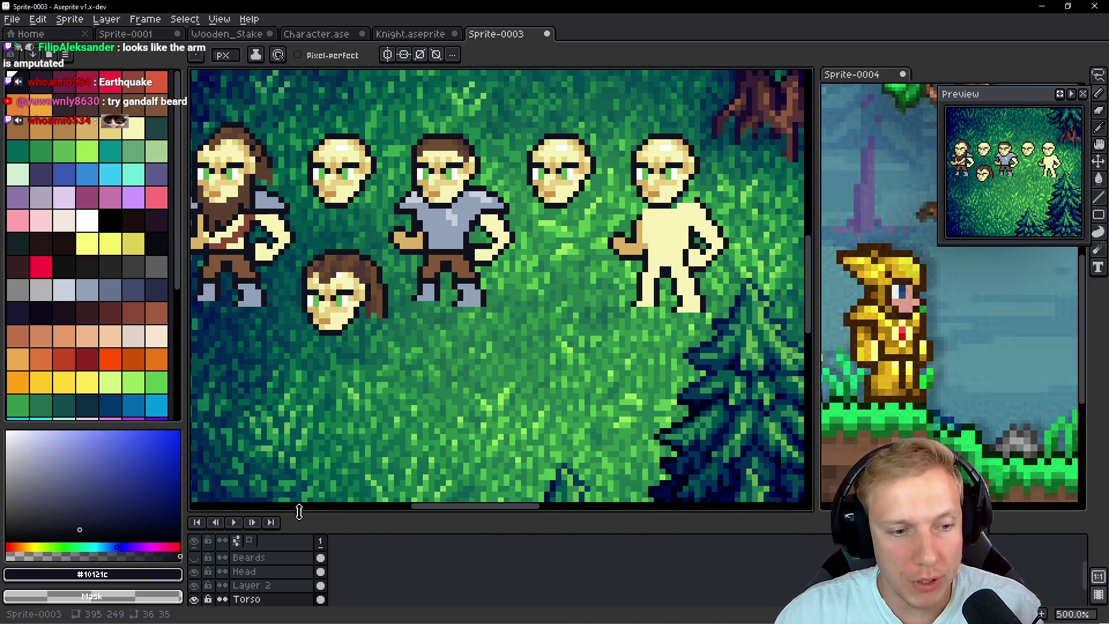
pyautogui.click(197, 558)
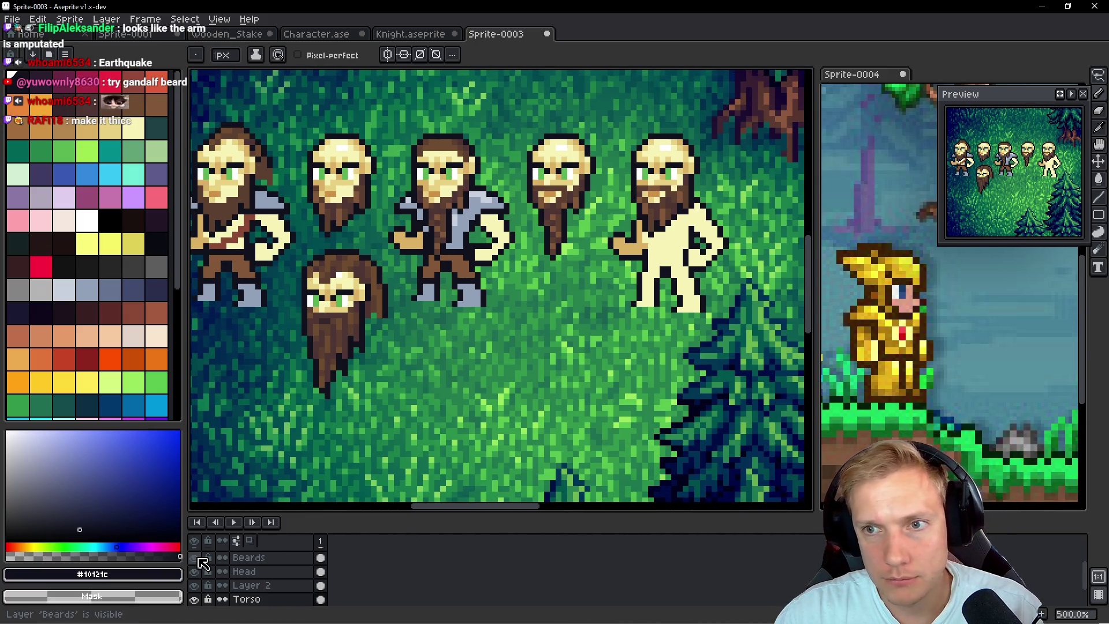
# Hide the beards, eyedrop the light #c7cfdd shirt colour and make Layer 2 active
pyautogui.click(198, 558)
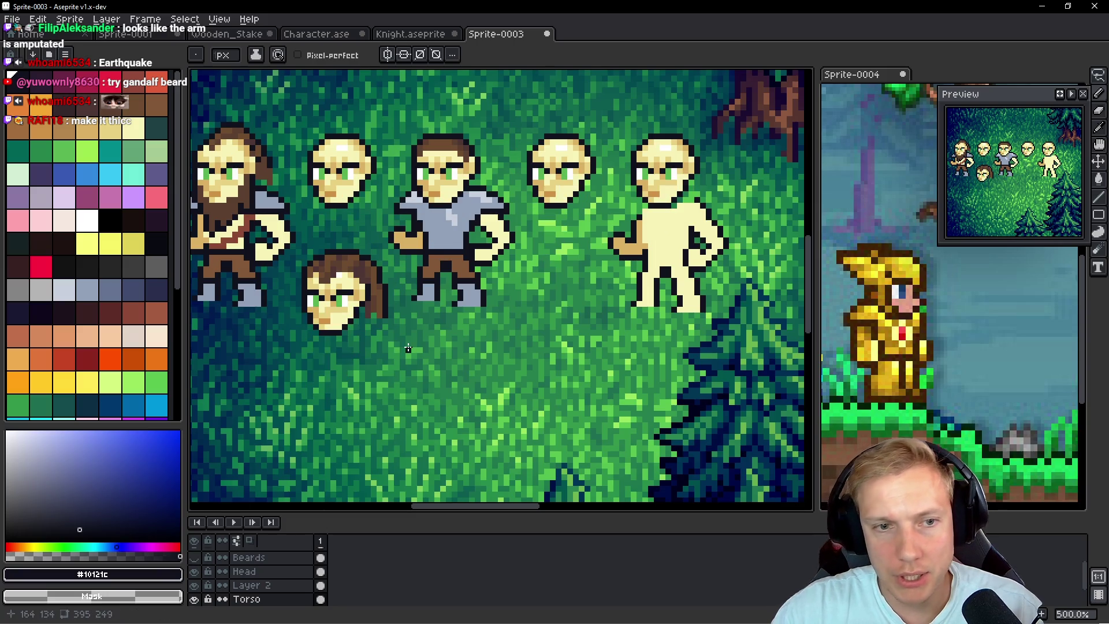
pyautogui.scroll(5, 477, 304)
pyautogui.keyDown('alt'); pyautogui.click(458, 251); pyautogui.keyUp('alt')
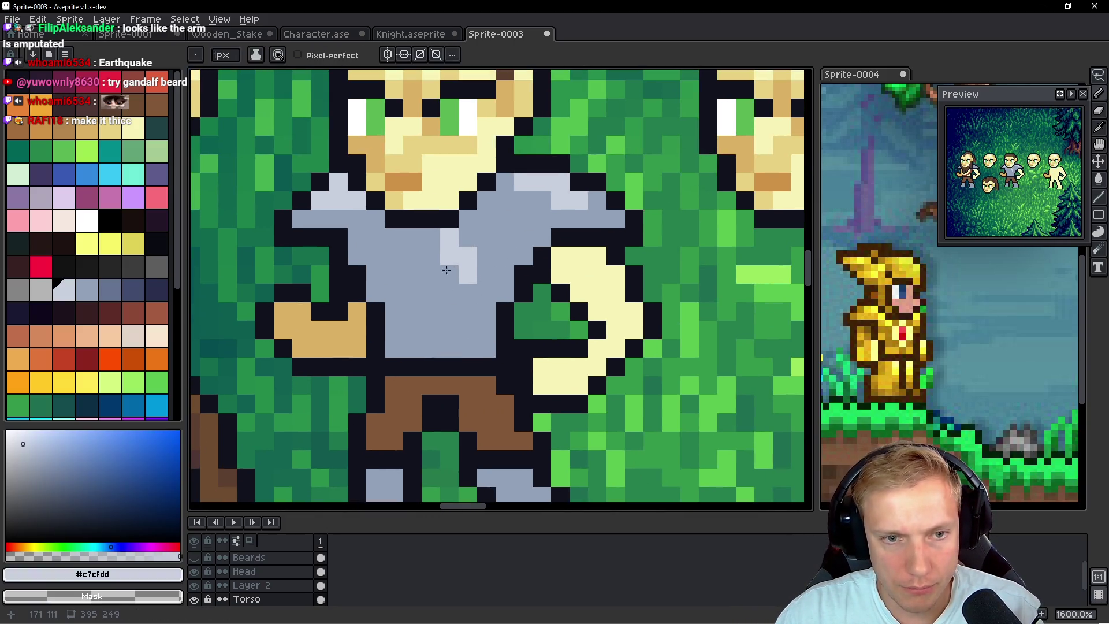
pyautogui.press('Up')
# Place a block of light highlight pixels on the chest, extending it left
pyautogui.click(449, 274)
pyautogui.click(486, 273)
pyautogui.hotkey('ctrl', 'z')
pyautogui.click(394, 274)
pyautogui.click(412, 275)
pyautogui.click(412, 256)
pyautogui.click(399, 255)
pyautogui.click(376, 256)
# Repaint several highlight pixels back to the mid-grey shirt colour
pyautogui.click(375, 274)
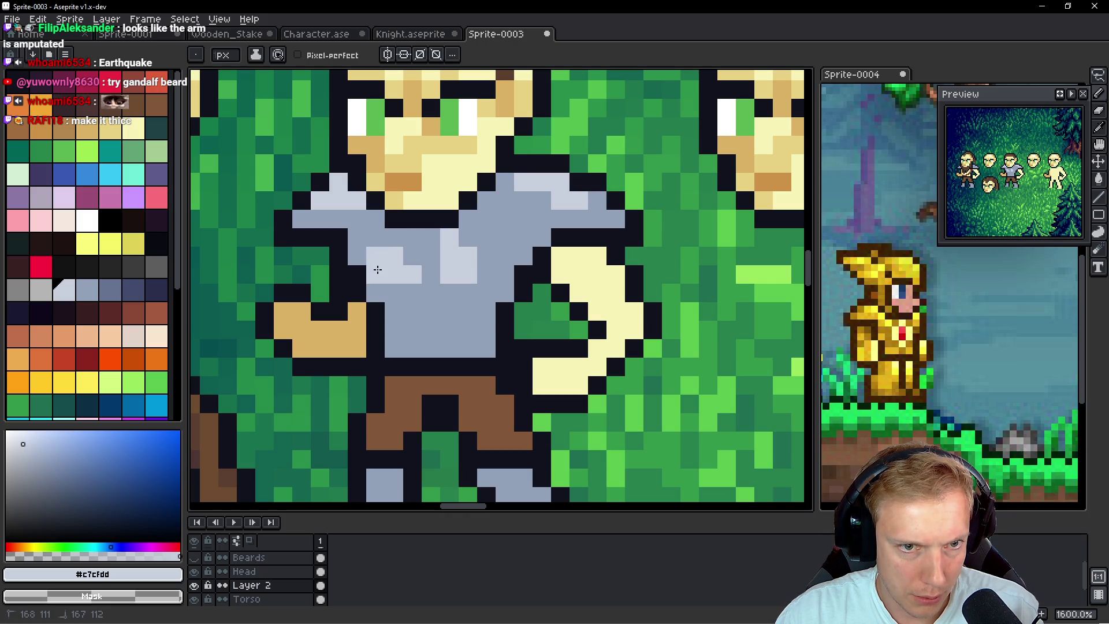
pyautogui.keyDown('alt'); pyautogui.click(431, 255); pyautogui.keyUp('alt')
pyautogui.click(412, 274)
pyautogui.click(467, 237)
pyautogui.click(449, 238)
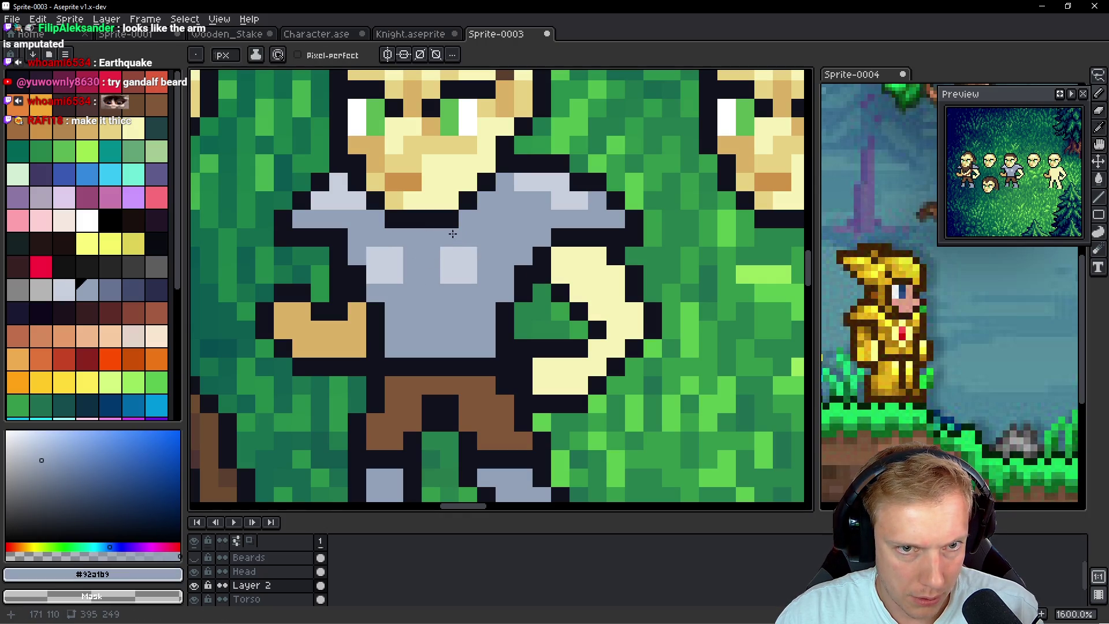
# Add light highlight lower on the chest and a light row across the lower torso
pyautogui.click(468, 265)
pyautogui.keyDown('alt'); pyautogui.click(449, 256); pyautogui.keyUp('alt')
pyautogui.click(431, 275)
pyautogui.click(450, 274)
pyautogui.moveTo(468, 276); pyautogui.dragTo(467, 265)
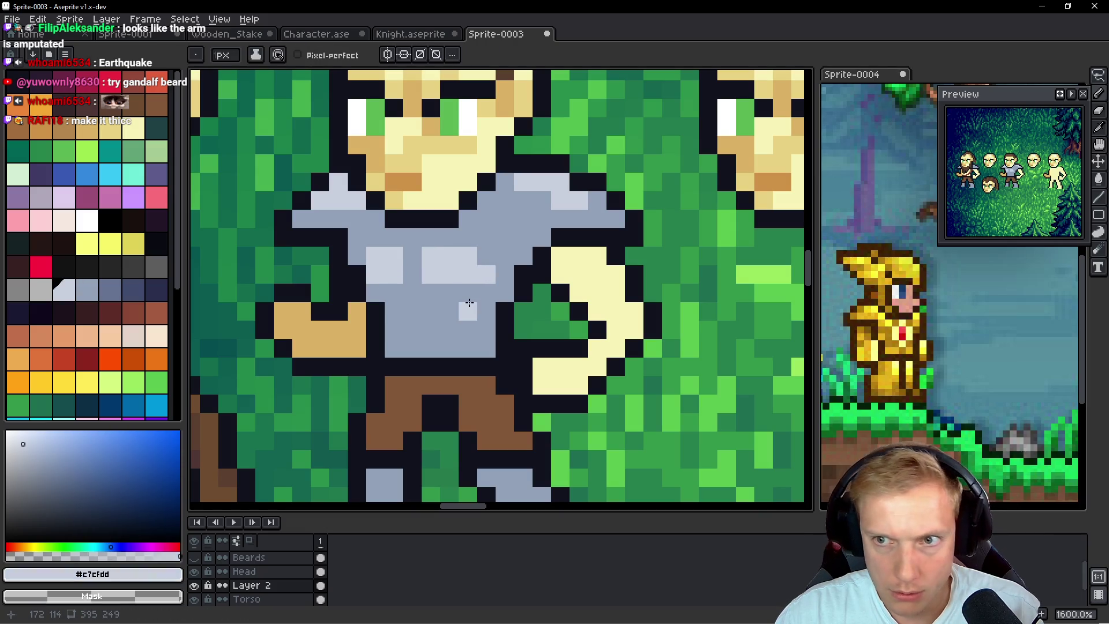
pyautogui.moveTo(450, 292); pyautogui.dragTo(483, 289)
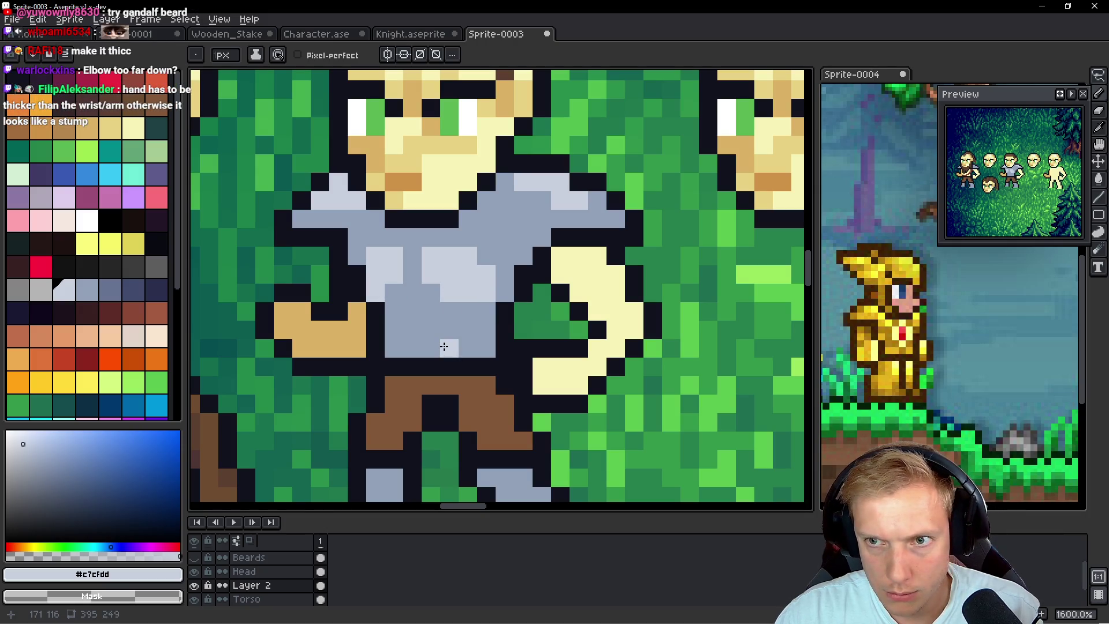
# Paint light highlights at the top of the torso and along the right shoulder
pyautogui.scroll(1, 446, 346)
pyautogui.moveTo(522, 217)
pyautogui.mouseDown()
pyautogui.moveTo(497, 215)
pyautogui.moveTo(499, 204)
pyautogui.mouseUp()
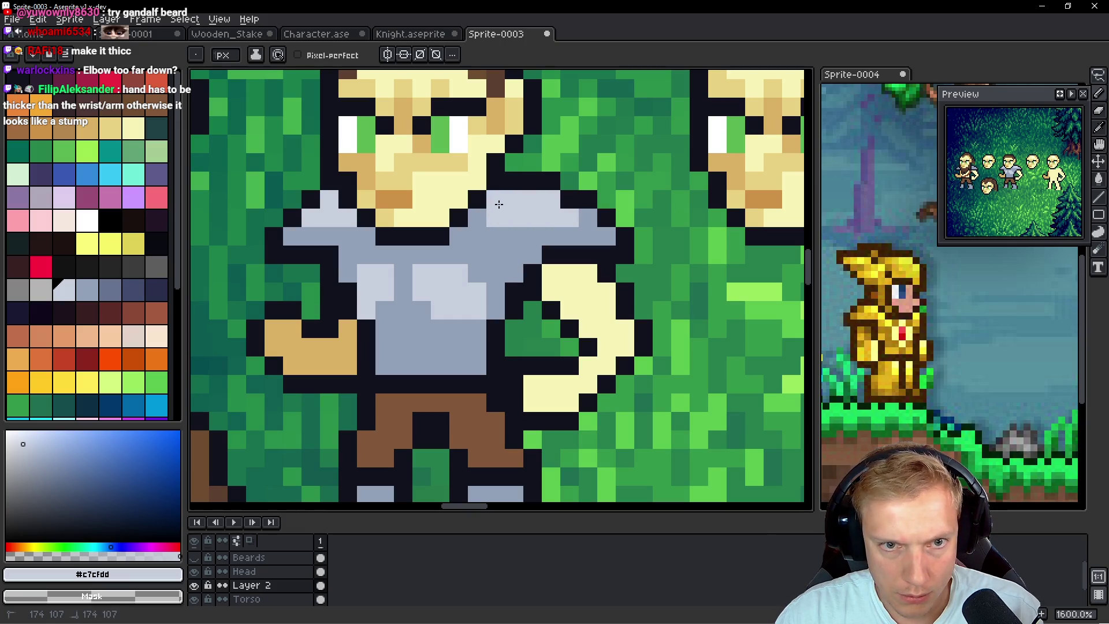
pyautogui.keyDown('alt'); pyautogui.click(474, 217); pyautogui.keyUp('alt')
pyautogui.click(496, 199)
pyautogui.keyDown('alt'); pyautogui.click(495, 215); pyautogui.keyUp('alt')
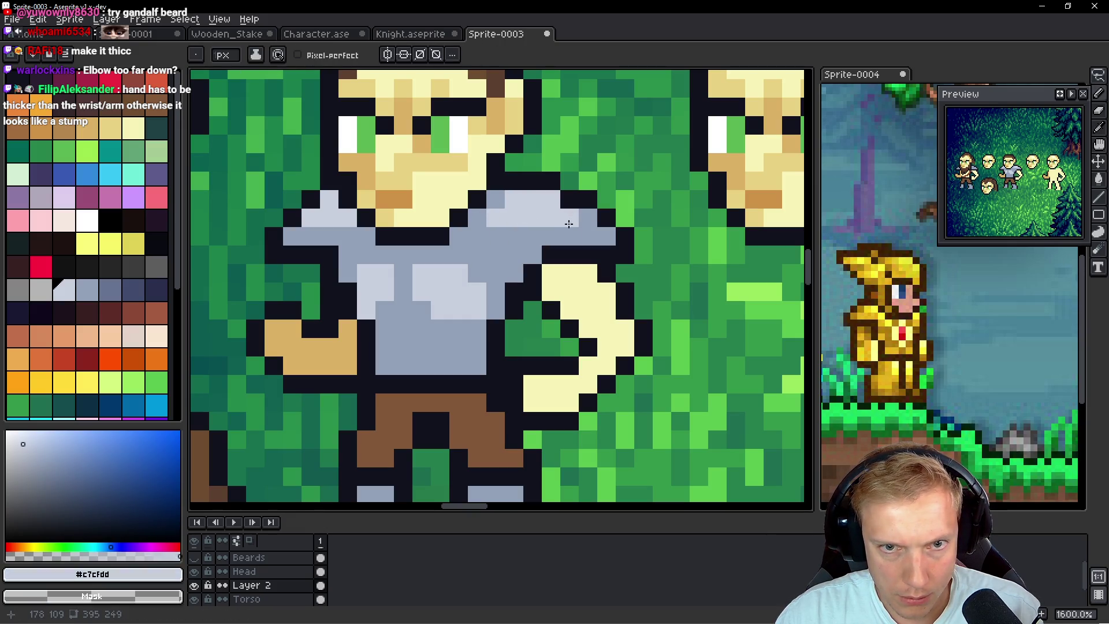
pyautogui.moveTo(606, 237); pyautogui.dragTo(548, 237)
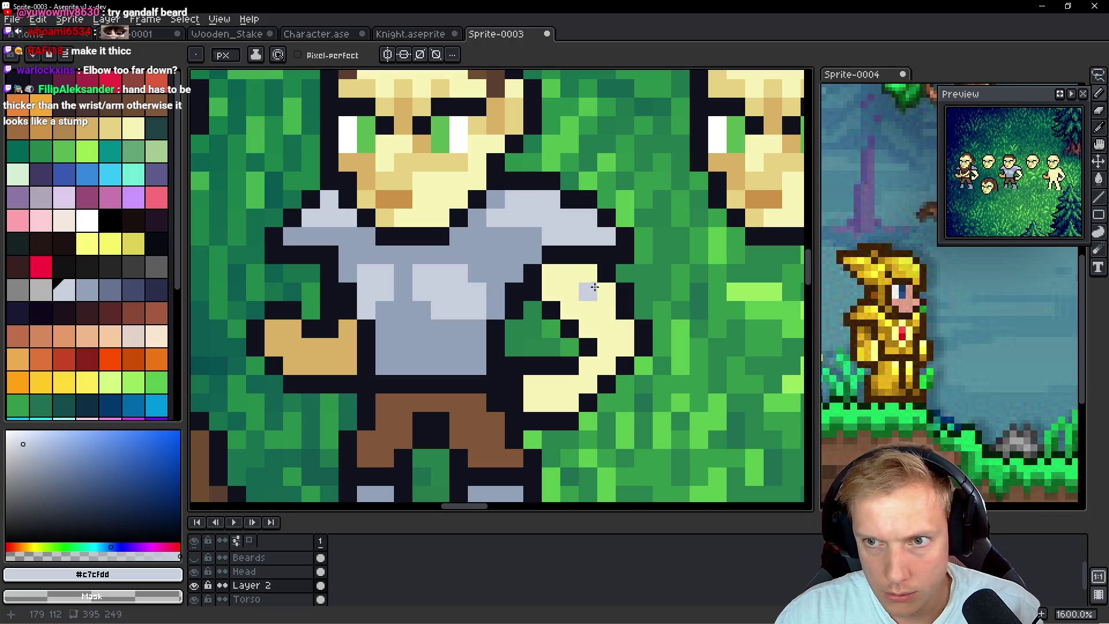
# Extend the shoulder highlight leftward, then redraw the arm outline one pixel higher
pyautogui.click(510, 236)
pyautogui.moveTo(509, 236); pyautogui.dragTo(486, 235)
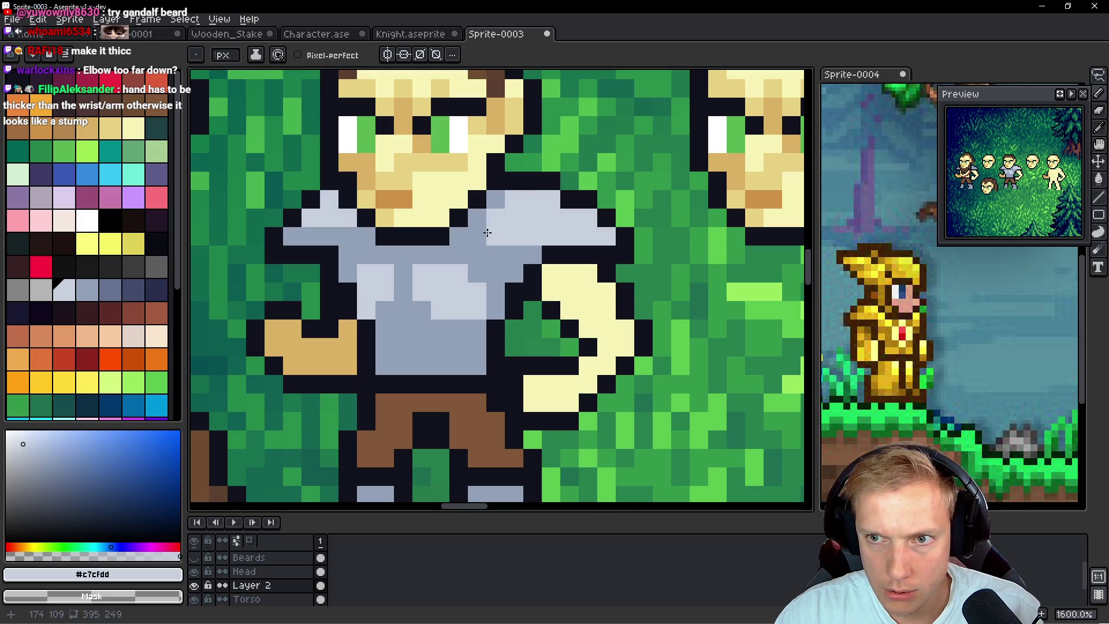
pyautogui.keyDown('alt'); pyautogui.click(518, 271); pyautogui.keyUp('alt')
pyautogui.rightClick(532, 273)
pyautogui.click(532, 254)
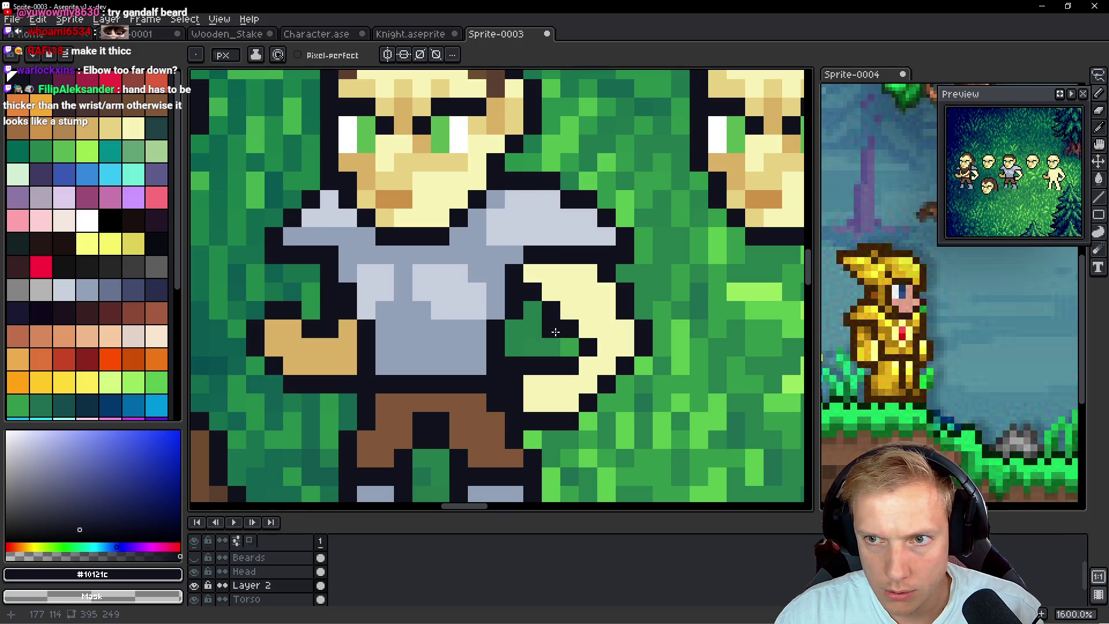
# Fix the hand's outline pixels, clearing a stray one to grass, then select the Torso layer
pyautogui.rightClick(559, 352)
pyautogui.click(608, 328)
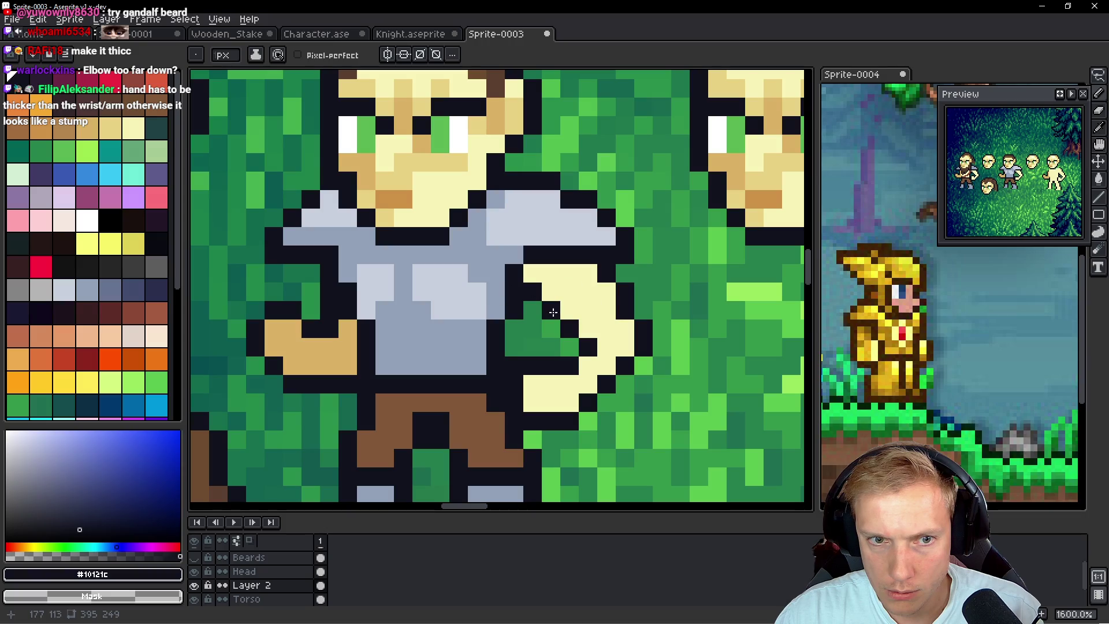
pyautogui.click(575, 286)
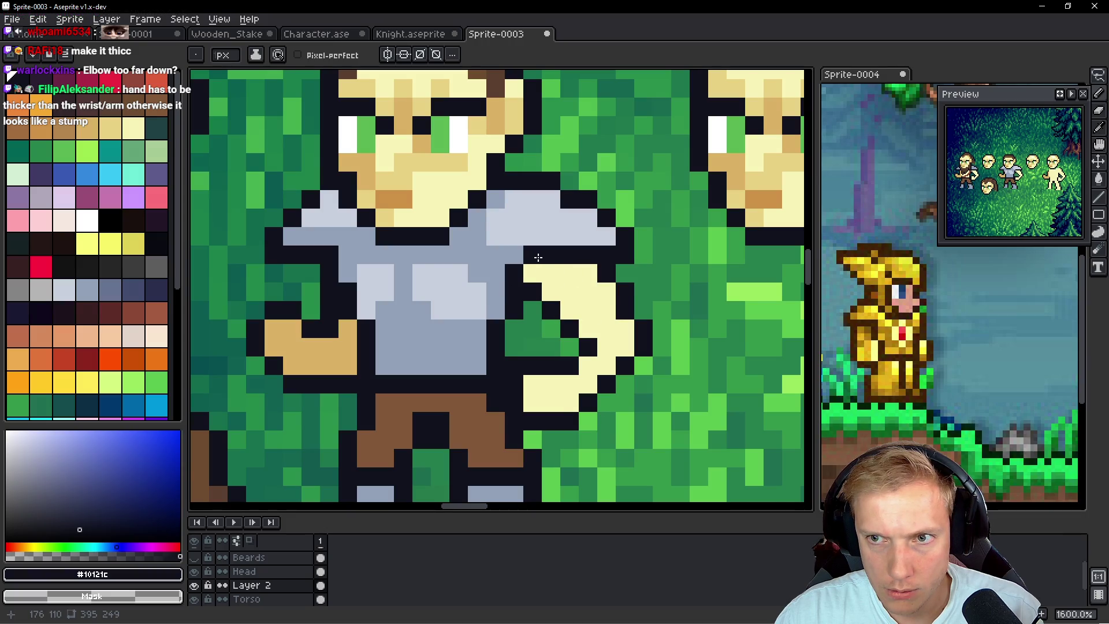
pyautogui.scroll(-7, 538, 257)
pyautogui.scroll(3, 581, 272)
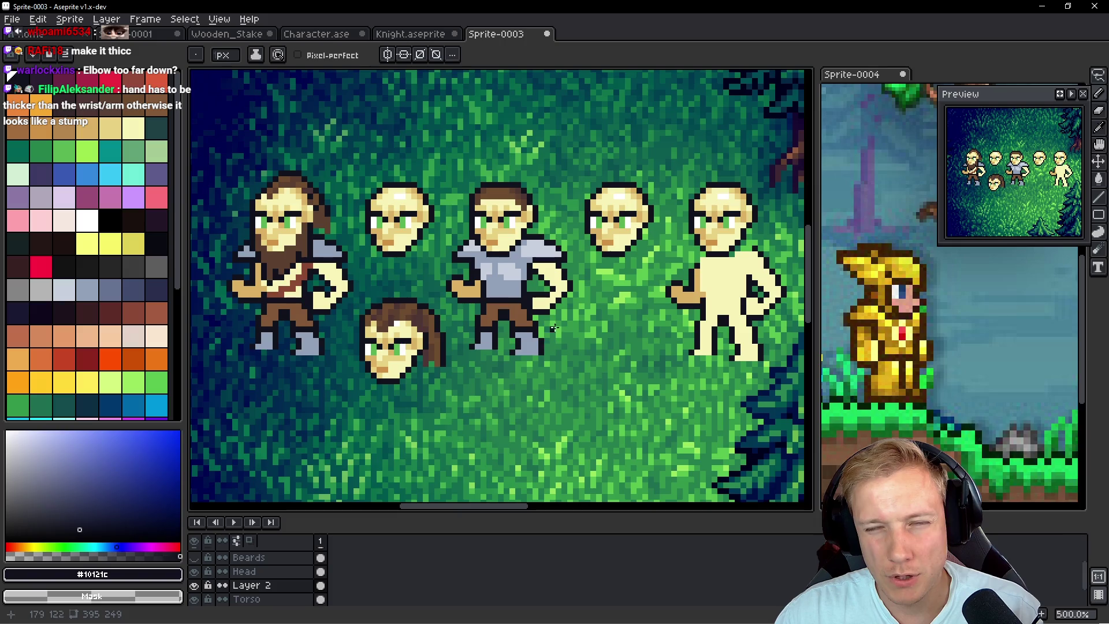
pyautogui.scroll(2, 575, 292)
pyautogui.scroll(4, 574, 293)
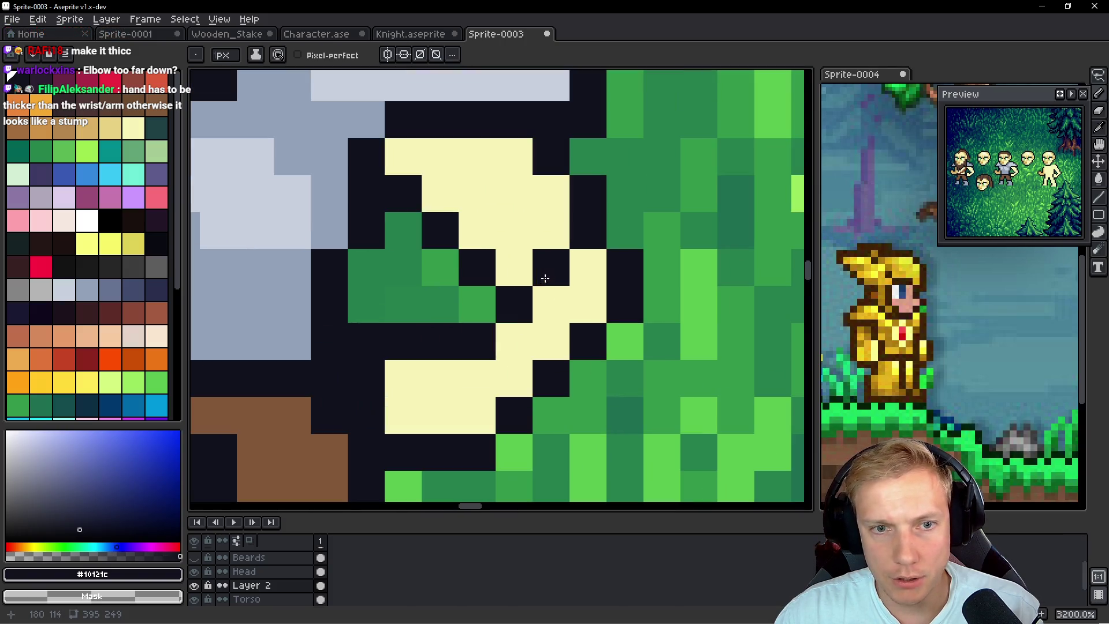
pyautogui.keyDown('ctrl'); pyautogui.click(490, 282); pyautogui.keyUp('ctrl')
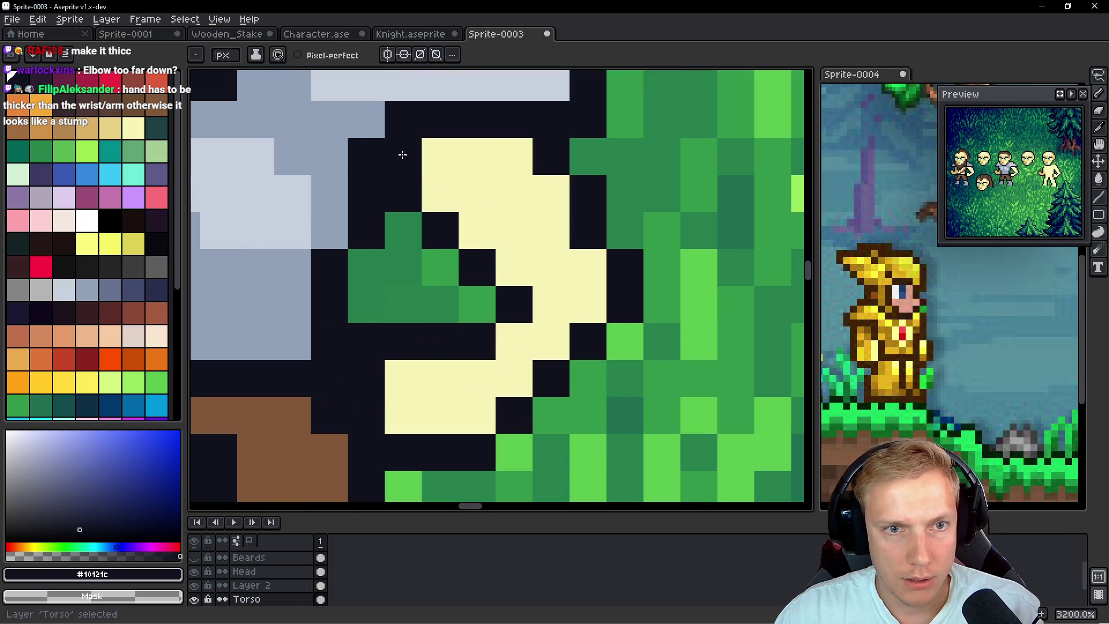
# Darken a cream pixel on the hand and add dark outline pixels around it
pyautogui.click(404, 169)
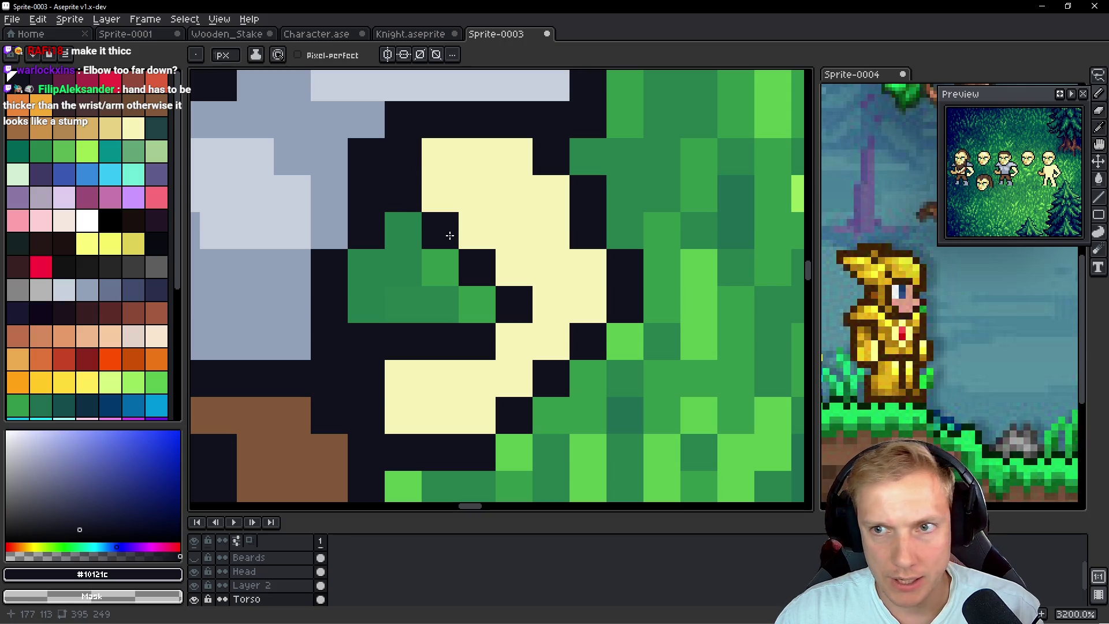
pyautogui.scroll(-8, 555, 236)
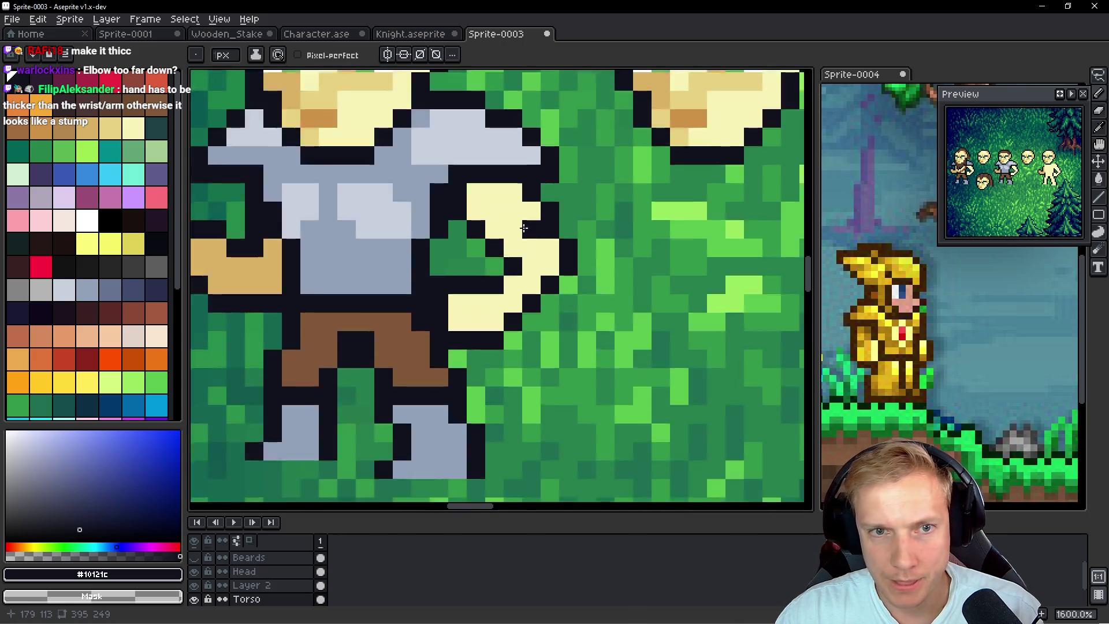
pyautogui.scroll(6, 546, 242)
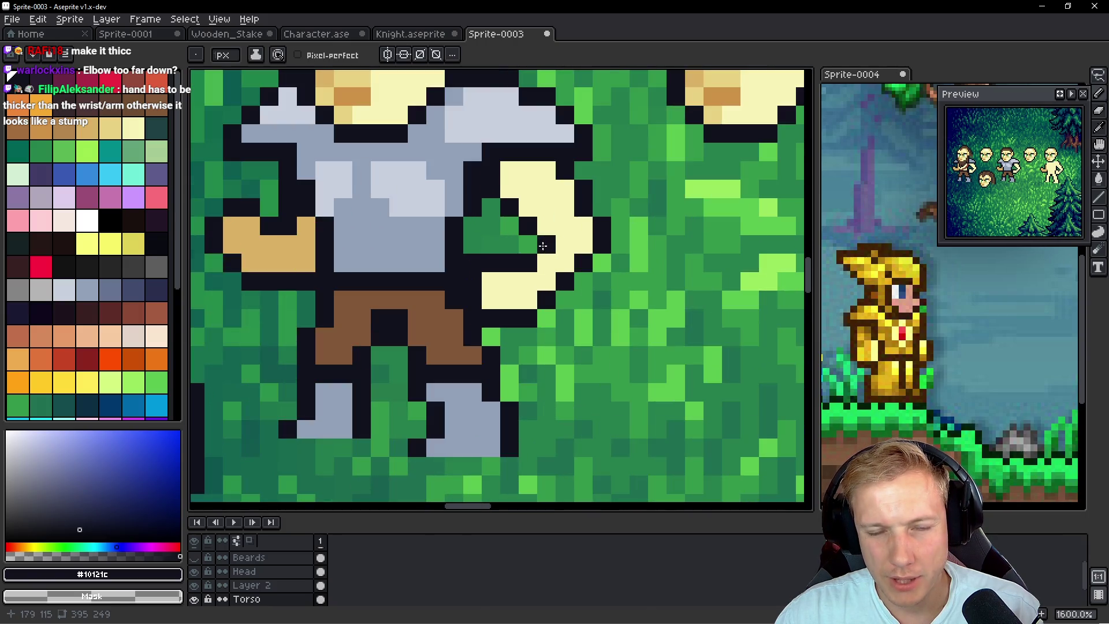
pyautogui.scroll(-1, 600, 219)
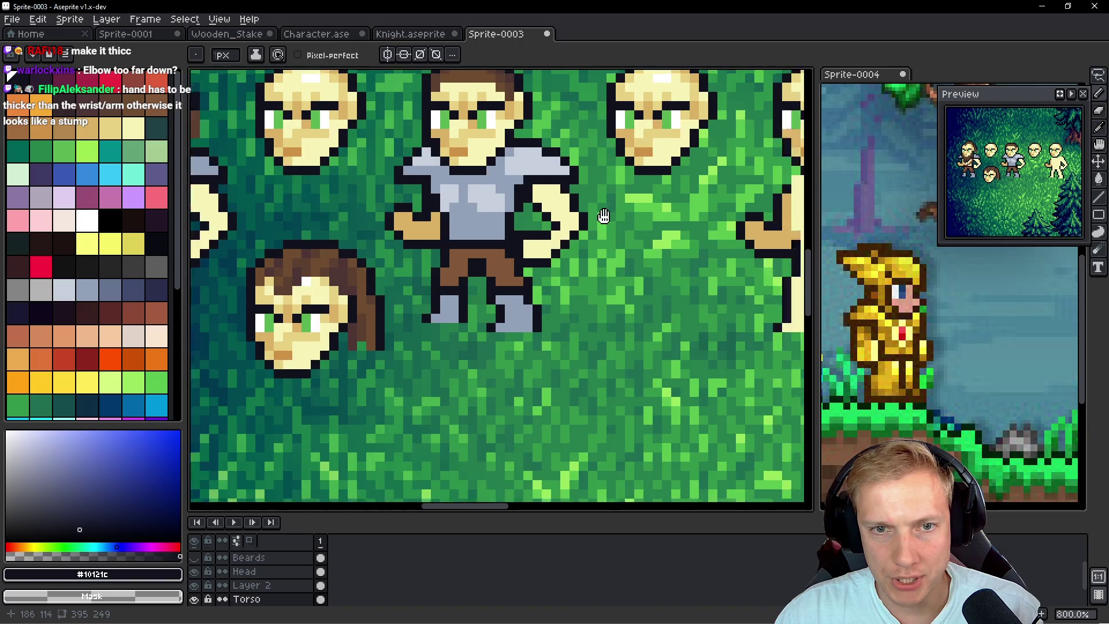
pyautogui.moveTo(604, 216); pyautogui.dragTo(521, 222)
pyautogui.scroll(2, 527, 213)
pyautogui.click(500, 179)
pyautogui.click(552, 297)
pyautogui.scroll(-1, 419, 292)
pyautogui.hscroll(-1, 419, 293)
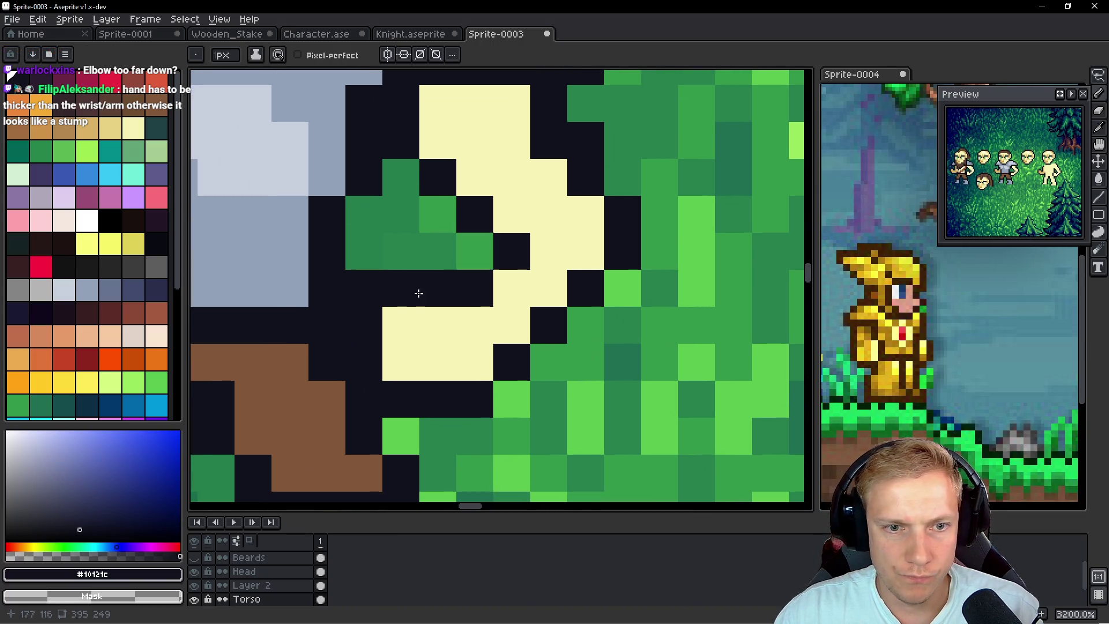
pyautogui.scroll(-3, 419, 283)
pyautogui.scroll(2, 491, 258)
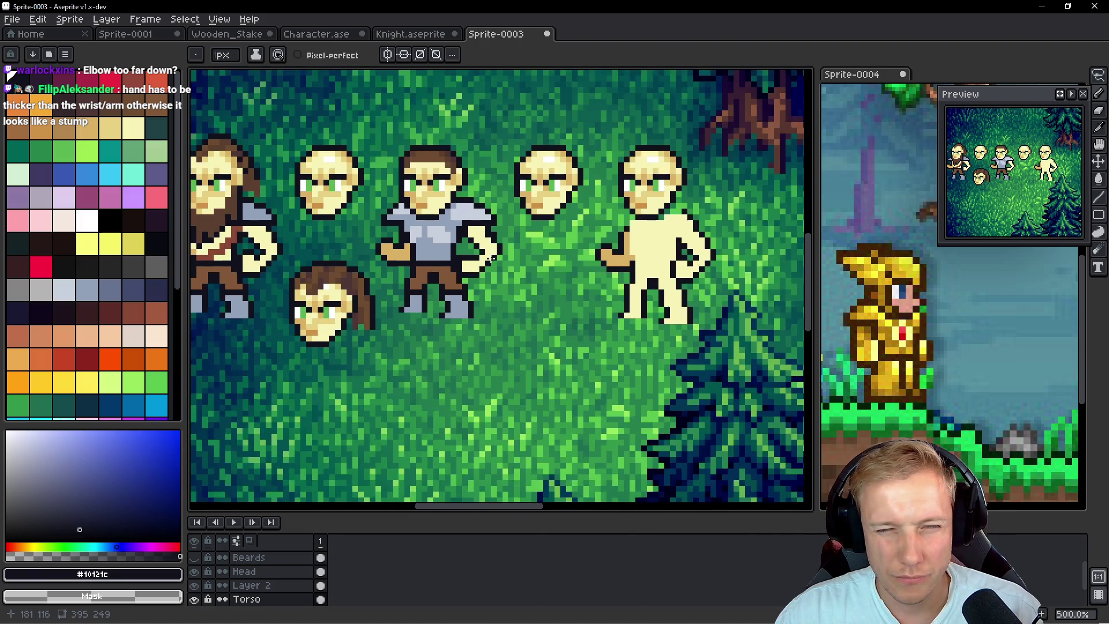
pyautogui.scroll(3, 491, 258)
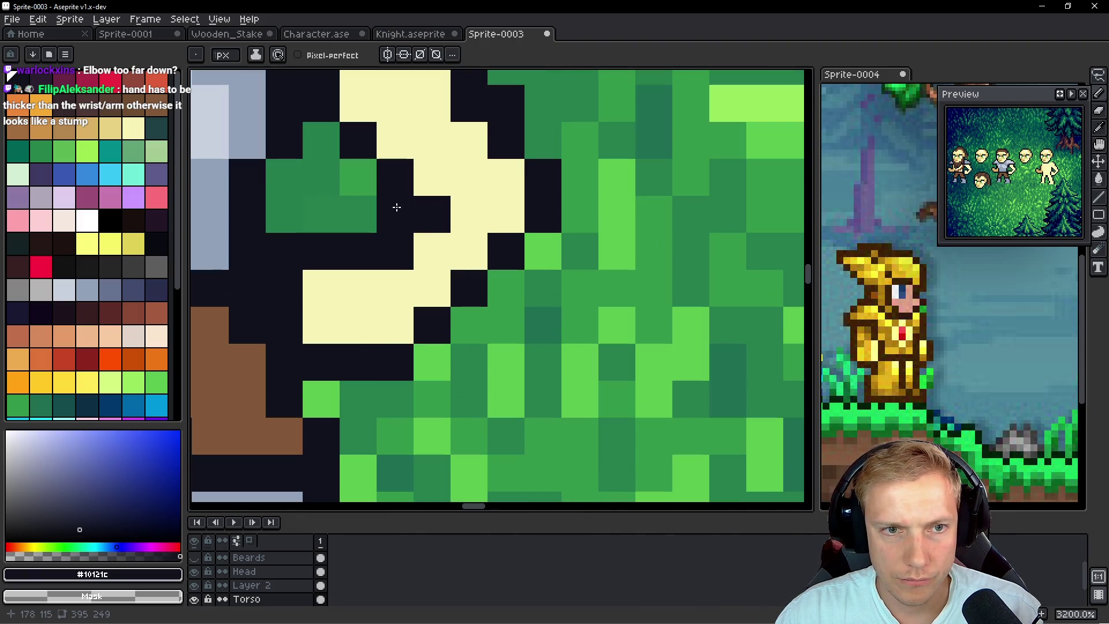
# Paint cream skin pixels onto the hand, clear stray outline pixels to grass, and darken its edge
pyautogui.keyDown('alt'); pyautogui.click(444, 169); pyautogui.keyUp('alt')
pyautogui.click(438, 210)
pyautogui.click(559, 241)
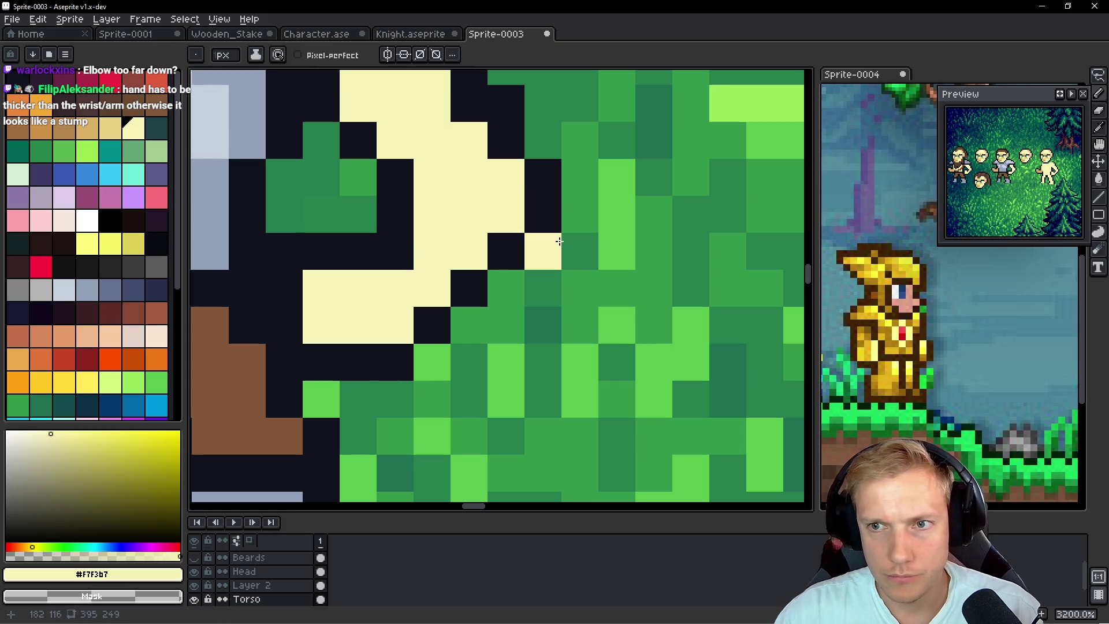
pyautogui.keyDown('alt'); pyautogui.click(506, 140); pyautogui.keyUp('alt')
pyautogui.rightClick(543, 177)
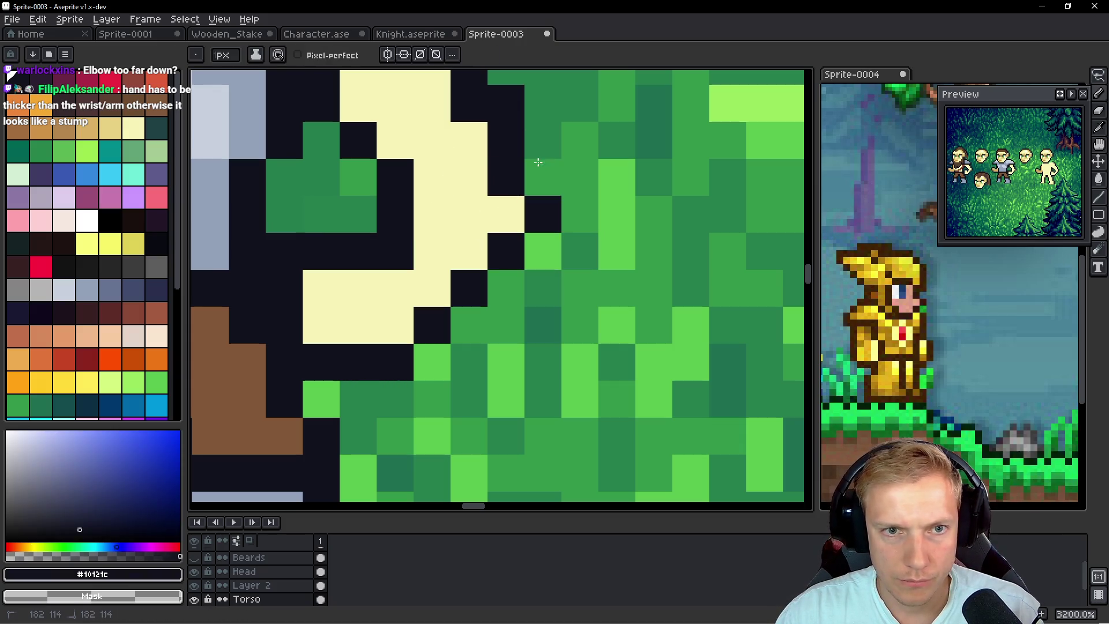
pyautogui.rightClick(506, 140)
pyautogui.rightClick(506, 104)
pyautogui.click(507, 215)
pyautogui.scroll(-6, 571, 172)
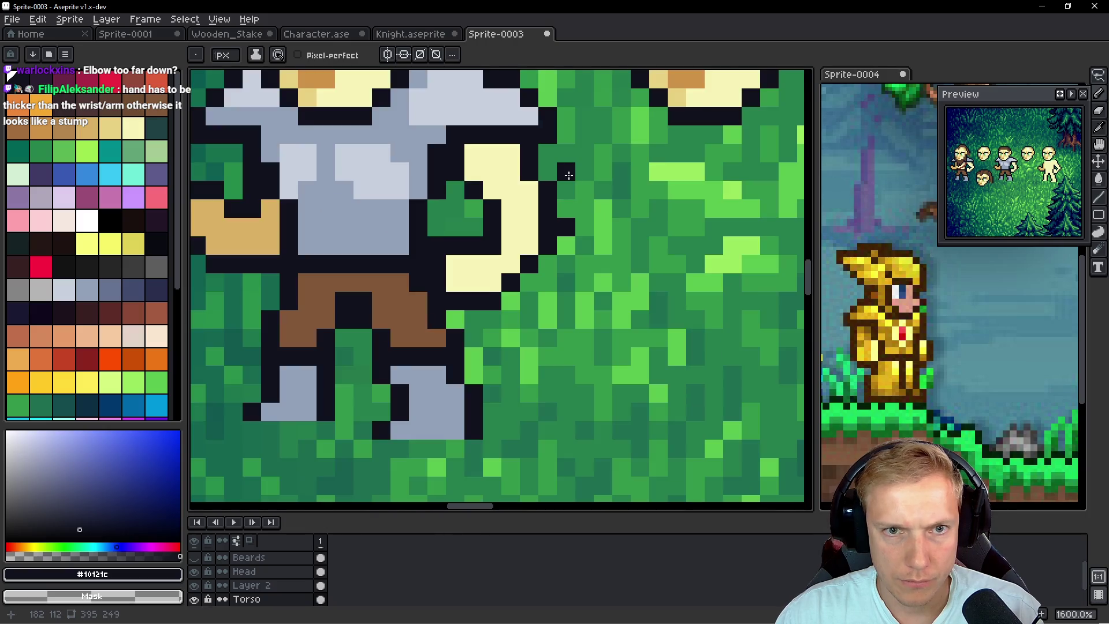
pyautogui.scroll(7, 570, 173)
# Marquee-select a small block of arm pixels and nudge it down one pixel
pyautogui.moveTo(398, 279); pyautogui.dragTo(508, 238)
pyautogui.press('m')
pyautogui.moveTo(416, 170)
pyautogui.mouseDown()
pyautogui.moveTo(474, 254)
pyautogui.moveTo(452, 233)
pyautogui.mouseUp()
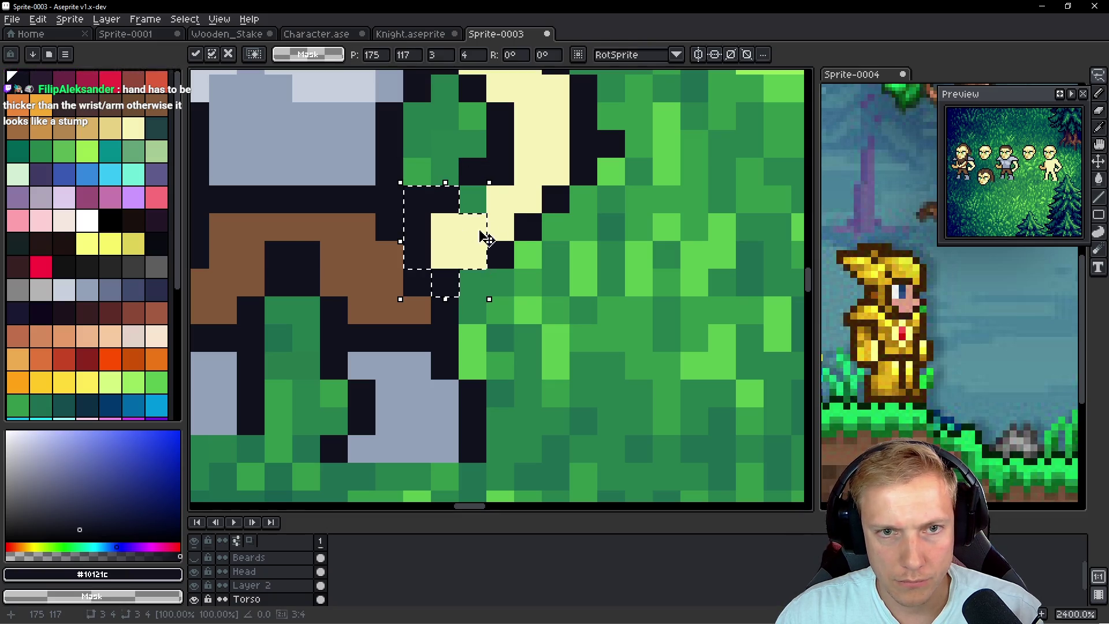
pyautogui.hotkey('ctrl', 'd')
pyautogui.press('b')
# Repaint the arm's dark outline and skin pixels, clearing outline beside it to grass green
pyautogui.click(474, 195)
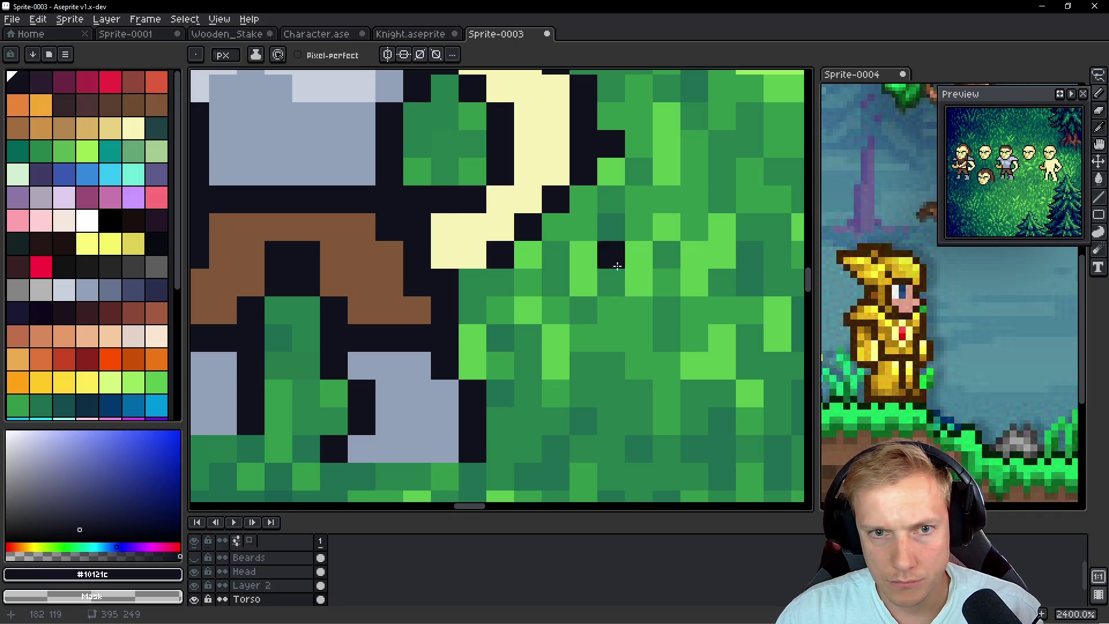
pyautogui.scroll(1, 601, 254)
pyautogui.press('i')
pyautogui.click(523, 229)
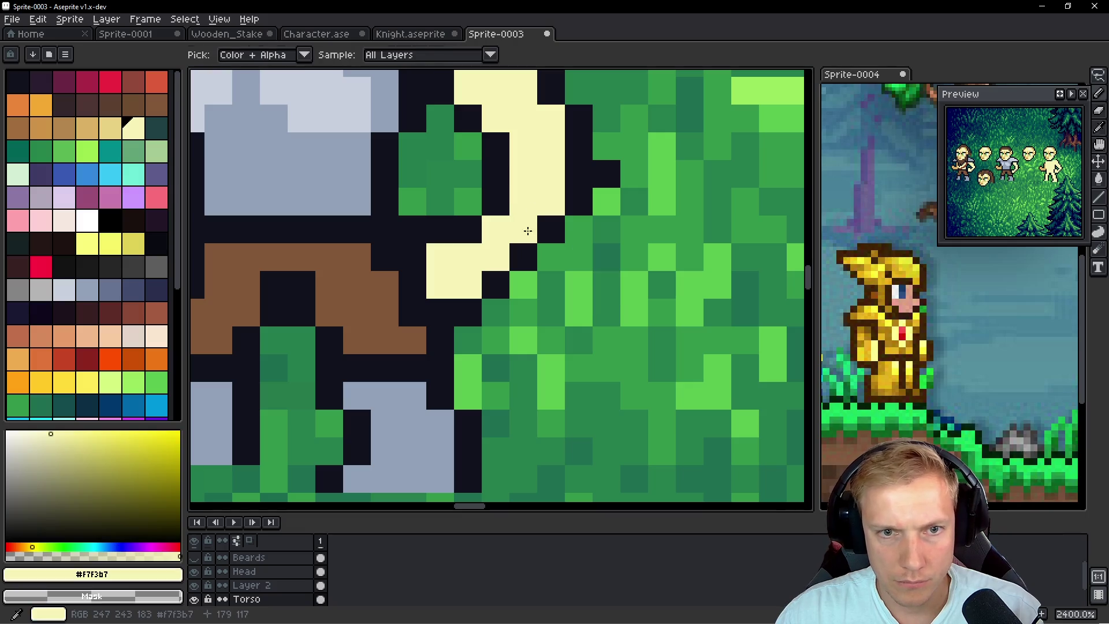
pyautogui.press('b')
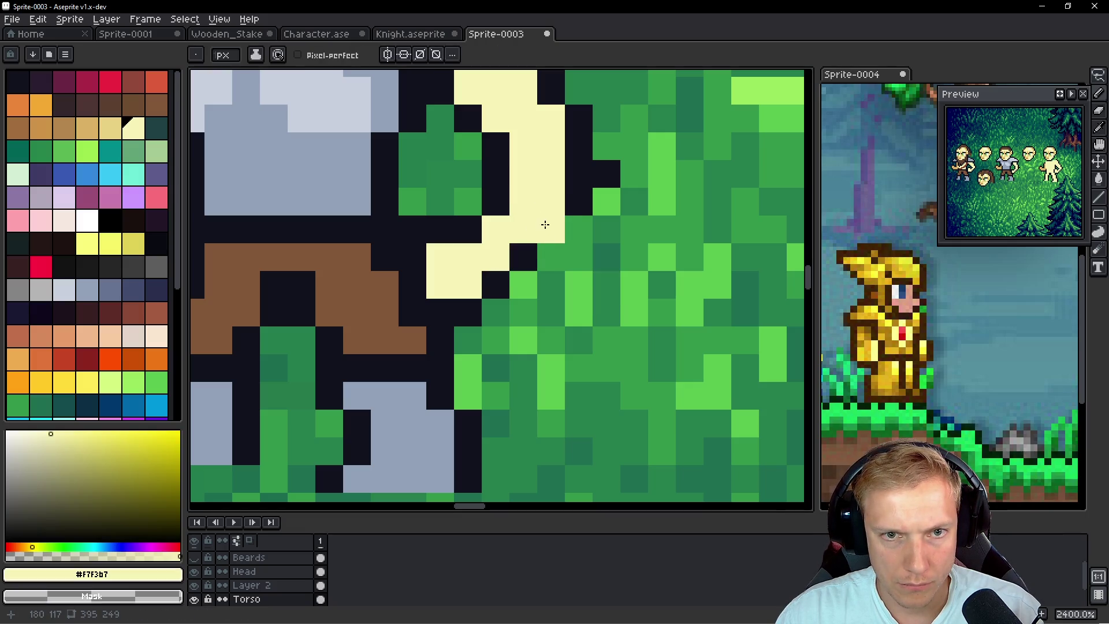
pyautogui.keyDown('alt'); pyautogui.click(587, 206); pyautogui.keyUp('alt')
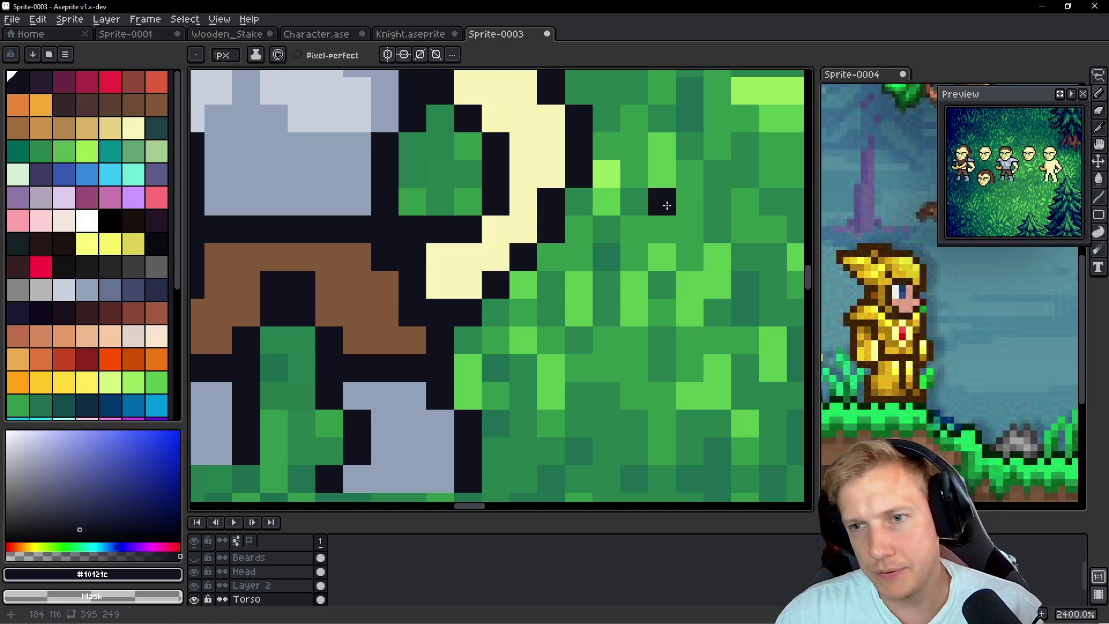
pyautogui.moveTo(629, 157); pyautogui.dragTo(673, 228)
pyautogui.keyDown('alt'); pyautogui.click(582, 186); pyautogui.keyUp('alt')
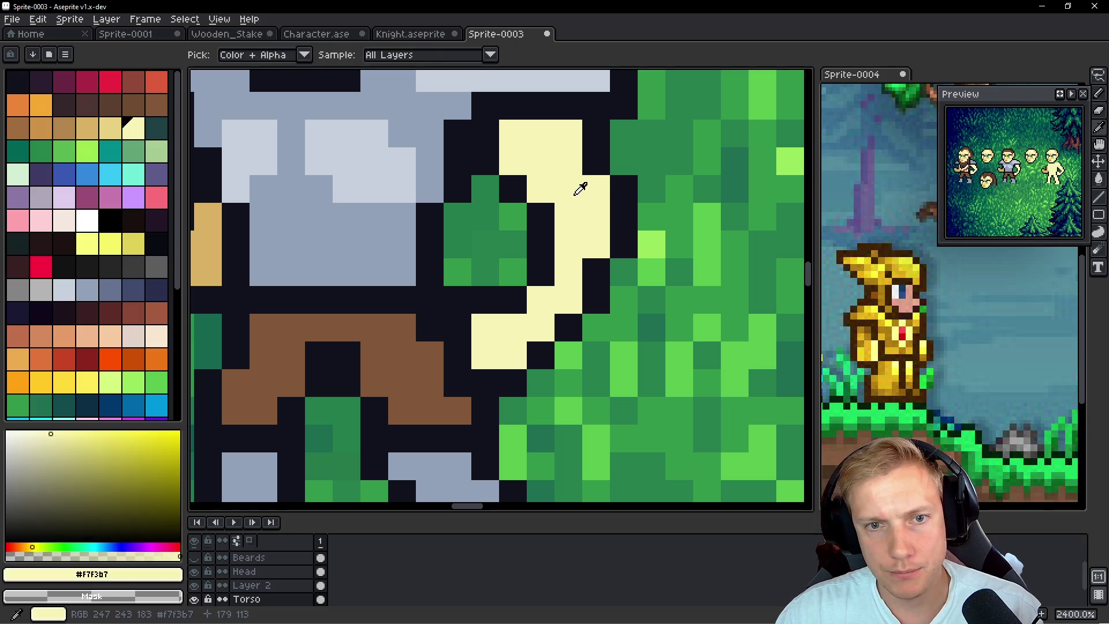
pyautogui.keyDown('alt'); pyautogui.click(508, 178); pyautogui.keyUp('alt')
pyautogui.click(596, 188)
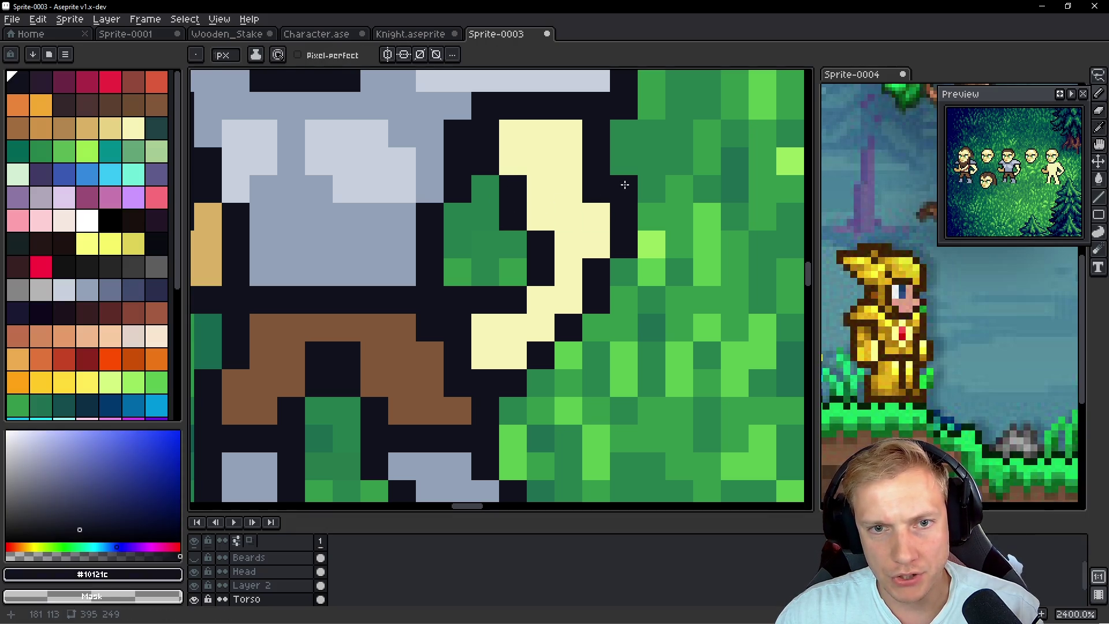
pyautogui.rightClick(624, 189)
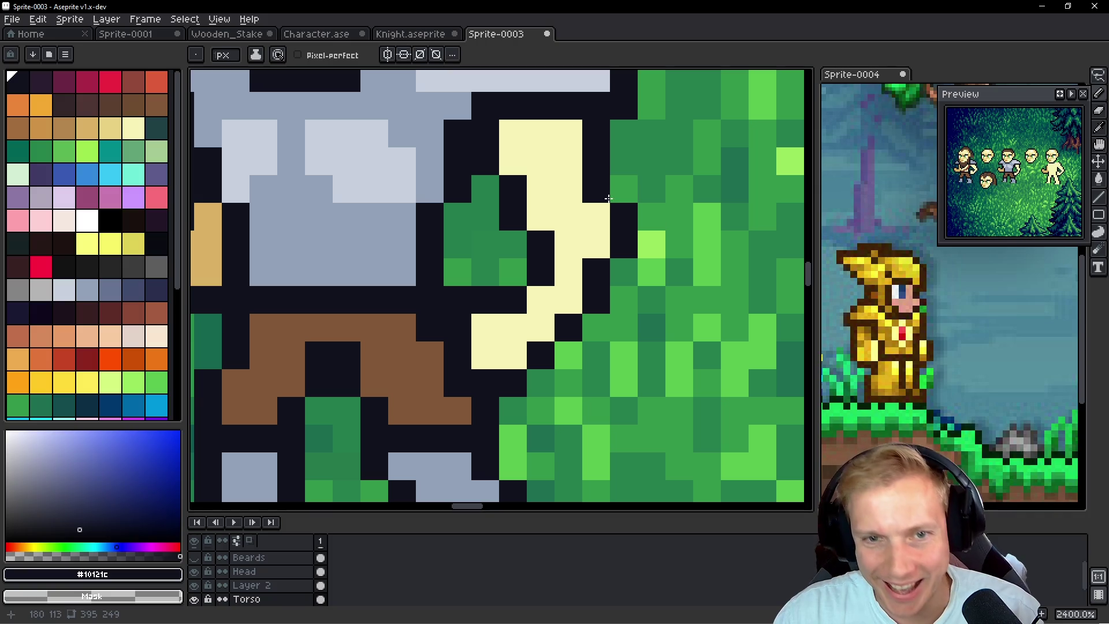
pyautogui.click(596, 245)
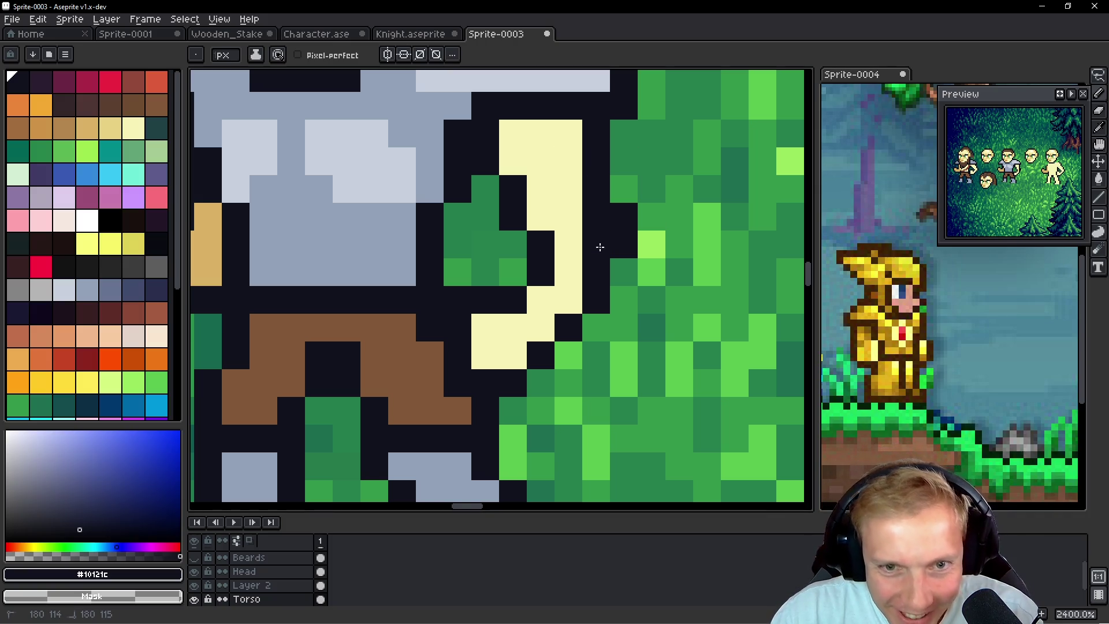
pyautogui.rightClick(624, 231)
pyautogui.click(640, 272)
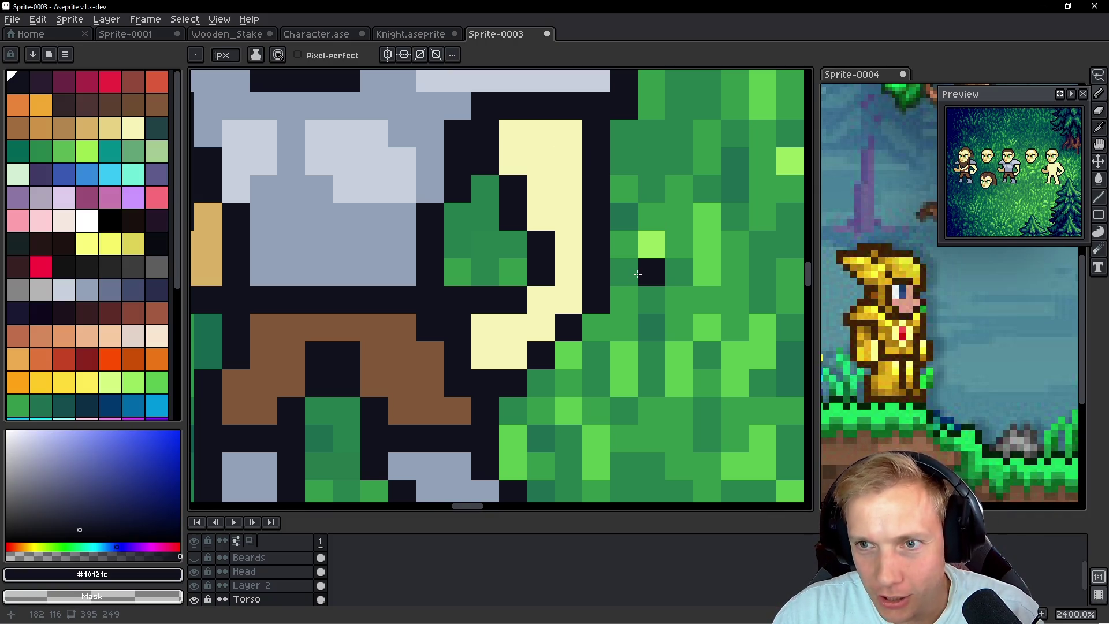
# Undo a stray shift of the arm outline
pyautogui.scroll(-8, 637, 274)
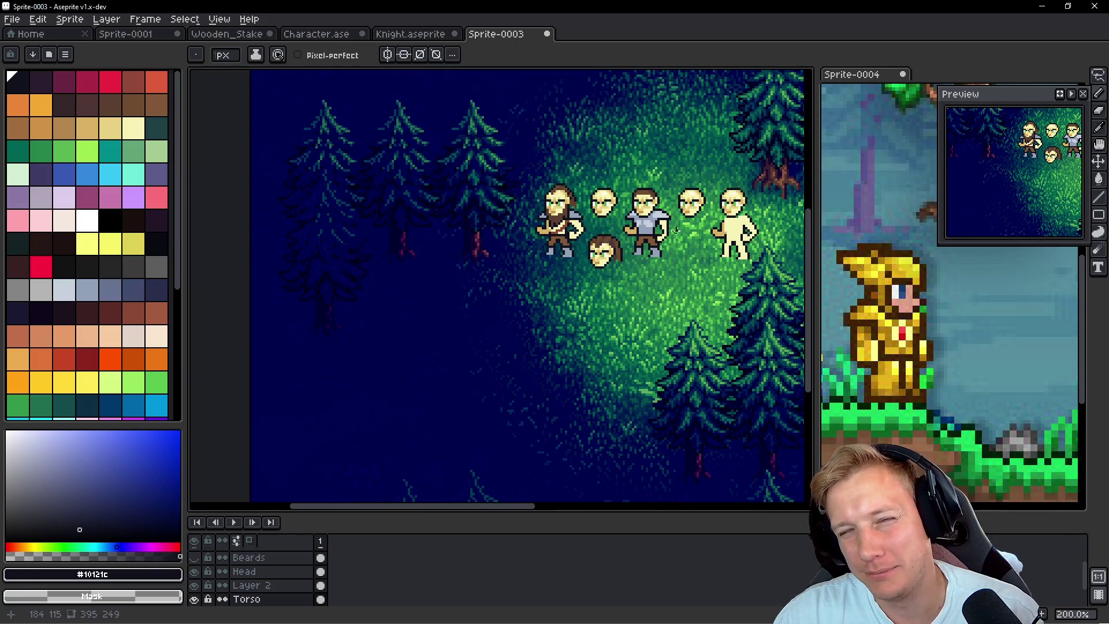
pyautogui.scroll(7, 669, 198)
pyautogui.moveTo(676, 205); pyautogui.dragTo(673, 206)
pyautogui.hotkey('ctrl', 'z')
pyautogui.hotkey('ctrl', 'z')
pyautogui.hotkey('ctrl', 'z')
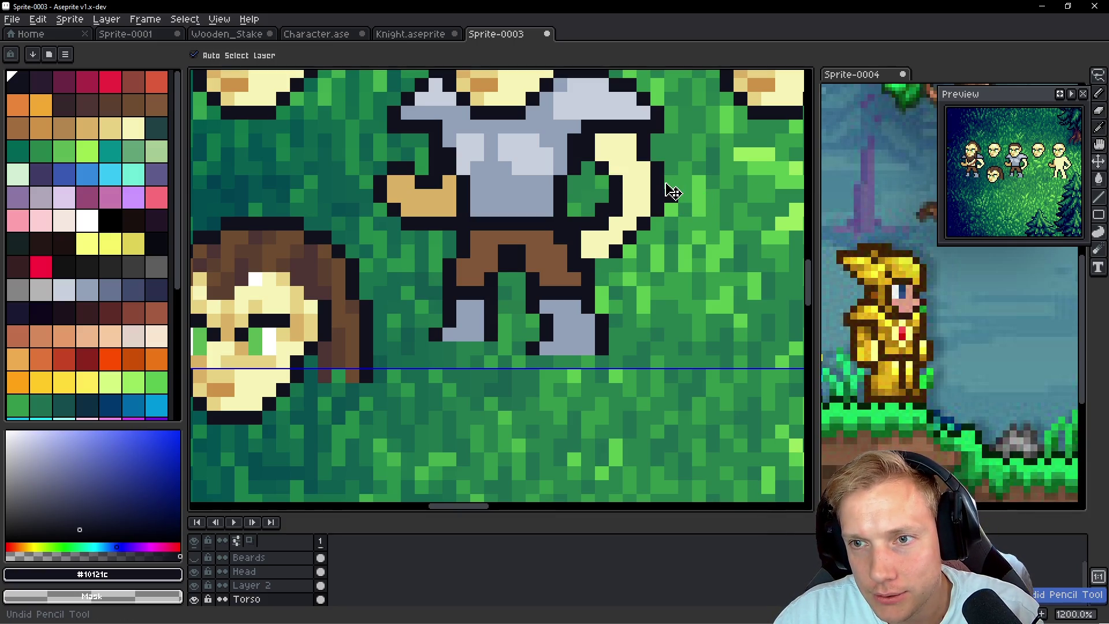
pyautogui.scroll(4, 671, 193)
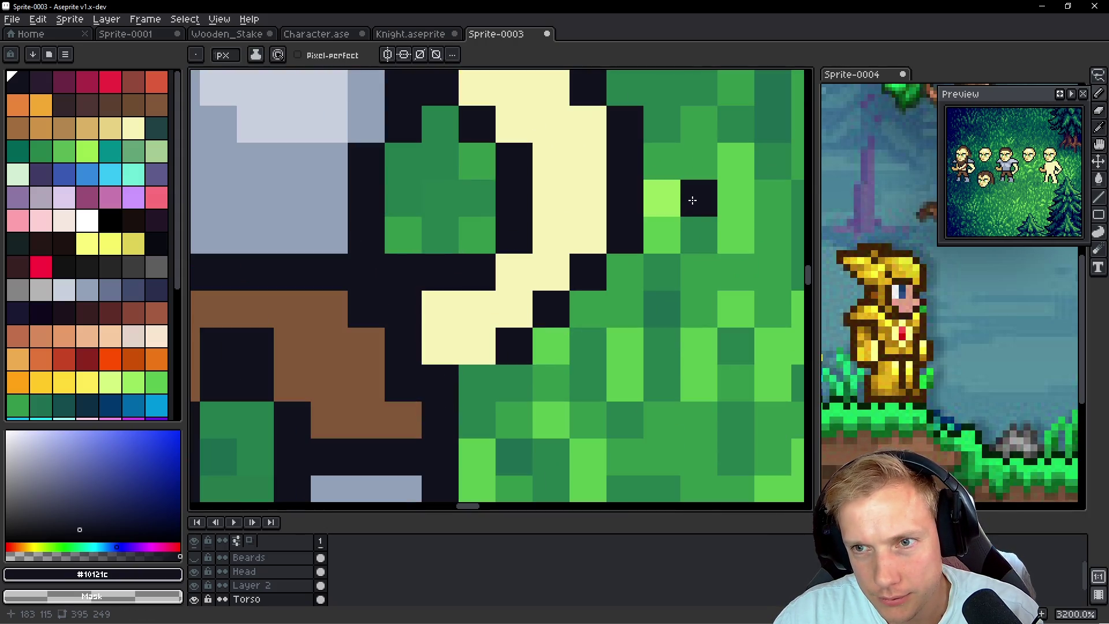
pyautogui.scroll(-10, 693, 200)
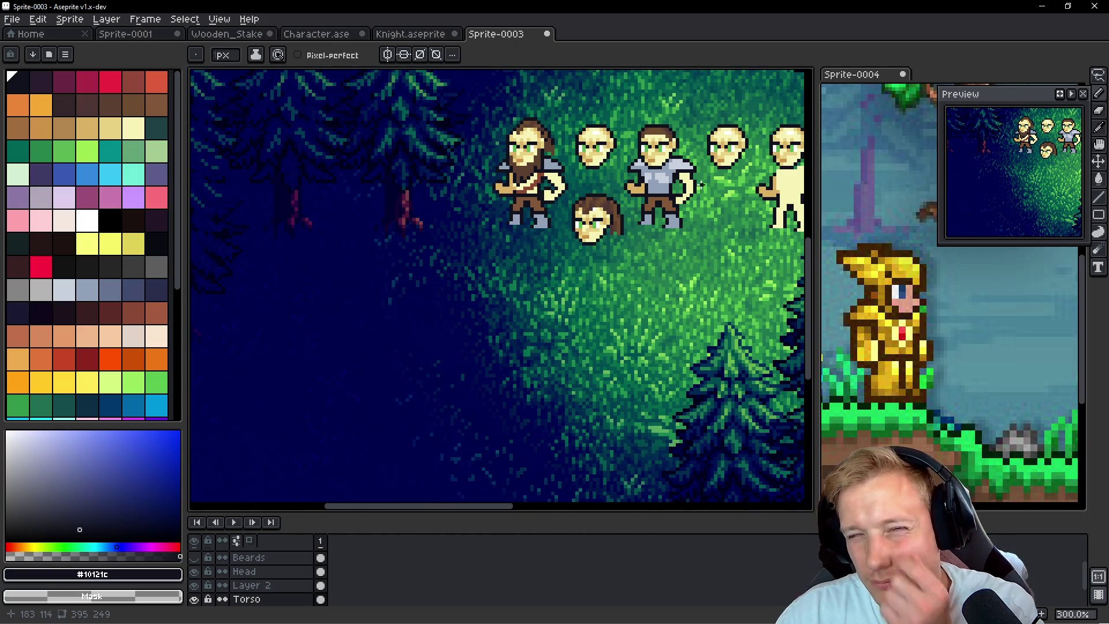
pyautogui.scroll(-2, 702, 184)
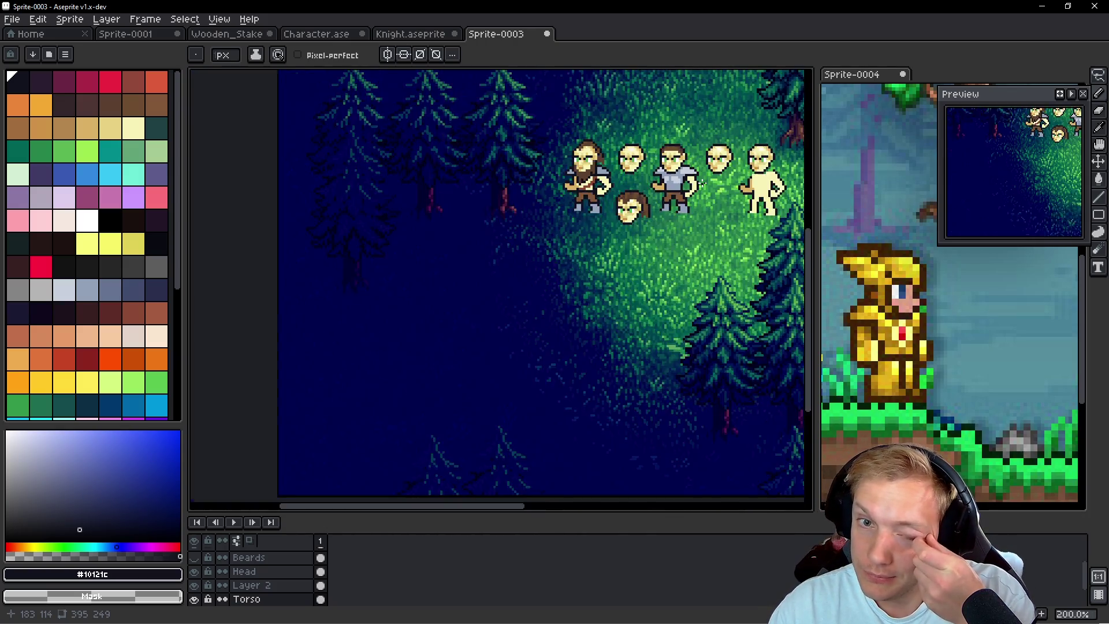
pyautogui.scroll(2, 700, 183)
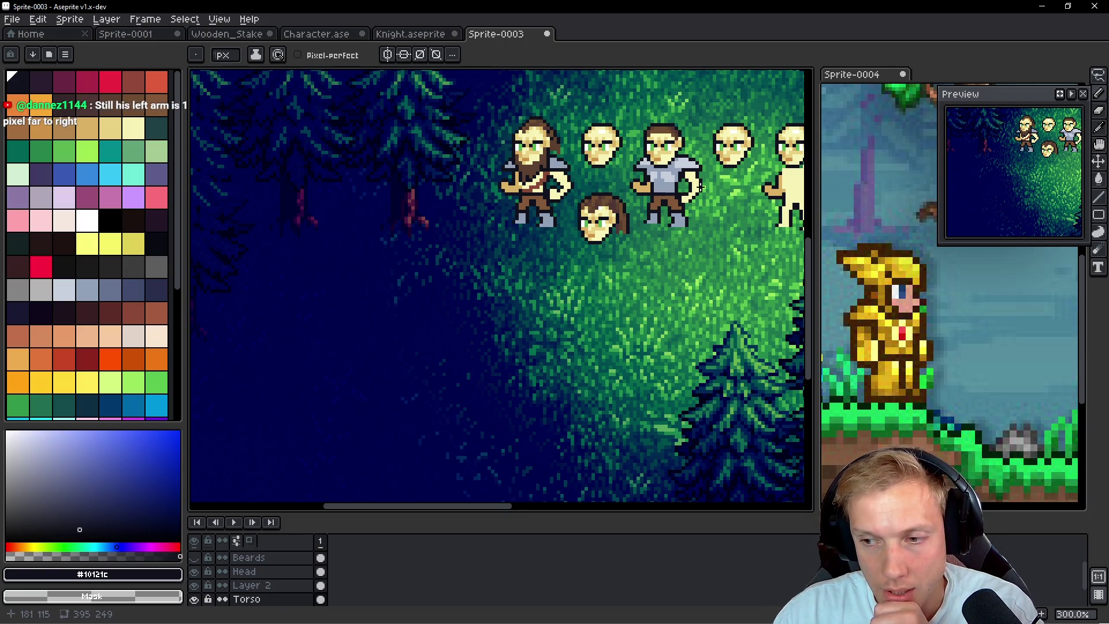
pyautogui.scroll(4, 635, 186)
# Hide the grey shirt layer and undo a trial dark line drawn up from the hand
pyautogui.press('q')
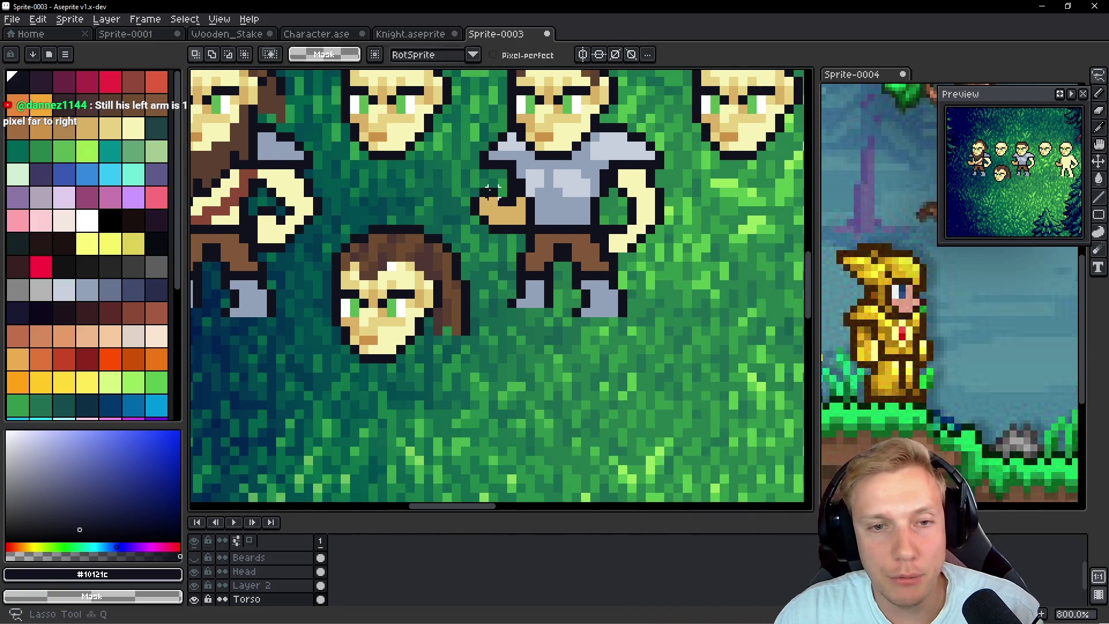
pyautogui.scroll(1, 490, 191)
pyautogui.moveTo(501, 161)
pyautogui.mouseDown()
pyautogui.moveTo(516, 260)
pyautogui.moveTo(559, 212)
pyautogui.moveTo(515, 174)
pyautogui.mouseUp()
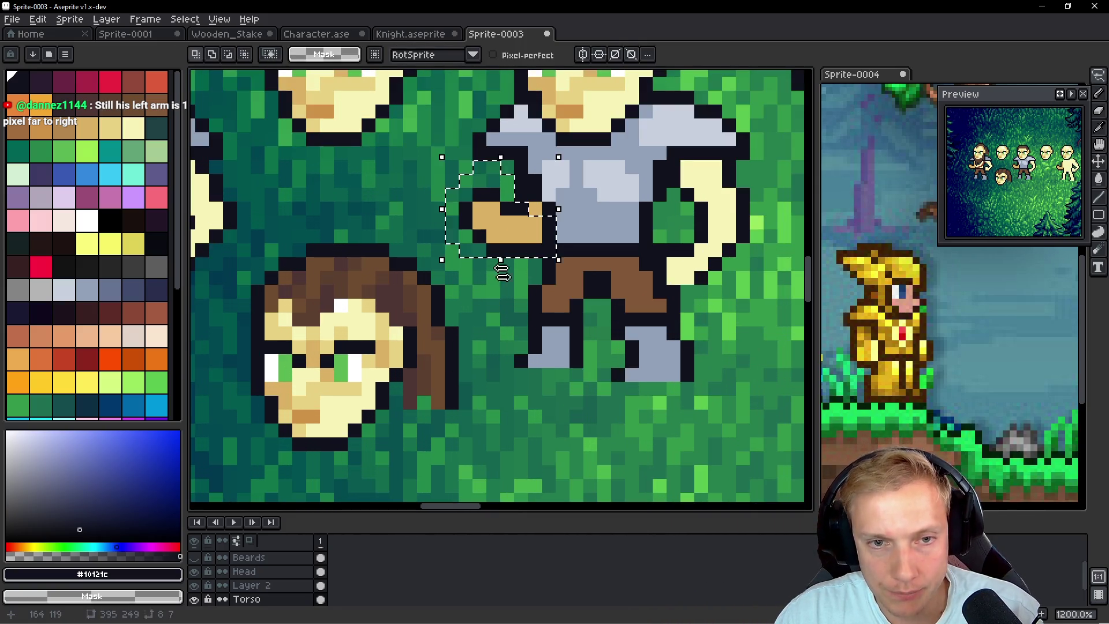
pyautogui.hotkey('ctrl', 'd')
pyautogui.click(194, 585)
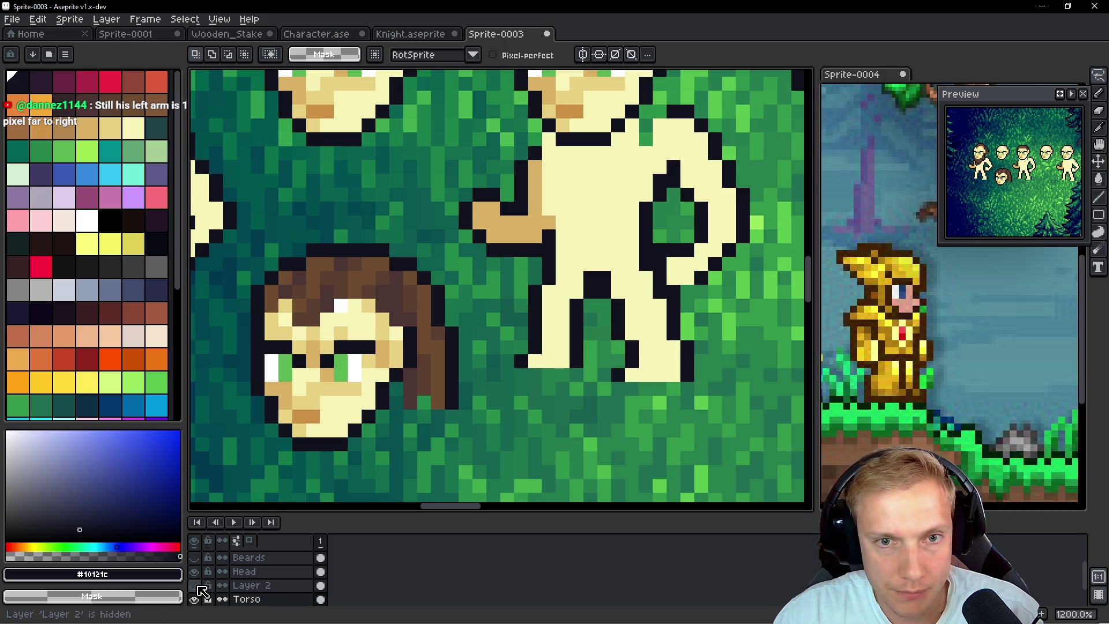
pyautogui.moveTo(534, 237); pyautogui.dragTo(535, 171)
pyautogui.hotkey('ctrl', 'z')
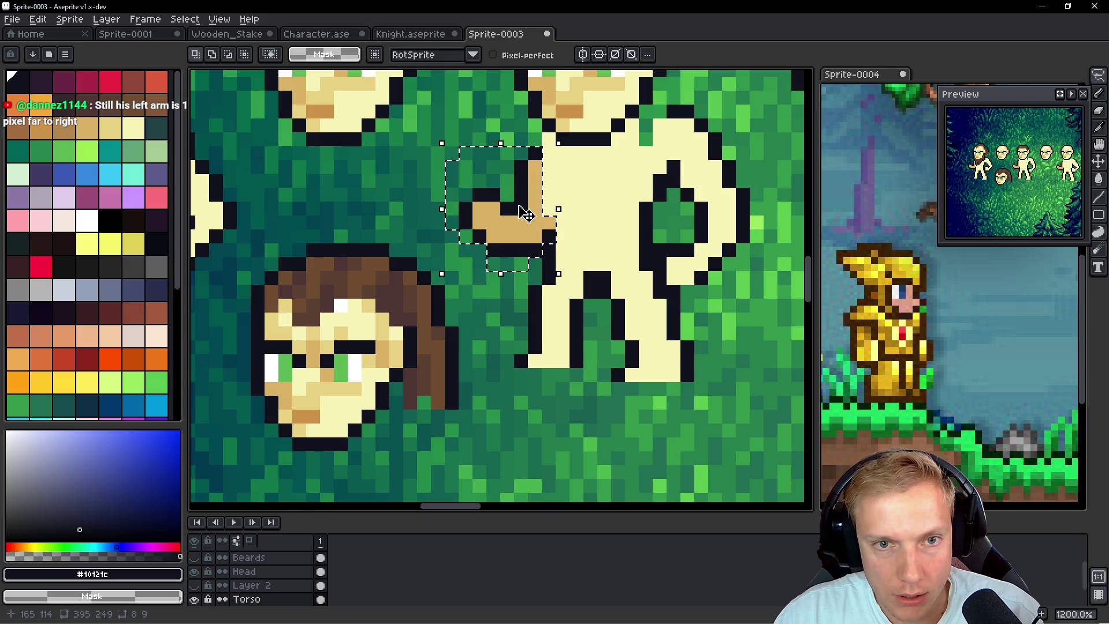
pyautogui.hotkey('ctrl', 'z')
# Paint a tan forearm rising from the hand with a dark outline along its edge
pyautogui.press('b')
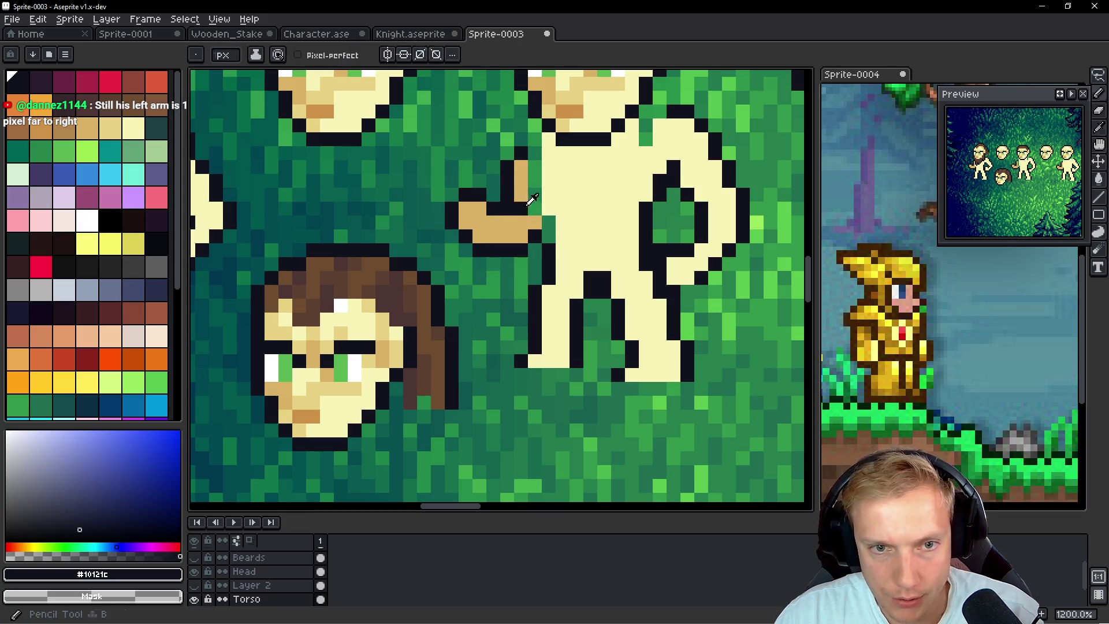
pyautogui.keyDown('alt'); pyautogui.click(522, 190); pyautogui.keyUp('alt')
pyautogui.moveTo(534, 208); pyautogui.dragTo(534, 149)
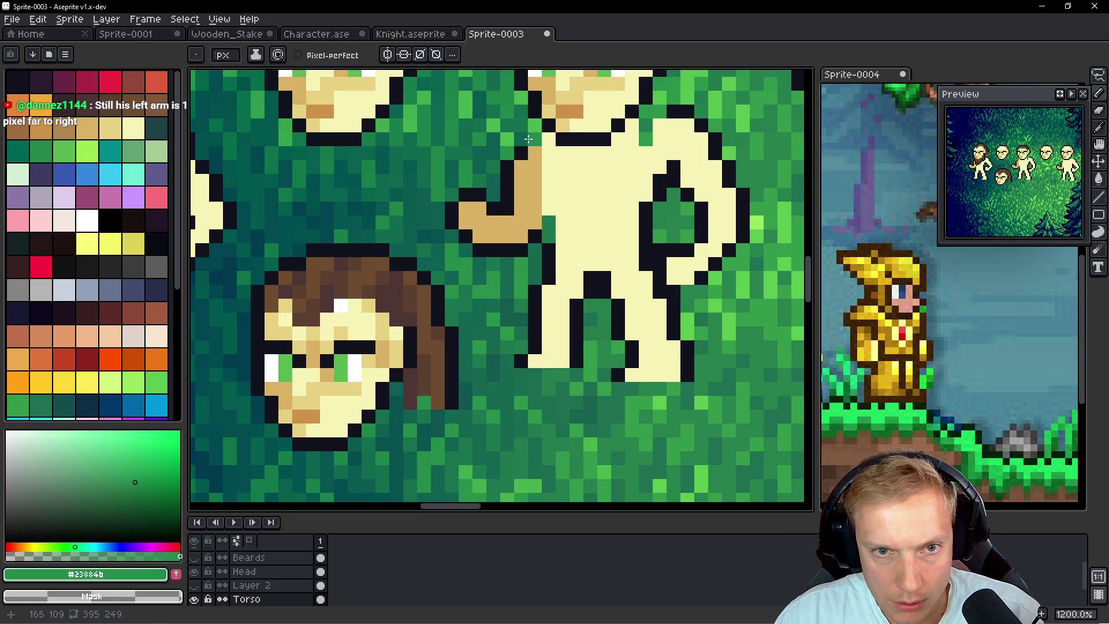
pyautogui.keyDown('alt'); pyautogui.click(520, 152); pyautogui.keyUp('alt')
pyautogui.click(549, 237)
pyautogui.moveTo(549, 222); pyautogui.dragTo(550, 236)
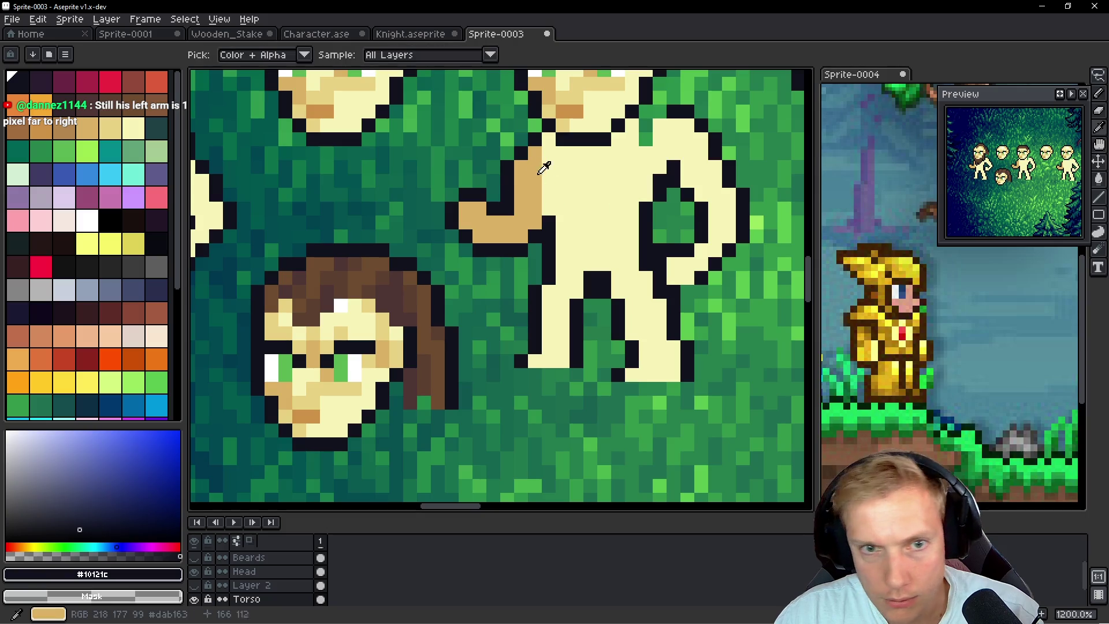
# Add more dark outline pixels atop the arm and on the cream body
pyautogui.keyDown('alt'); pyautogui.click(524, 155); pyautogui.keyUp('alt')
pyautogui.keyDown('alt'); pyautogui.click(525, 134); pyautogui.keyUp('alt')
pyautogui.click(507, 153)
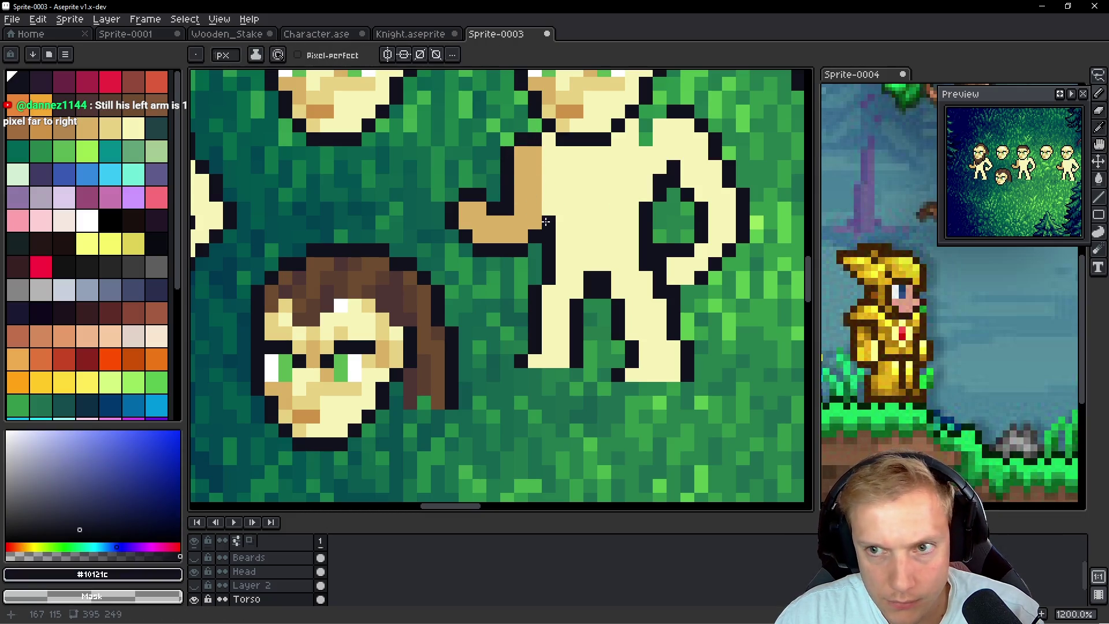
pyautogui.keyDown('alt'); pyautogui.click(532, 151); pyautogui.keyUp('alt')
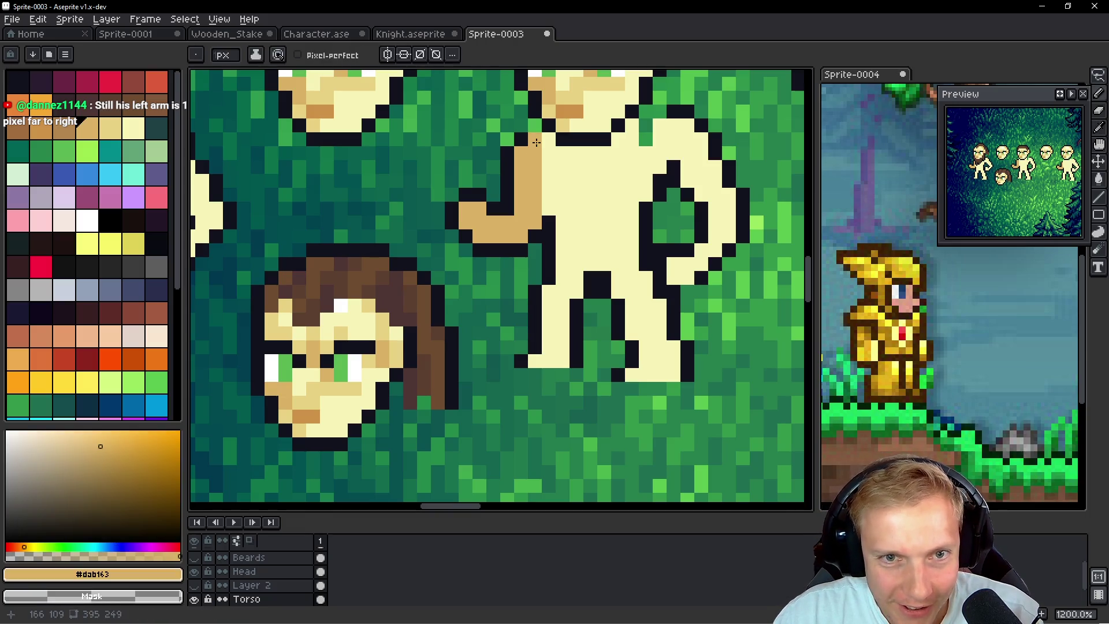
pyautogui.keyDown('alt'); pyautogui.click(533, 127); pyautogui.keyUp('alt')
pyautogui.click(616, 222)
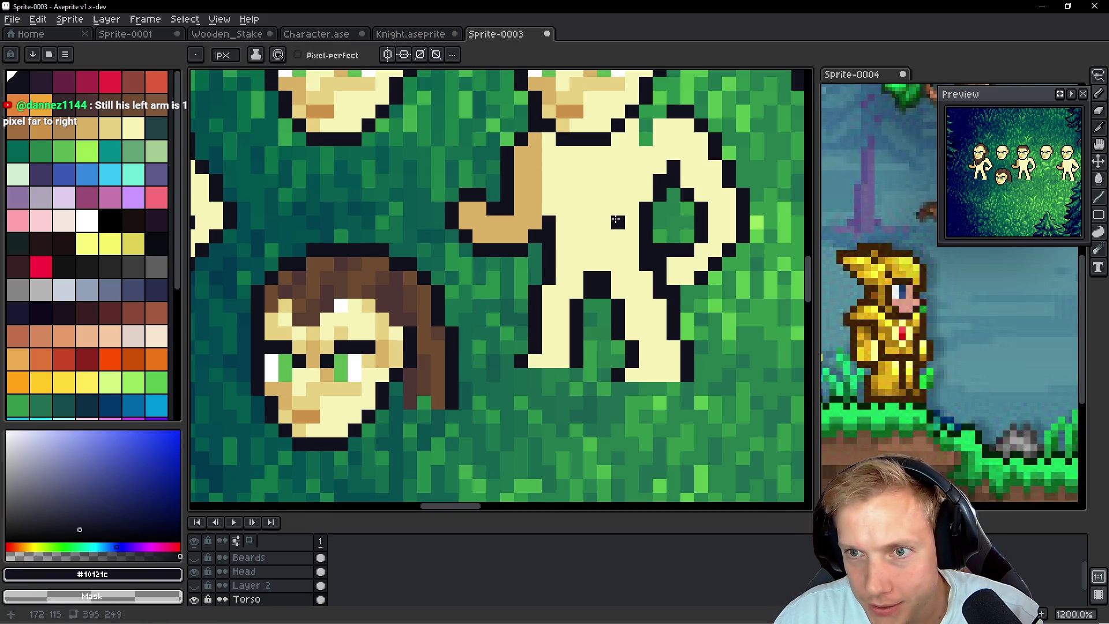
# Turn a tan shoulder pixel cream
pyautogui.keyDown('alt'); pyautogui.click(574, 181); pyautogui.keyUp('alt')
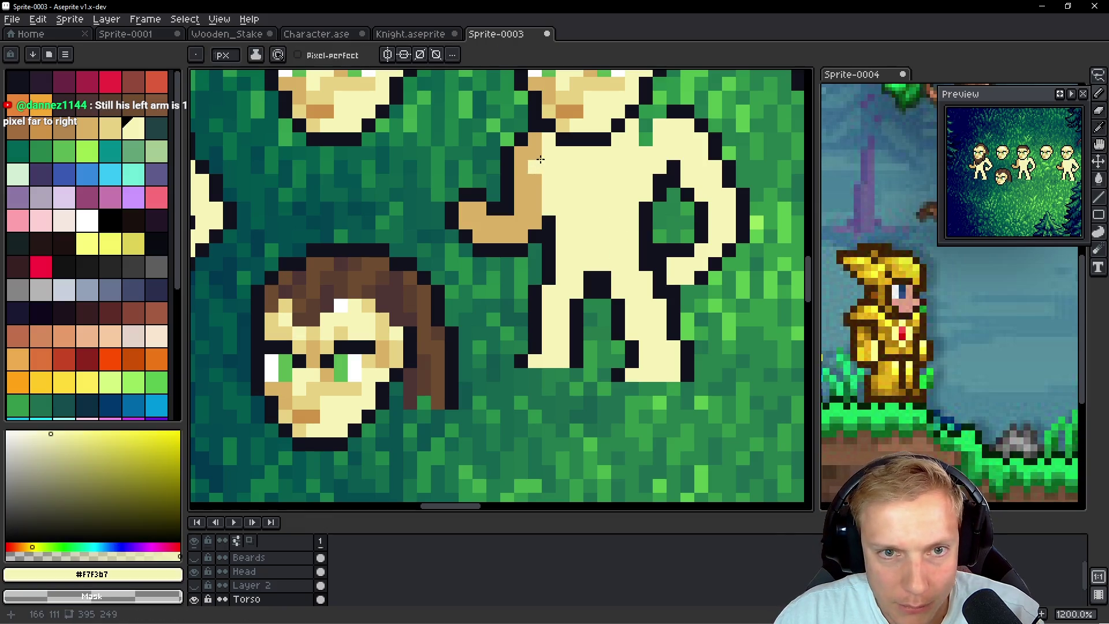
pyautogui.click(537, 160)
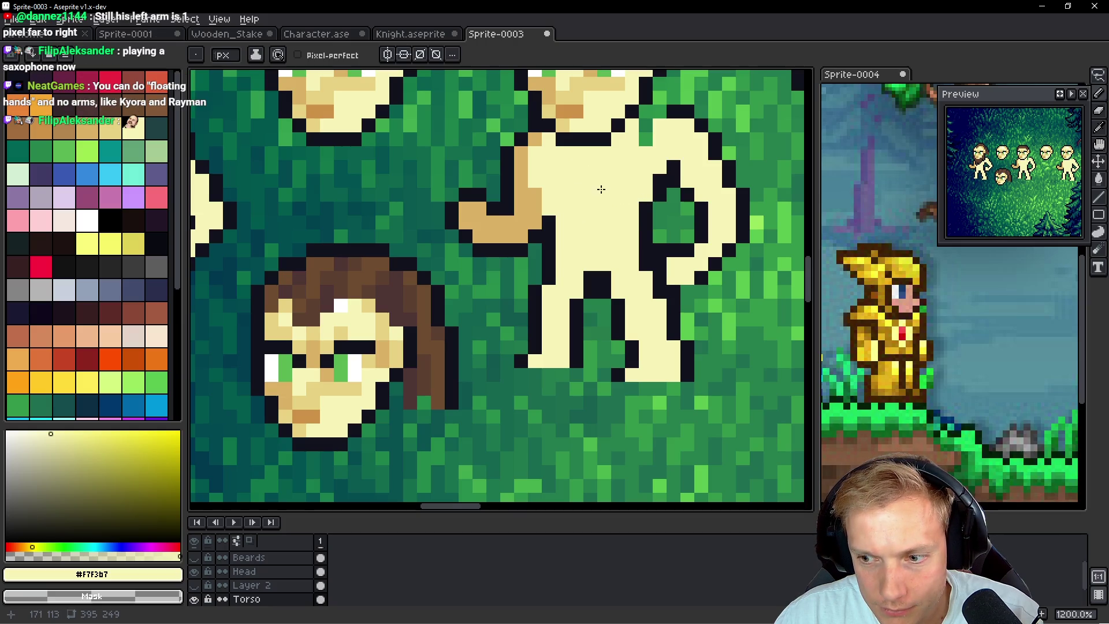
pyautogui.scroll(-4, 493, 186)
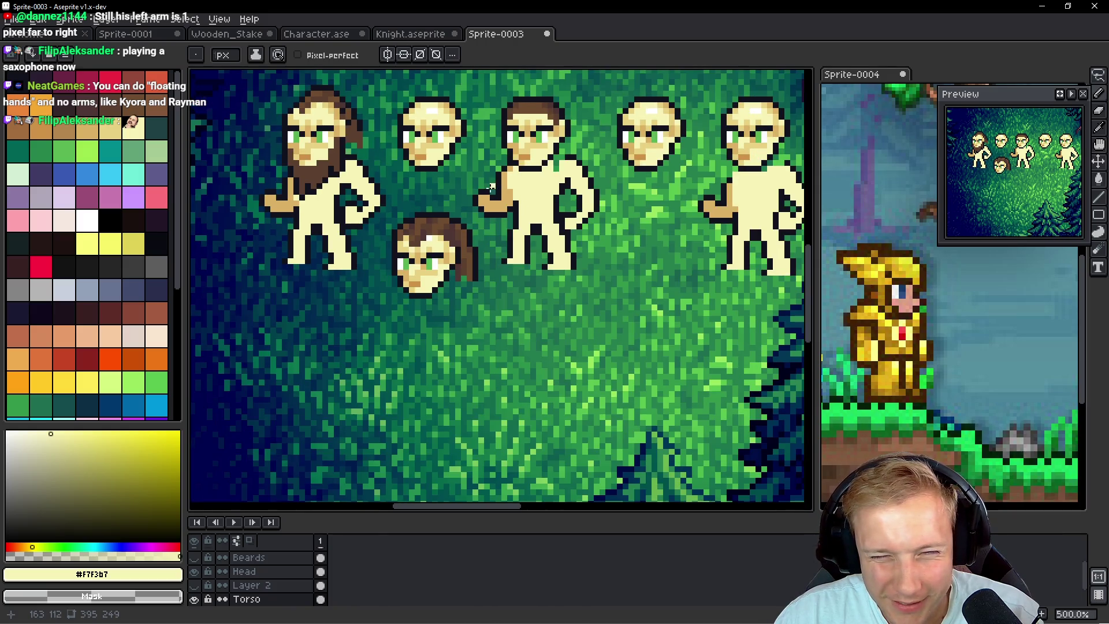
pyautogui.scroll(4, 491, 186)
pyautogui.keyDown('alt'); pyautogui.click(513, 232); pyautogui.keyUp('alt')
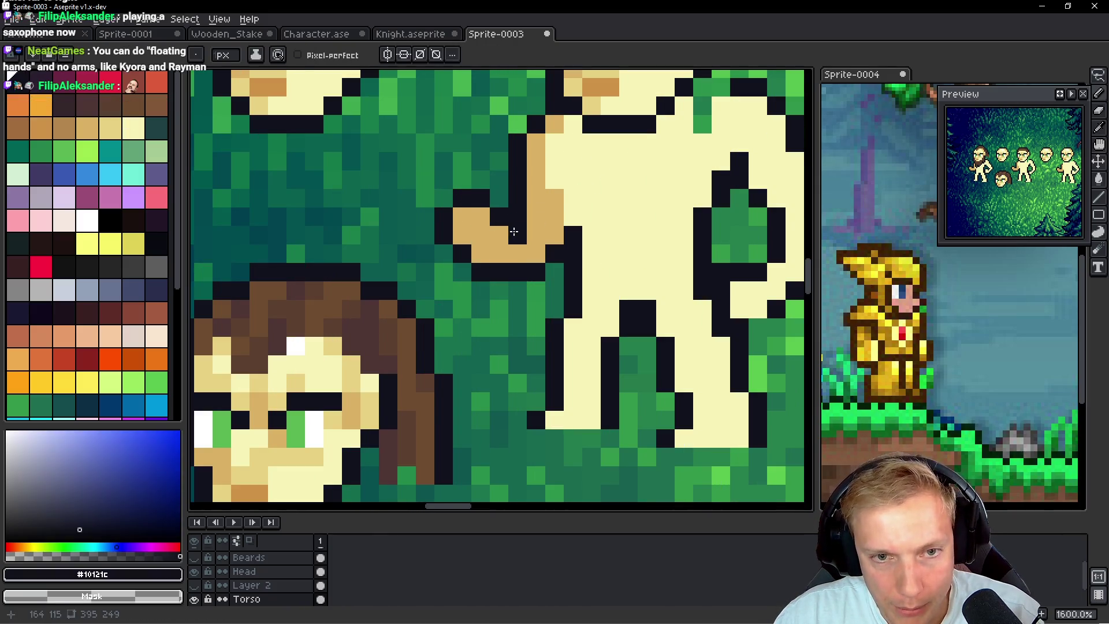
# Lasso the hand and shift it one pixel left
pyautogui.press('q')
pyautogui.moveTo(479, 173)
pyautogui.mouseDown()
pyautogui.moveTo(427, 277)
pyautogui.moveTo(523, 191)
pyautogui.mouseUp()
pyautogui.hotkey('ctrl', 't')
pyautogui.moveTo(462, 254)
pyautogui.mouseDown()
pyautogui.moveTo(453, 252)
pyautogui.moveTo(511, 234)
pyautogui.mouseUp()
pyautogui.press('Return')
pyautogui.press('b')
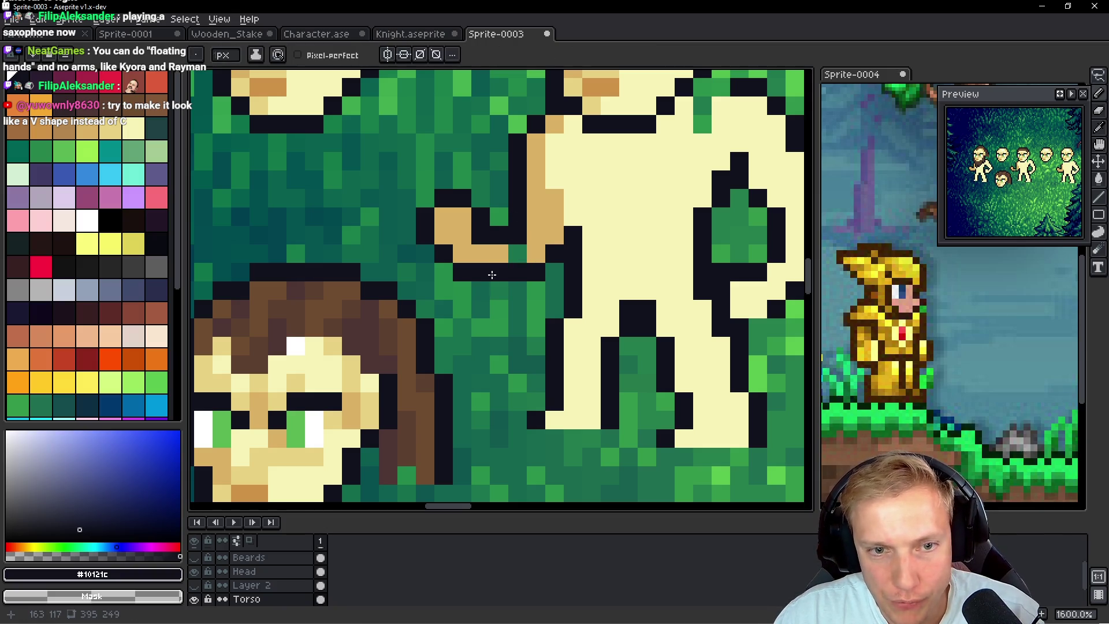
# Fill the hand's dark gap with tan and darken one of its outline pixels
pyautogui.keyDown('alt'); pyautogui.click(550, 224); pyautogui.keyUp('alt')
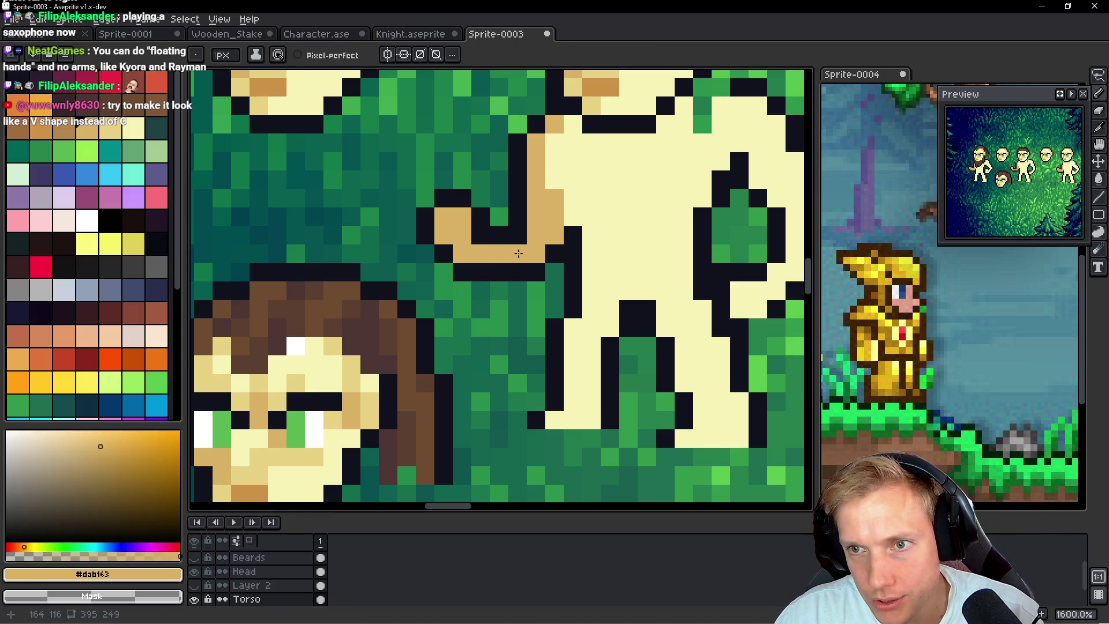
pyautogui.moveTo(518, 217); pyautogui.dragTo(516, 237)
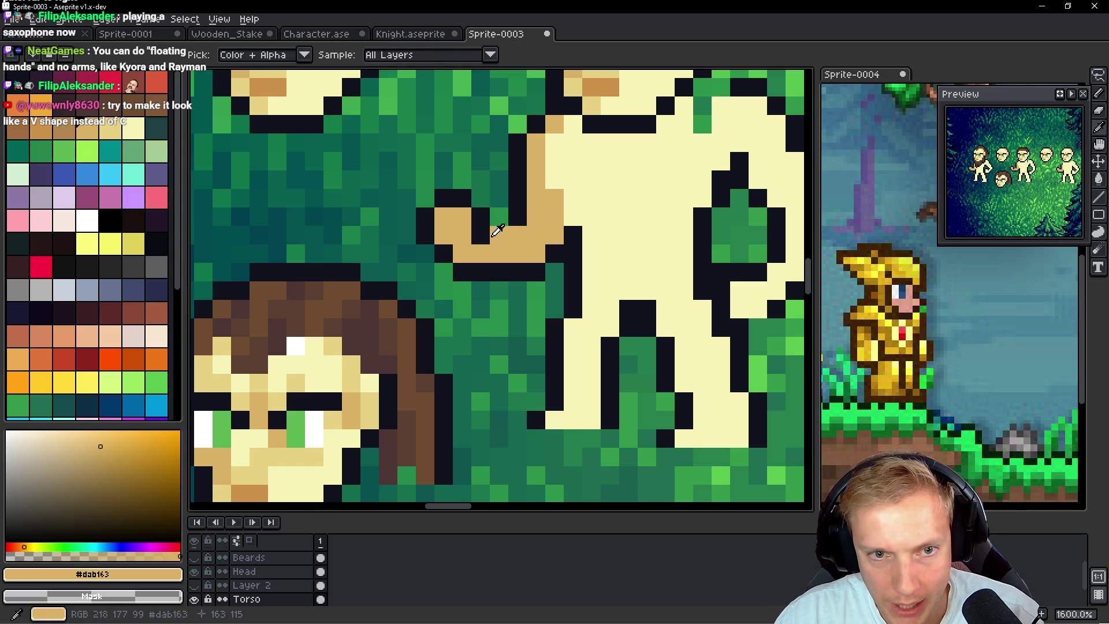
pyautogui.keyDown('alt'); pyautogui.click(520, 198); pyautogui.keyUp('alt')
pyautogui.click(559, 289)
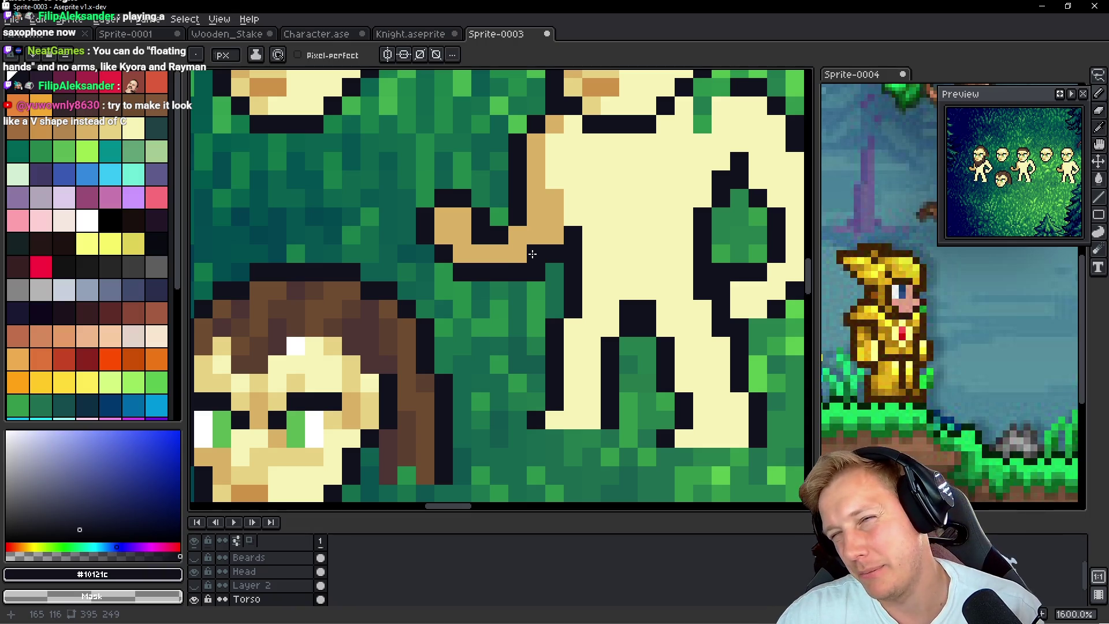
pyautogui.scroll(-4, 523, 255)
pyautogui.scroll(-2, 524, 255)
pyautogui.scroll(3, 514, 245)
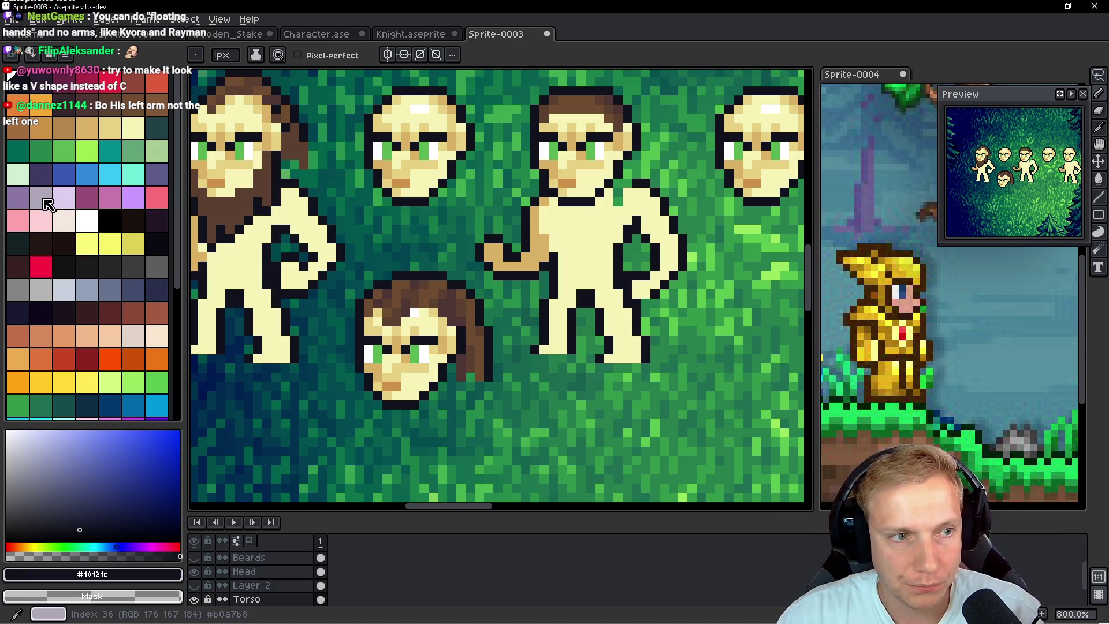
# Straighten the middle figure's arm horizontally and move the hand down to its end
pyautogui.click(40, 197)
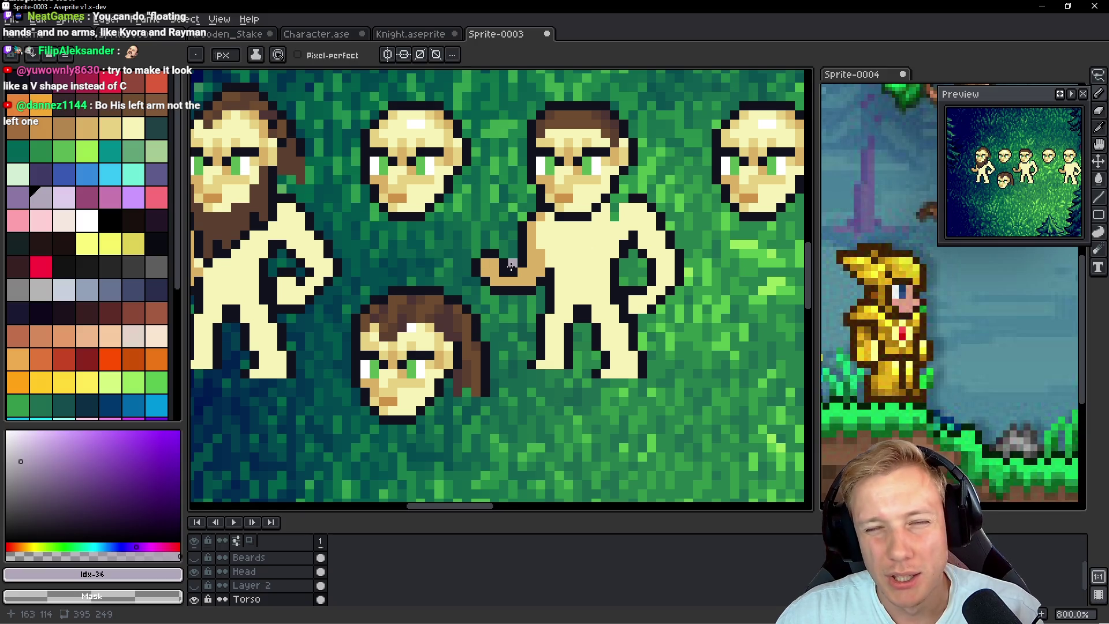
pyautogui.press('m')
pyautogui.moveTo(459, 246)
pyautogui.mouseDown()
pyautogui.moveTo(520, 317)
pyautogui.moveTo(495, 280)
pyautogui.mouseUp()
pyautogui.click(475, 265)
pyautogui.moveTo(459, 236)
pyautogui.mouseDown()
pyautogui.moveTo(511, 283)
pyautogui.moveTo(495, 286)
pyautogui.mouseUp()
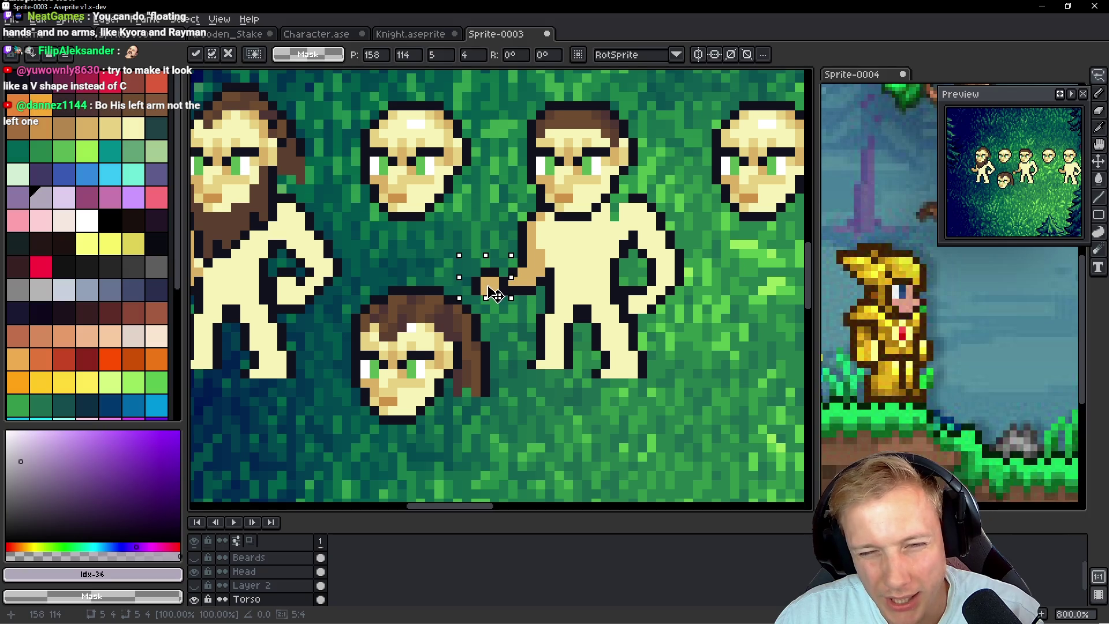
pyautogui.hotkey('ctrl', 'd')
pyautogui.press('b')
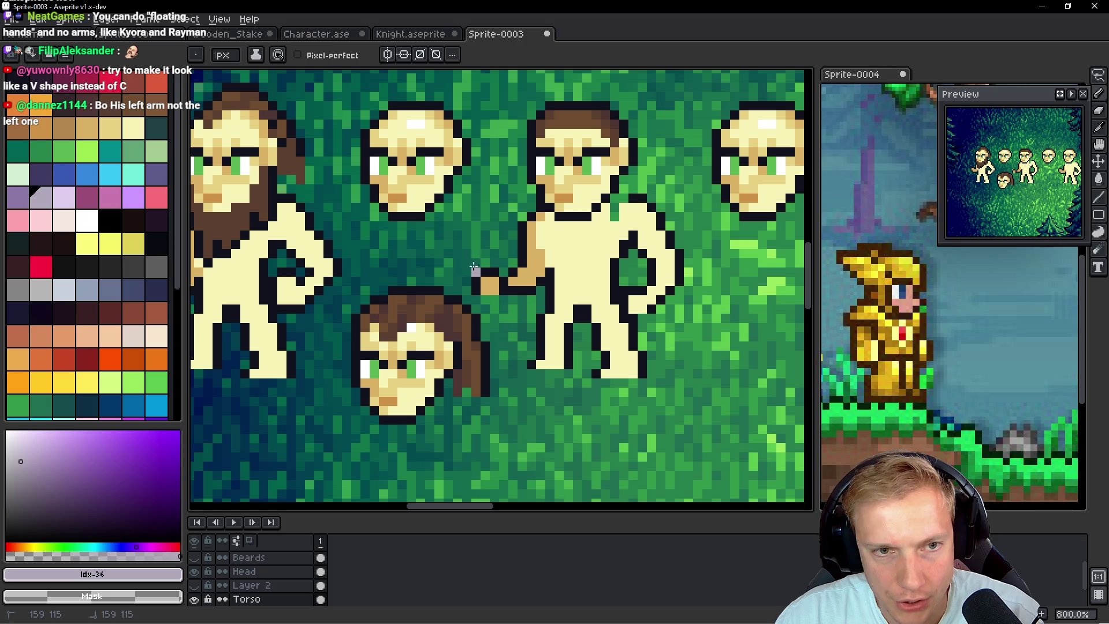
# Draw a light sword blade up from the hand and lift the floating head clear of it
pyautogui.moveTo(474, 267); pyautogui.dragTo(421, 155)
pyautogui.moveTo(461, 238); pyautogui.dragTo(539, 333)
pyautogui.press('q')
pyautogui.press('Up')
pyautogui.press('Up')
pyautogui.moveTo(509, 167)
pyautogui.mouseDown()
pyautogui.moveTo(434, 315)
pyautogui.moveTo(537, 174)
pyautogui.mouseUp()
pyautogui.moveTo(479, 263)
pyautogui.mouseDown()
pyautogui.moveTo(474, 99)
pyautogui.moveTo(470, 162)
pyautogui.mouseUp()
pyautogui.moveTo(505, 318); pyautogui.dragTo(465, 274)
pyautogui.press('Down')
pyautogui.press('Down')
# Widen the blade's left edge, thicken its tip, and add a pixel at its lower end
pyautogui.moveTo(451, 408); pyautogui.dragTo(466, 327)
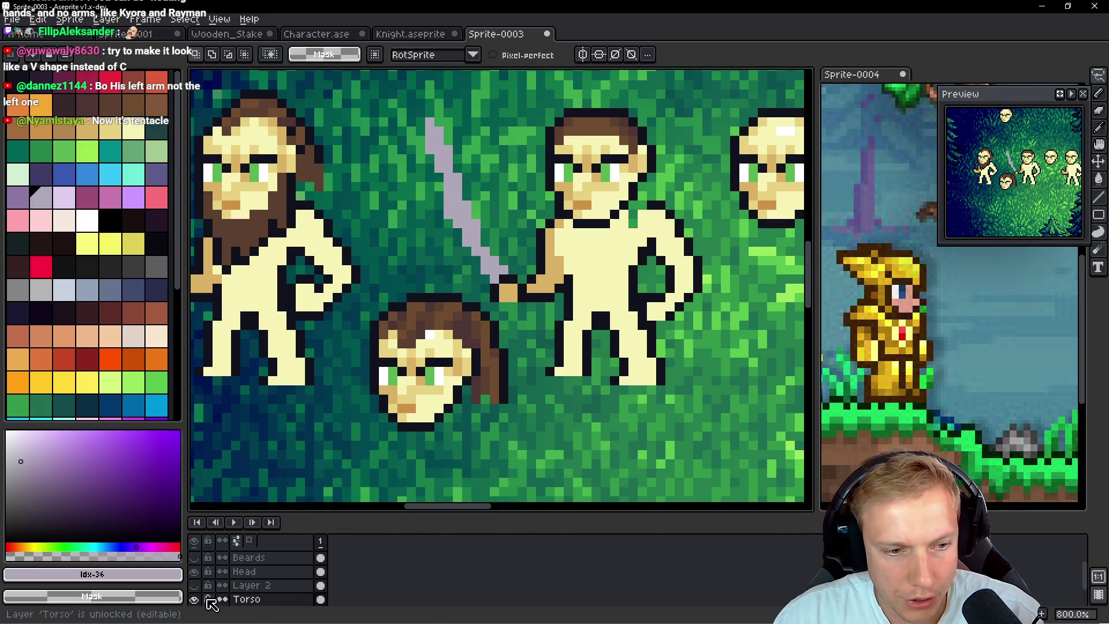
pyautogui.press('b')
pyautogui.moveTo(420, 269); pyautogui.dragTo(427, 331)
pyautogui.moveTo(447, 238)
pyautogui.mouseDown()
pyautogui.moveTo(442, 272)
pyautogui.moveTo(431, 226)
pyautogui.moveTo(460, 292)
pyautogui.moveTo(455, 276)
pyautogui.mouseUp()
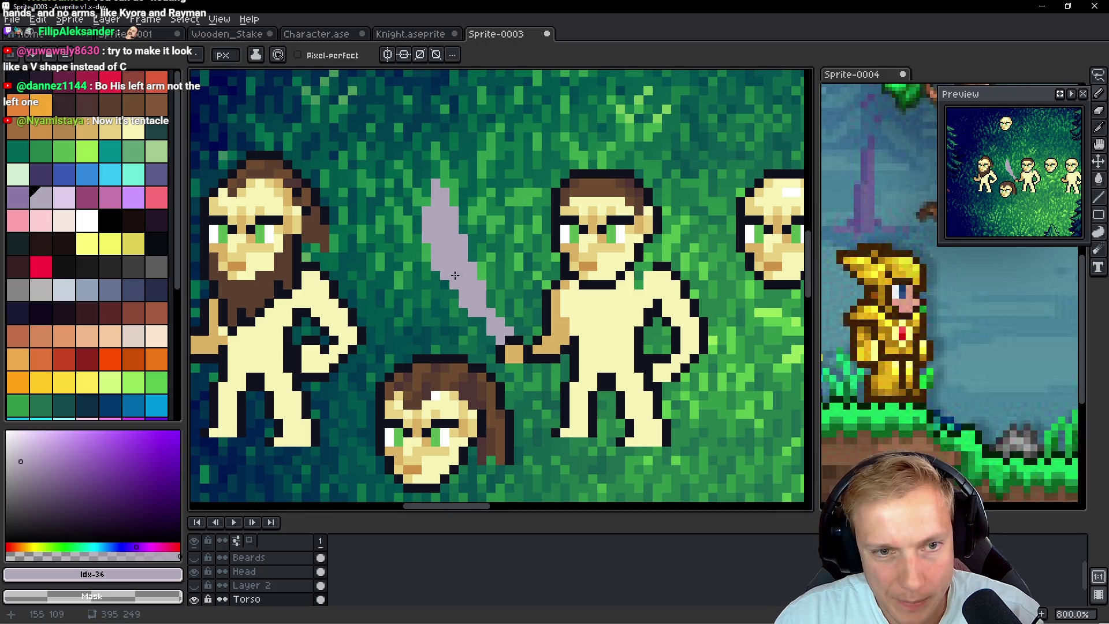
pyautogui.moveTo(445, 194)
pyautogui.mouseDown()
pyautogui.moveTo(455, 184)
pyautogui.moveTo(452, 192)
pyautogui.mouseUp()
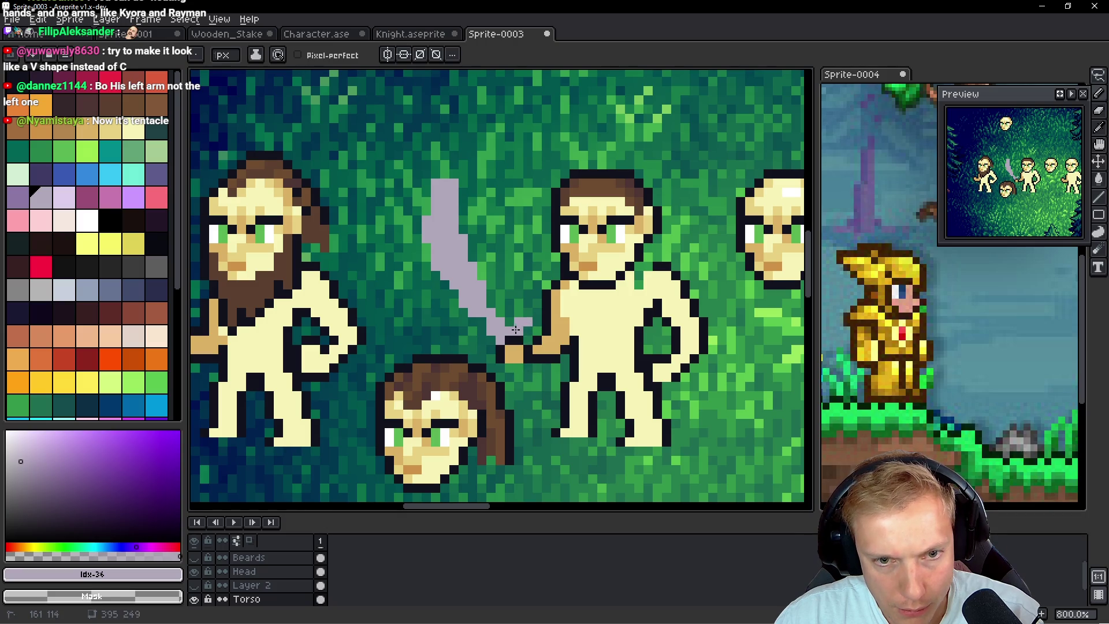
pyautogui.click(488, 351)
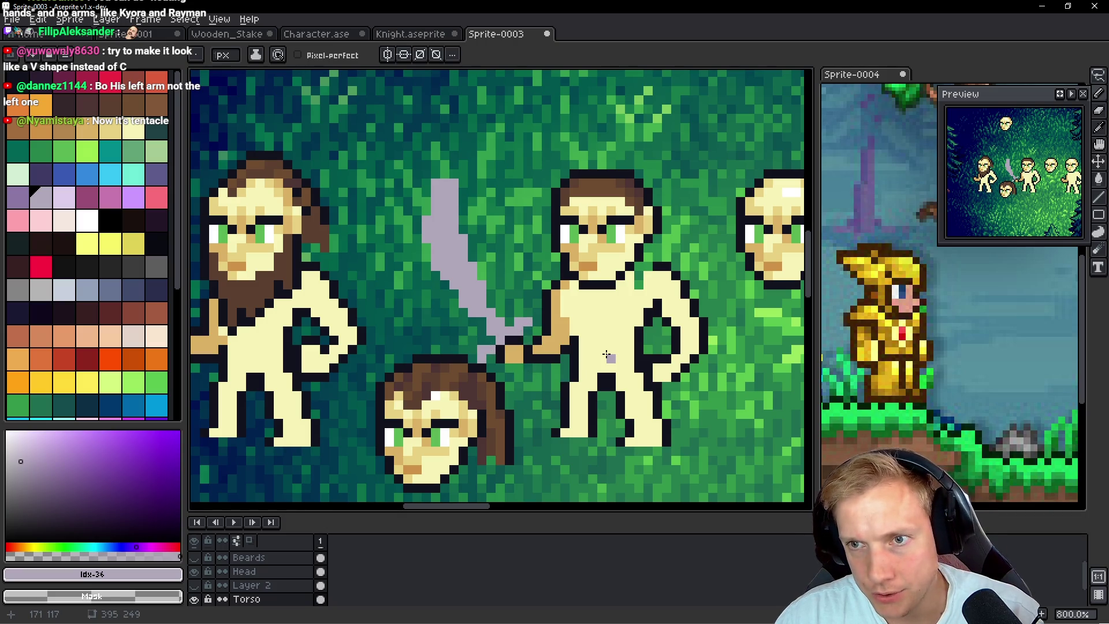
pyautogui.scroll(-1, 607, 303)
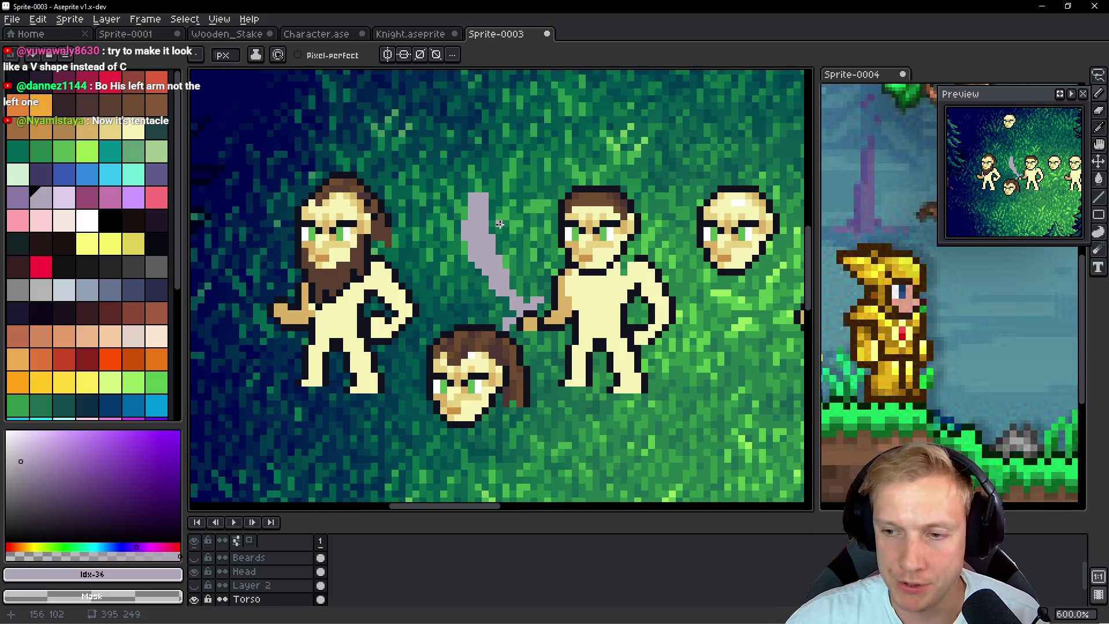
pyautogui.scroll(-2, 500, 225)
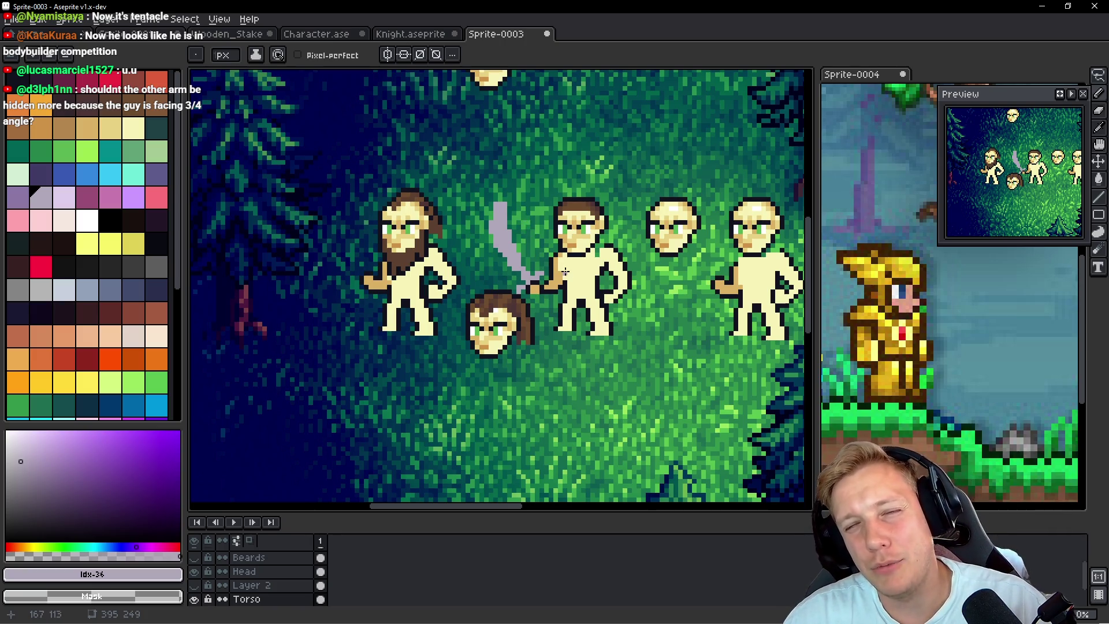
pyautogui.moveTo(613, 292)
pyautogui.mouseDown()
pyautogui.moveTo(596, 279)
pyautogui.moveTo(626, 275)
pyautogui.mouseUp()
# Lasso the grey sword, drag a copy below the bearded man, and rotate it about -29°
pyautogui.scroll(1, 462, 260)
pyautogui.moveTo(325, 268); pyautogui.dragTo(440, 268)
pyautogui.press('q')
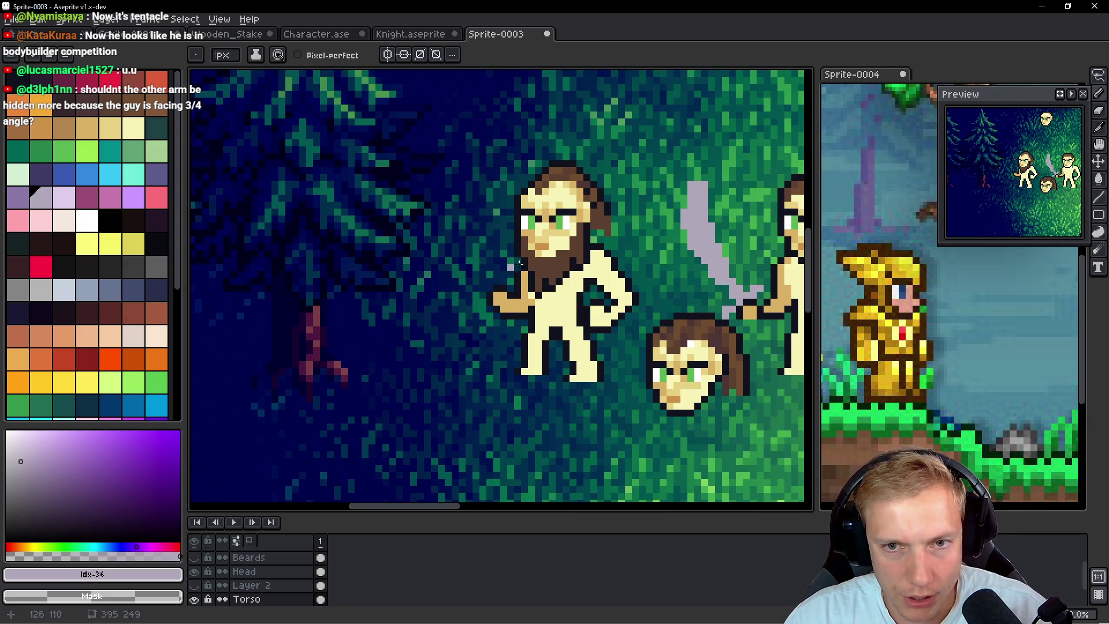
pyautogui.moveTo(578, 277); pyautogui.dragTo(508, 271)
pyautogui.moveTo(655, 154)
pyautogui.mouseDown()
pyautogui.moveTo(618, 277)
pyautogui.moveTo(647, 298)
pyautogui.moveTo(687, 286)
pyautogui.moveTo(696, 266)
pyautogui.mouseUp()
pyautogui.moveTo(639, 228)
pyautogui.mouseDown()
pyautogui.moveTo(406, 226)
pyautogui.moveTo(386, 216)
pyautogui.mouseUp()
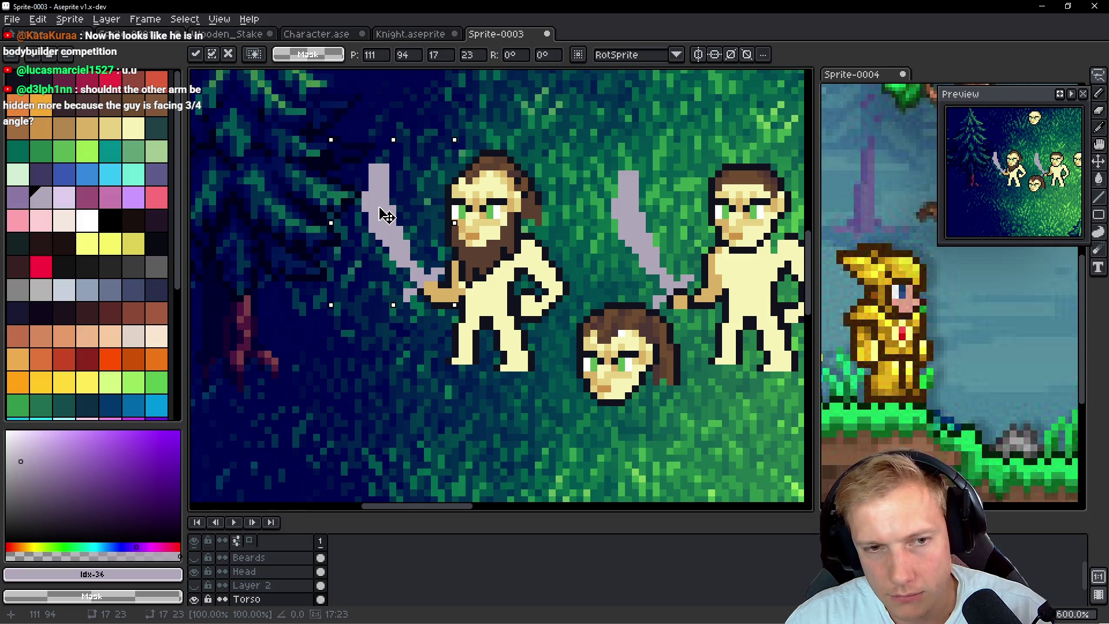
pyautogui.moveTo(384, 215)
pyautogui.mouseDown()
pyautogui.moveTo(384, 196)
pyautogui.moveTo(369, 293)
pyautogui.moveTo(386, 217)
pyautogui.mouseUp()
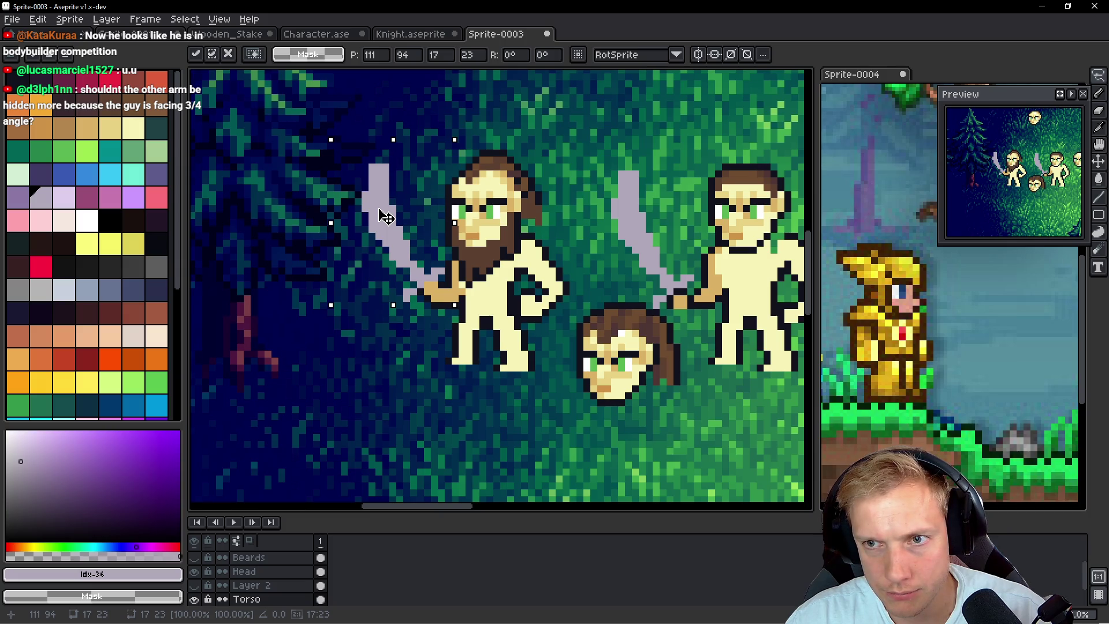
pyautogui.moveTo(386, 217)
pyautogui.mouseDown()
pyautogui.moveTo(399, 127)
pyautogui.moveTo(353, 451)
pyautogui.moveTo(366, 483)
pyautogui.moveTo(365, 422)
pyautogui.mouseUp()
pyautogui.moveTo(430, 341); pyautogui.dragTo(483, 381)
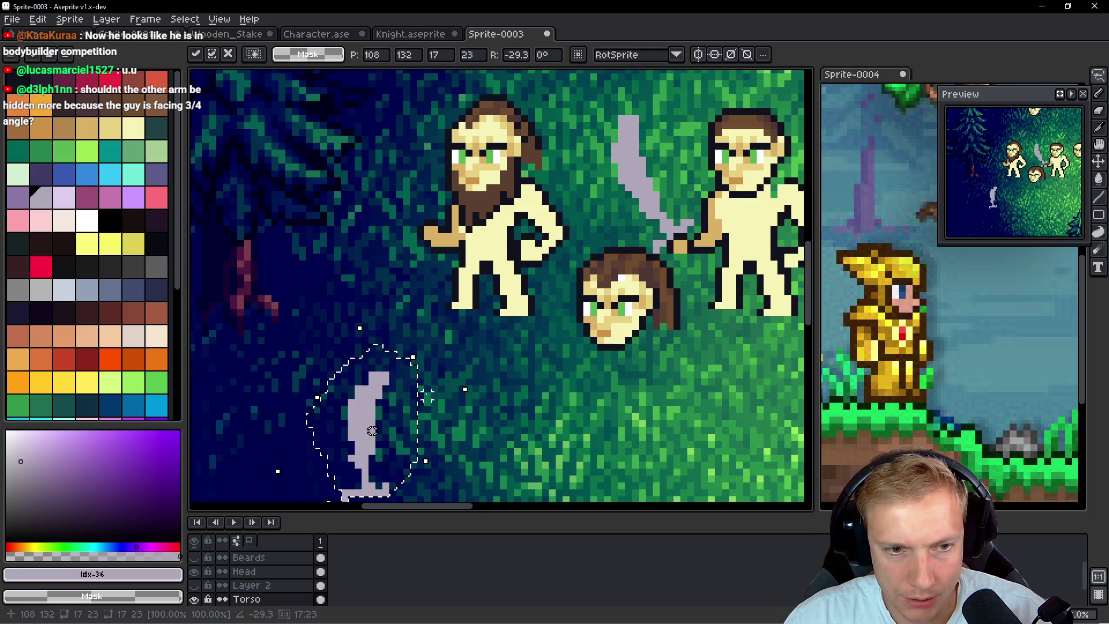
# Thicken the copied sword with a curved tip, move it beside the bearded man's head and tilt it about 8.6°
pyautogui.press('b')
pyautogui.moveTo(365, 423); pyautogui.dragTo(365, 442)
pyautogui.moveTo(355, 380); pyautogui.dragTo(362, 388)
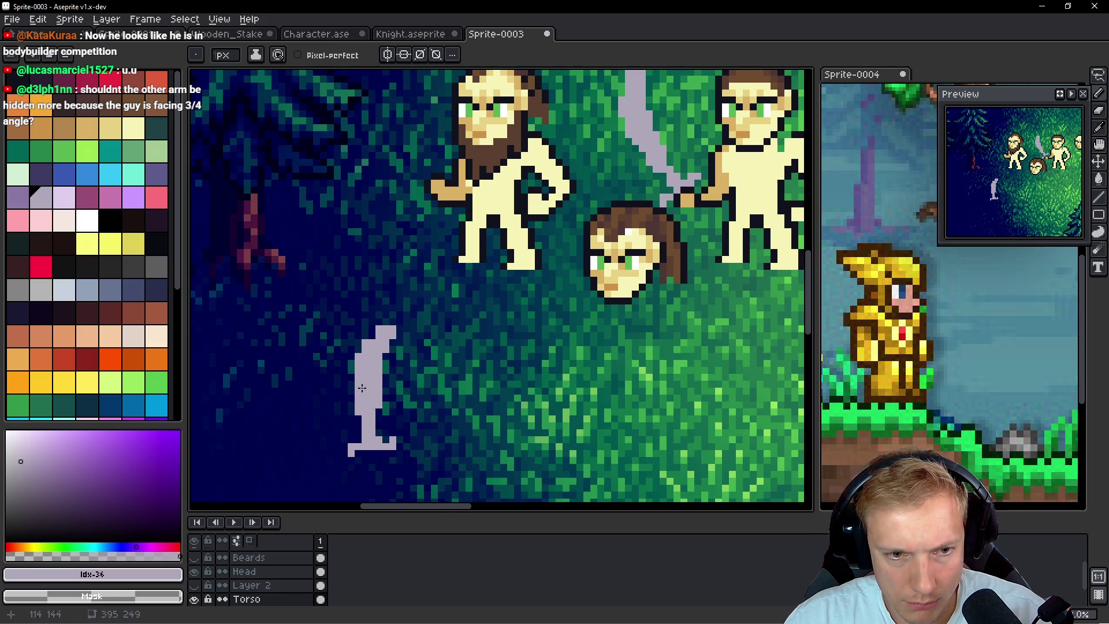
pyautogui.moveTo(391, 334)
pyautogui.mouseDown()
pyautogui.moveTo(403, 327)
pyautogui.moveTo(377, 335)
pyautogui.moveTo(490, 369)
pyautogui.moveTo(422, 312)
pyautogui.mouseUp()
pyautogui.press('q')
pyautogui.moveTo(391, 392)
pyautogui.mouseDown()
pyautogui.moveTo(383, 168)
pyautogui.moveTo(454, 162)
pyautogui.mouseUp()
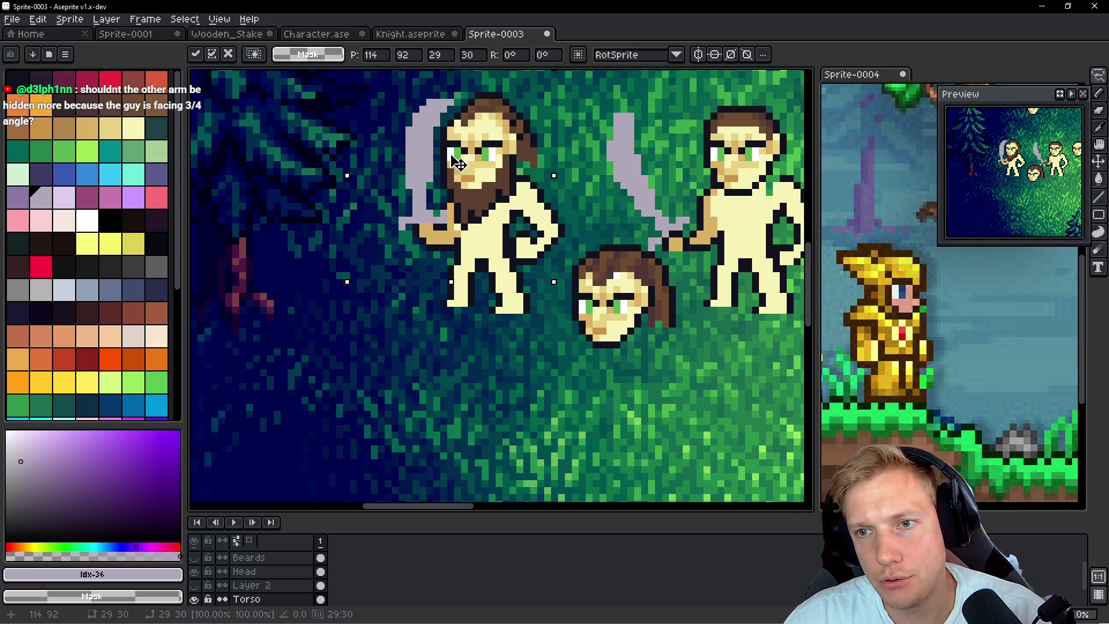
pyautogui.moveTo(451, 151); pyautogui.dragTo(420, 422)
pyautogui.press('Down')
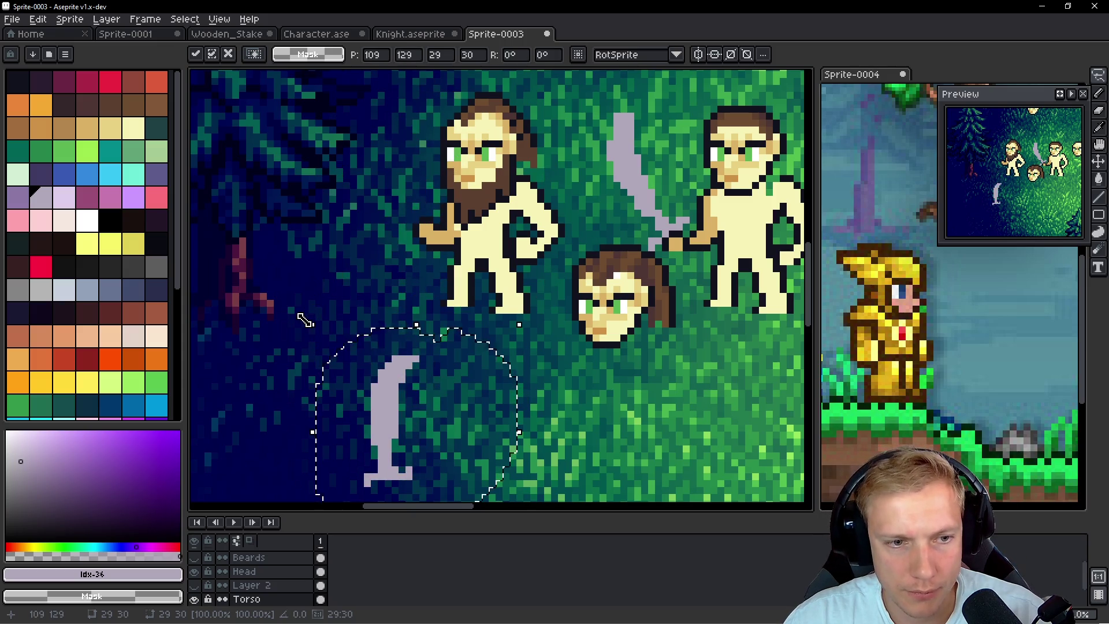
pyautogui.moveTo(300, 324); pyautogui.dragTo(283, 346)
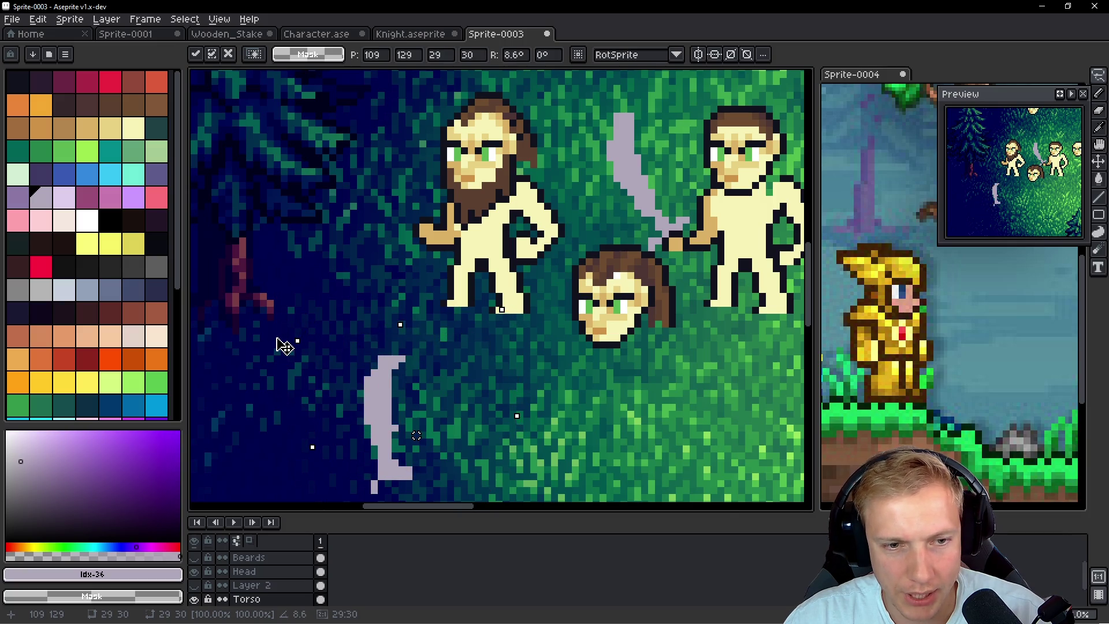
pyautogui.press('Return')
# Add and erase light pixels around the sword's base
pyautogui.press('b')
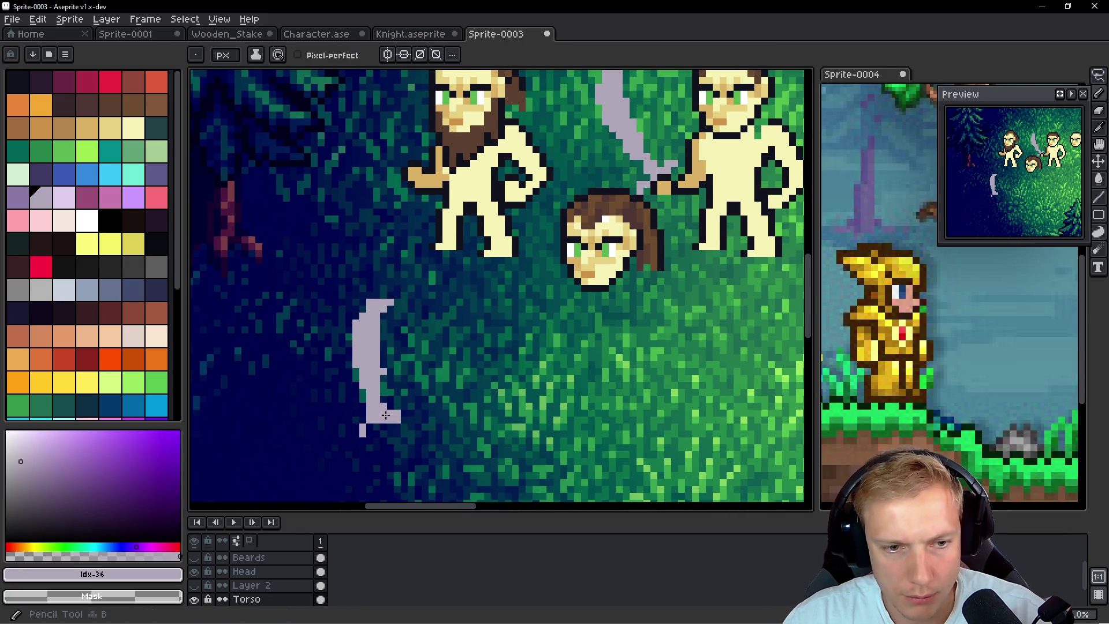
pyautogui.scroll(2, 363, 430)
pyautogui.click(364, 430)
pyautogui.rightClick(397, 411)
pyautogui.click(355, 426)
pyautogui.rightClick(341, 439)
pyautogui.click(341, 411)
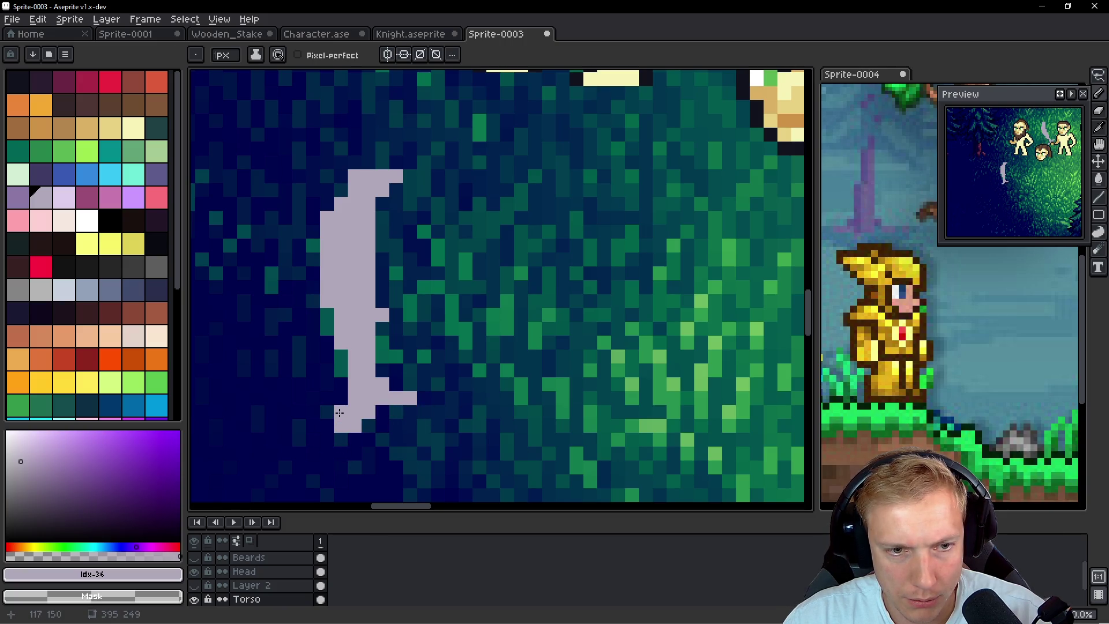
pyautogui.rightClick(354, 426)
pyautogui.click(327, 425)
pyautogui.click(437, 414)
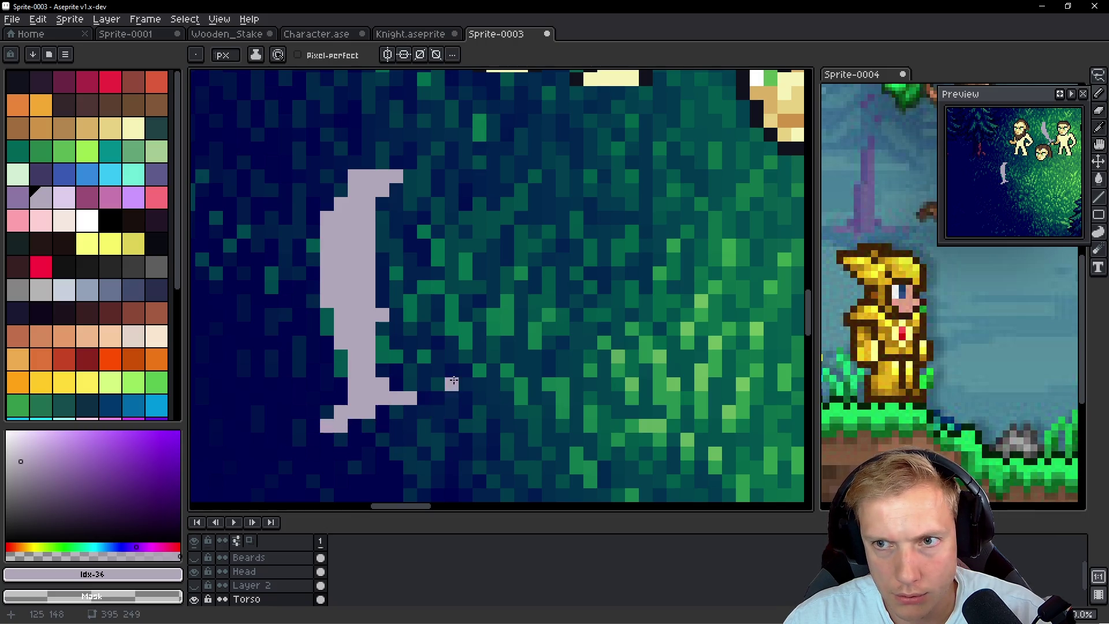
# Reposition the sword beside the bearded man and shift its top slightly left
pyautogui.scroll(-3, 448, 385)
pyautogui.press('q')
pyautogui.moveTo(439, 250)
pyautogui.mouseDown()
pyautogui.moveTo(416, 250)
pyautogui.moveTo(388, 205)
pyautogui.moveTo(433, 148)
pyautogui.moveTo(416, 396)
pyautogui.mouseUp()
pyautogui.scroll(-3, 433, 347)
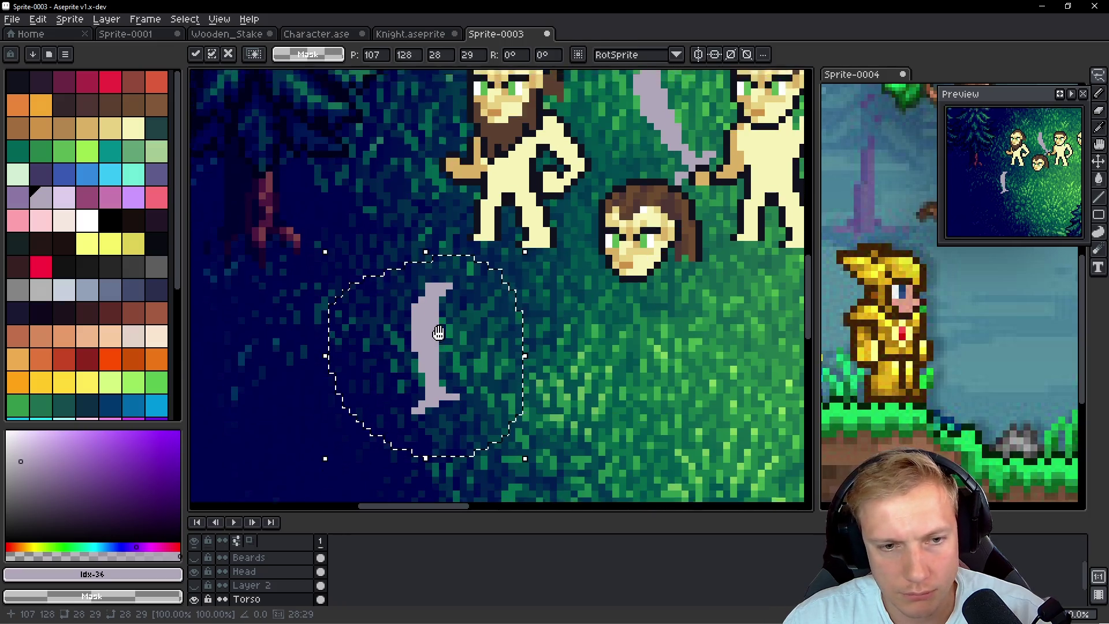
pyautogui.moveTo(454, 257); pyautogui.dragTo(462, 269)
pyautogui.moveTo(376, 254)
pyautogui.mouseDown()
pyautogui.moveTo(483, 301)
pyautogui.moveTo(428, 285)
pyautogui.moveTo(453, 302)
pyautogui.mouseUp()
pyautogui.click(560, 329)
pyautogui.hotkey('ctrl', 'd')
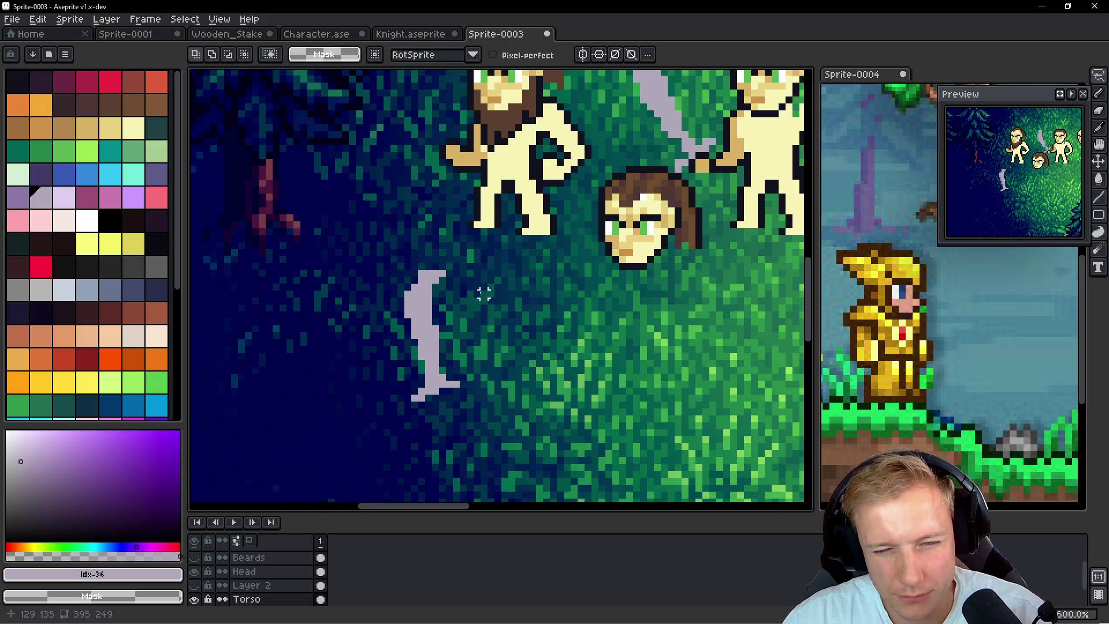
pyautogui.moveTo(469, 384)
pyautogui.mouseDown()
pyautogui.moveTo(426, 366)
pyautogui.moveTo(462, 405)
pyautogui.mouseUp()
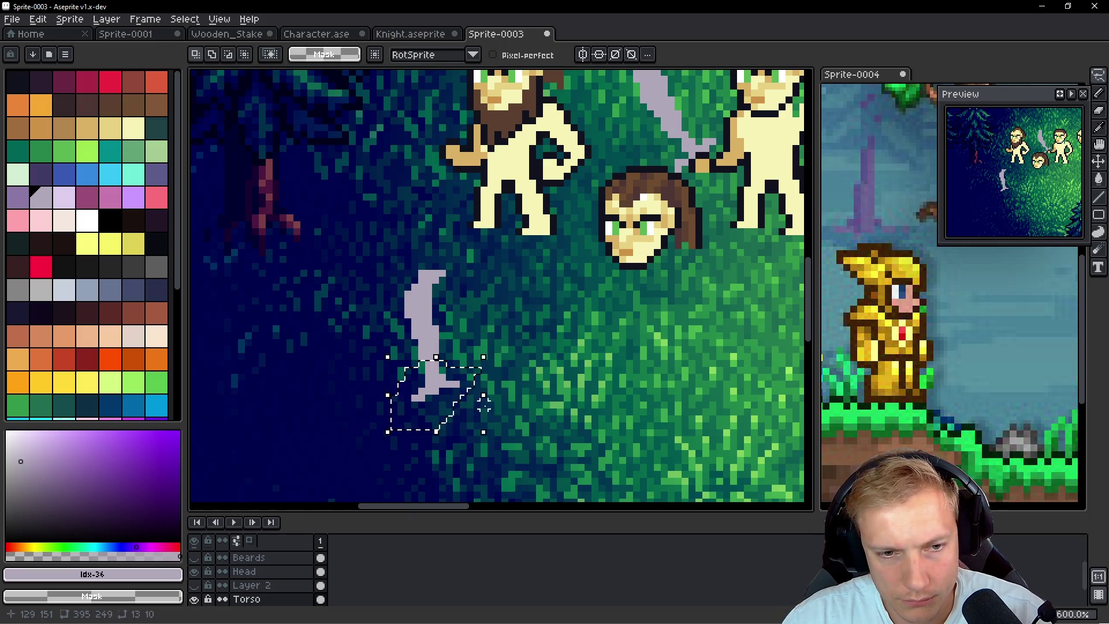
pyautogui.hotkey('ctrl', 'd')
# Erase stray pixels at the sword's lower end and add grey pixels forming a small crossguard
pyautogui.scroll(3, 467, 395)
pyautogui.press('b')
pyautogui.rightClick(376, 402)
pyautogui.rightClick(362, 402)
pyautogui.click(377, 389)
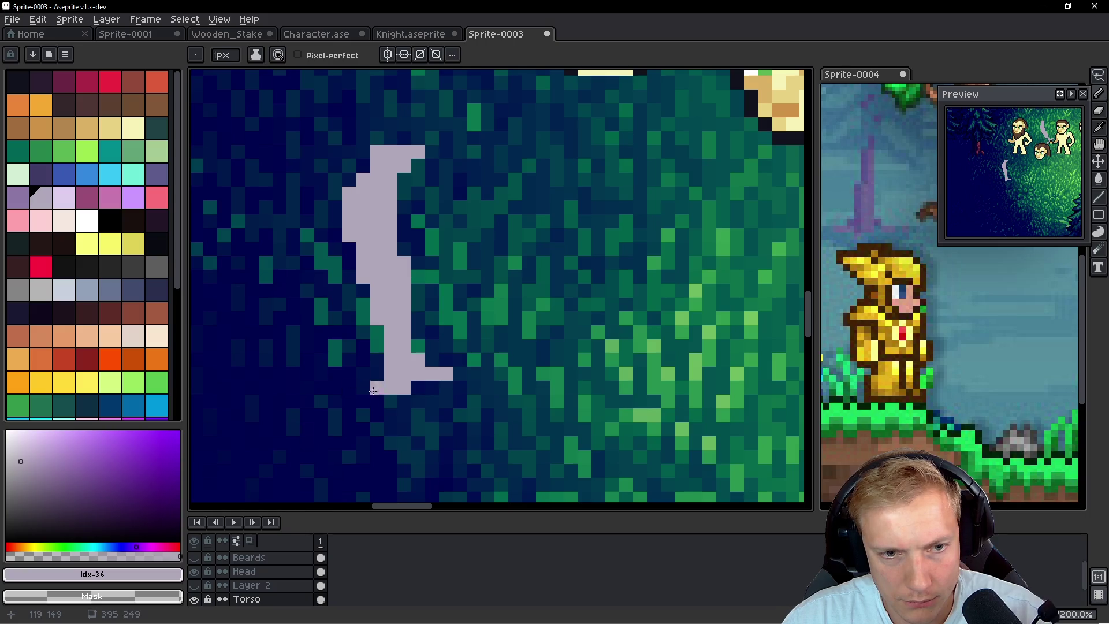
pyautogui.rightClick(390, 374)
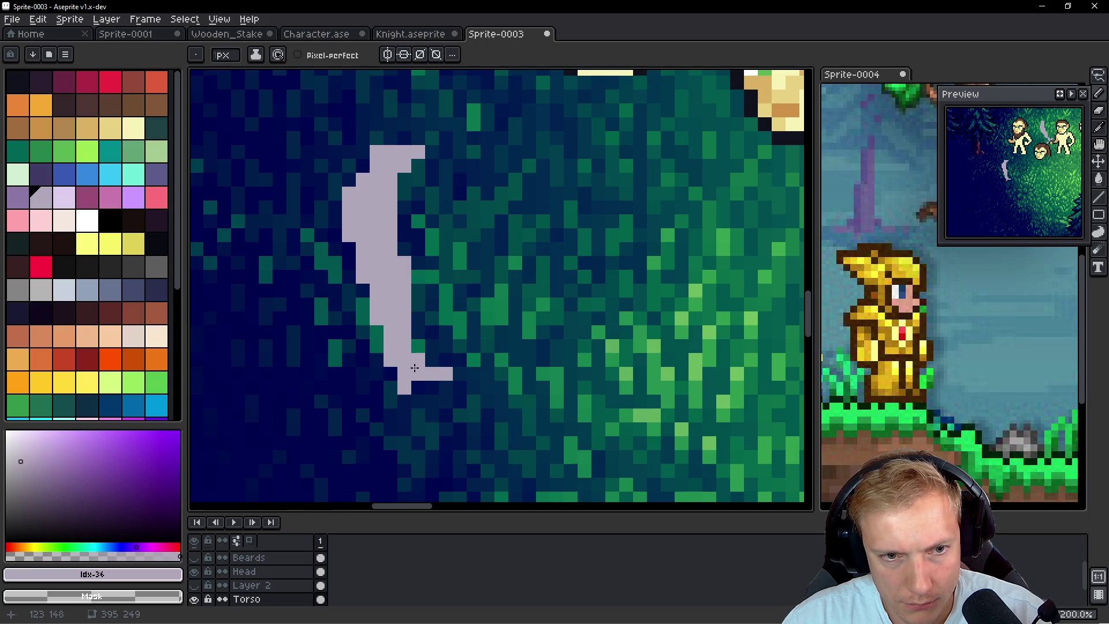
pyautogui.click(390, 402)
pyautogui.click(404, 402)
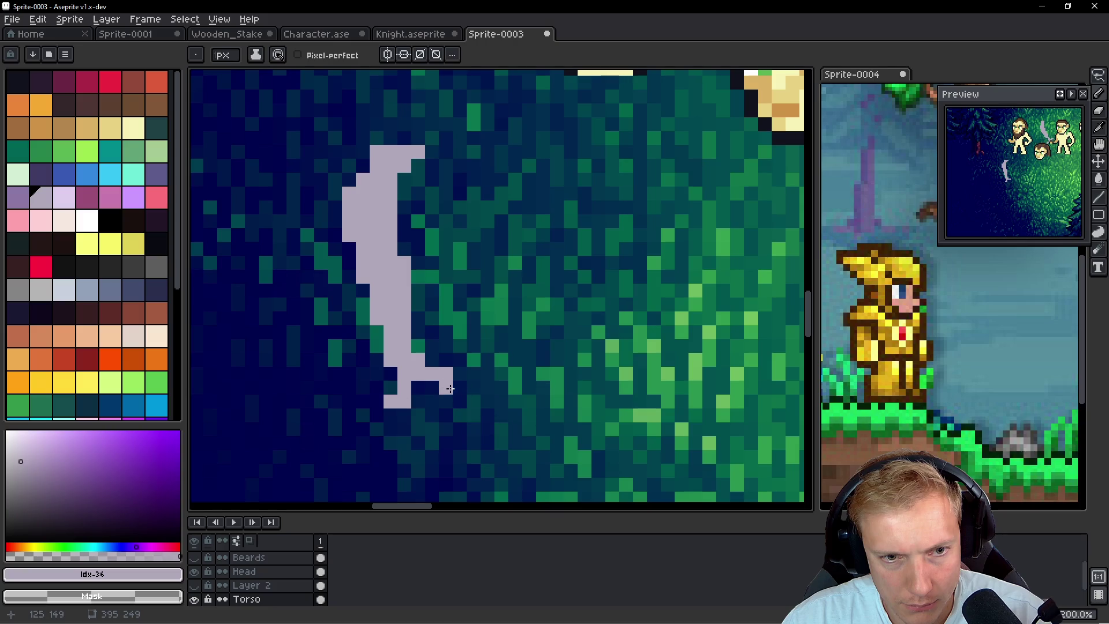
# Lasso the sword and move it slightly up and right
pyautogui.scroll(-2, 417, 385)
pyautogui.press('q')
pyautogui.moveTo(519, 321)
pyautogui.mouseDown()
pyautogui.moveTo(469, 280)
pyautogui.moveTo(537, 413)
pyautogui.moveTo(546, 332)
pyautogui.mouseUp()
pyautogui.moveTo(434, 160); pyautogui.dragTo(456, 146)
# Nudge the selected sword a few pixels left and down, then cancel the move
pyautogui.scroll(5, 451, 173)
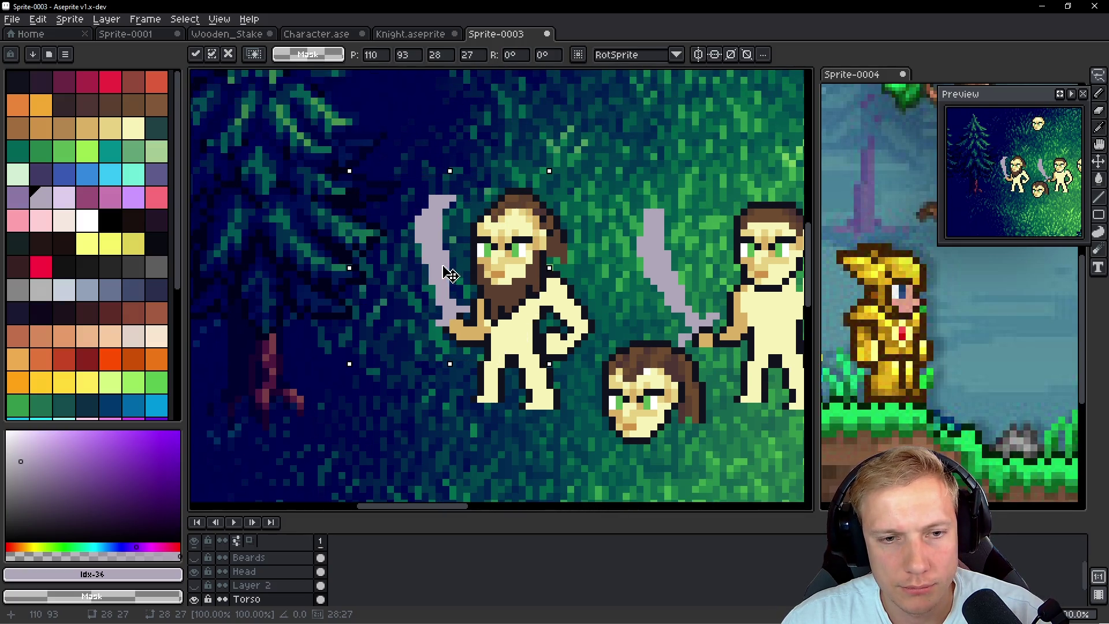
pyautogui.moveTo(450, 275); pyautogui.dragTo(448, 275)
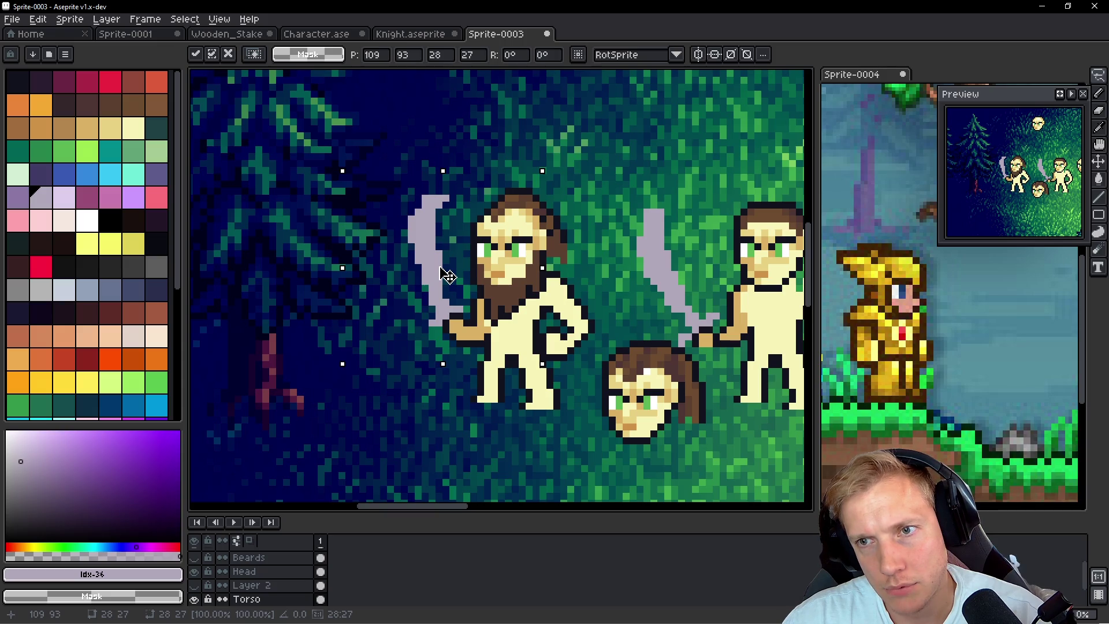
pyautogui.moveTo(447, 276); pyautogui.dragTo(446, 272)
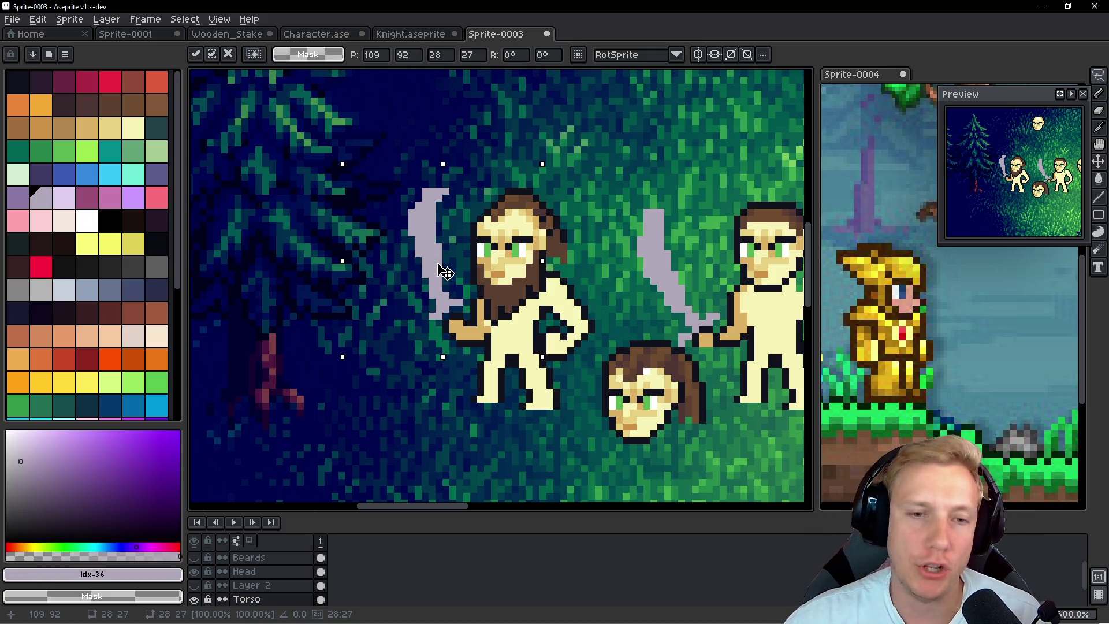
pyautogui.press('Down')
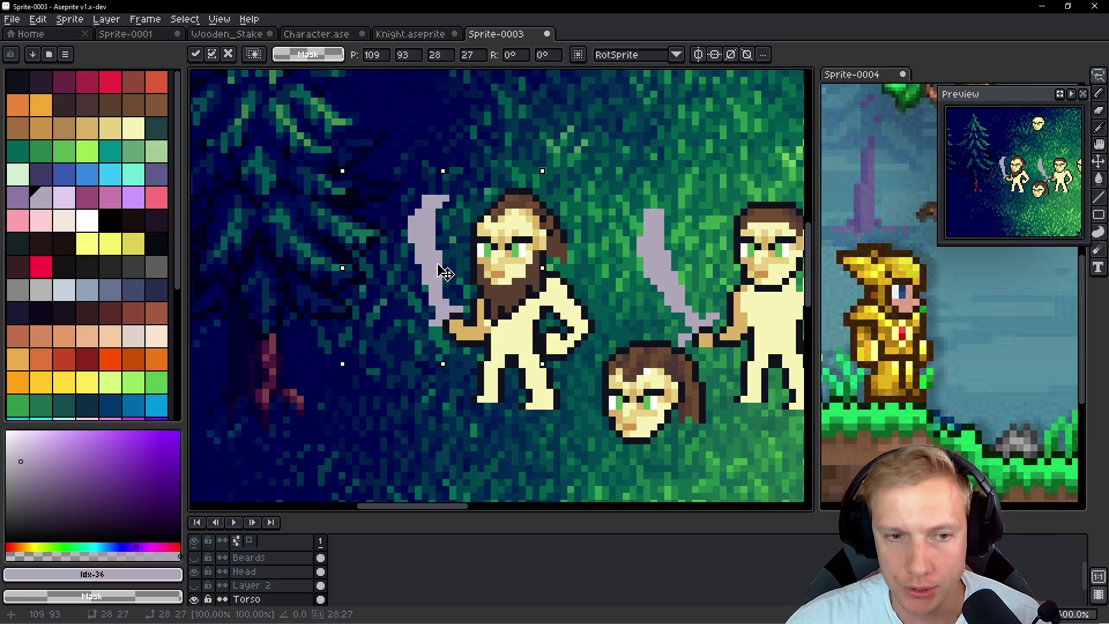
pyautogui.moveTo(445, 273)
pyautogui.mouseDown()
pyautogui.moveTo(416, 506)
pyautogui.moveTo(438, 300)
pyautogui.mouseUp()
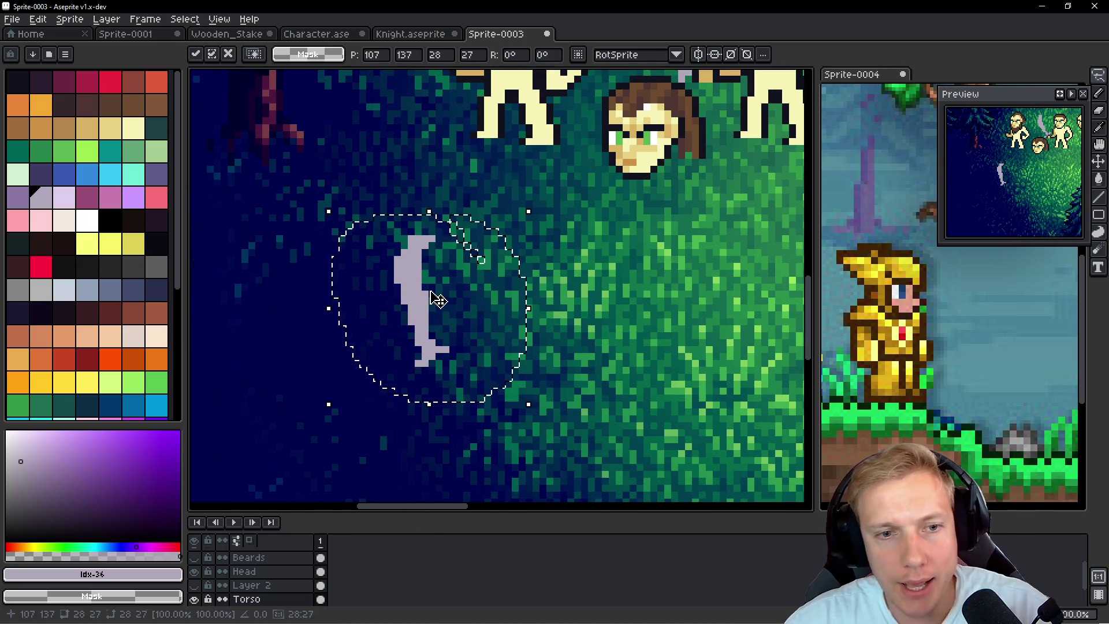
pyautogui.press('Escape')
# Paste the sword onto a new Layer 3 and move it up beside the bearded man's hand
pyautogui.hotkey('shift', 'n')
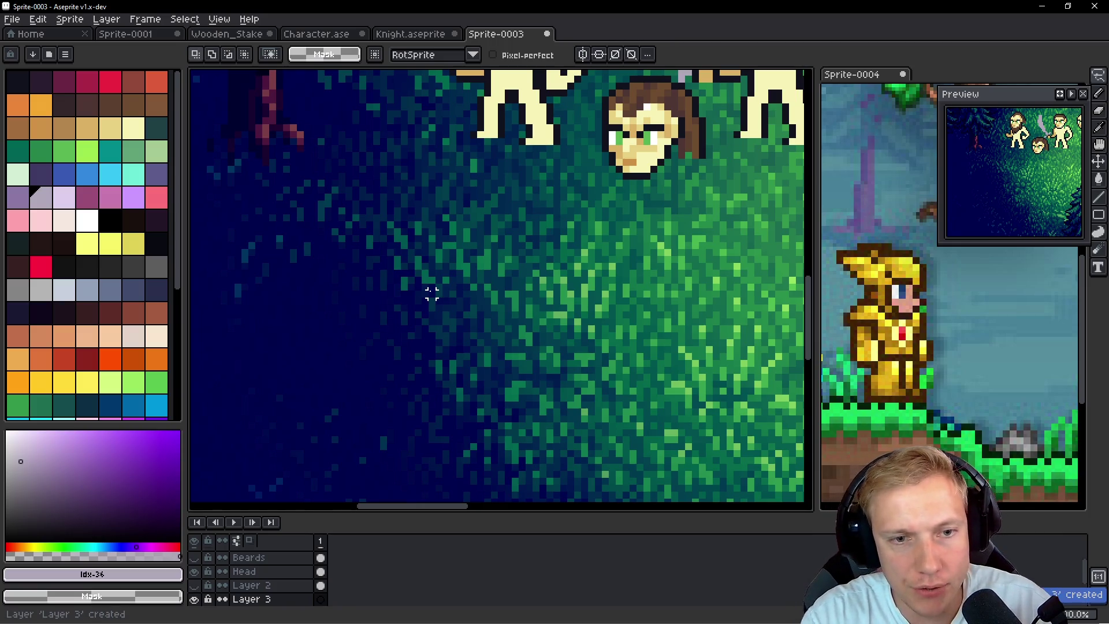
pyautogui.hotkey('ctrl', 'v')
pyautogui.press('Return')
pyautogui.scroll(2, 462, 251)
pyautogui.moveTo(462, 251)
pyautogui.mouseDown()
pyautogui.moveTo(487, 268)
pyautogui.moveTo(440, 289)
pyautogui.mouseUp()
pyautogui.scroll(2, 440, 289)
pyautogui.moveTo(431, 401); pyautogui.dragTo(445, 121)
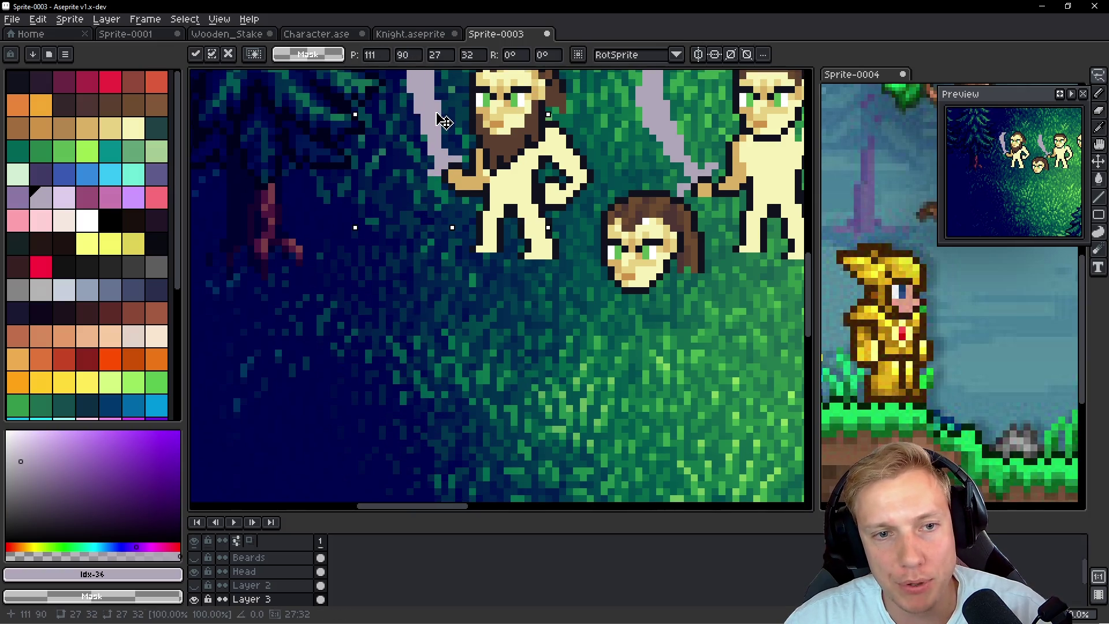
pyautogui.press('Return')
pyautogui.scroll(3, 444, 219)
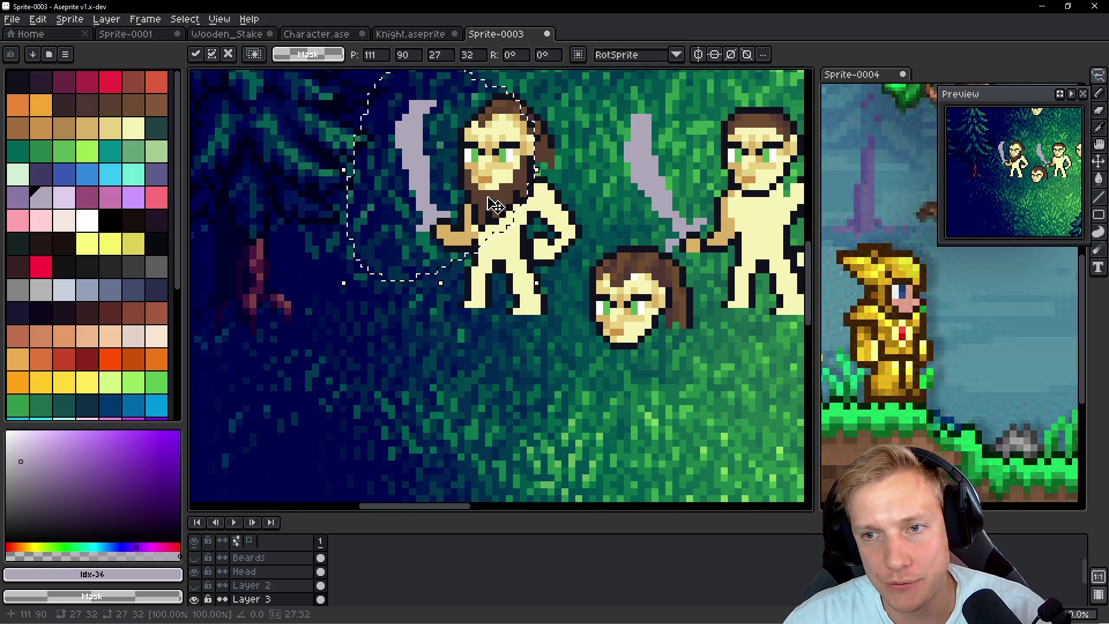
# On the Torso layer, lasso the bearded man's hand and shift it toward the sword
pyautogui.scroll(1, 444, 219)
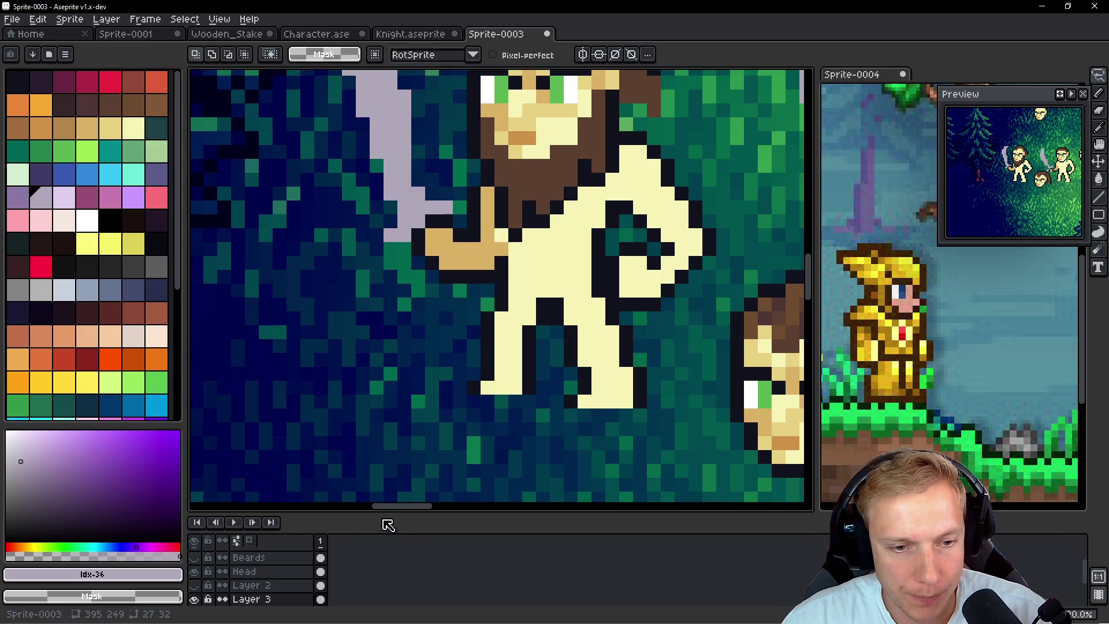
pyautogui.moveTo(376, 512); pyautogui.dragTo(388, 452)
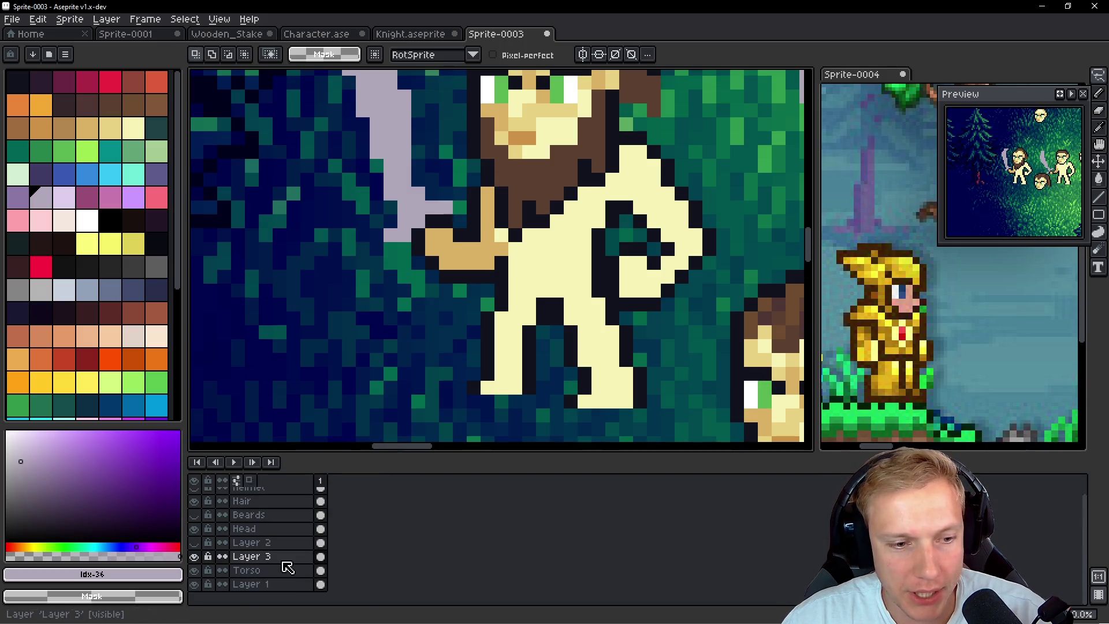
pyautogui.click(247, 571)
pyautogui.scroll(1, 424, 279)
pyautogui.scroll(-1, 424, 279)
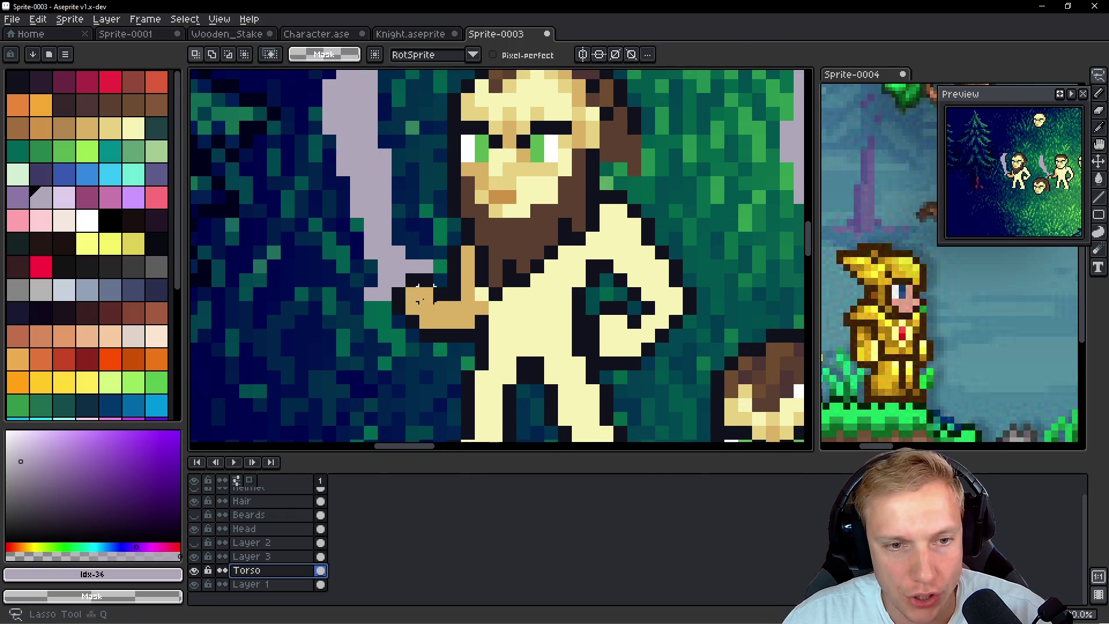
pyautogui.moveTo(424, 279)
pyautogui.mouseDown()
pyautogui.moveTo(396, 315)
pyautogui.moveTo(422, 338)
pyautogui.moveTo(445, 287)
pyautogui.moveTo(421, 318)
pyautogui.moveTo(417, 300)
pyautogui.moveTo(437, 315)
pyautogui.mouseUp()
pyautogui.press('b')
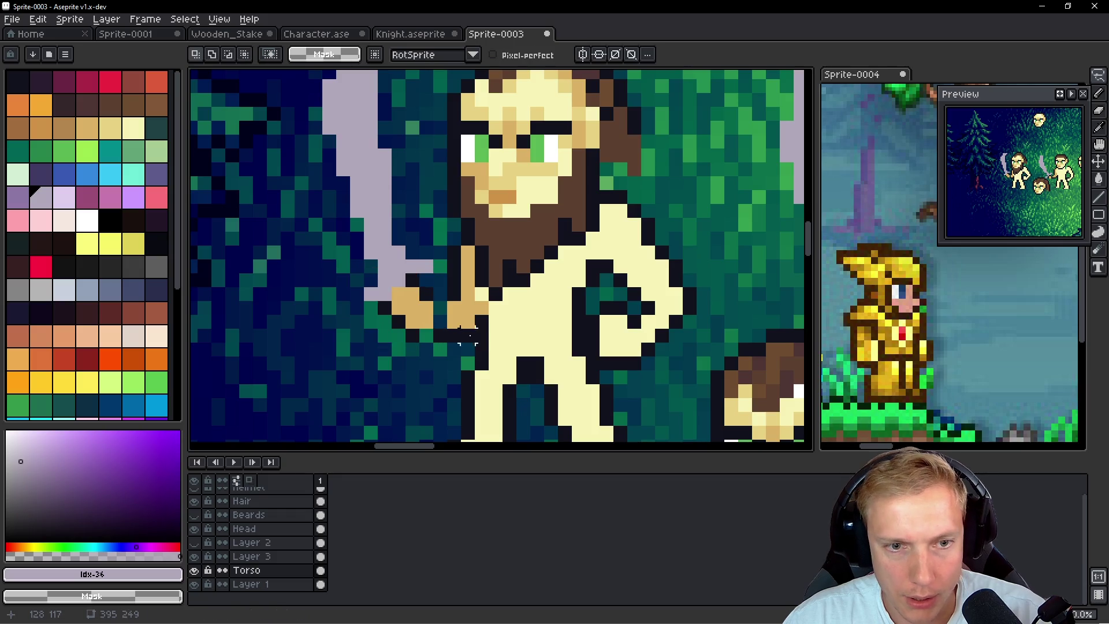
# Pick the dark outline colour and place a single outline pixel under the hand
pyautogui.keyDown('alt'); pyautogui.click(417, 333); pyautogui.keyUp('alt')
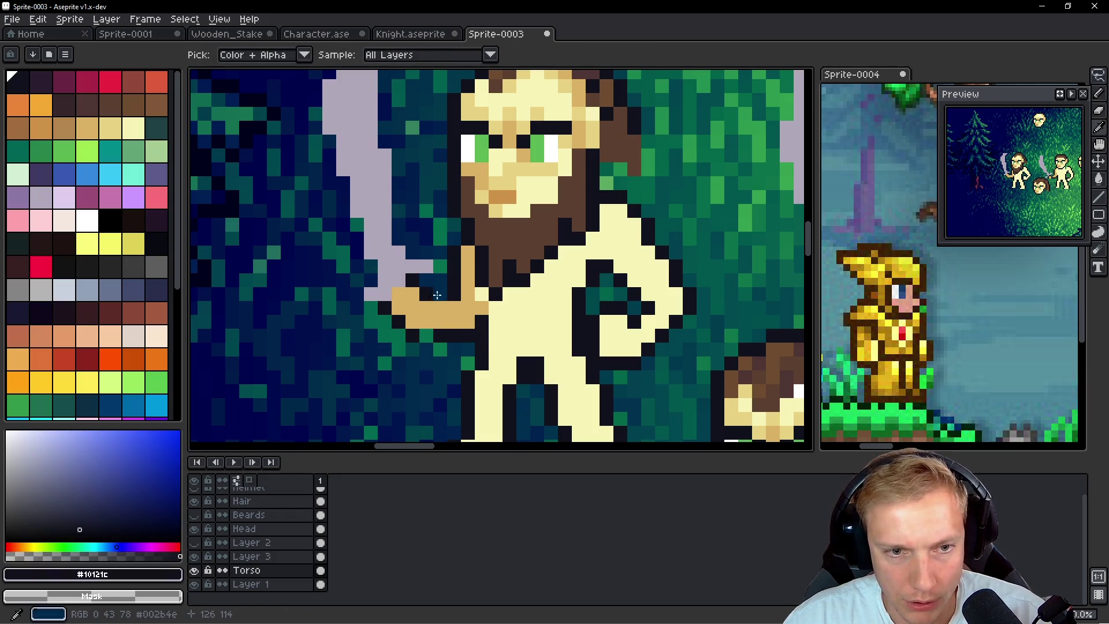
pyautogui.moveTo(417, 334)
pyautogui.mouseDown()
pyautogui.moveTo(441, 317)
pyautogui.moveTo(413, 346)
pyautogui.mouseUp()
pyautogui.scroll(3, 414, 341)
pyautogui.hotkey('ctrl', 'z')
pyautogui.hotkey('ctrl', 'z')
pyautogui.click(461, 368)
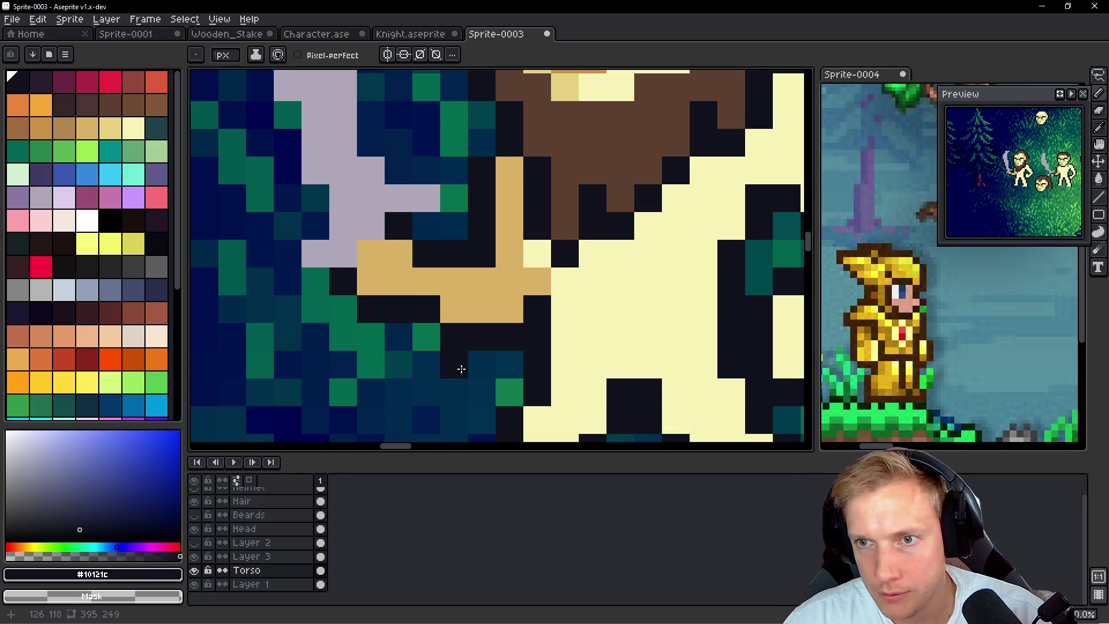
pyautogui.scroll(-5, 458, 363)
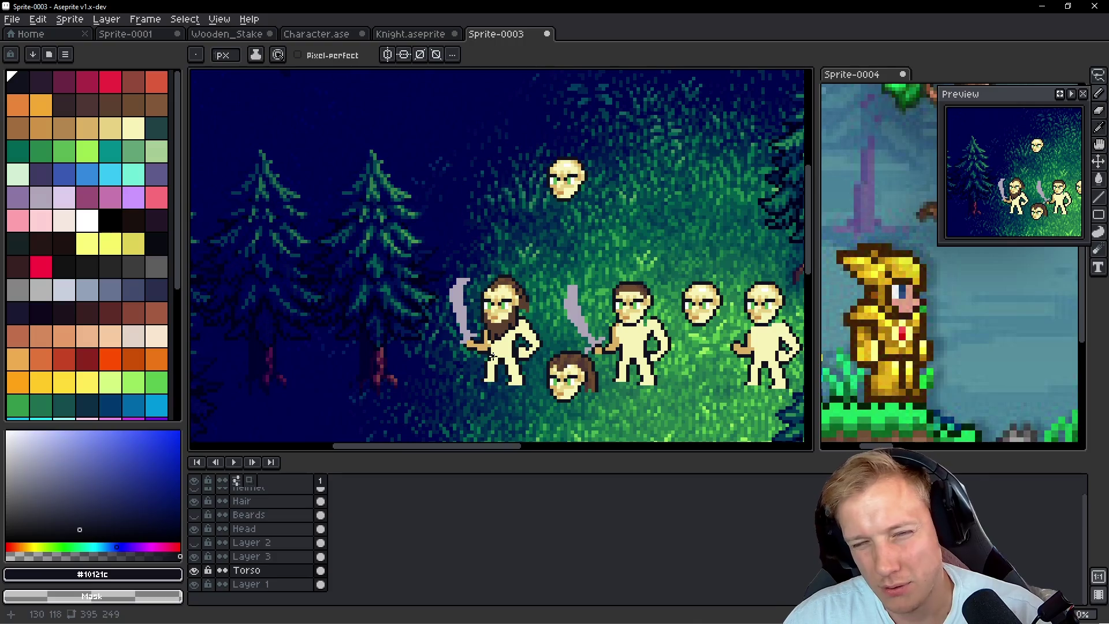
pyautogui.doubleClick(251, 556)
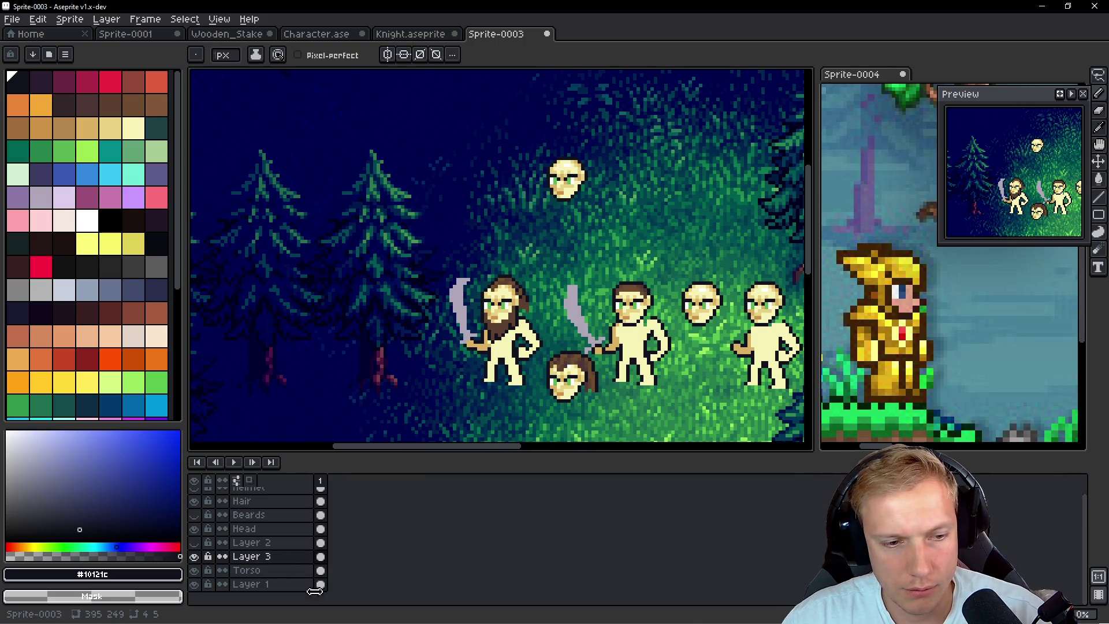
# Rename Layer 3 to 'Weapons' and move the bearded man's sword up above the figures
pyautogui.write('Weapons')
pyautogui.press('Return')
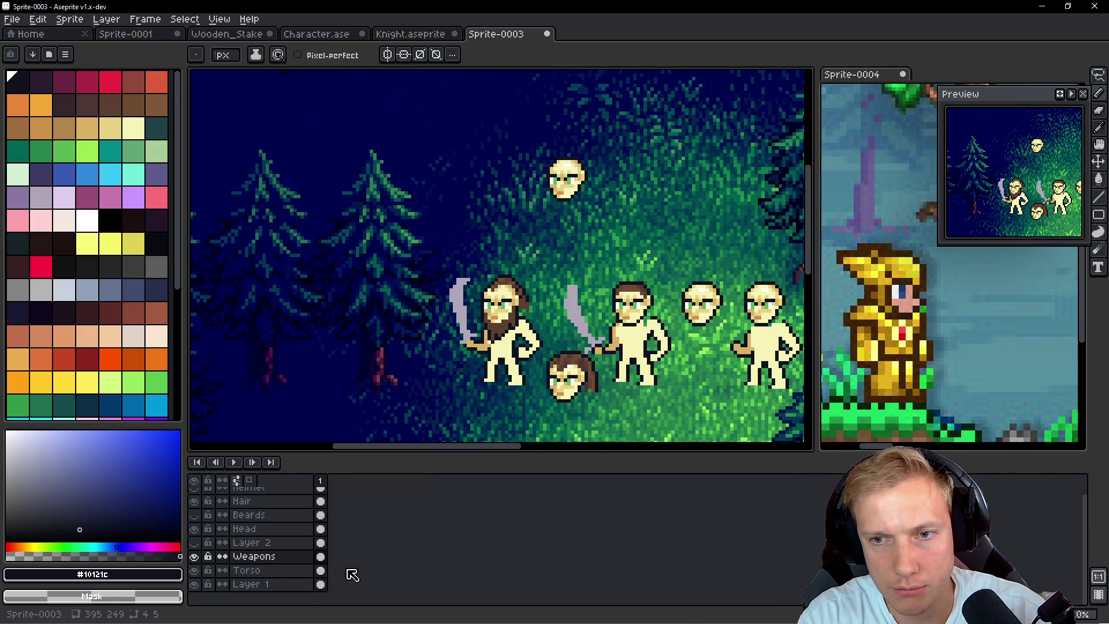
pyautogui.moveTo(454, 383); pyautogui.dragTo(463, 349)
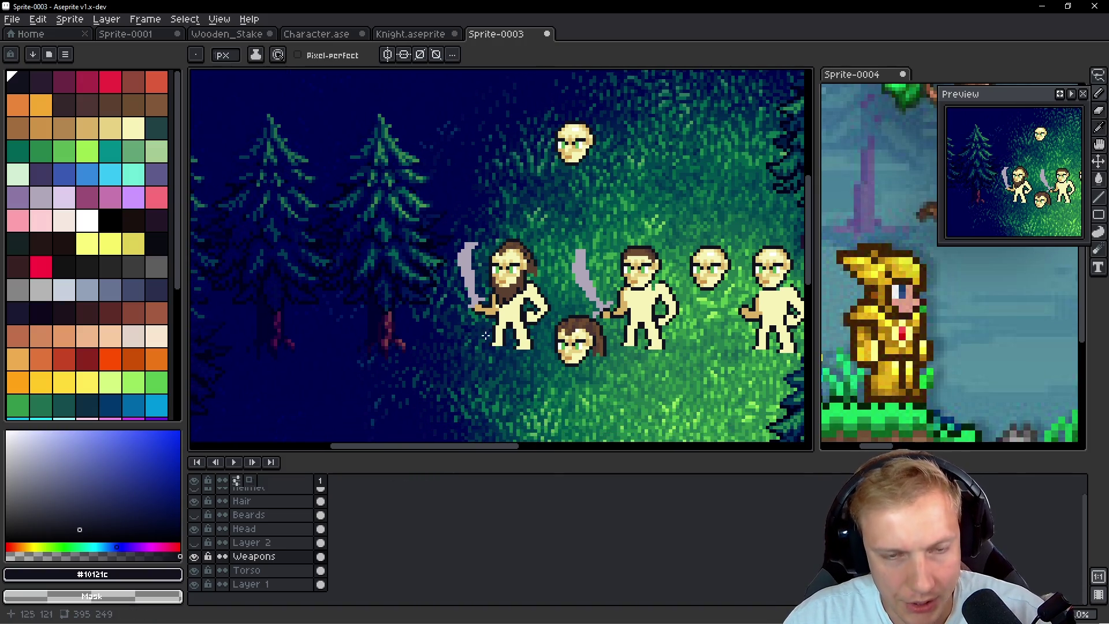
pyautogui.press('q')
pyautogui.moveTo(483, 203); pyautogui.dragTo(484, 369)
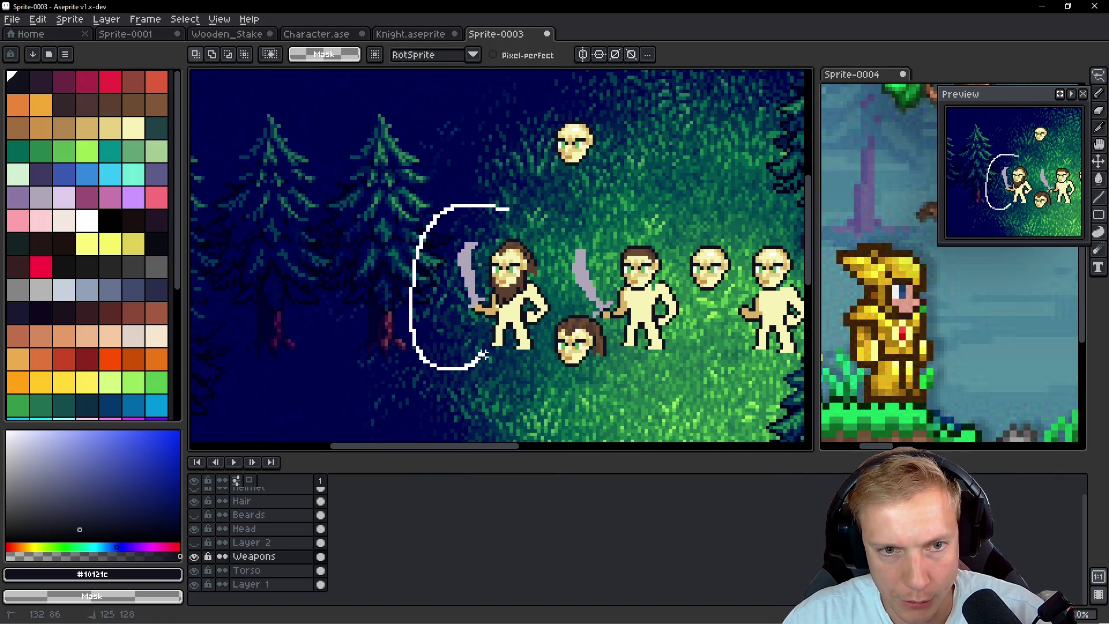
pyautogui.moveTo(480, 275); pyautogui.dragTo(479, 169)
pyautogui.press('b')
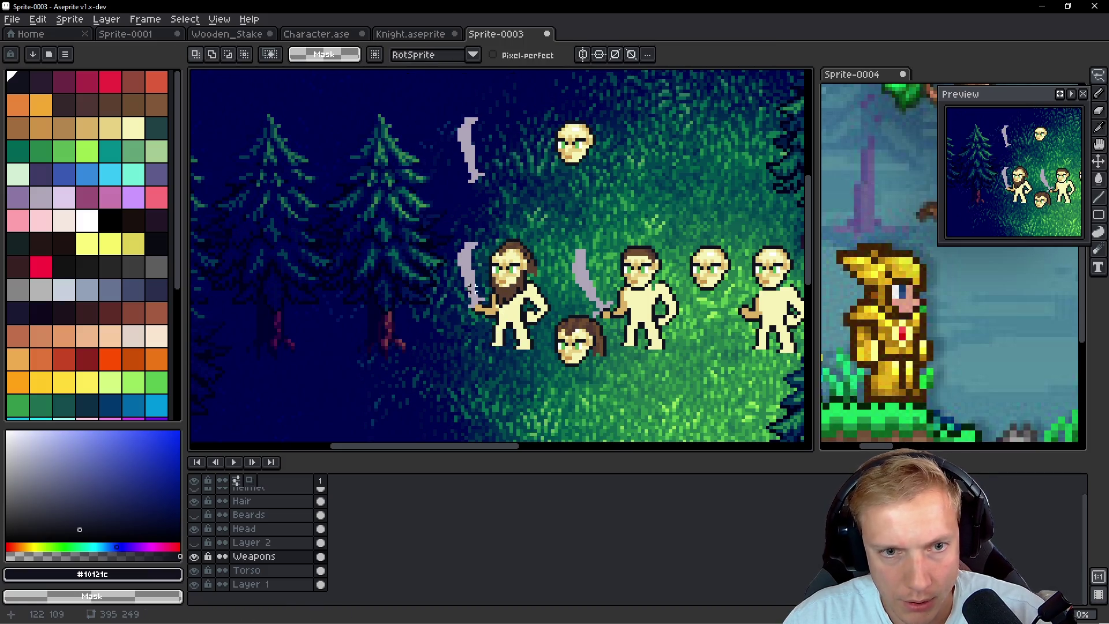
# Using the sword's grey, trim the blade tip and draw a broad axe head extending up-left
pyautogui.scroll(2, 487, 322)
pyautogui.keyDown('alt'); pyautogui.click(487, 330); pyautogui.keyUp('alt')
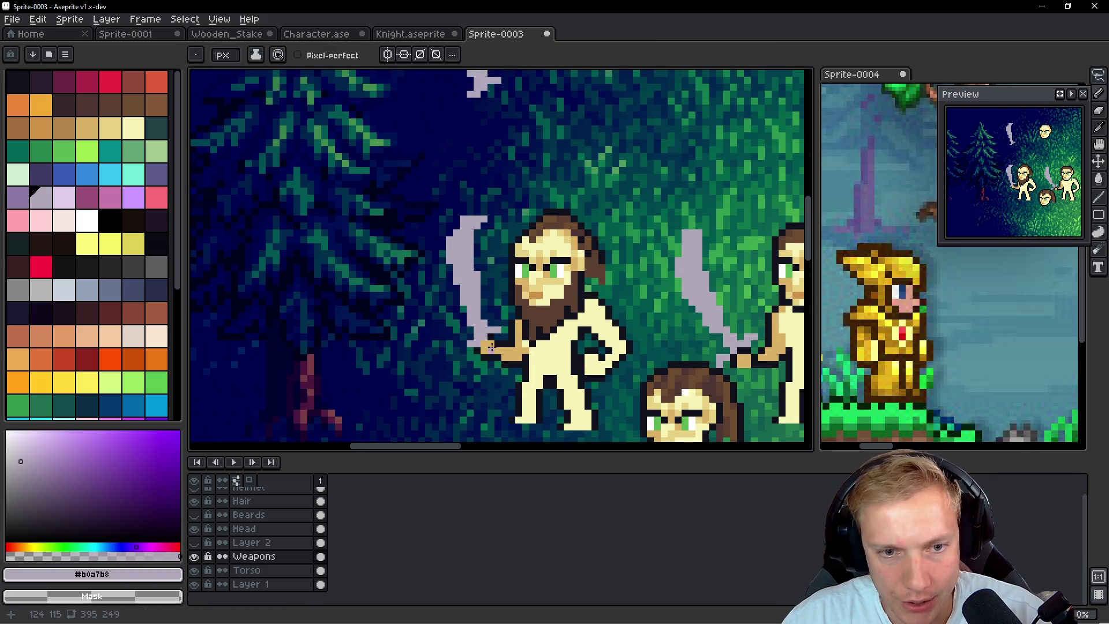
pyautogui.moveTo(477, 225)
pyautogui.mouseDown()
pyautogui.moveTo(463, 231)
pyautogui.moveTo(463, 248)
pyautogui.mouseUp()
pyautogui.click(484, 219)
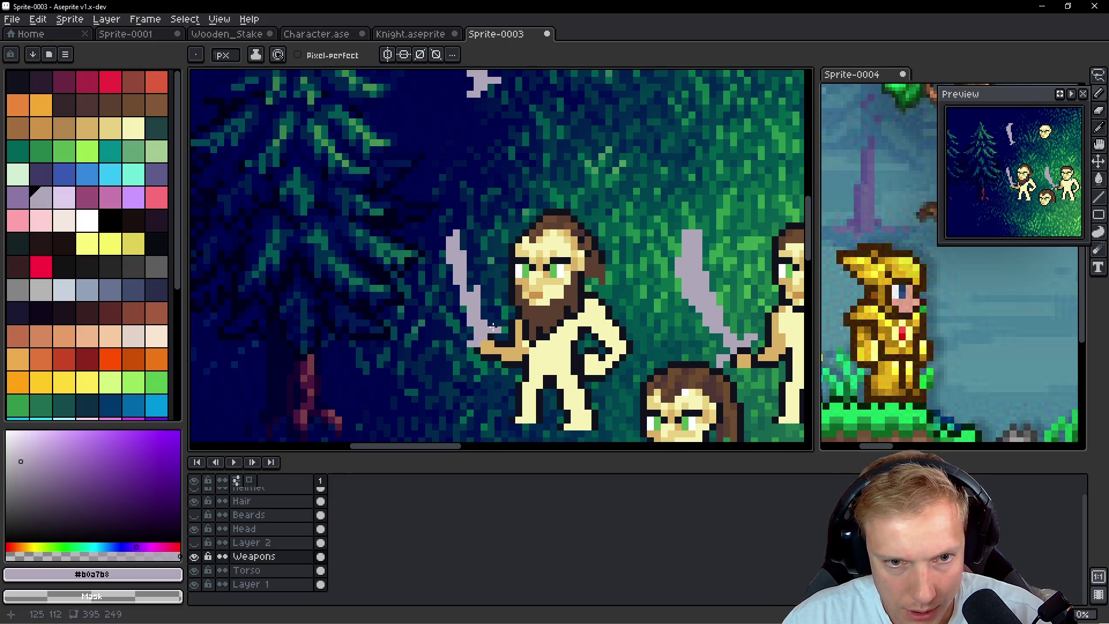
pyautogui.click(470, 343)
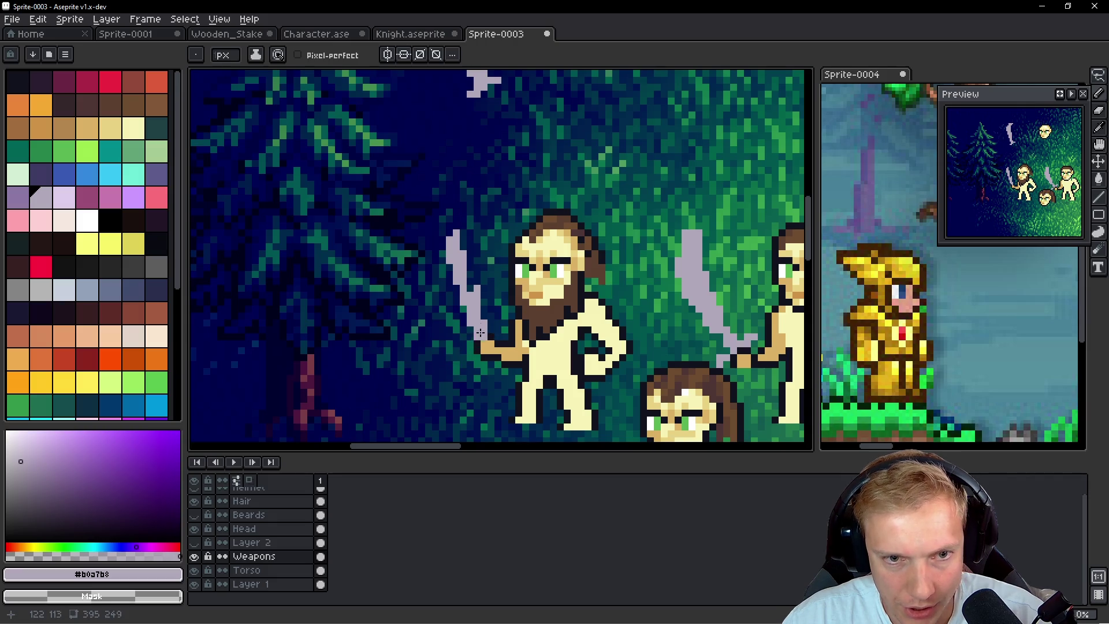
pyautogui.click(477, 287)
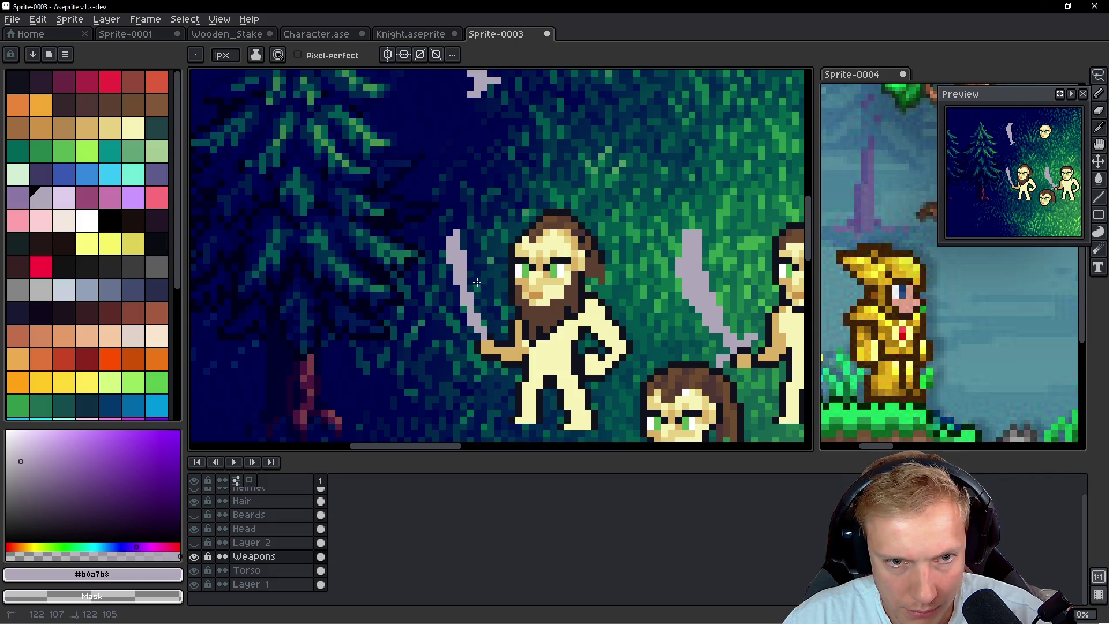
pyautogui.moveTo(446, 259)
pyautogui.mouseDown()
pyautogui.moveTo(413, 220)
pyautogui.moveTo(419, 297)
pyautogui.moveTo(448, 317)
pyautogui.moveTo(453, 266)
pyautogui.moveTo(437, 307)
pyautogui.moveTo(416, 242)
pyautogui.moveTo(421, 260)
pyautogui.mouseUp()
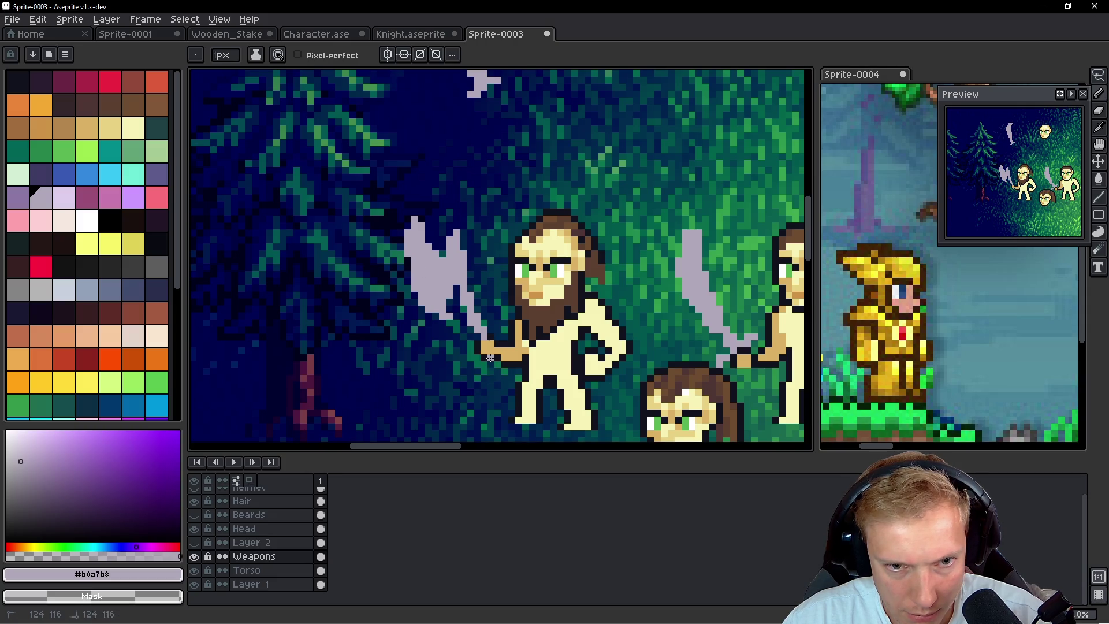
pyautogui.press('q')
pyautogui.moveTo(465, 204)
pyautogui.mouseDown()
pyautogui.moveTo(428, 371)
pyautogui.moveTo(470, 206)
pyautogui.mouseUp()
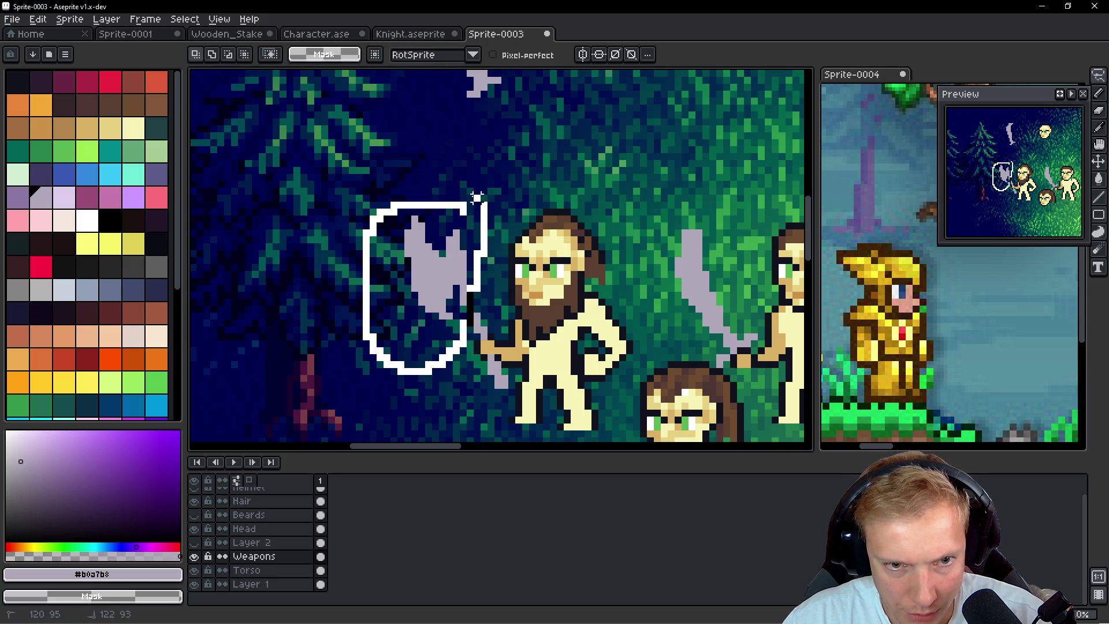
# Move the axe down onto the hand and start an orange line for its handle
pyautogui.moveTo(428, 266); pyautogui.dragTo(453, 297)
pyautogui.scroll(-1, 515, 260)
pyautogui.scroll(-1, 516, 260)
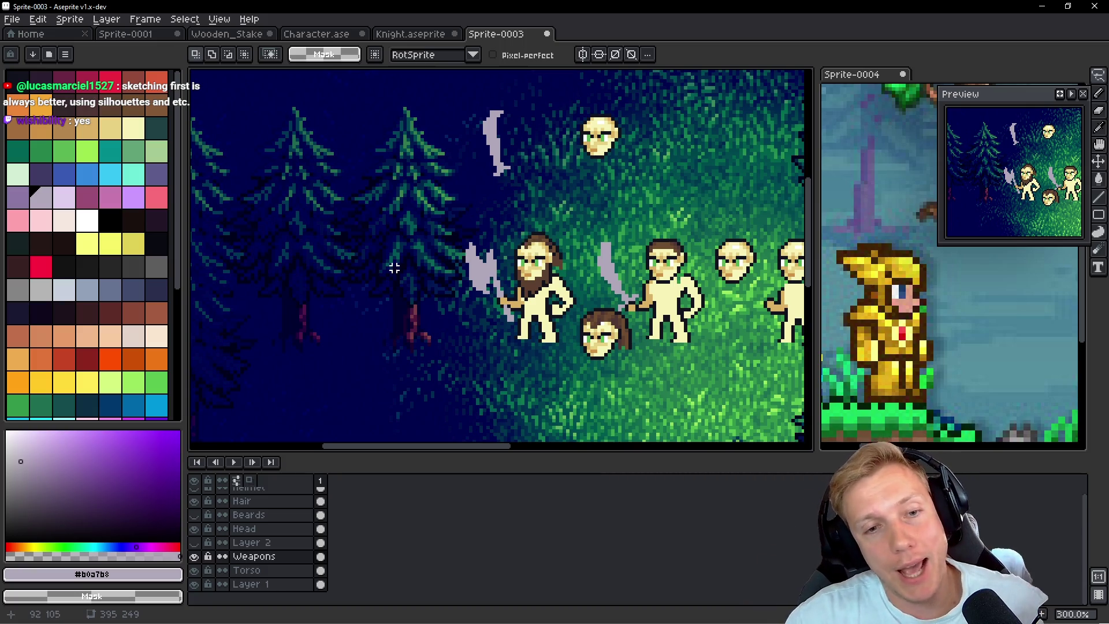
pyautogui.press('[')
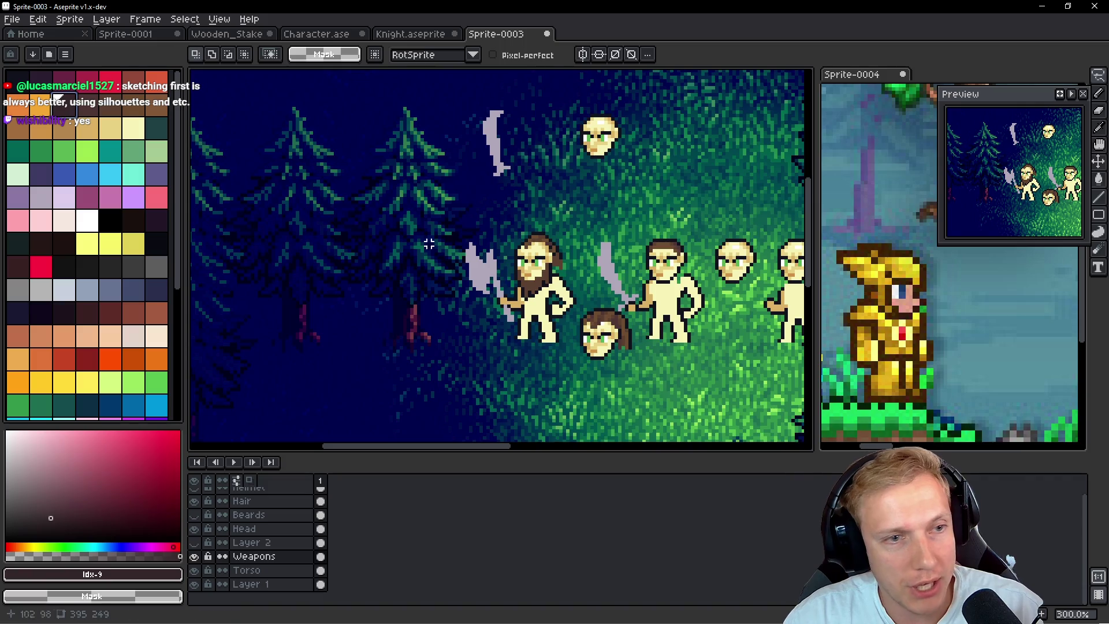
pyautogui.scroll(6, 429, 243)
pyautogui.press('b')
pyautogui.click(492, 189)
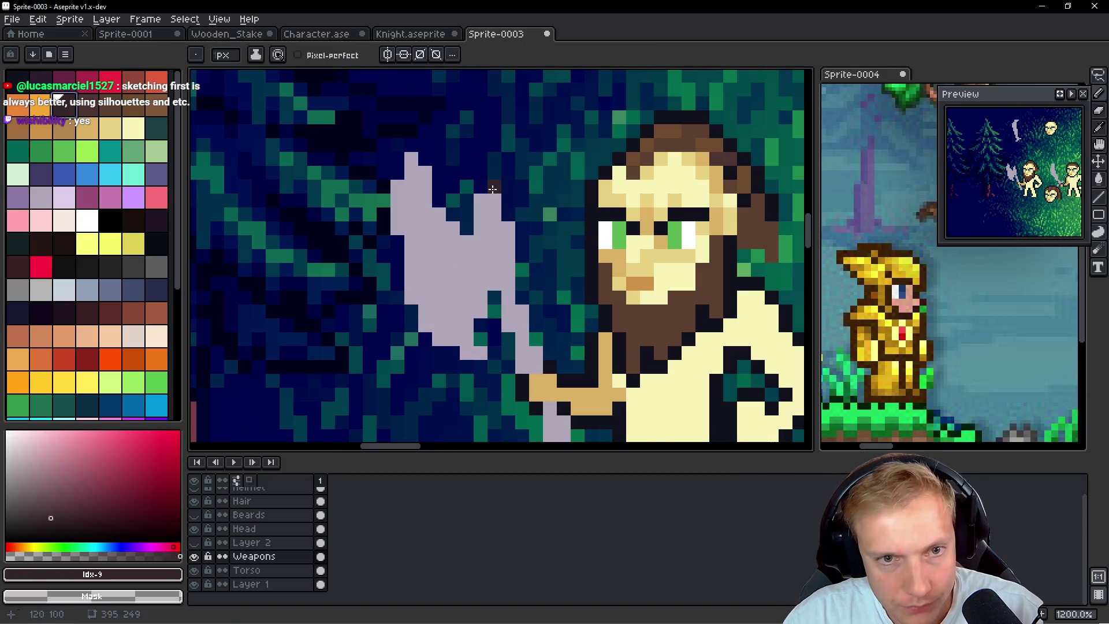
pyautogui.click(40, 130)
pyautogui.click(482, 187)
pyautogui.hotkey('ctrl', 'z')
pyautogui.moveTo(493, 199)
pyautogui.mouseDown()
pyautogui.moveTo(496, 242)
pyautogui.moveTo(509, 242)
pyautogui.mouseUp()
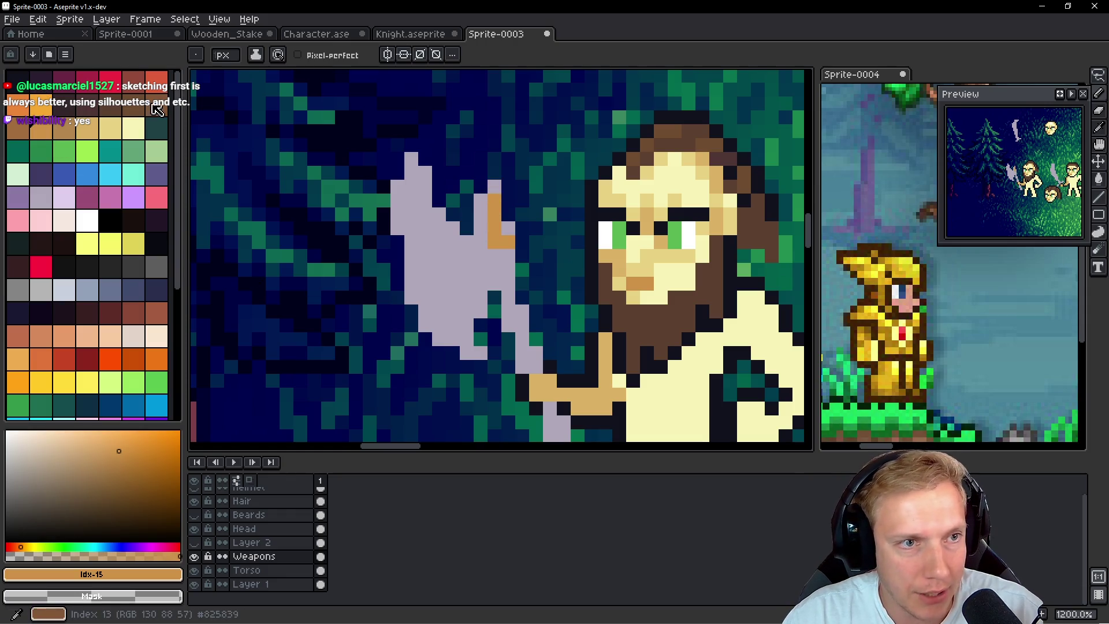
# Repaint the handle reddish-brown, two pixels wide, extending it down to the hand
pyautogui.click(134, 315)
pyautogui.moveTo(496, 188)
pyautogui.mouseDown()
pyautogui.moveTo(495, 255)
pyautogui.moveTo(508, 271)
pyautogui.mouseUp()
pyautogui.click(481, 200)
pyautogui.moveTo(480, 200); pyautogui.dragTo(481, 222)
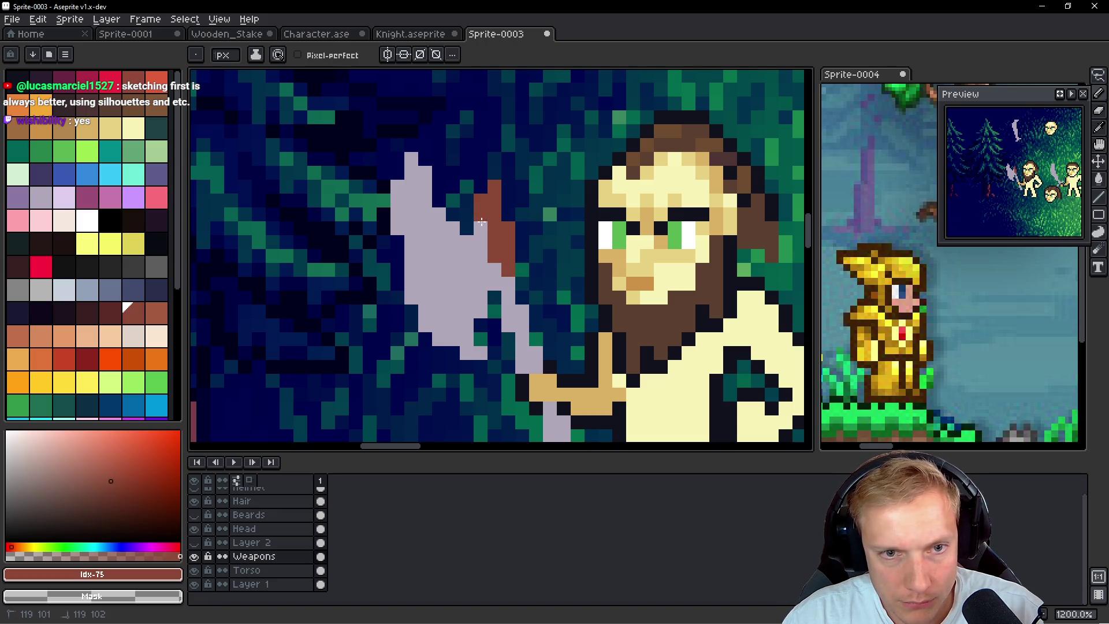
pyautogui.moveTo(495, 270)
pyautogui.mouseDown()
pyautogui.moveTo(534, 370)
pyautogui.moveTo(523, 370)
pyautogui.mouseUp()
pyautogui.click(495, 343)
pyautogui.moveTo(564, 413)
pyautogui.mouseDown()
pyautogui.moveTo(522, 318)
pyautogui.moveTo(509, 333)
pyautogui.moveTo(535, 365)
pyautogui.moveTo(556, 442)
pyautogui.mouseUp()
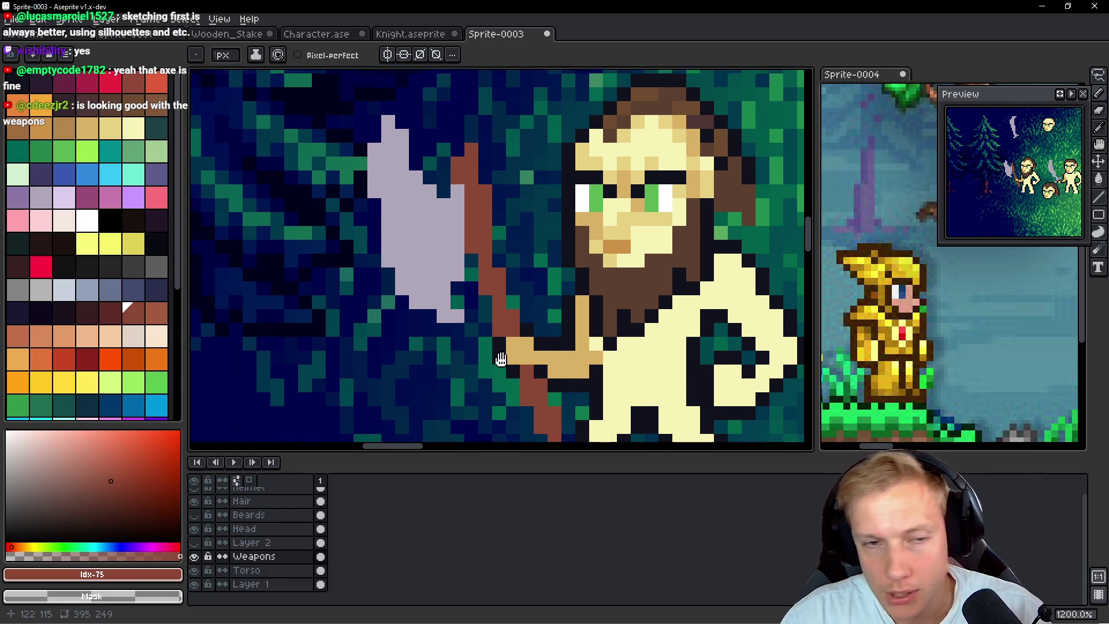
# Lasso the axe head and fill it with blue-grey using the Paint Bucket
pyautogui.press('i')
pyautogui.click(443, 235)
pyautogui.click(86, 289)
pyautogui.press('q')
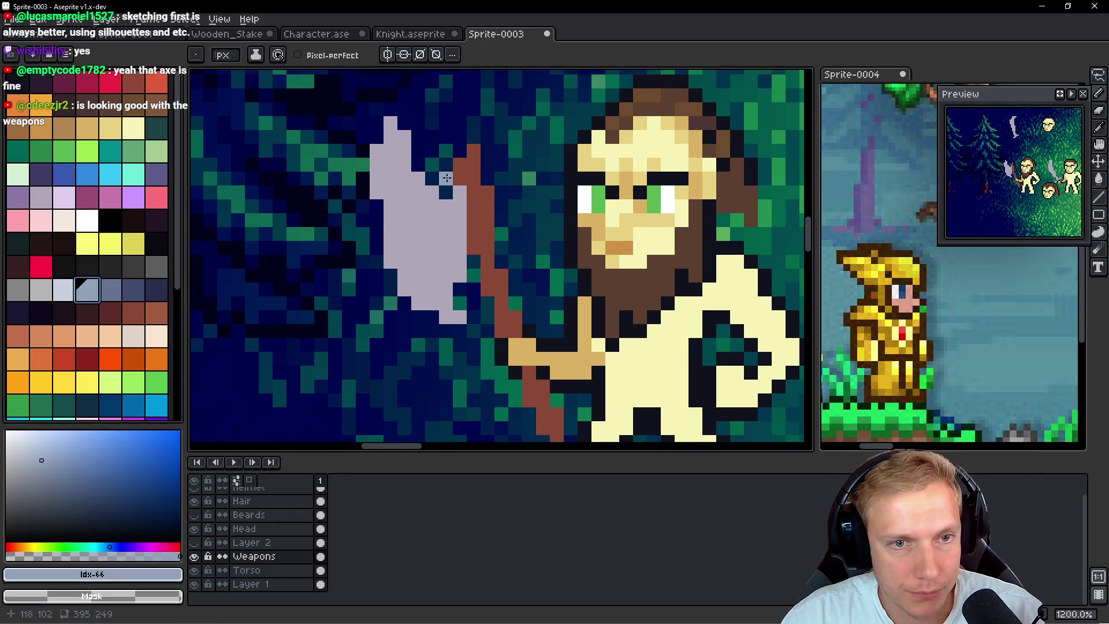
pyautogui.moveTo(503, 110)
pyautogui.mouseDown()
pyautogui.moveTo(346, 80)
pyautogui.moveTo(514, 177)
pyautogui.mouseUp()
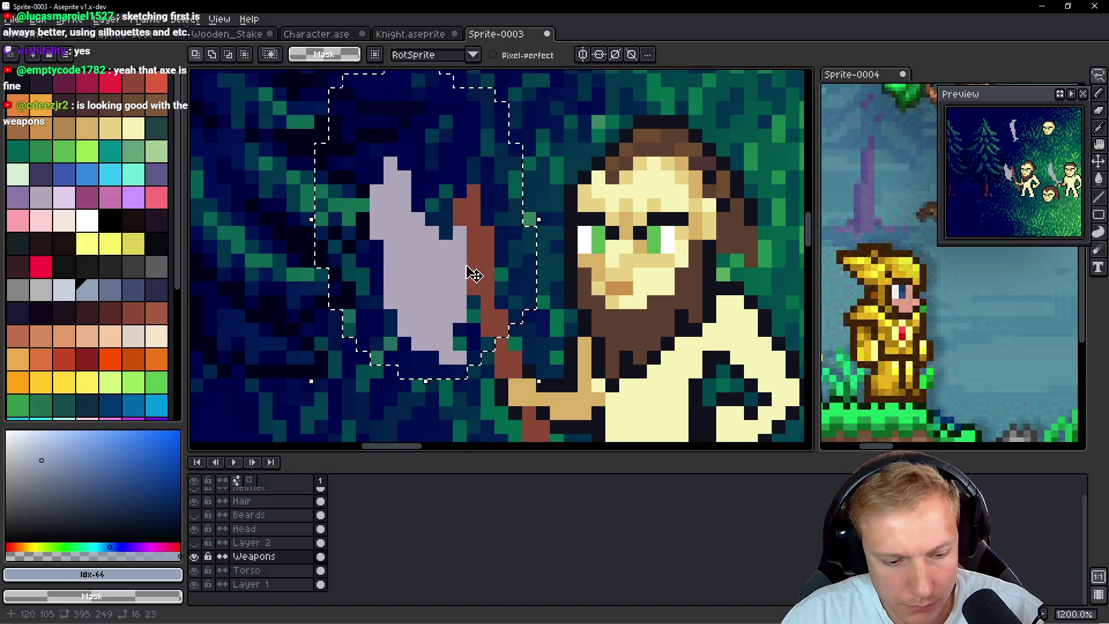
pyautogui.press('g')
pyautogui.click(439, 283)
# Paint lighter blue-grey highlights along the blade's upper-left edge and darken the tip pixel
pyautogui.keyDown('shift'); pyautogui.click(64, 298); pyautogui.keyUp('shift')
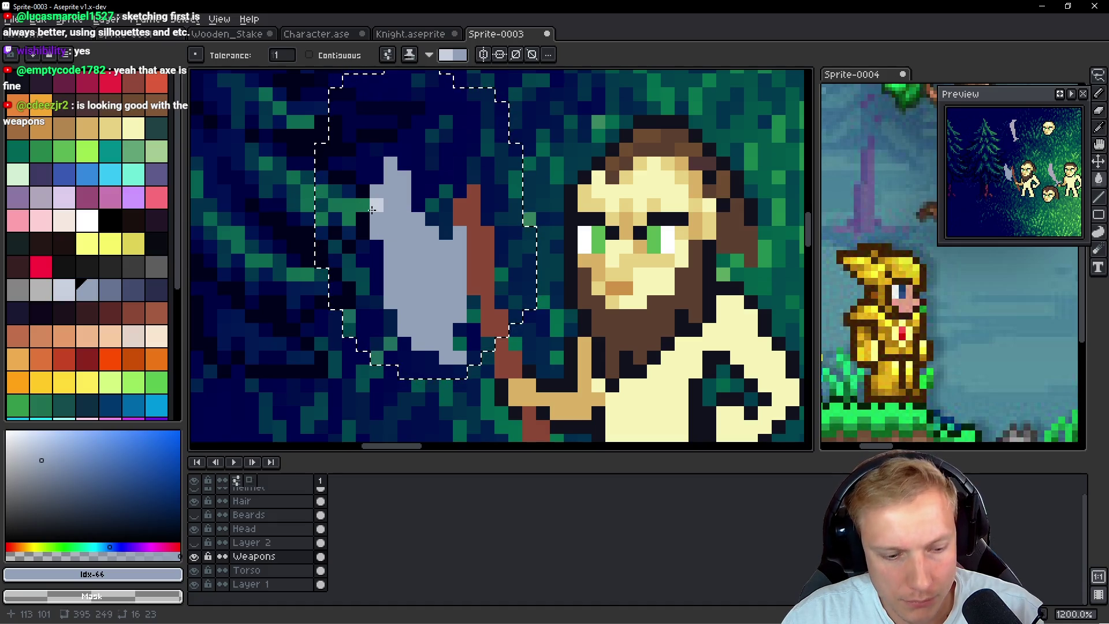
pyautogui.press('b')
pyautogui.moveTo(369, 227); pyautogui.dragTo(385, 207)
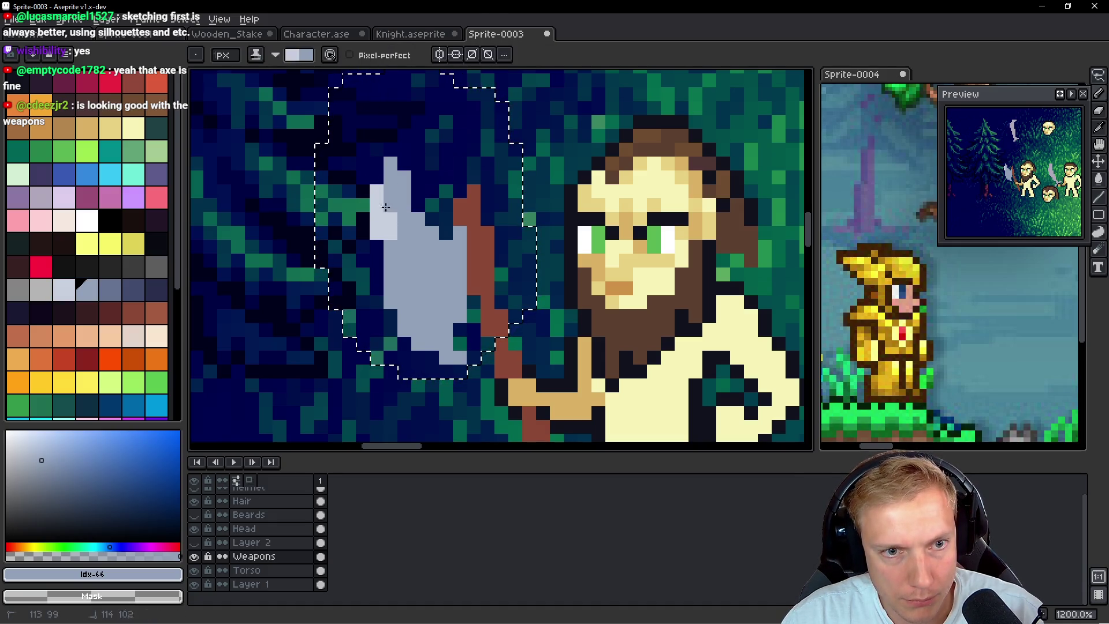
pyautogui.rightClick(440, 358)
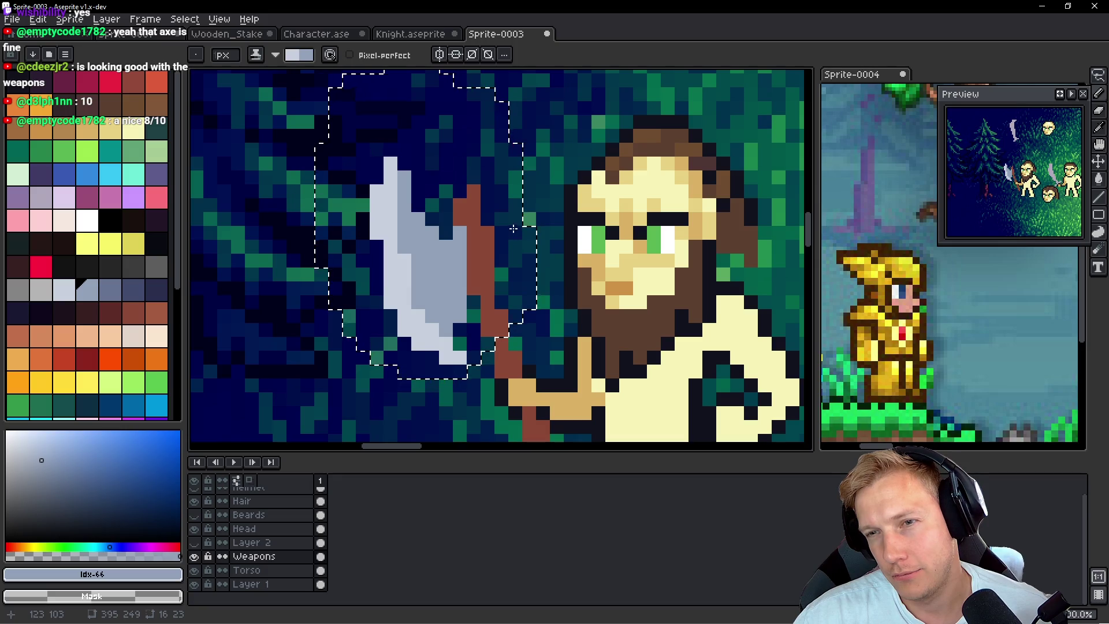
pyautogui.scroll(-3, 519, 217)
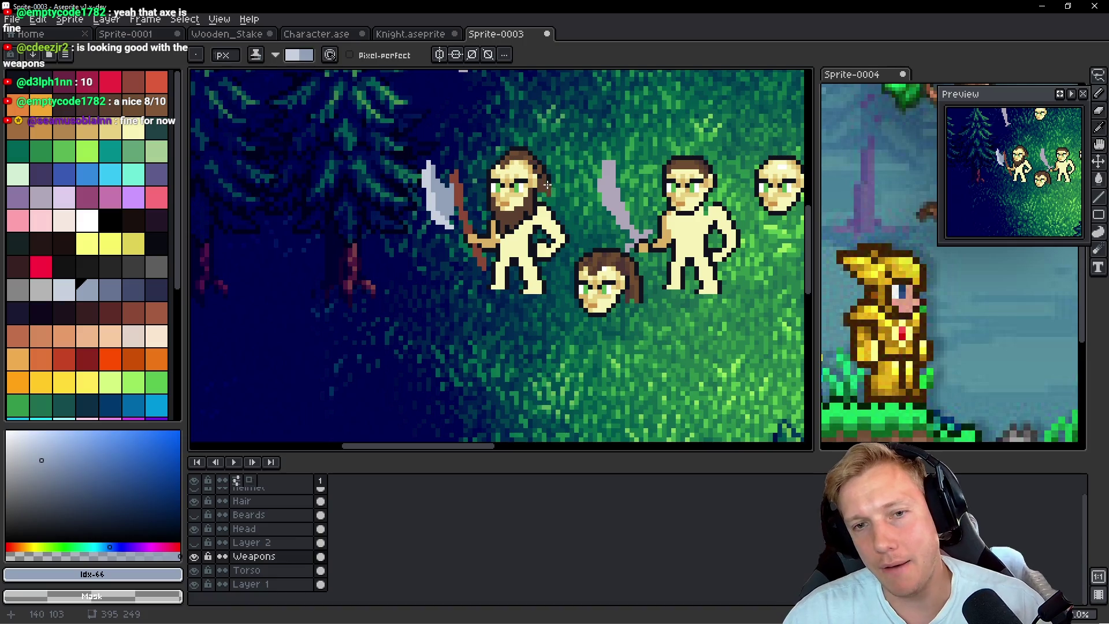
# Darken the light pixel at the blade's lower edge, then make the Torso layer active
pyautogui.moveTo(542, 179)
pyautogui.mouseDown()
pyautogui.moveTo(500, 178)
pyautogui.moveTo(510, 179)
pyautogui.mouseUp()
pyautogui.scroll(1, 515, 203)
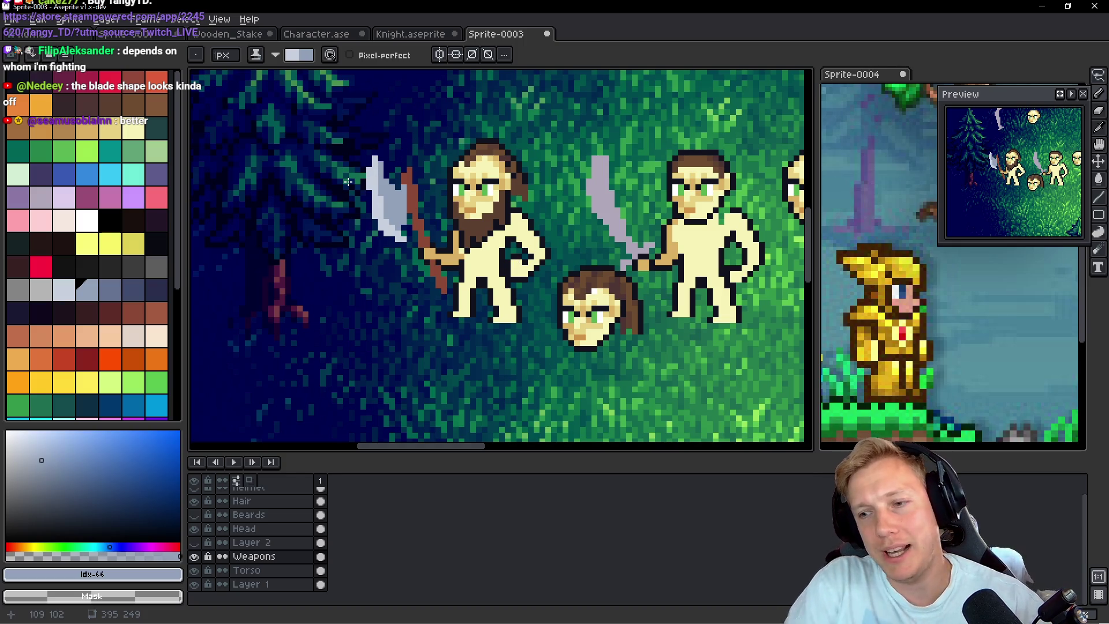
pyautogui.click(376, 244)
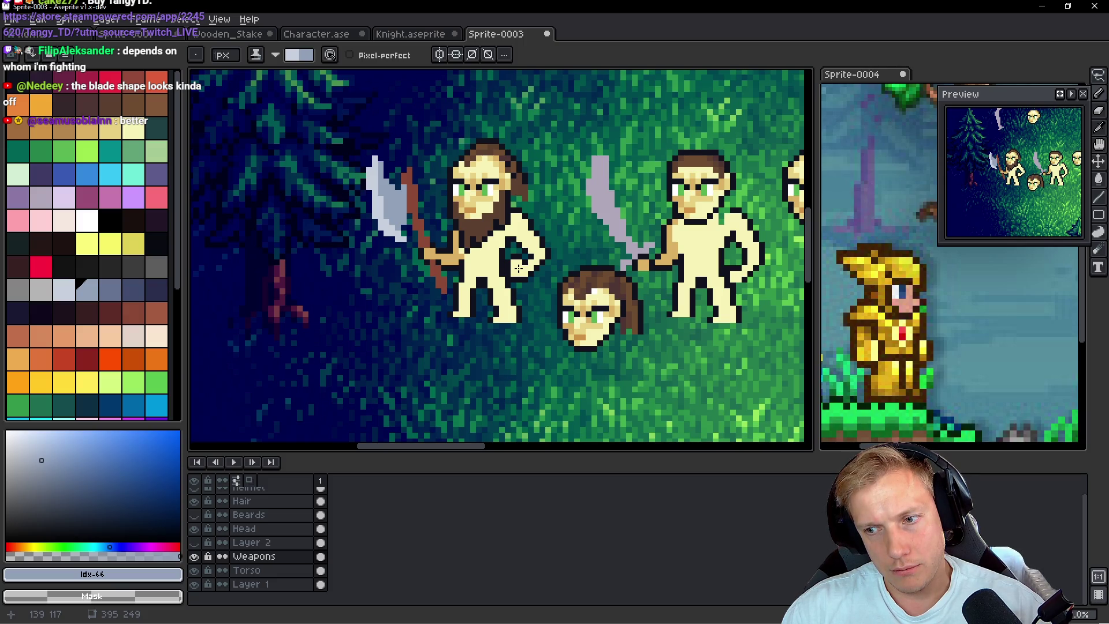
pyautogui.scroll(2, 441, 261)
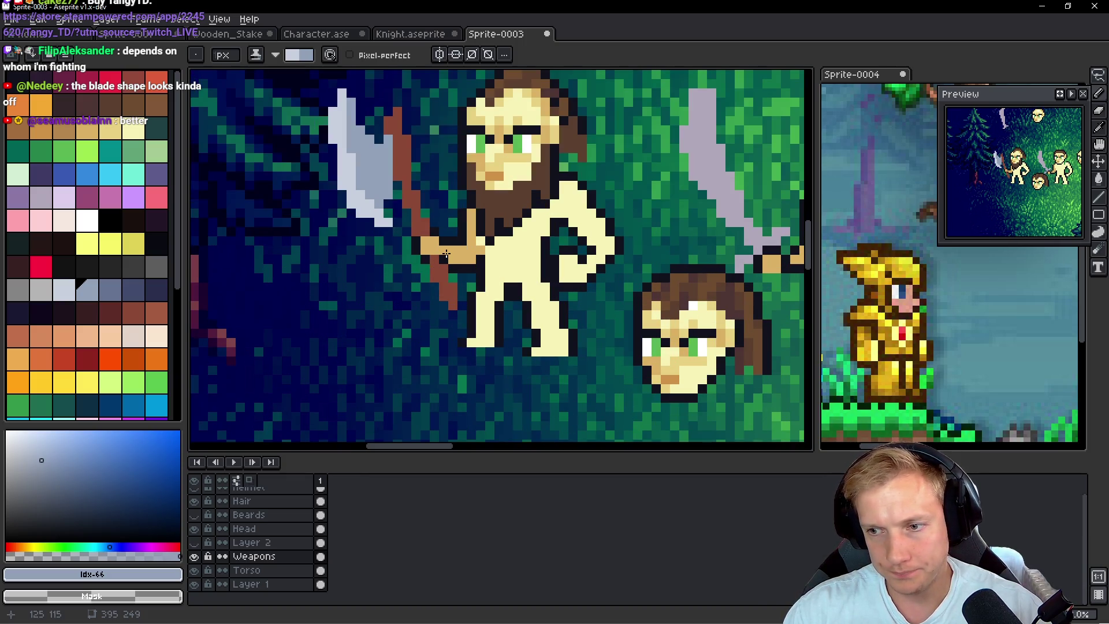
pyautogui.scroll(-2, 445, 254)
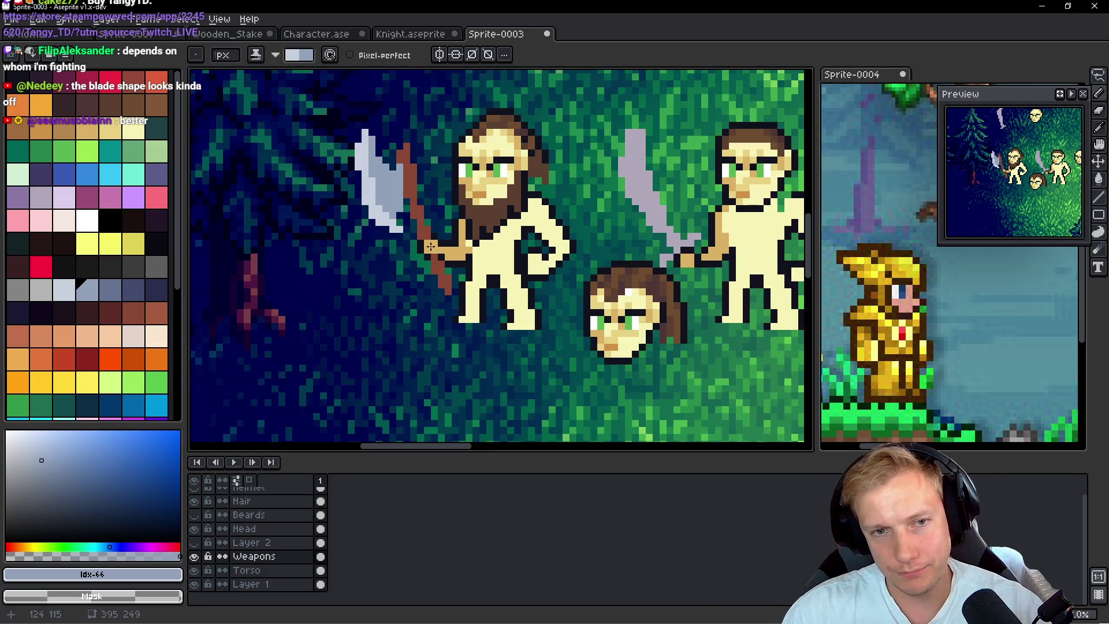
pyautogui.scroll(3, 445, 254)
pyautogui.keyDown('ctrl'); pyautogui.click(436, 239); pyautogui.keyUp('ctrl')
pyautogui.scroll(2, 436, 240)
# Lasso the axe-holding hand on the Torso layer and move it down one pixel
pyautogui.press('q')
pyautogui.moveTo(454, 196)
pyautogui.mouseDown()
pyautogui.moveTo(366, 312)
pyautogui.moveTo(508, 340)
pyautogui.moveTo(509, 196)
pyautogui.mouseUp()
pyautogui.moveTo(438, 282); pyautogui.dragTo(446, 297)
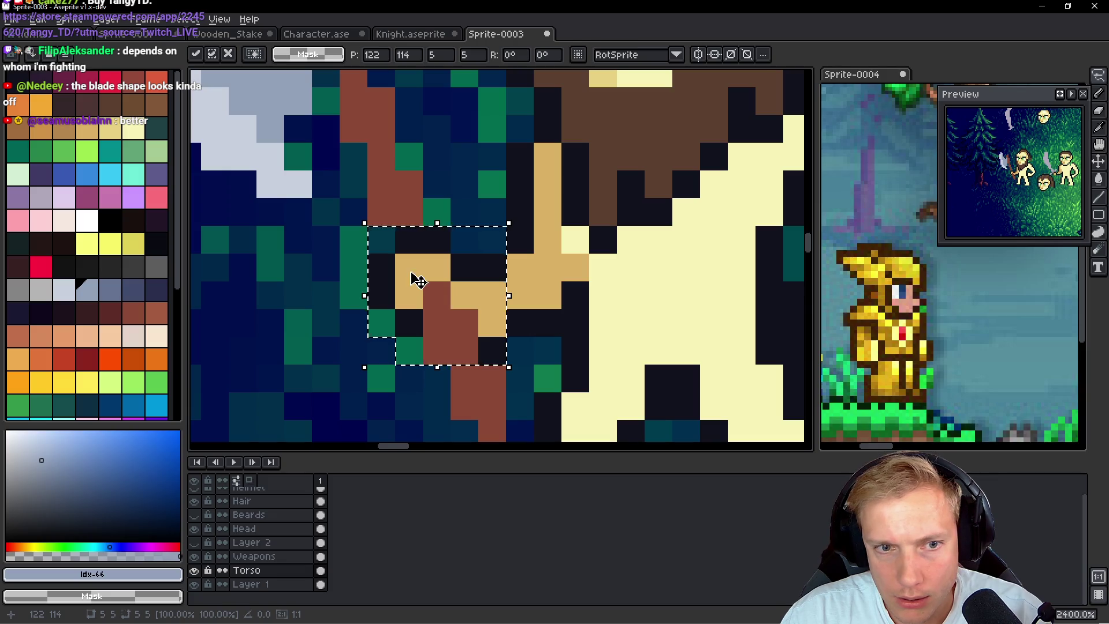
pyautogui.press('Return')
pyautogui.moveTo(409, 240)
pyautogui.mouseDown()
pyautogui.moveTo(352, 272)
pyautogui.moveTo(436, 240)
pyautogui.moveTo(435, 297)
pyautogui.moveTo(462, 320)
pyautogui.mouseUp()
pyautogui.hotkey('ctrl', 'z')
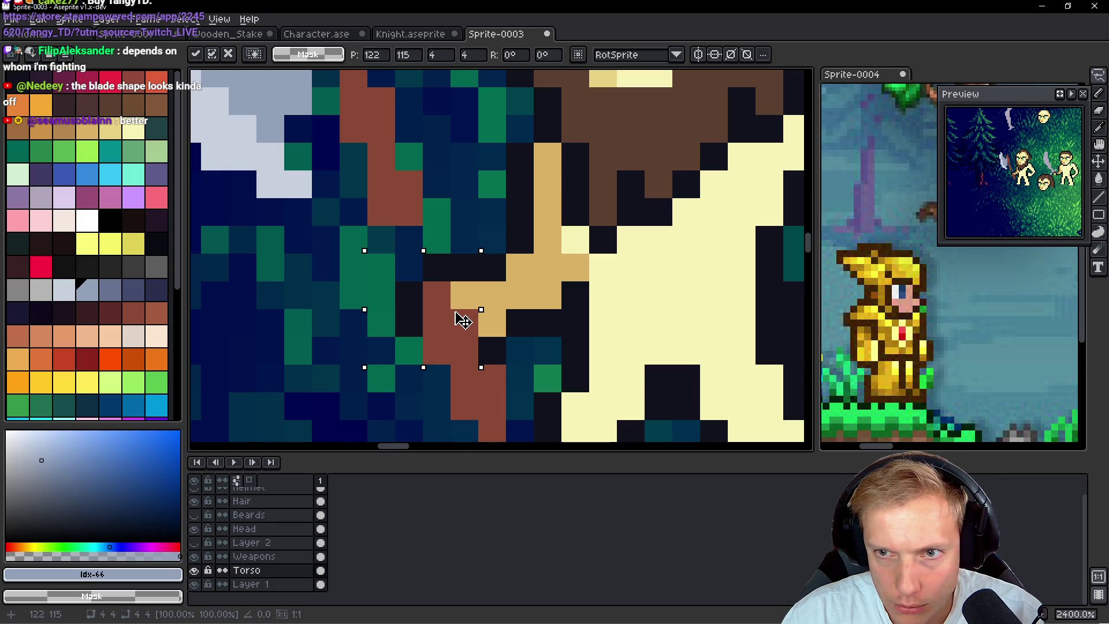
pyautogui.hotkey('ctrl', 'd')
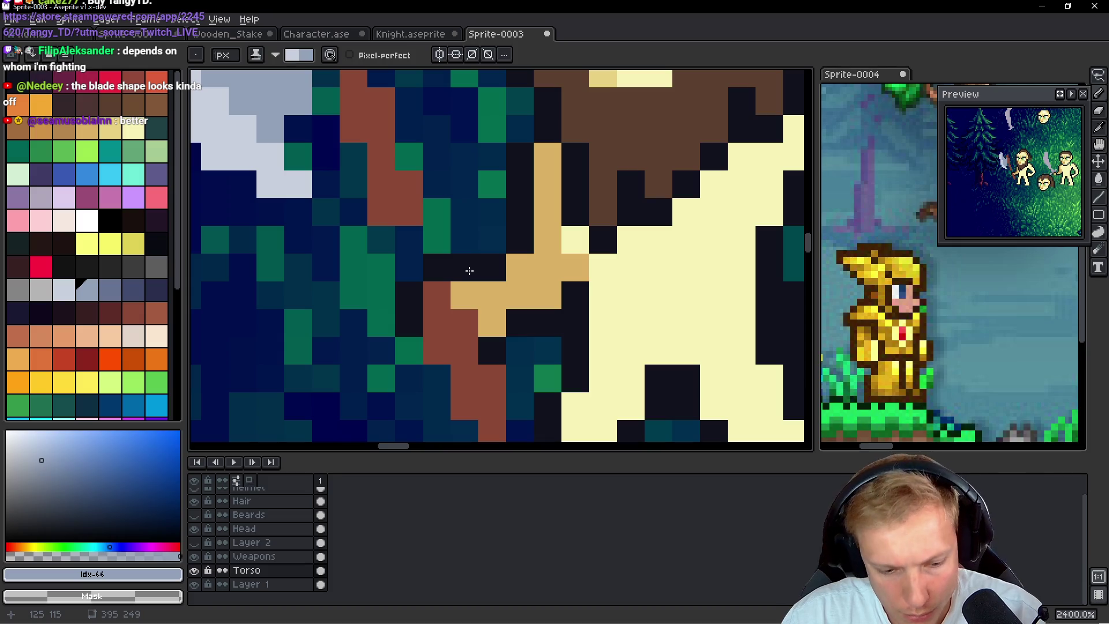
# Darken an arm pixel and shift the arm's dark outline one pixel right and downward
pyautogui.keyDown('alt'); pyautogui.click(489, 282); pyautogui.keyUp('alt')
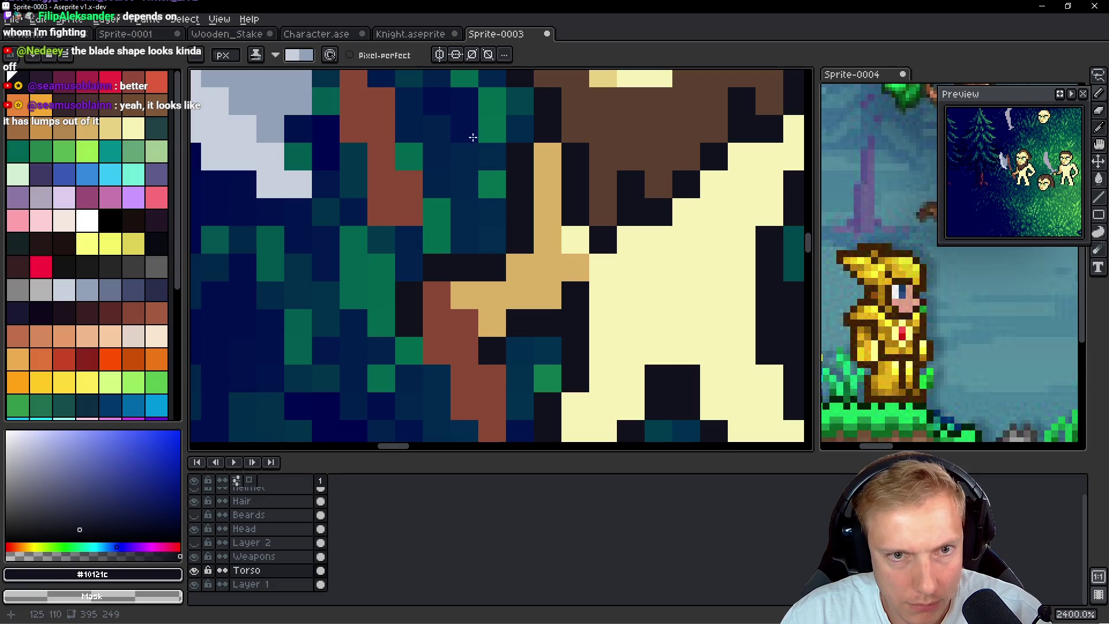
pyautogui.click(494, 293)
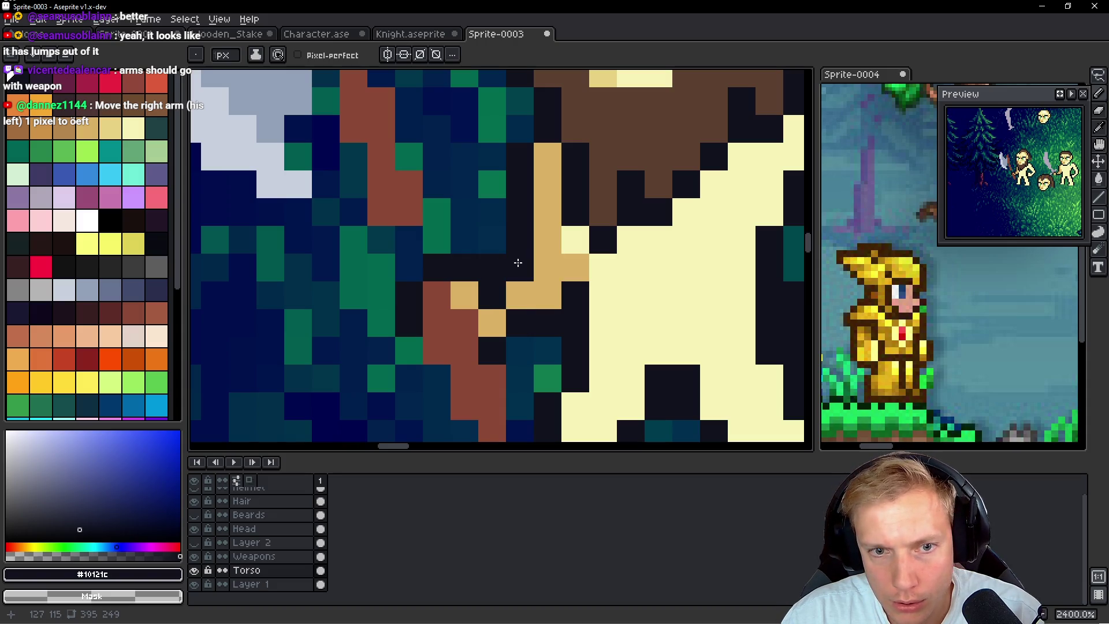
pyautogui.click(540, 156)
pyautogui.moveTo(520, 153); pyautogui.dragTo(523, 190)
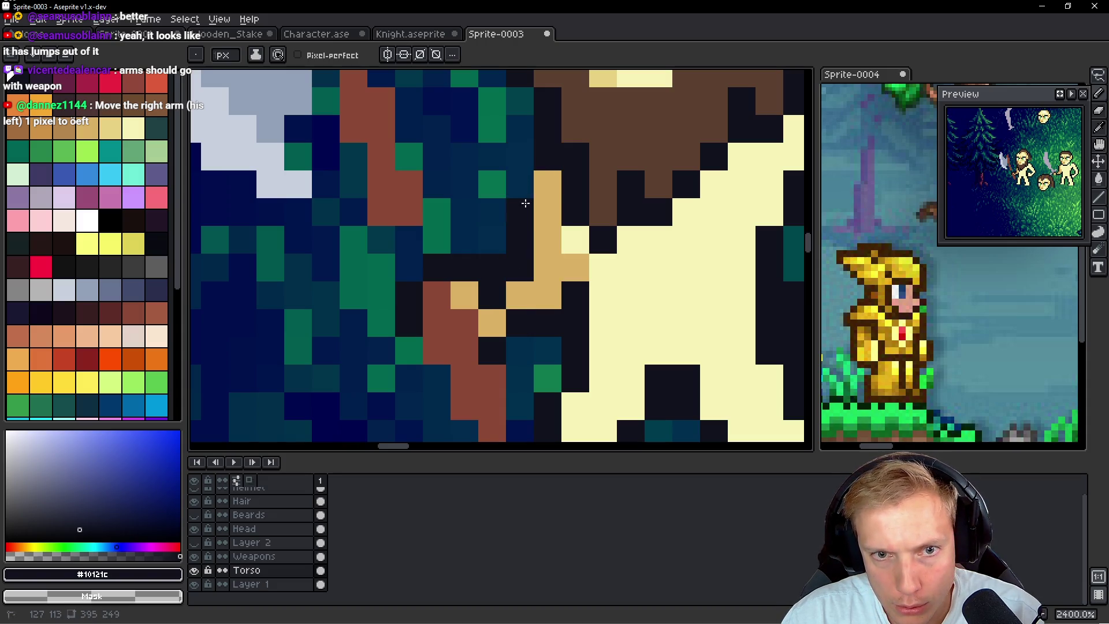
pyautogui.click(537, 186)
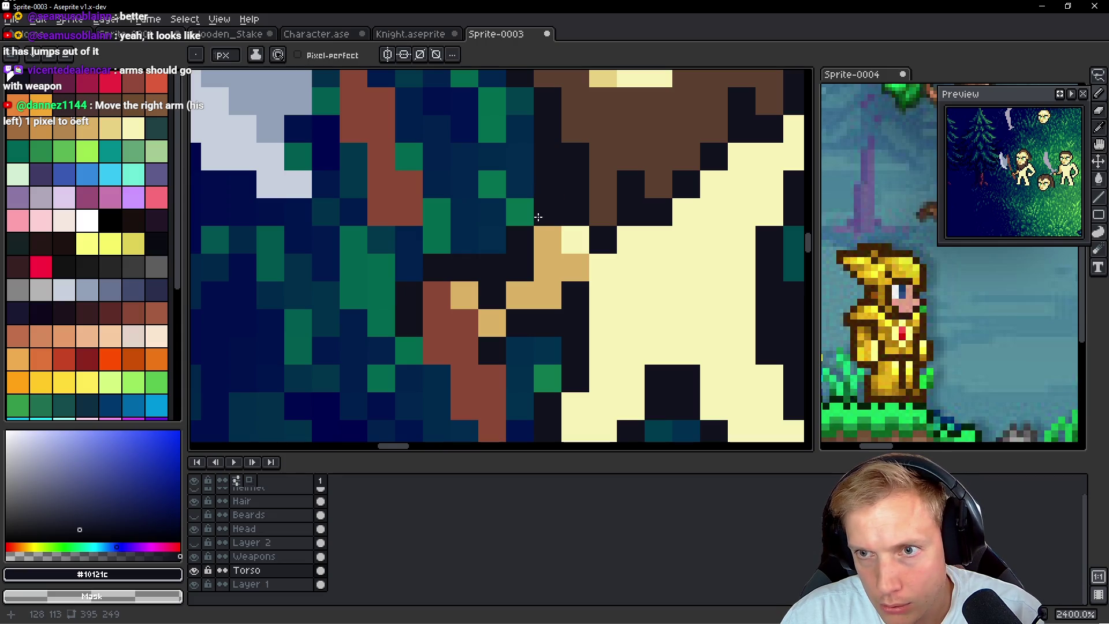
# Restore two outline pixels to tan skin and darken a green pixel beside the arm
pyautogui.keyDown('alt'); pyautogui.click(557, 247); pyautogui.keyUp('alt')
pyautogui.moveTo(546, 214); pyautogui.dragTo(539, 181)
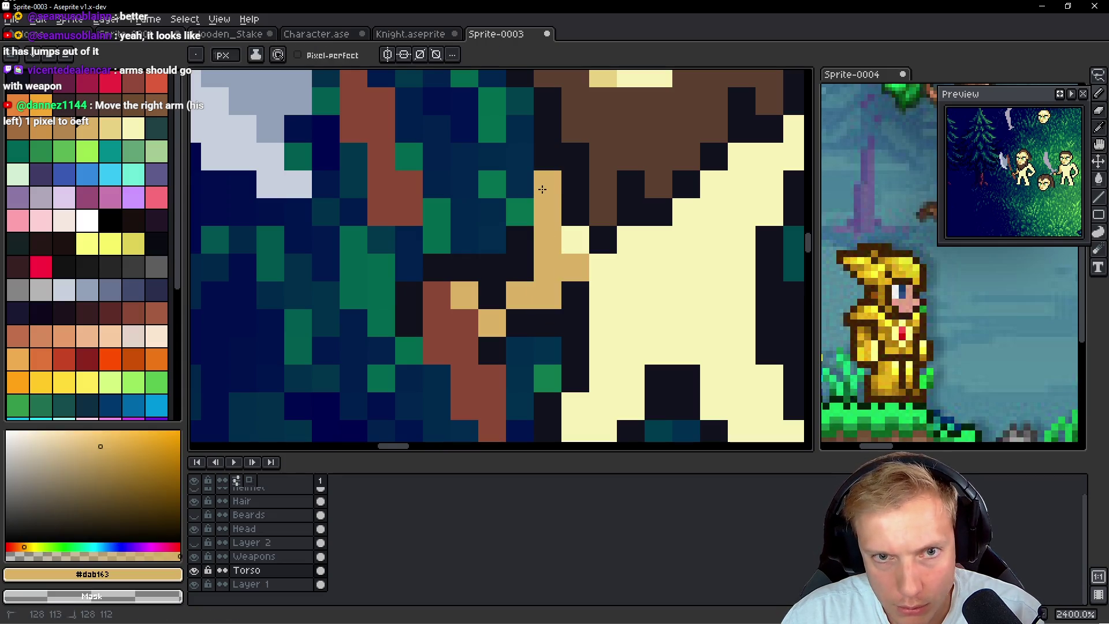
pyautogui.keyDown('alt'); pyautogui.click(553, 119); pyautogui.keyUp('alt')
pyautogui.click(520, 208)
pyautogui.scroll(-8, 619, 211)
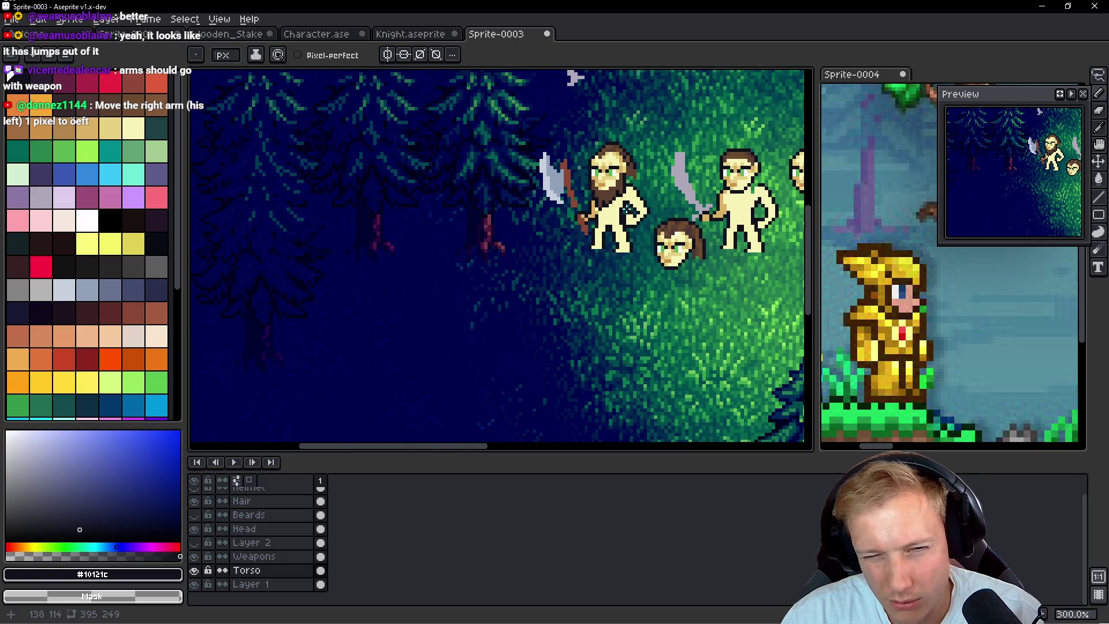
pyautogui.scroll(10, 628, 209)
# Darken another tan pixel on the arm, then sample the cream body colour
pyautogui.keyDown('alt'); pyautogui.click(527, 299); pyautogui.keyUp('alt')
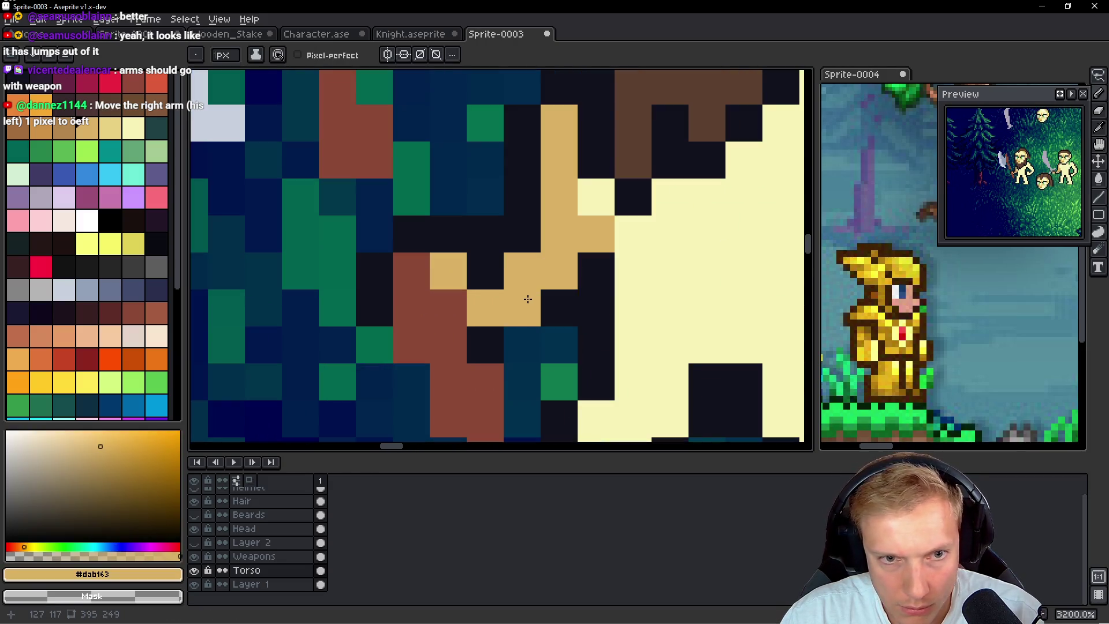
pyautogui.keyDown('alt'); pyautogui.click(495, 255); pyautogui.keyUp('alt')
pyautogui.click(500, 295)
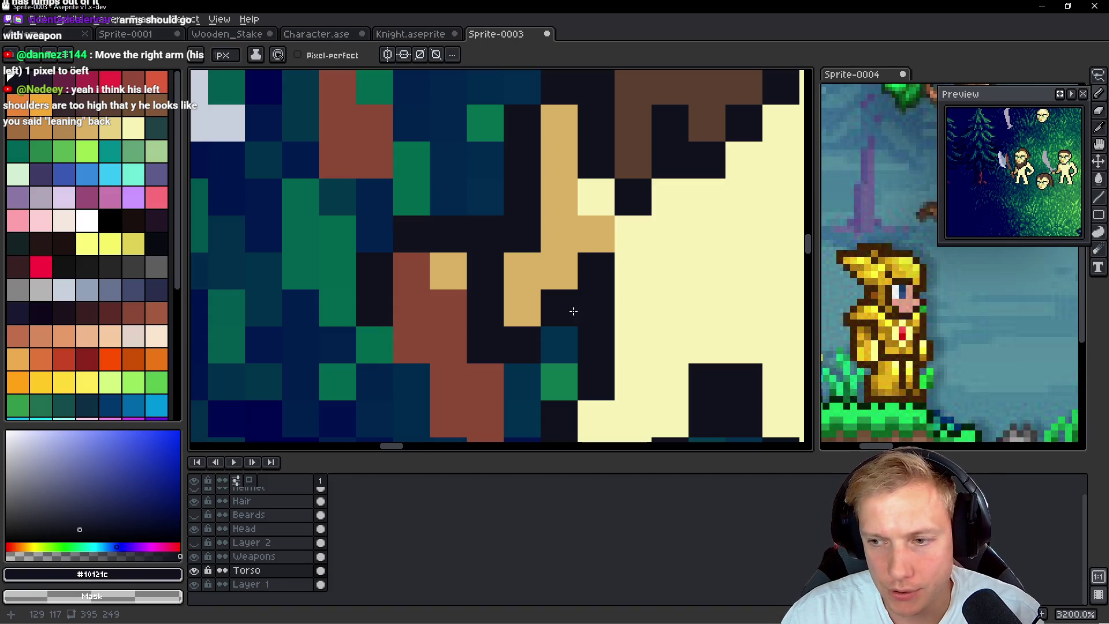
pyautogui.scroll(-1, 568, 301)
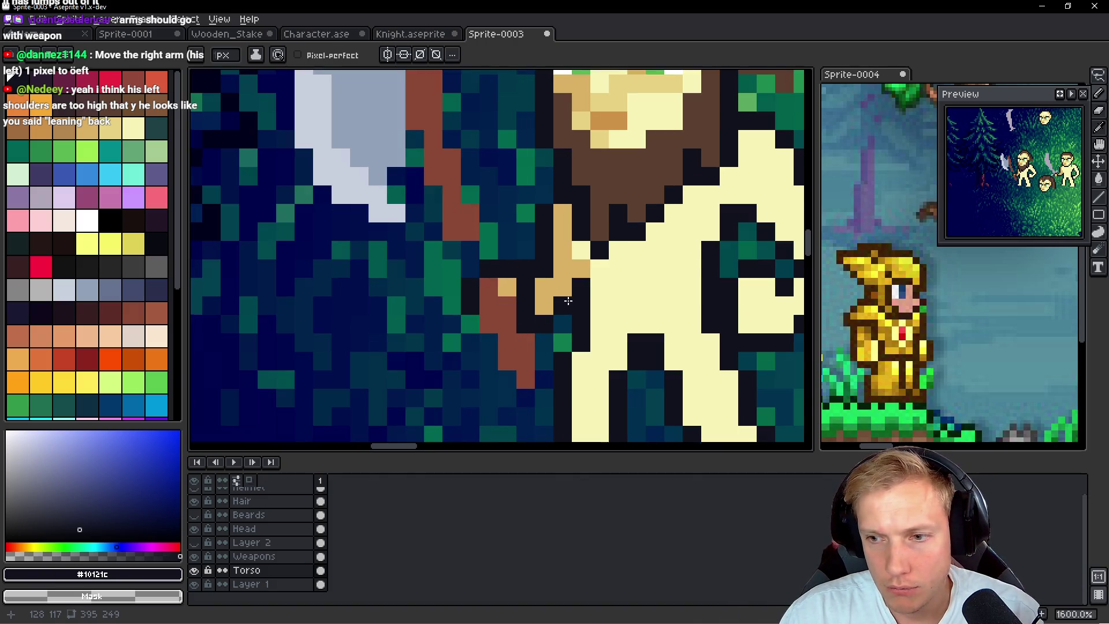
pyautogui.scroll(-2, 567, 301)
pyautogui.scroll(1, 589, 289)
pyautogui.scroll(1, 613, 274)
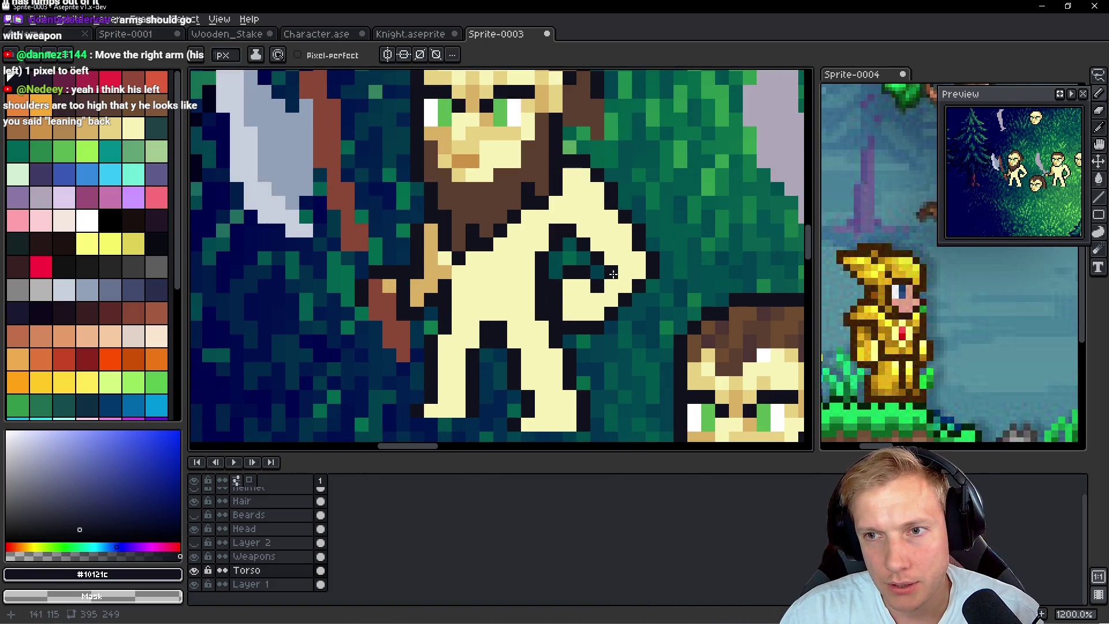
pyautogui.scroll(-1, 612, 274)
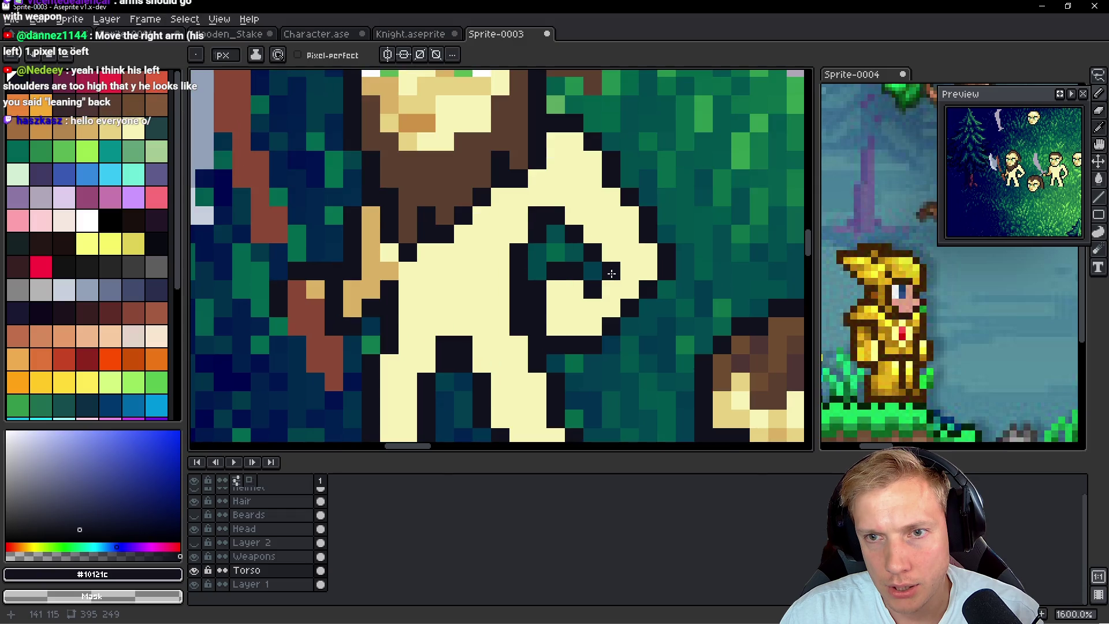
pyautogui.scroll(-1, 559, 275)
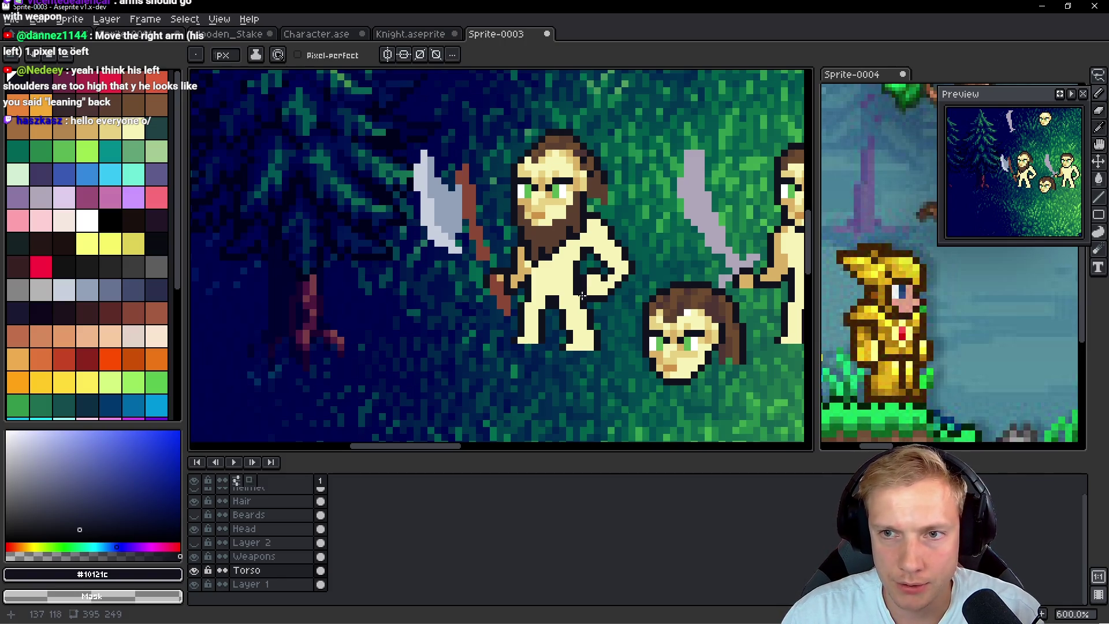
pyautogui.scroll(4, 596, 287)
pyautogui.keyDown('alt'); pyautogui.click(508, 247); pyautogui.keyUp('alt')
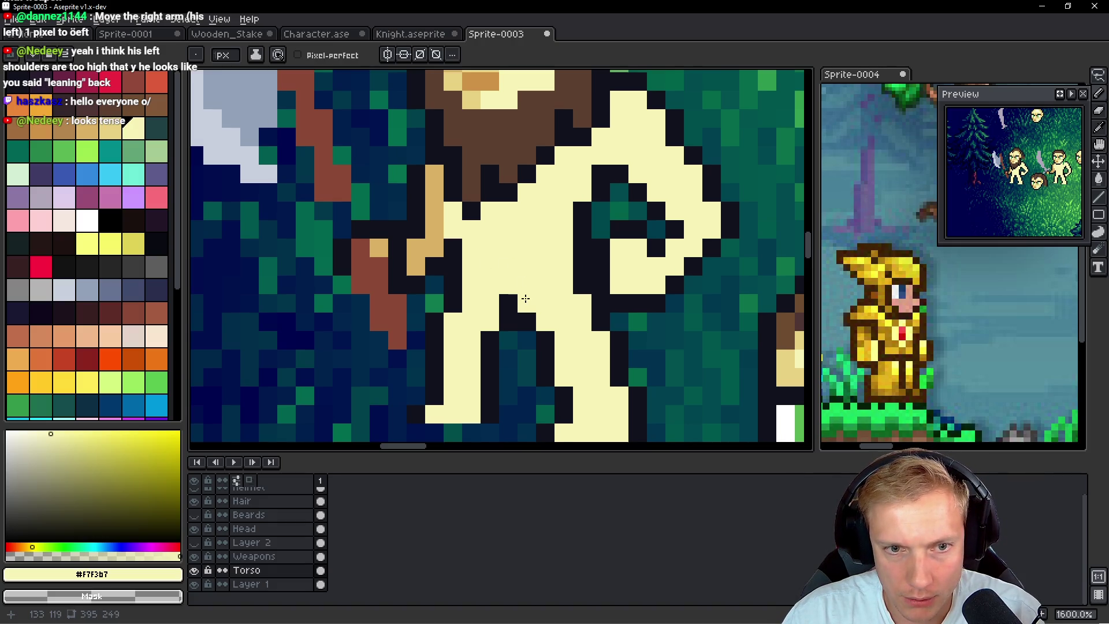
# Lasso the bent arm and nudge it one pixel right
pyautogui.press('q')
pyautogui.scroll(-2, 487, 363)
pyautogui.moveTo(500, 299)
pyautogui.mouseDown()
pyautogui.moveTo(473, 263)
pyautogui.moveTo(426, 272)
pyautogui.moveTo(462, 393)
pyautogui.moveTo(508, 324)
pyautogui.mouseUp()
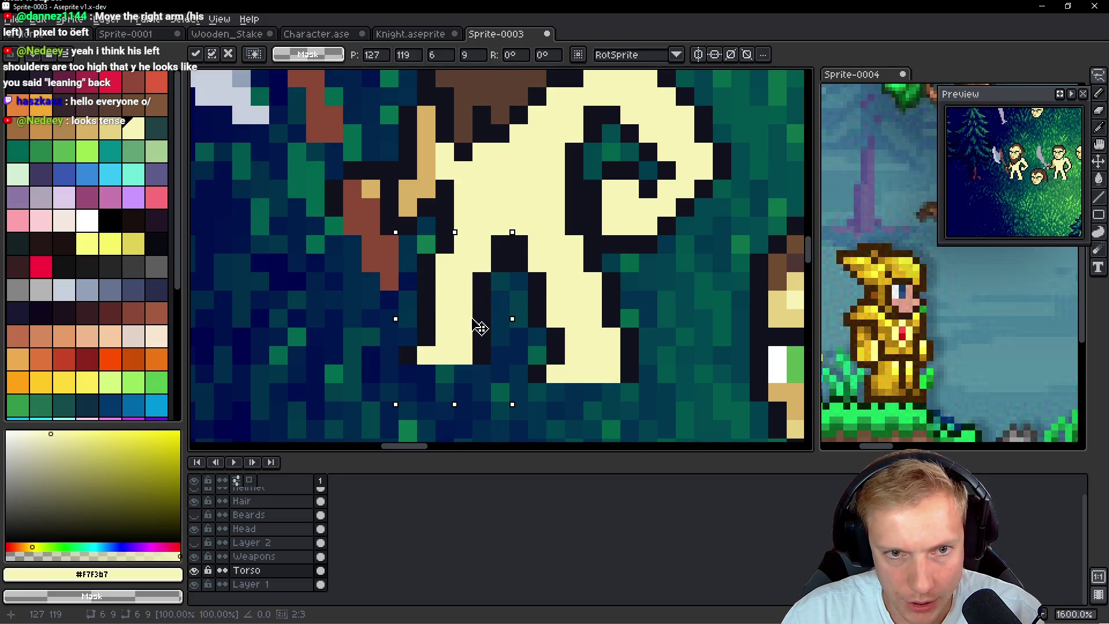
pyautogui.press('Right')
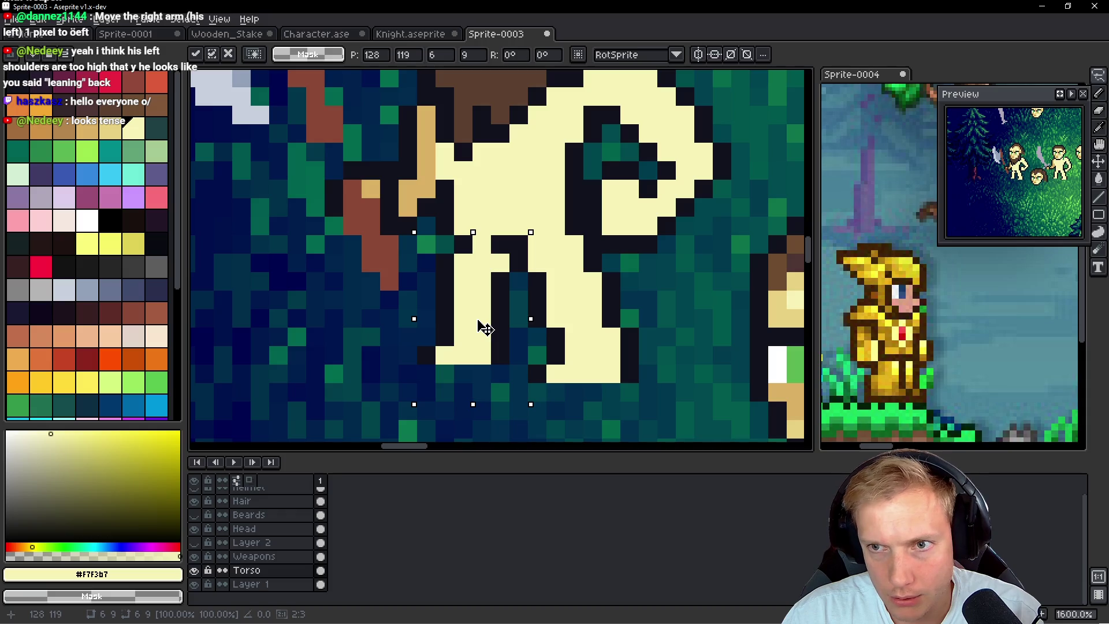
pyautogui.press('Return')
# Pencil dark outline pixels along the arm's edge using the sampled outline colour
pyautogui.press('b')
pyautogui.keyDown('alt'); pyautogui.click(507, 296); pyautogui.keyUp('alt')
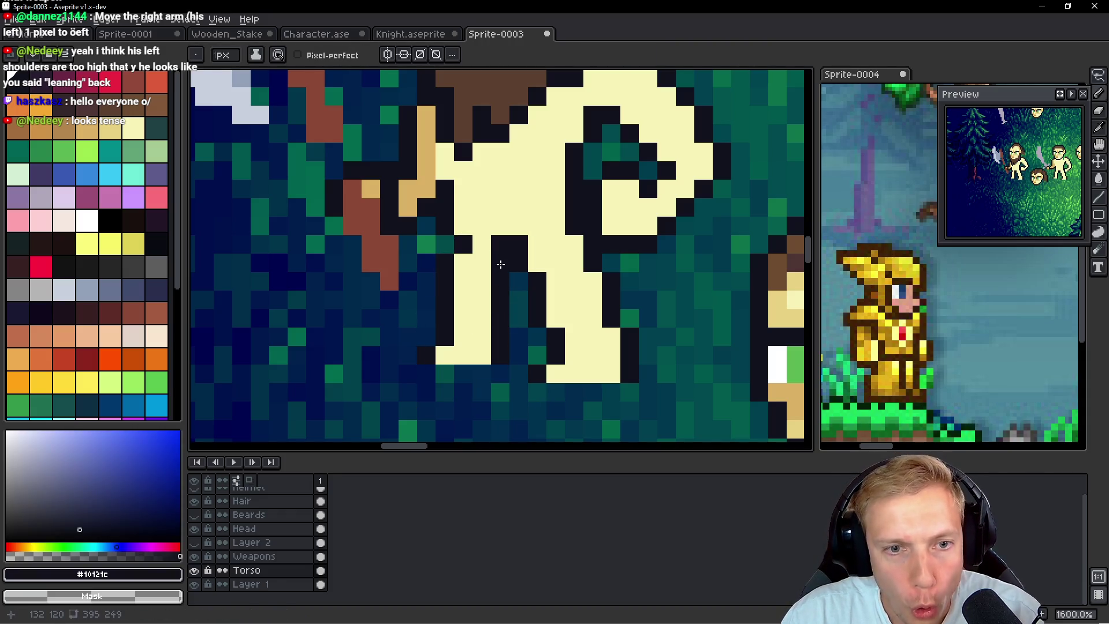
pyautogui.moveTo(464, 226); pyautogui.dragTo(444, 242)
pyautogui.keyDown('alt'); pyautogui.click(478, 198); pyautogui.keyUp('alt')
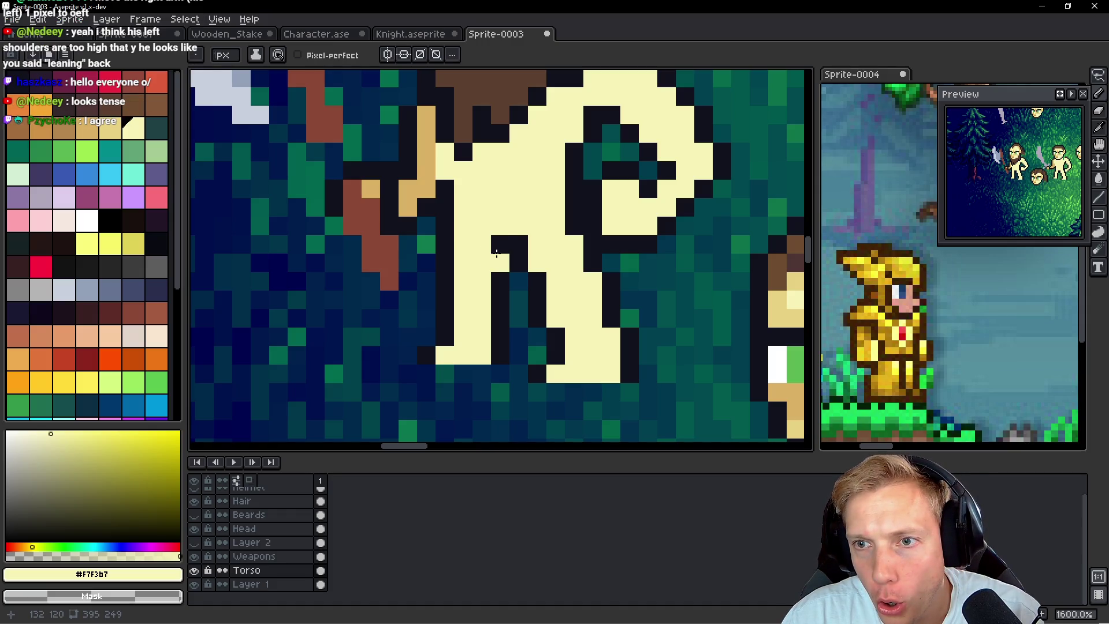
pyautogui.scroll(-6, 509, 254)
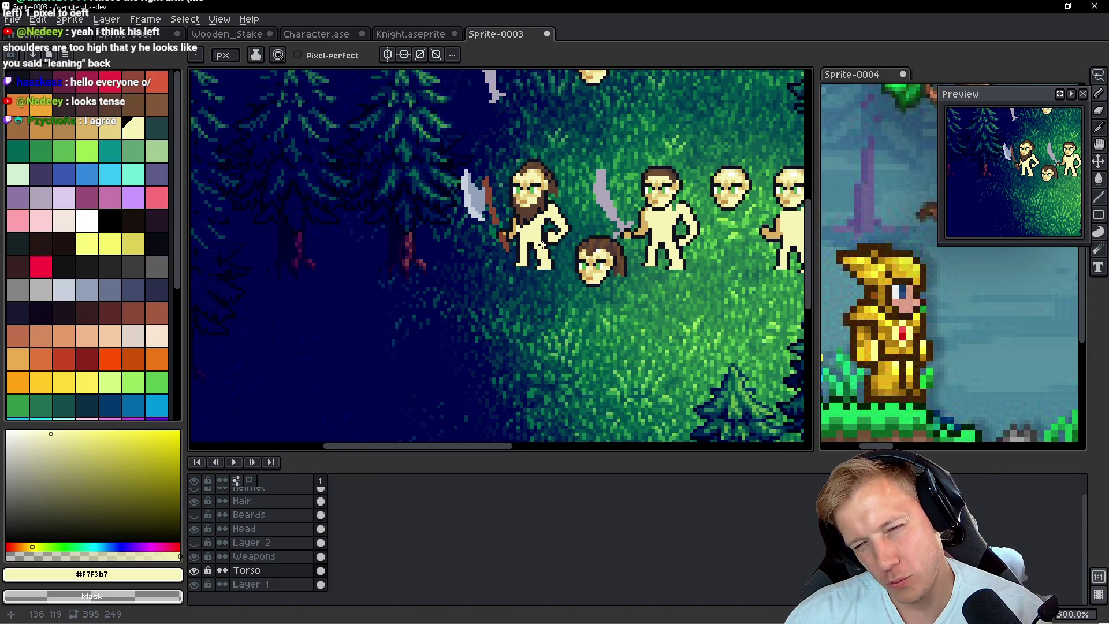
pyautogui.scroll(1, 534, 237)
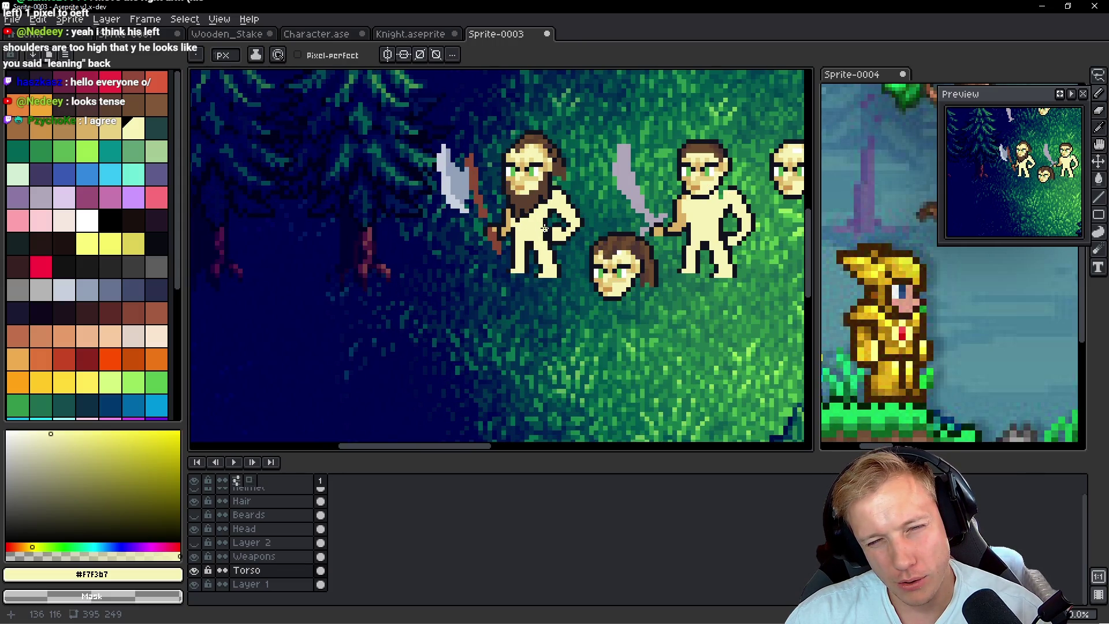
pyautogui.scroll(1, 544, 229)
pyautogui.scroll(3, 503, 300)
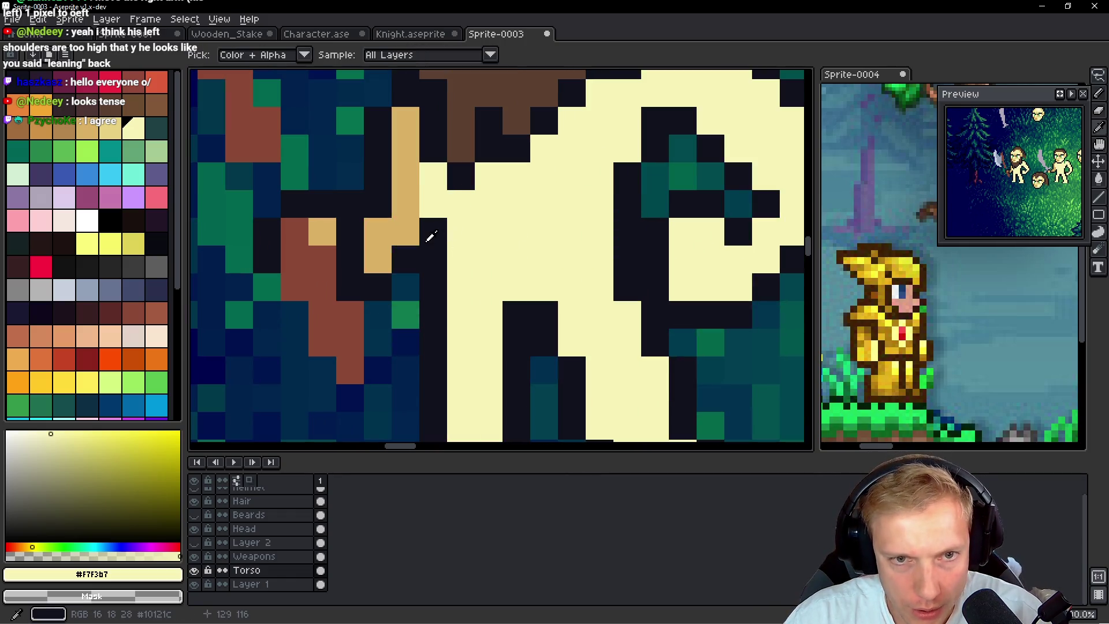
pyautogui.keyDown('alt'); pyautogui.click(430, 236); pyautogui.keyUp('alt')
pyautogui.scroll(-5, 519, 257)
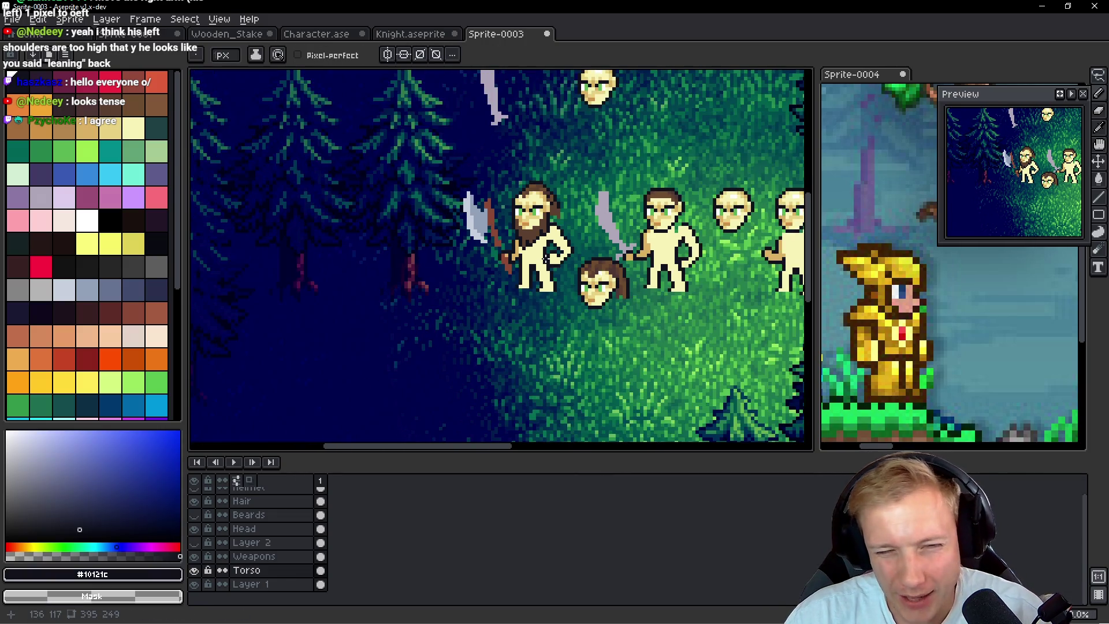
pyautogui.scroll(3, 545, 259)
pyautogui.scroll(-3, 537, 250)
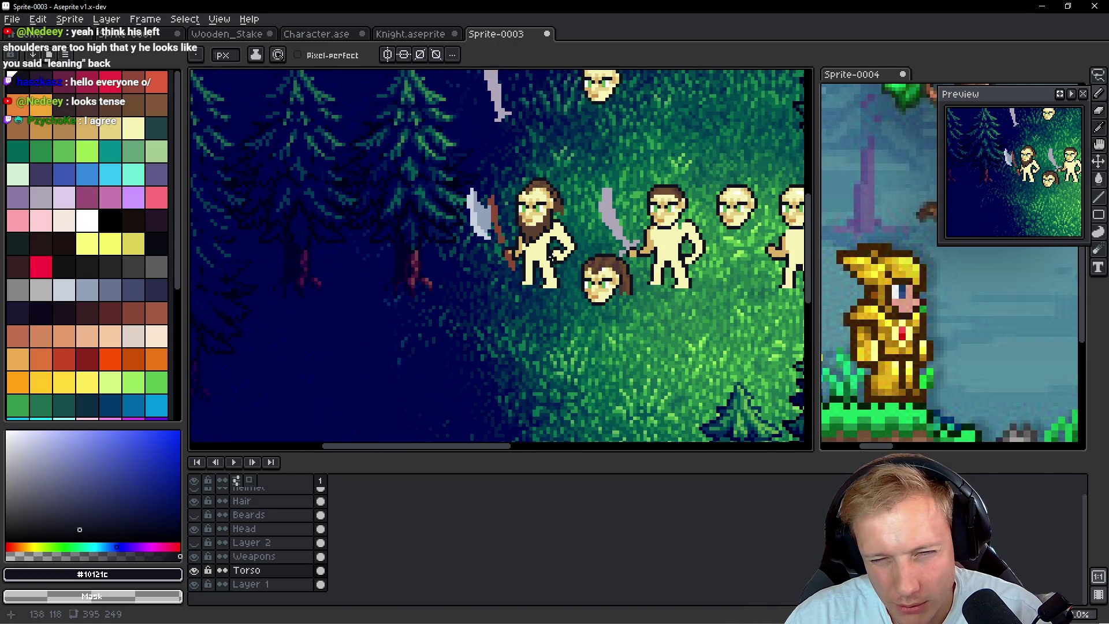
pyautogui.scroll(2, 549, 253)
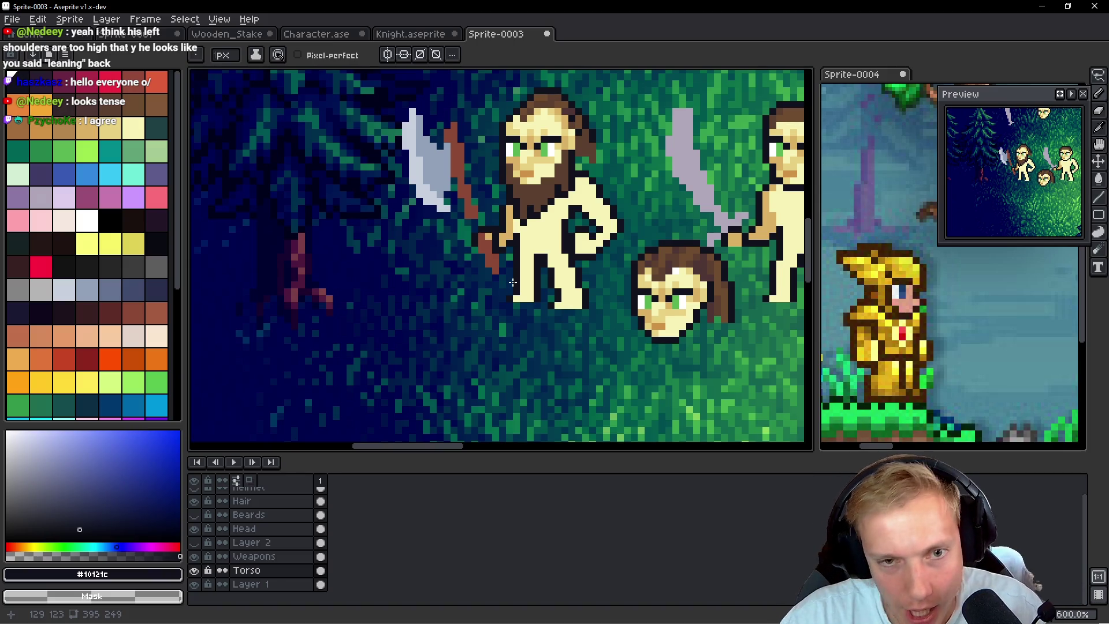
pyautogui.scroll(4, 492, 226)
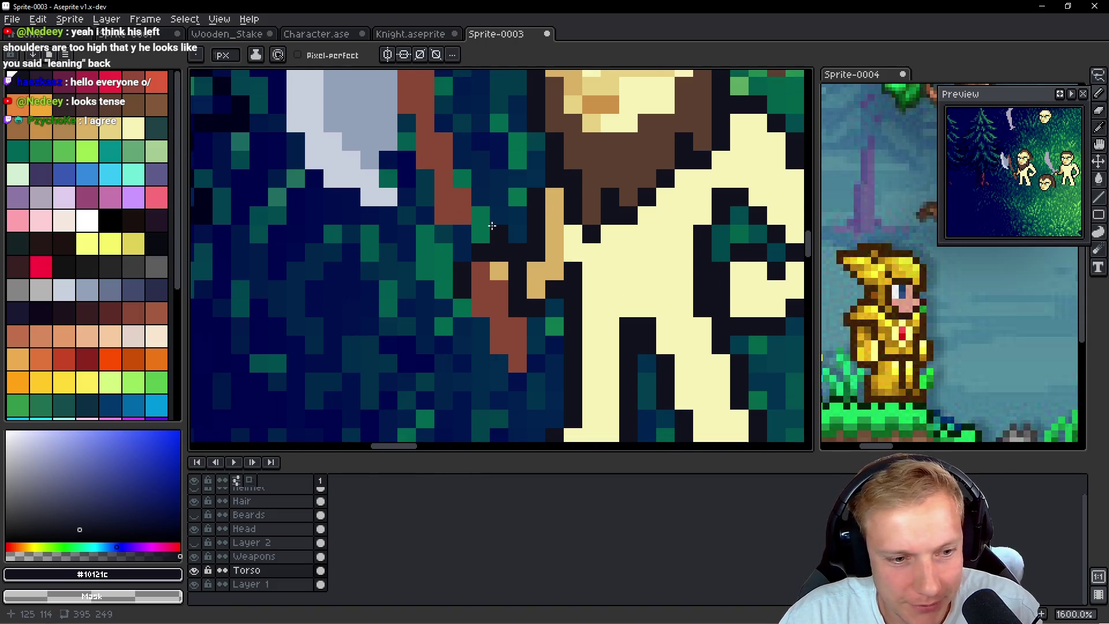
# On the Weapons layer, lasso the axe and move it right and down toward the hand
pyautogui.scroll(-3, 492, 226)
pyautogui.keyDown('ctrl'); pyautogui.click(472, 173); pyautogui.keyUp('ctrl')
pyautogui.press('q')
pyautogui.moveTo(473, 161)
pyautogui.mouseDown()
pyautogui.moveTo(344, 295)
pyautogui.moveTo(439, 289)
pyautogui.moveTo(509, 364)
pyautogui.moveTo(472, 138)
pyautogui.mouseUp()
pyautogui.moveTo(443, 236); pyautogui.dragTo(453, 255)
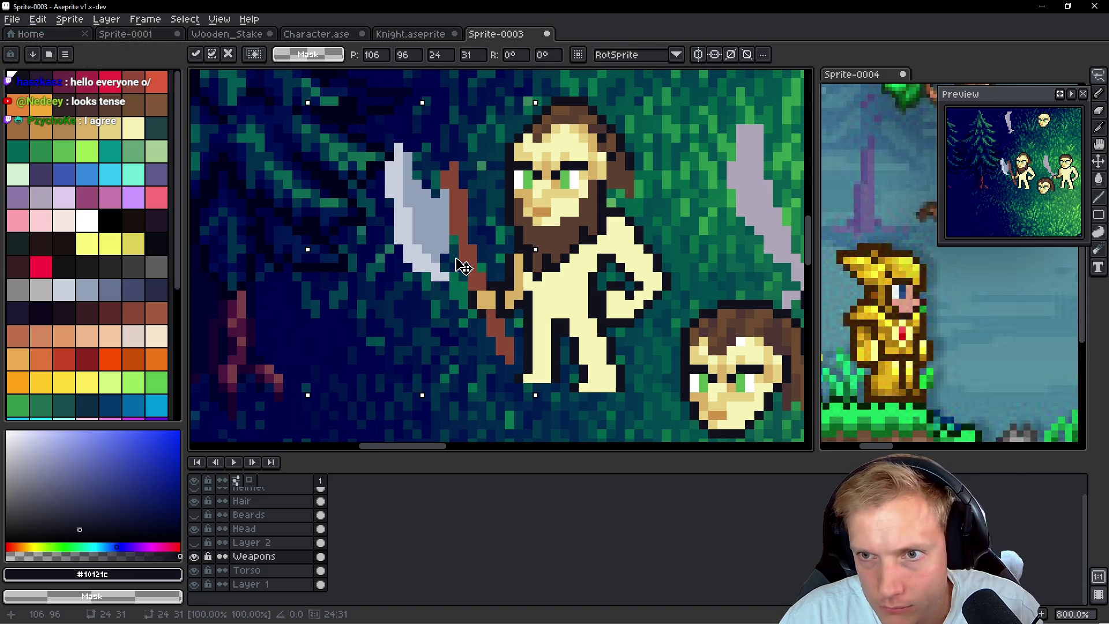
pyautogui.hotkey('ctrl', 'd')
# Paint over the leftover axe handle pixels with background blue
pyautogui.scroll(-4, 662, 248)
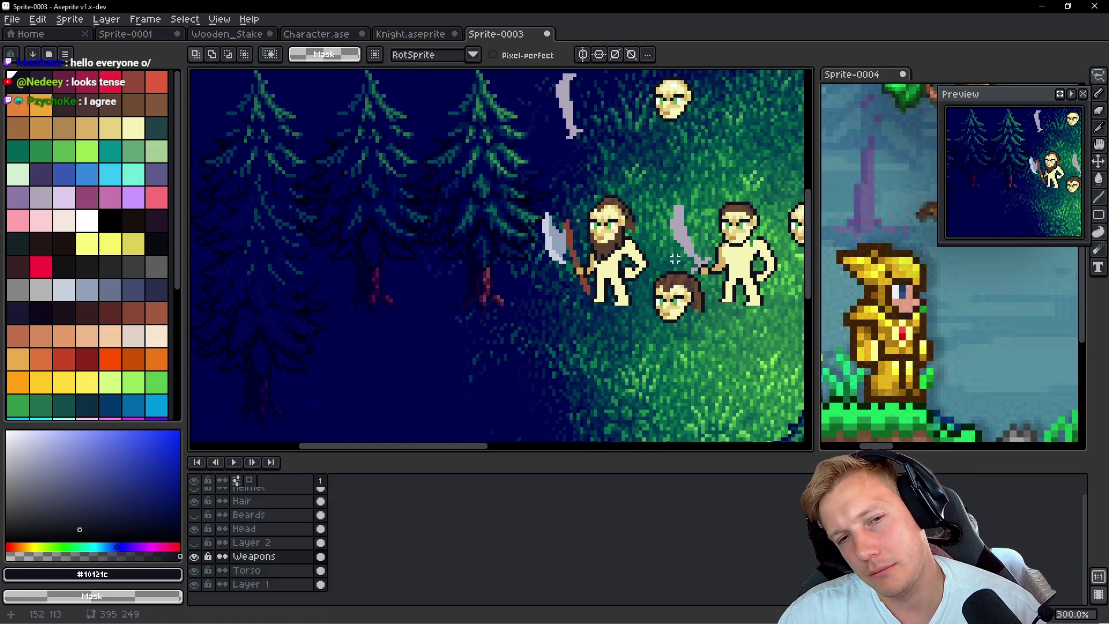
pyautogui.scroll(10, 630, 271)
pyautogui.press('b')
pyautogui.moveTo(516, 226)
pyautogui.mouseDown()
pyautogui.moveTo(512, 349)
pyautogui.moveTo(583, 322)
pyautogui.mouseUp()
pyautogui.scroll(-6, 585, 301)
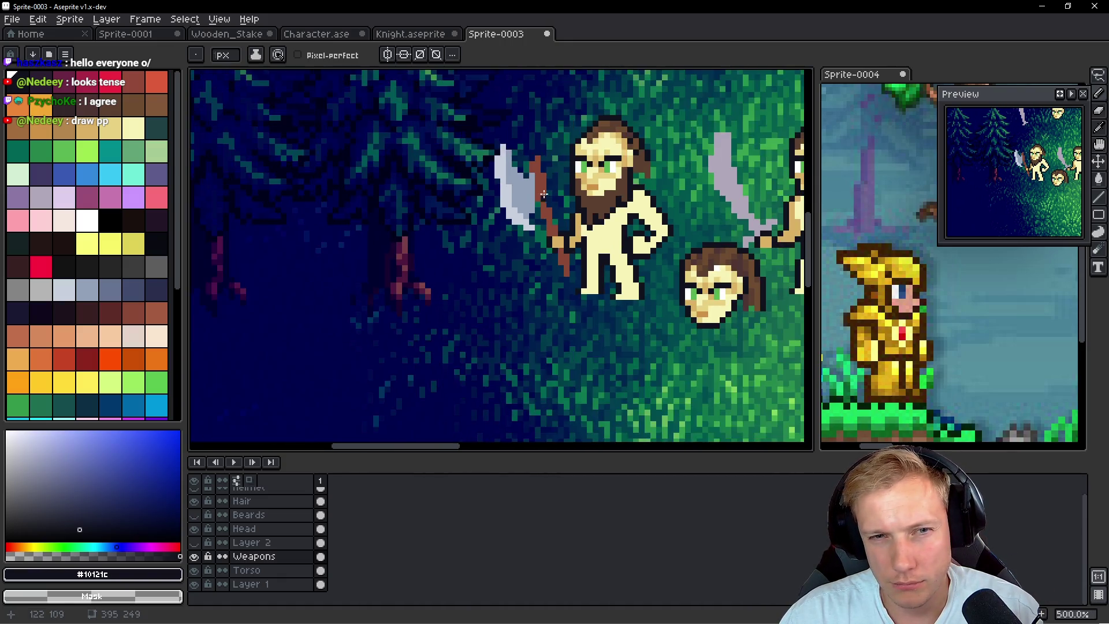
# Paint dark grey-blue shading down the axe blade from top to bottom
pyautogui.scroll(5, 458, 179)
pyautogui.click(87, 289)
pyautogui.click(112, 289)
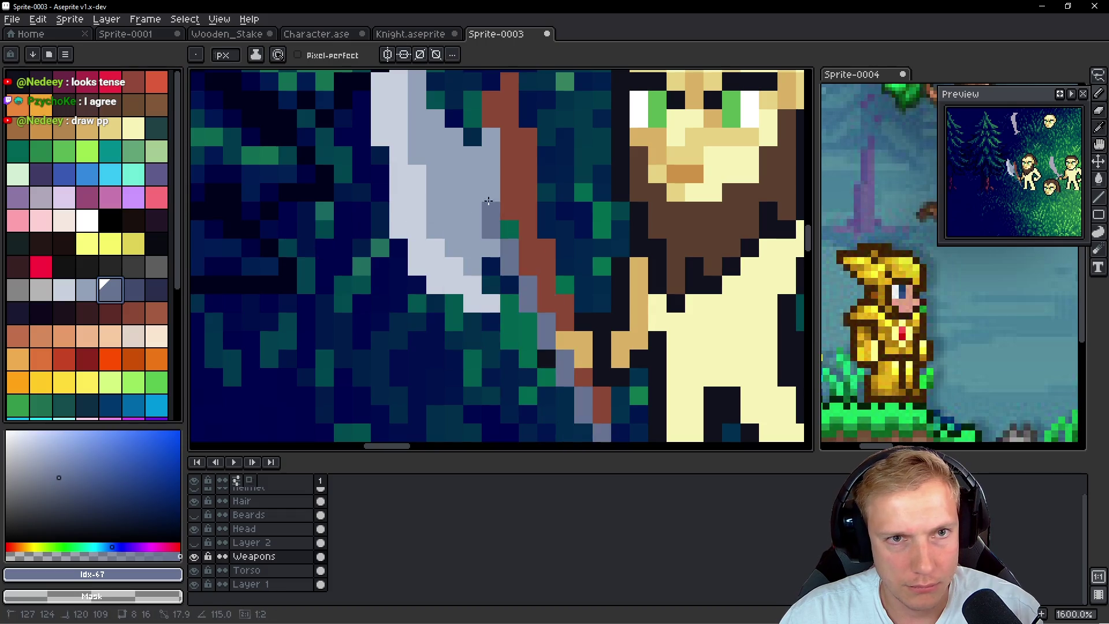
pyautogui.moveTo(417, 136); pyautogui.dragTo(436, 212)
pyautogui.click(436, 156)
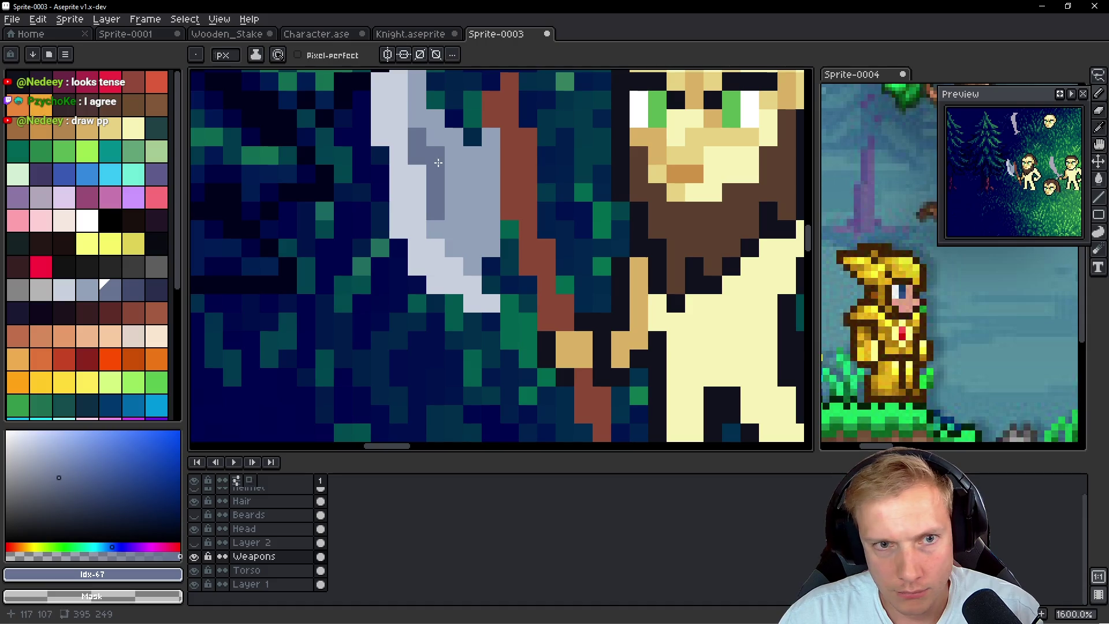
pyautogui.click(437, 229)
pyautogui.click(453, 247)
pyautogui.click(470, 266)
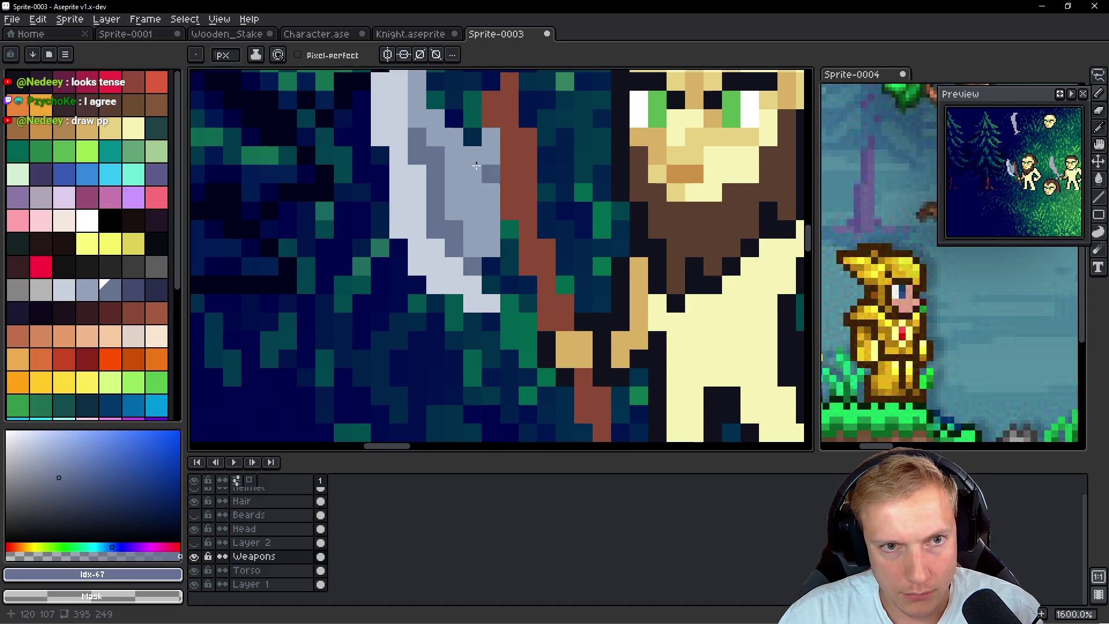
pyautogui.moveTo(479, 172); pyautogui.dragTo(483, 206)
pyautogui.moveTo(420, 151); pyautogui.dragTo(423, 126)
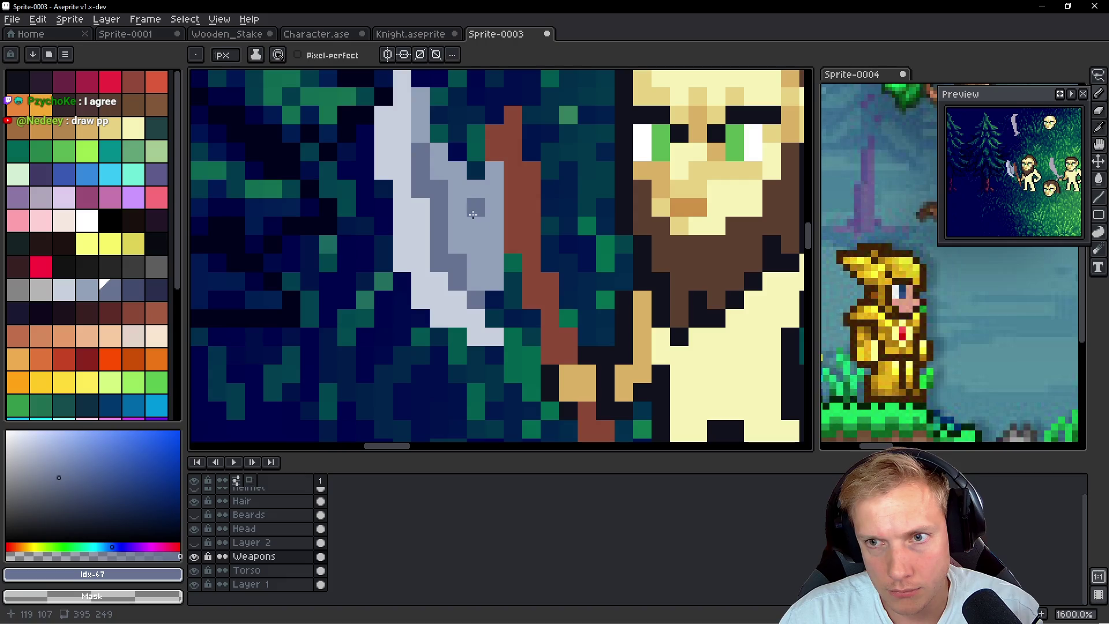
# Add white highlight pixels along the blade edge, undoing one stray pixel
pyautogui.click(87, 221)
pyautogui.click(395, 231)
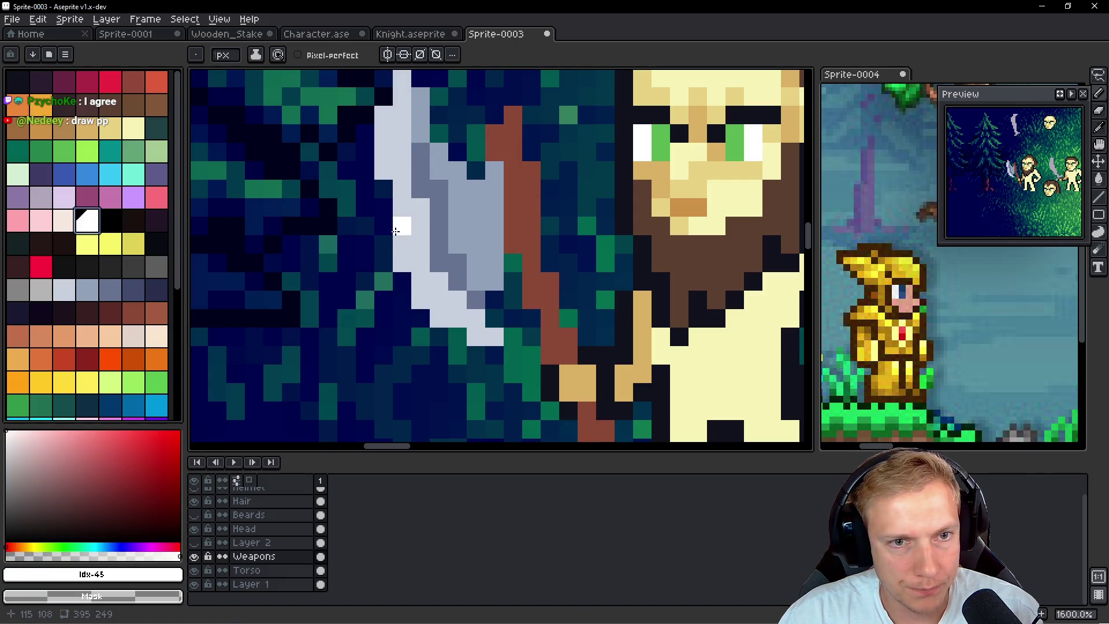
pyautogui.moveTo(398, 234)
pyautogui.mouseDown()
pyautogui.moveTo(400, 263)
pyautogui.moveTo(419, 247)
pyautogui.mouseUp()
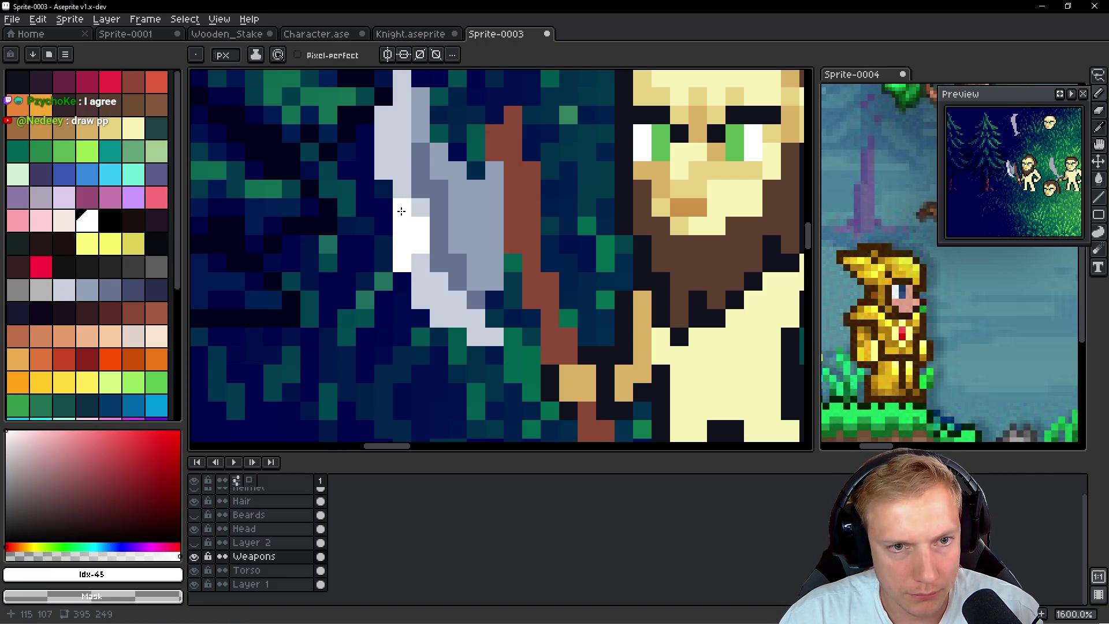
pyautogui.keyDown('alt'); pyautogui.click(400, 220); pyautogui.keyUp('alt')
pyautogui.keyDown('alt'); pyautogui.click(419, 228); pyautogui.keyUp('alt')
pyautogui.moveTo(439, 282); pyautogui.dragTo(420, 299)
pyautogui.click(401, 170)
pyautogui.click(490, 208)
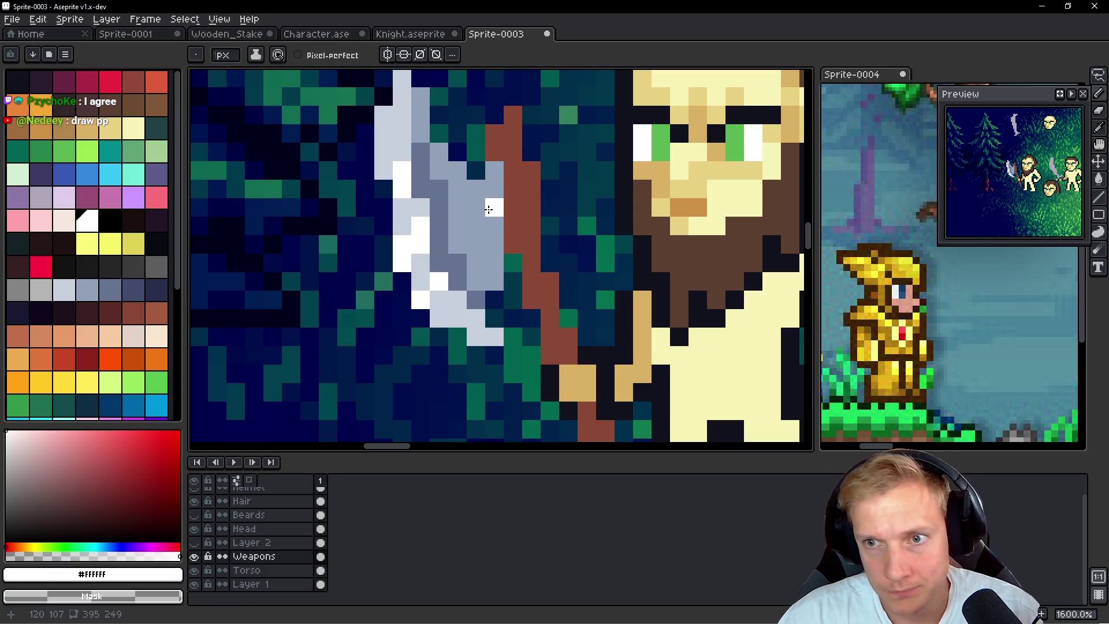
pyautogui.hotkey('ctrl', 'z')
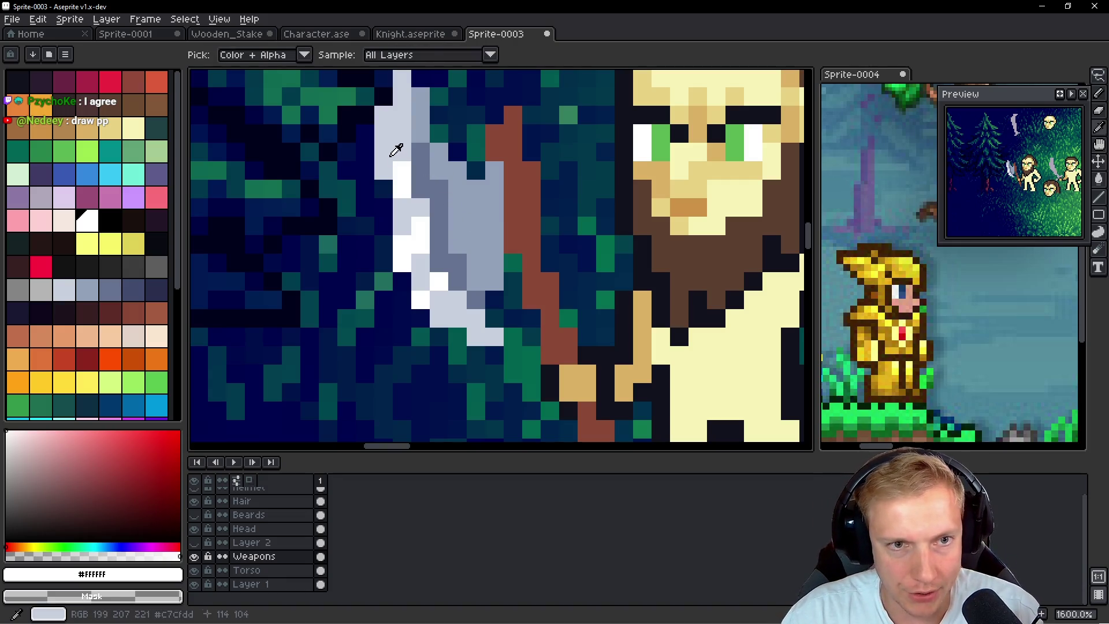
# Extend the blade tip two pixels upward in light grey
pyautogui.keyDown('alt'); pyautogui.click(391, 152); pyautogui.keyUp('alt')
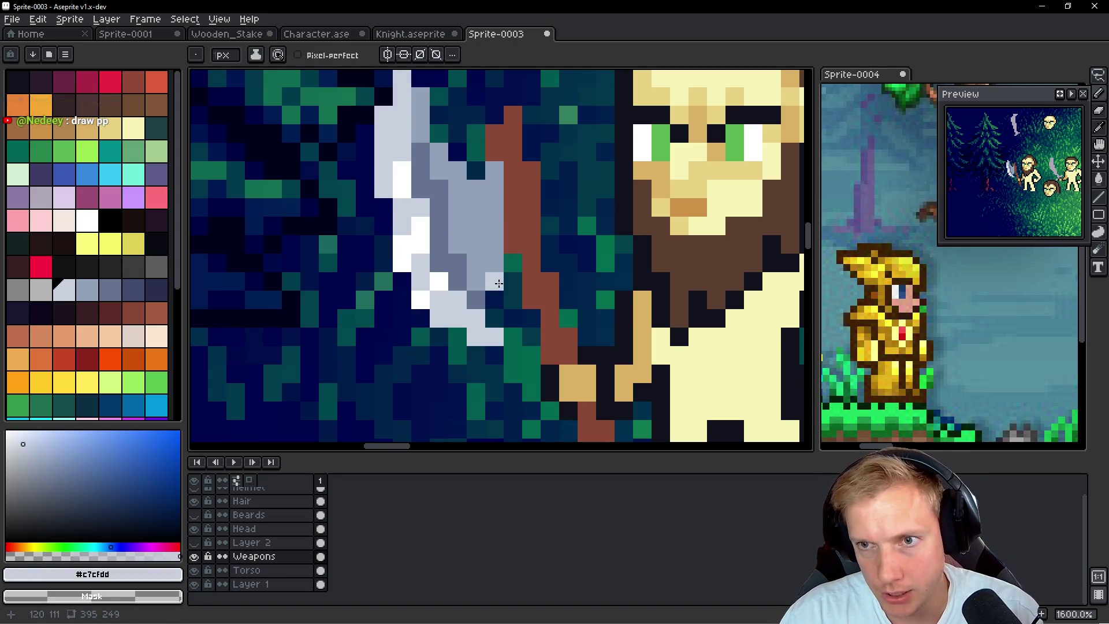
pyautogui.moveTo(482, 128); pyautogui.dragTo(467, 263)
pyautogui.click(406, 214)
pyautogui.click(405, 195)
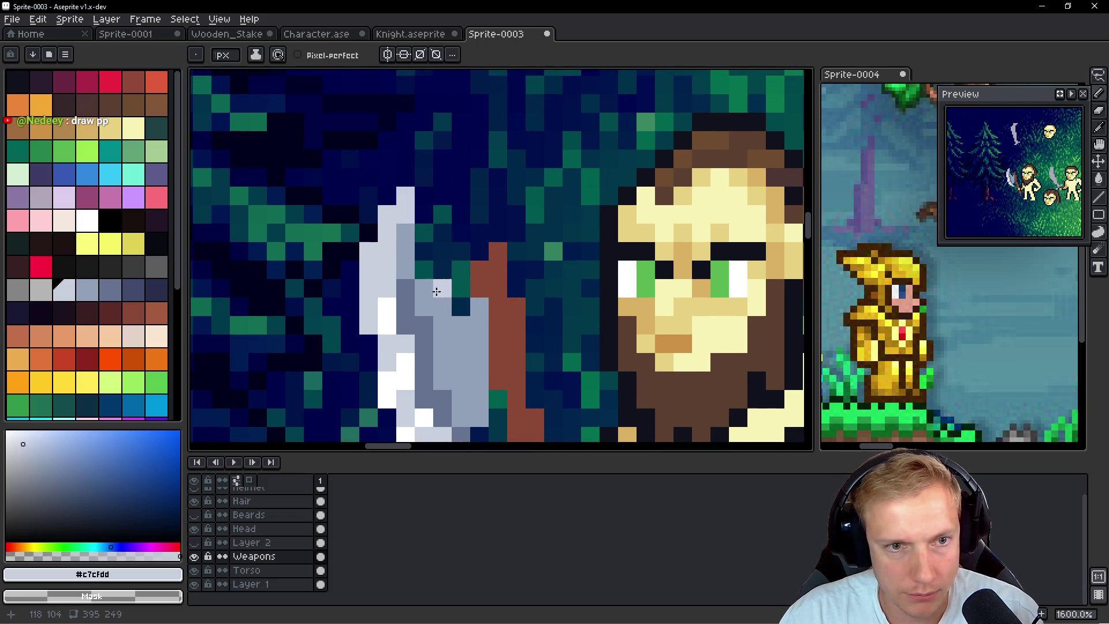
pyautogui.moveTo(425, 307); pyautogui.dragTo(434, 248)
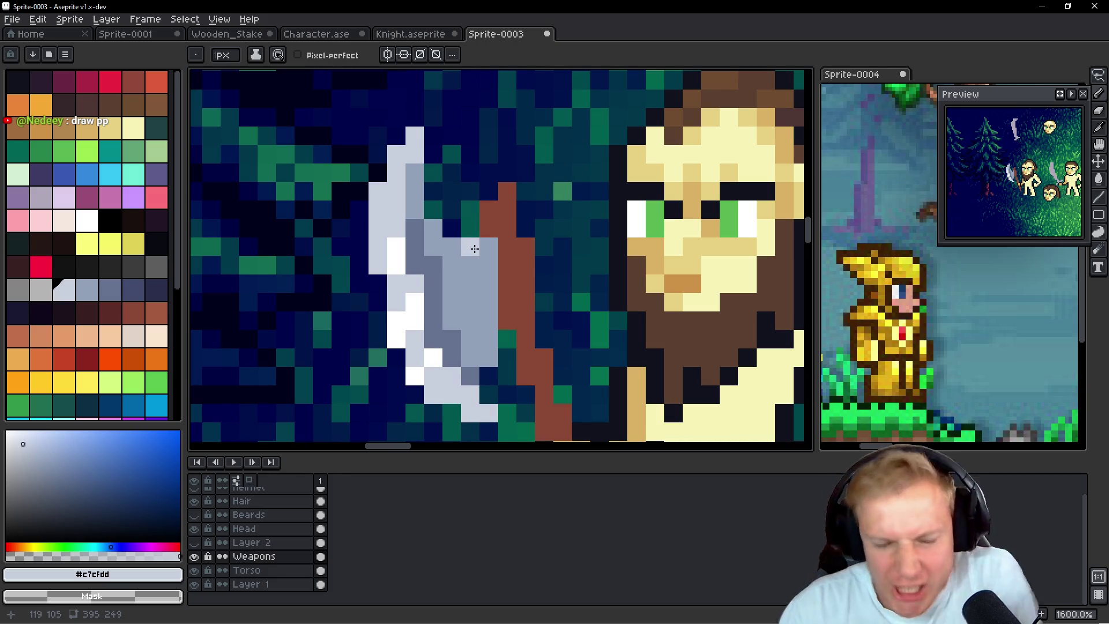
# Sample the blade's grey-blue and draw a short stroke right of the handle
pyautogui.press('alt')
pyautogui.keyDown('alt'); pyautogui.click(522, 275); pyautogui.keyUp('alt')
pyautogui.keyDown('alt'); pyautogui.click(490, 310); pyautogui.keyUp('alt')
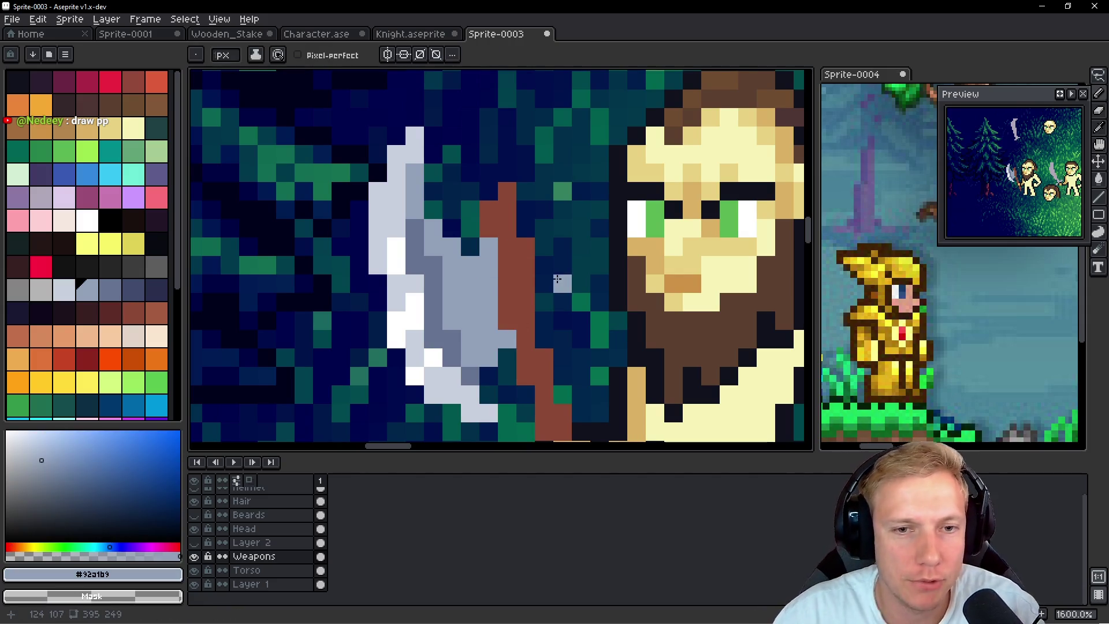
pyautogui.moveTo(544, 260)
pyautogui.mouseDown()
pyautogui.moveTo(527, 228)
pyautogui.moveTo(553, 239)
pyautogui.mouseUp()
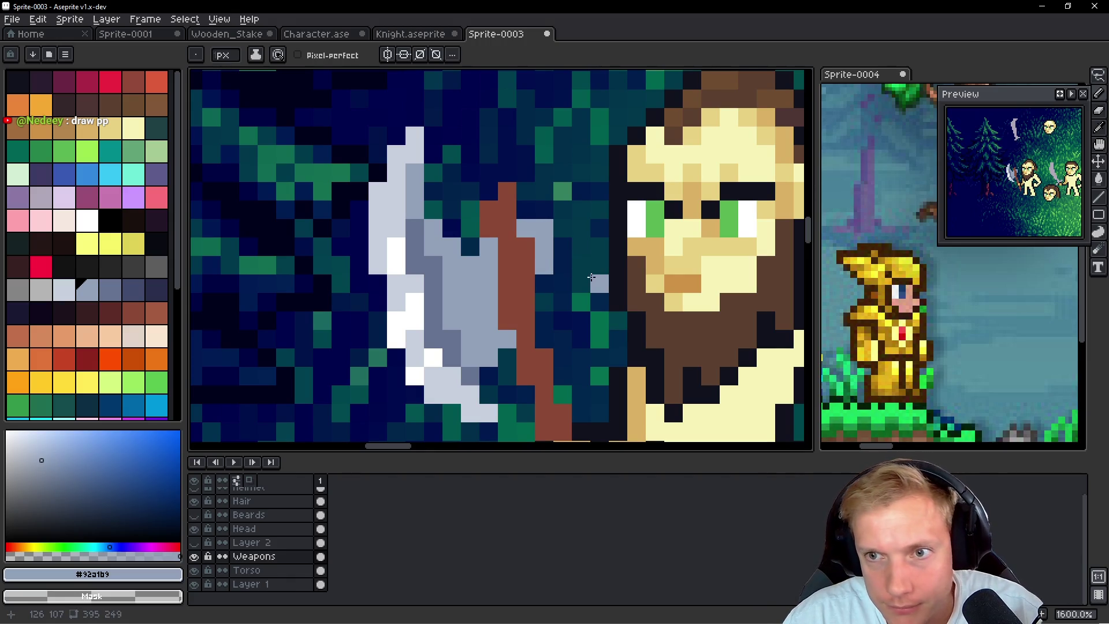
pyautogui.scroll(-5, 590, 277)
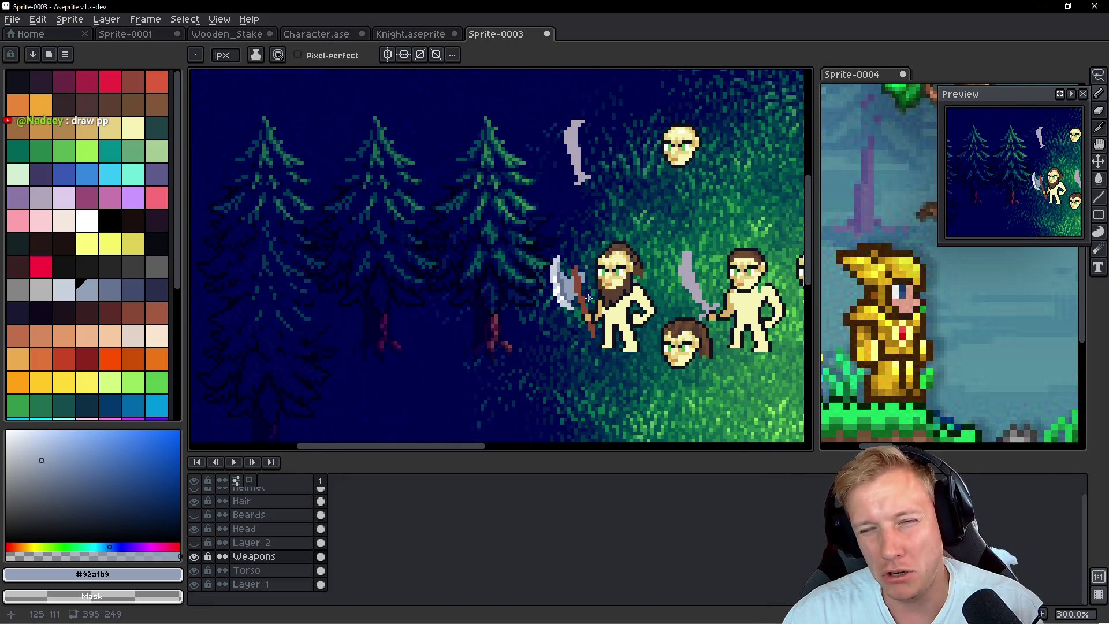
pyautogui.scroll(5, 582, 307)
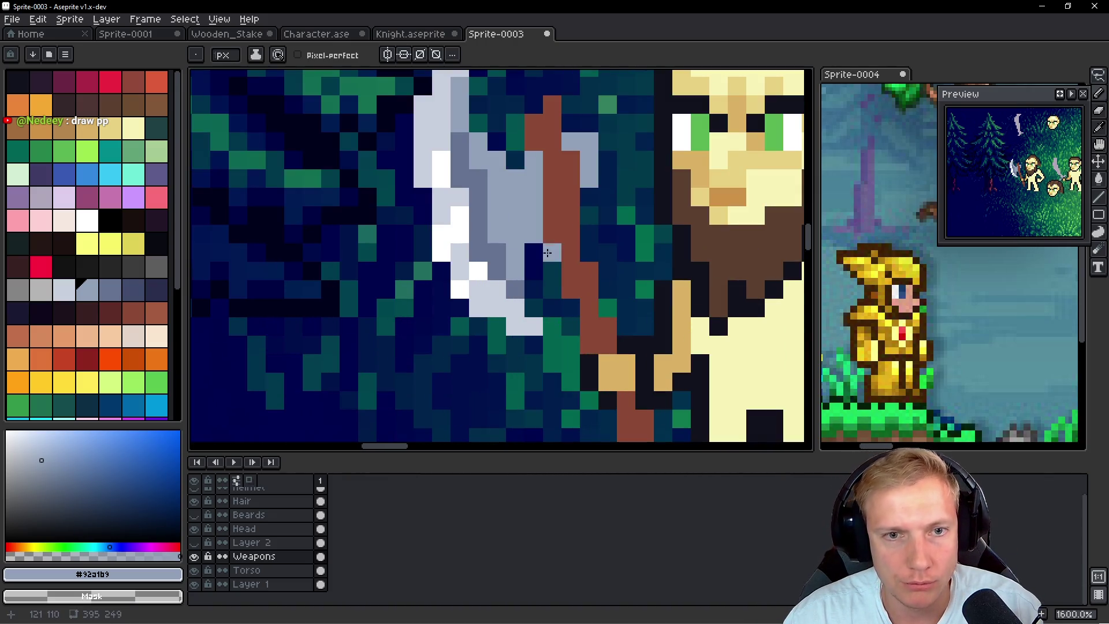
pyautogui.scroll(-6, 610, 235)
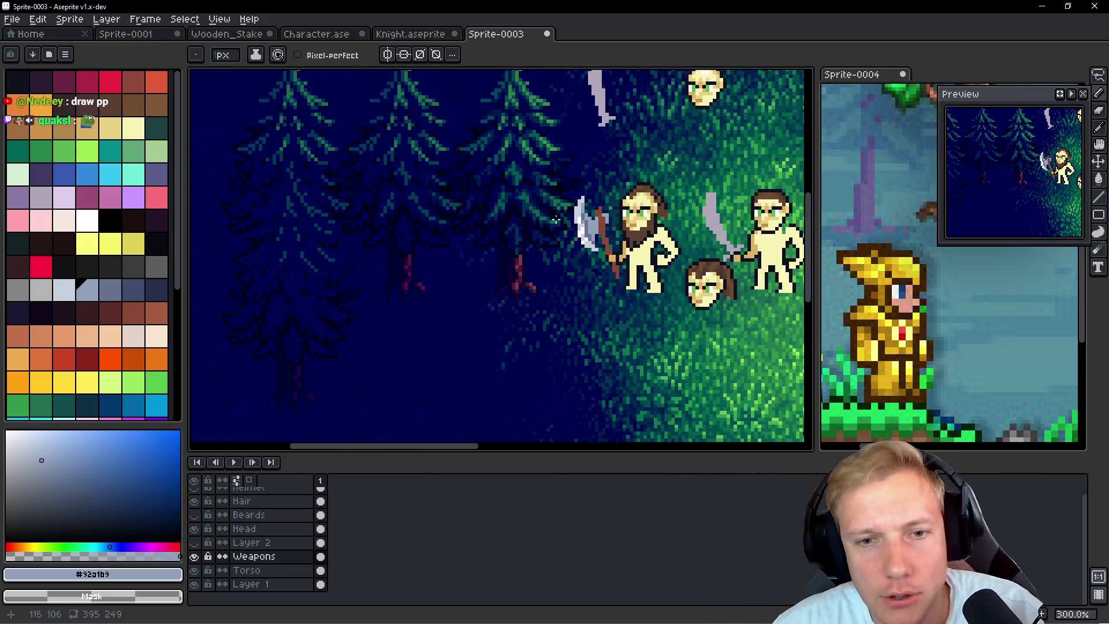
pyautogui.scroll(-2, 593, 253)
pyautogui.scroll(2, 580, 217)
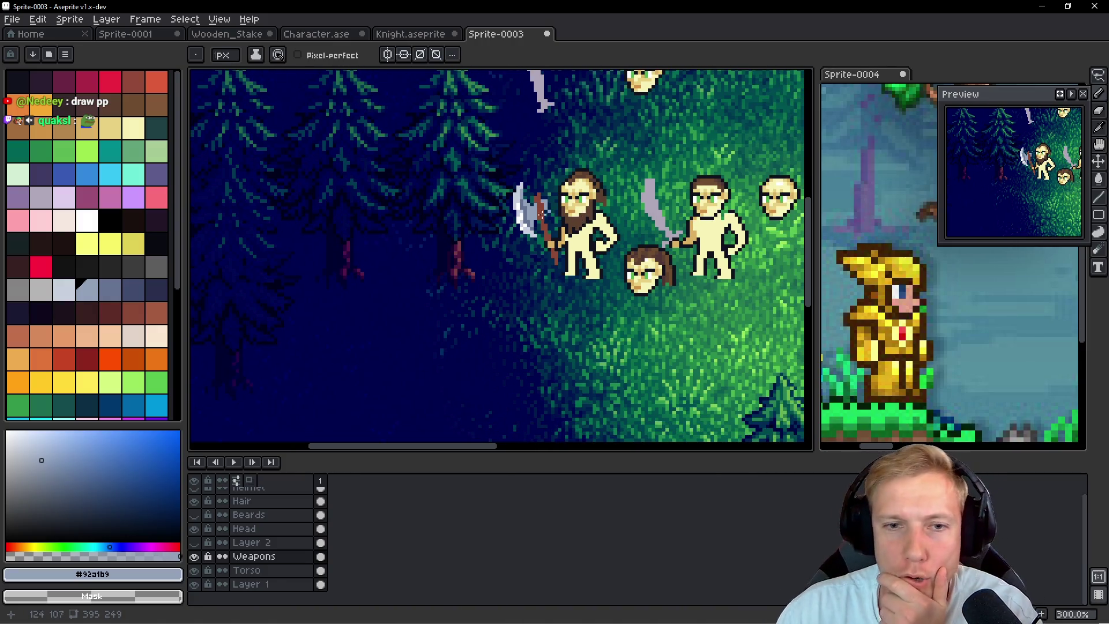
pyautogui.scroll(3, 543, 215)
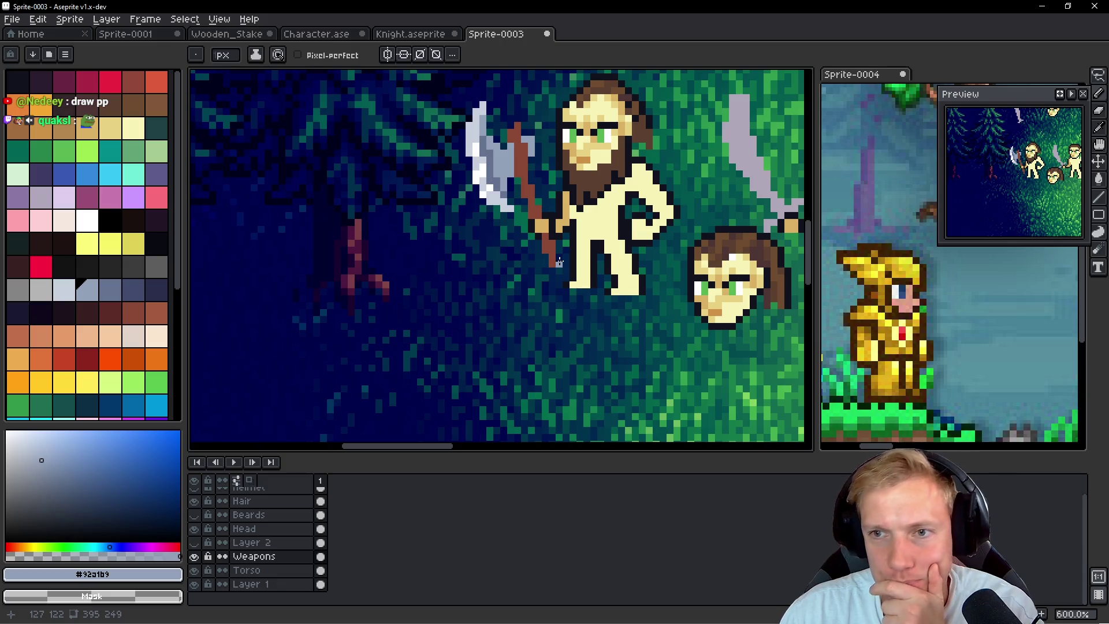
pyautogui.scroll(-4, 559, 262)
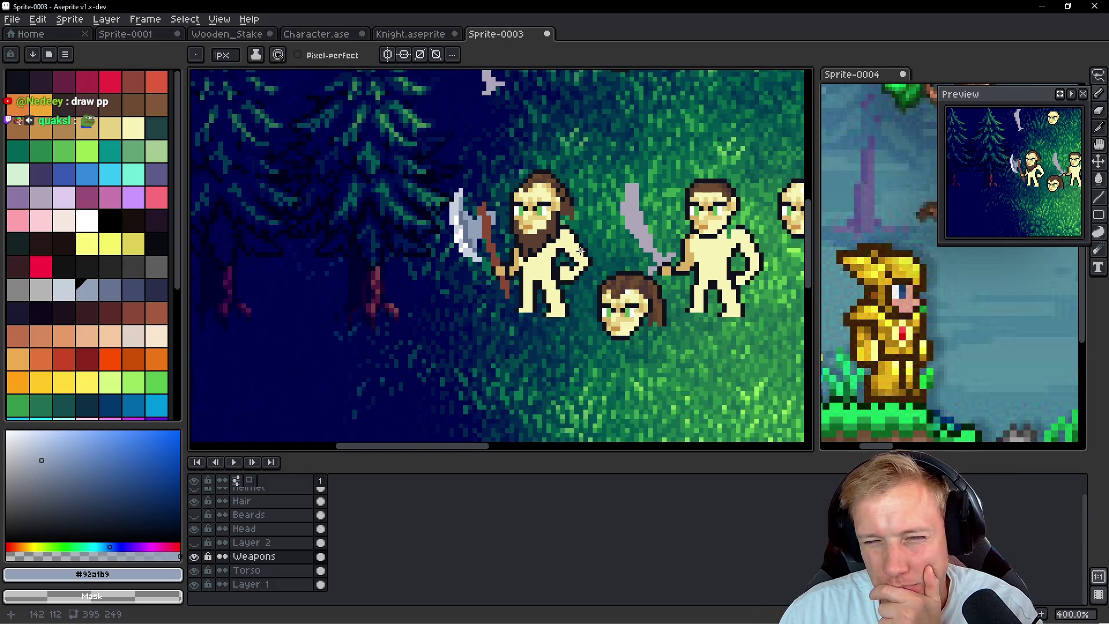
pyautogui.scroll(2, 581, 252)
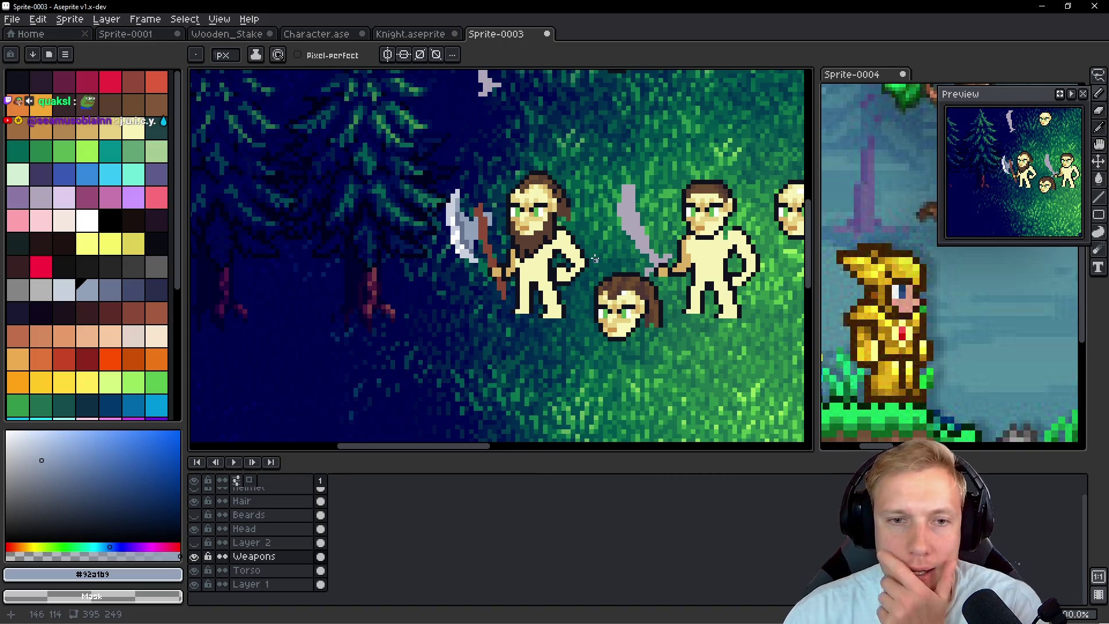
pyautogui.scroll(-3, 595, 258)
pyautogui.scroll(2, 579, 260)
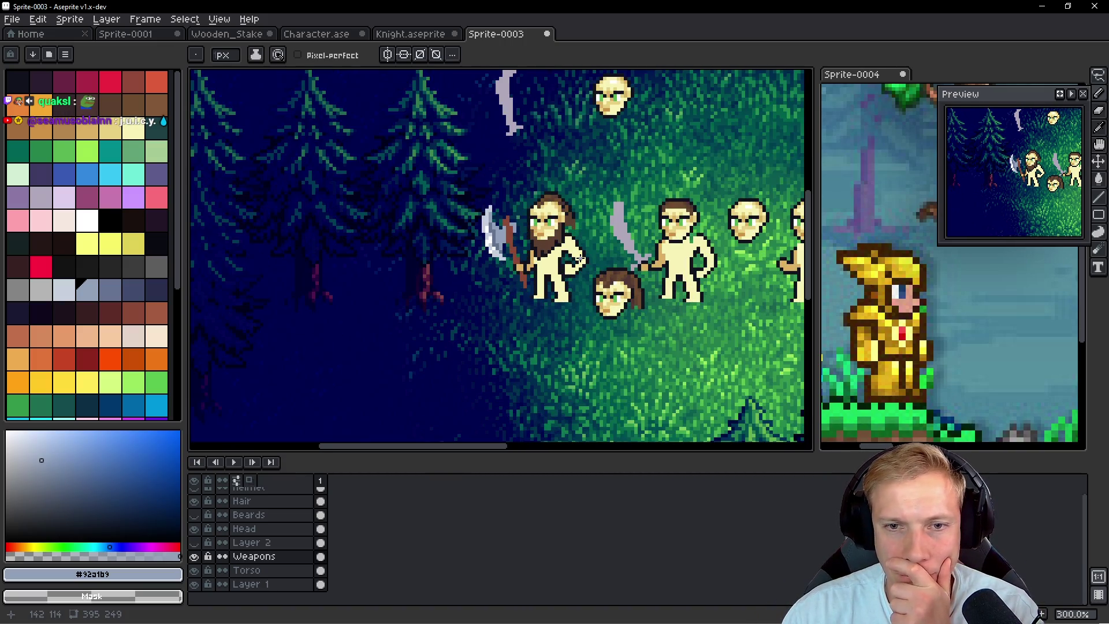
pyautogui.click(194, 543)
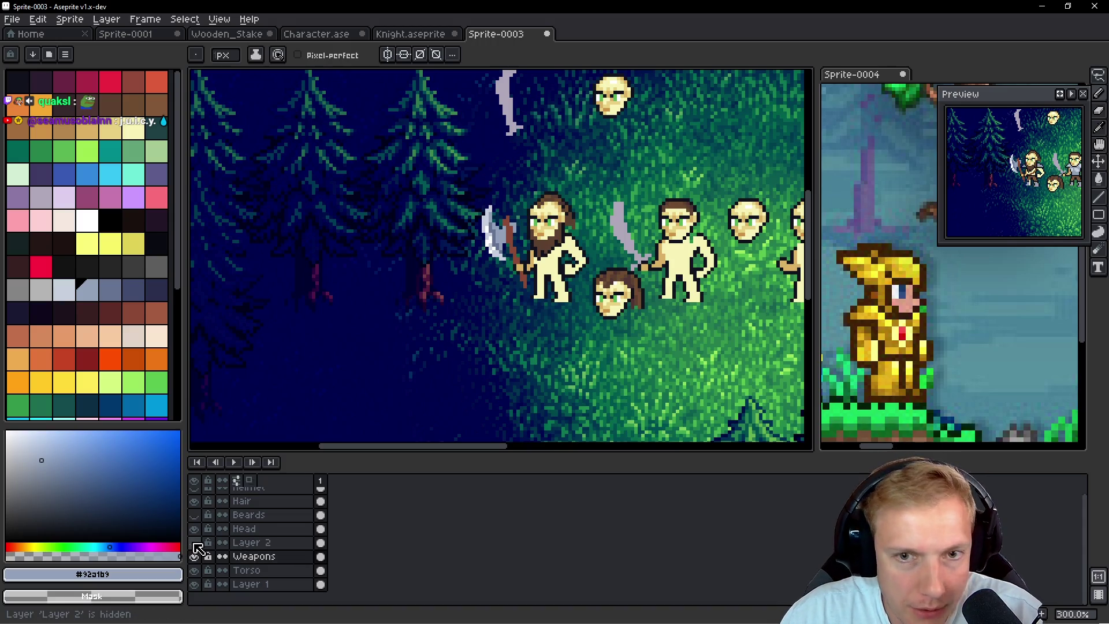
# Activate Layer 2, bringing back both figures' grey-blue shirts and brown clothing
pyautogui.click(248, 543)
pyautogui.moveTo(573, 264); pyautogui.dragTo(553, 278)
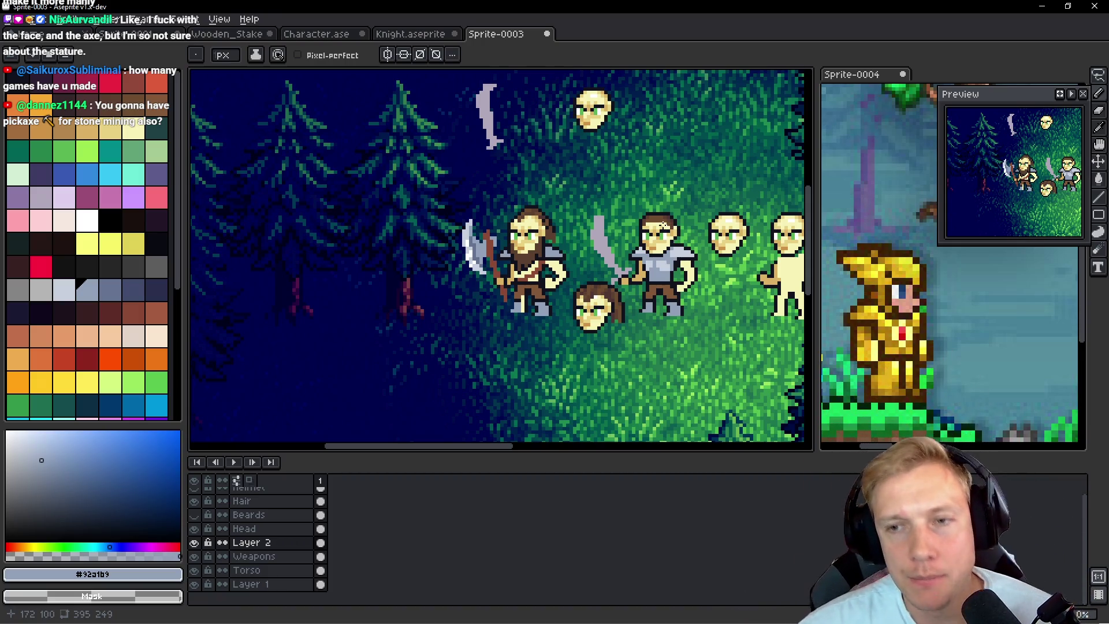
pyautogui.scroll(-3, 653, 228)
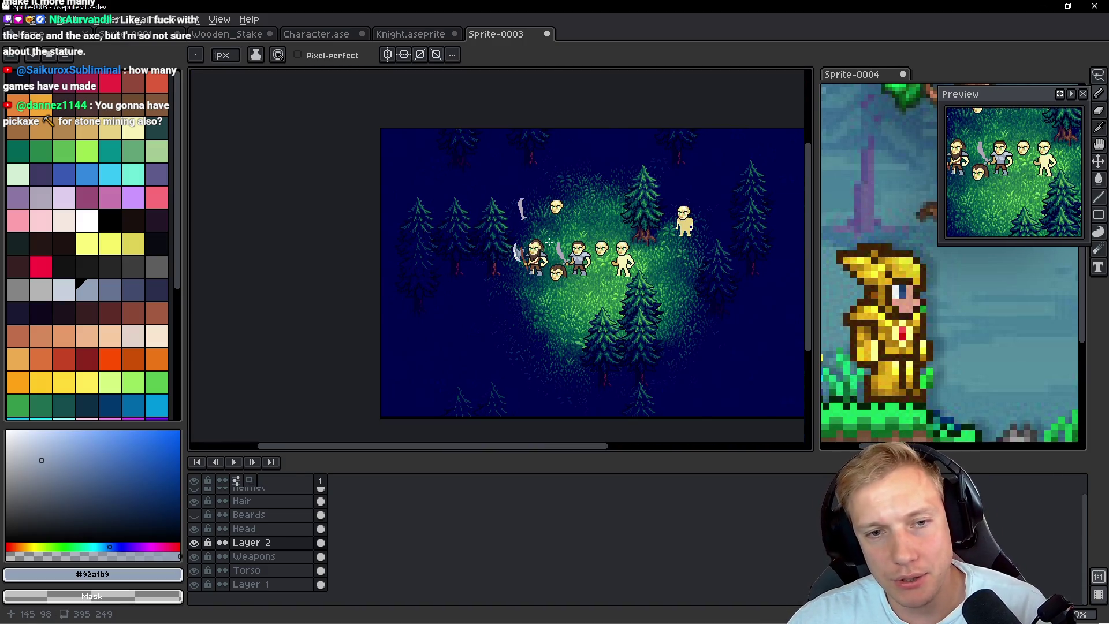
pyautogui.scroll(2, 550, 239)
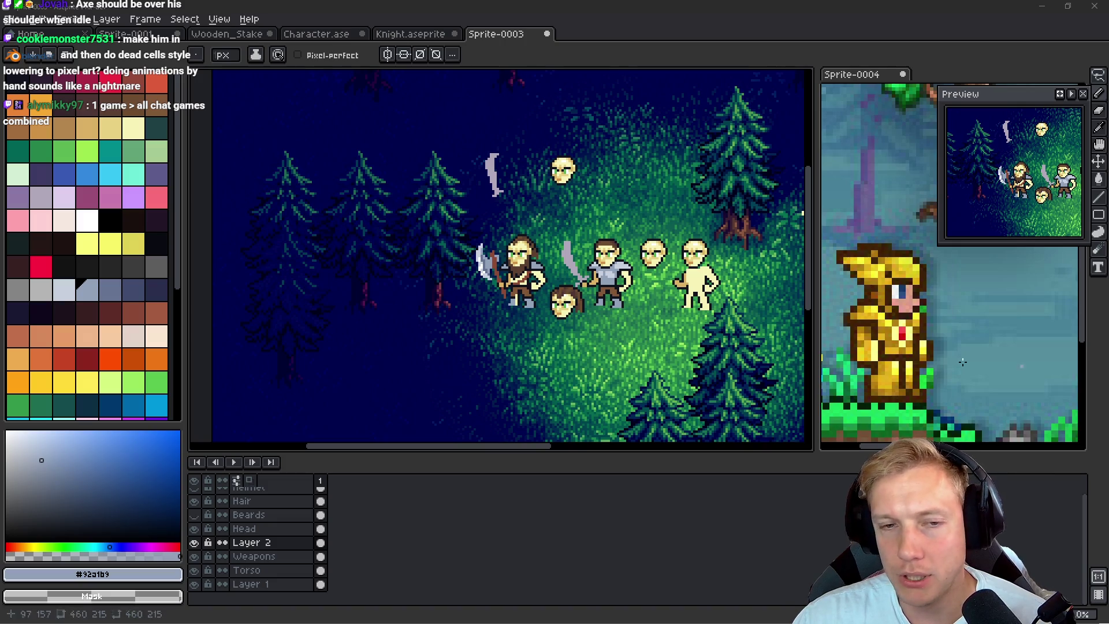
pyautogui.moveTo(612, 336); pyautogui.dragTo(623, 326)
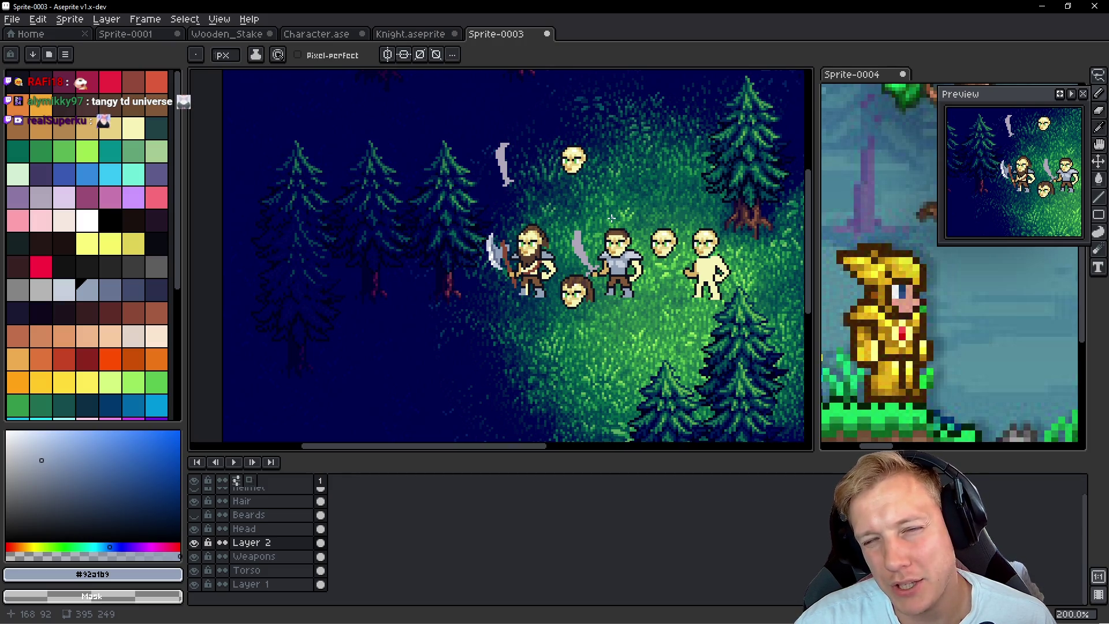
pyautogui.scroll(7, 578, 217)
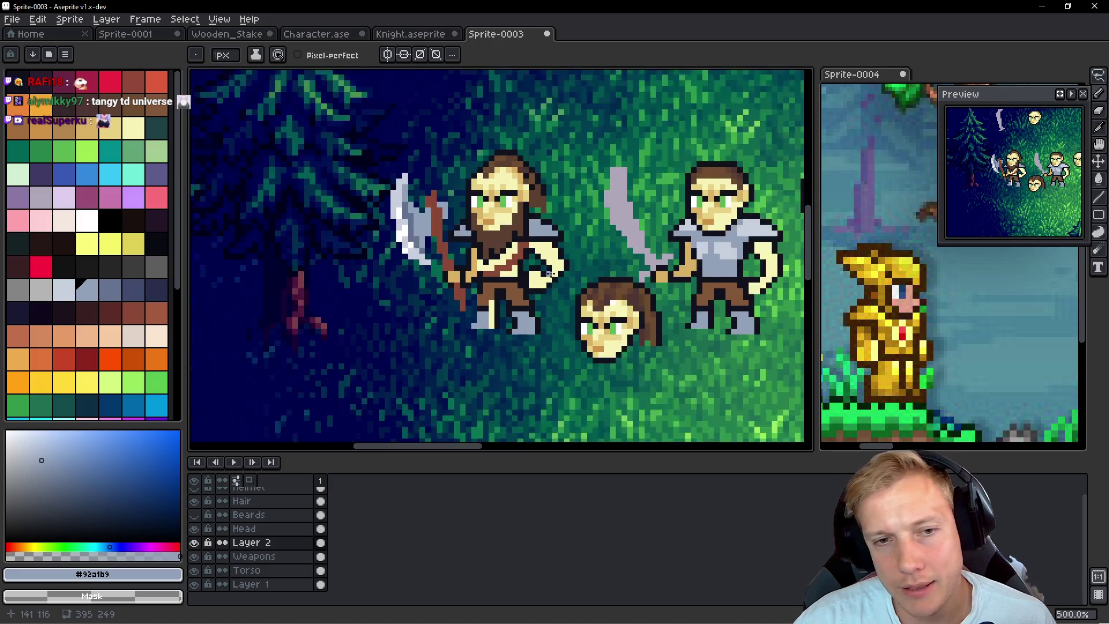
# Paint brown shading pixels on the bearded man's outstretched tan hand
pyautogui.scroll(-4, 565, 212)
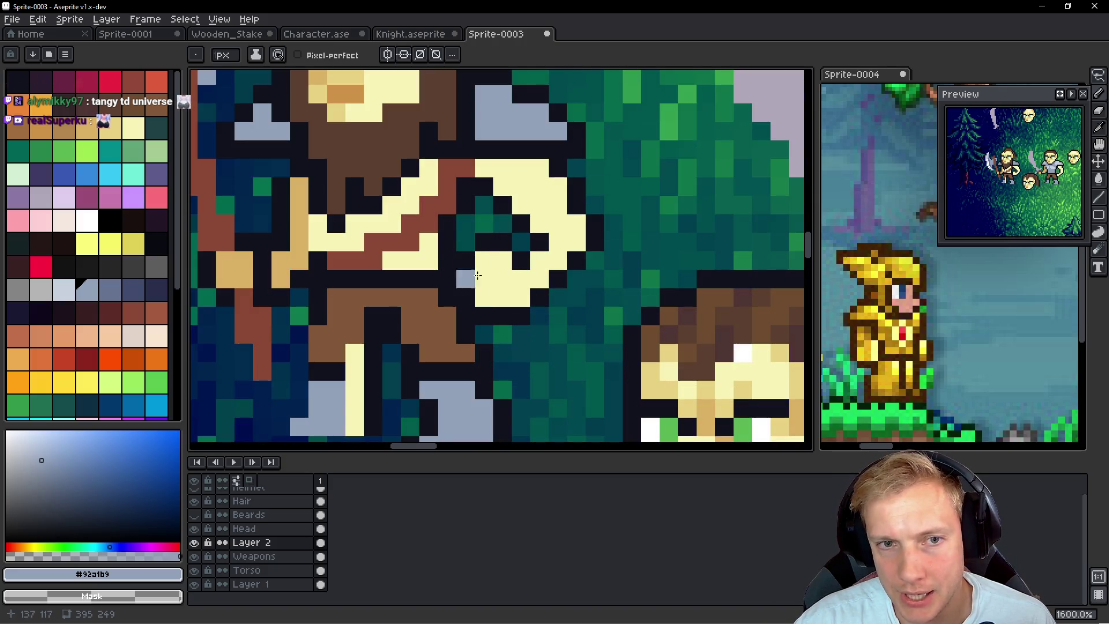
pyautogui.scroll(-1, 536, 234)
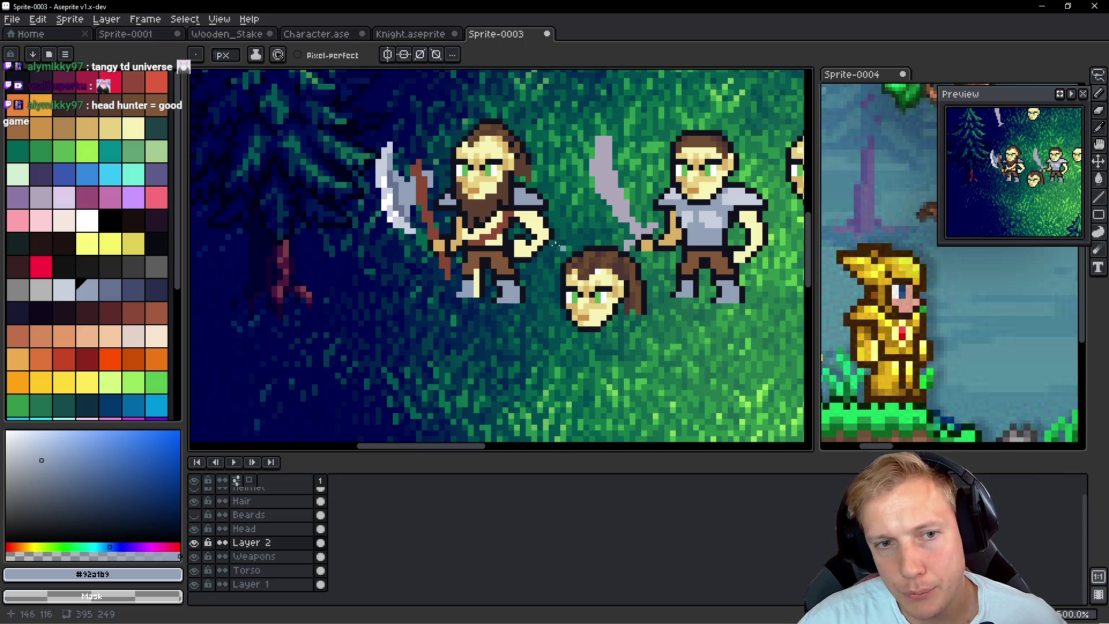
pyautogui.scroll(2, 431, 269)
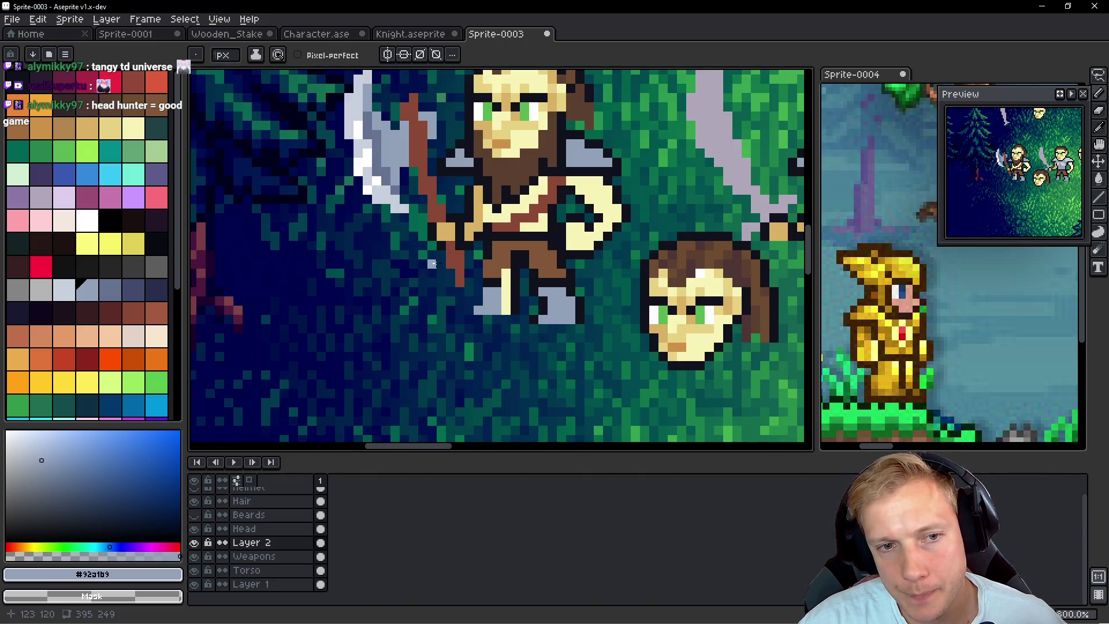
pyautogui.scroll(6, 460, 248)
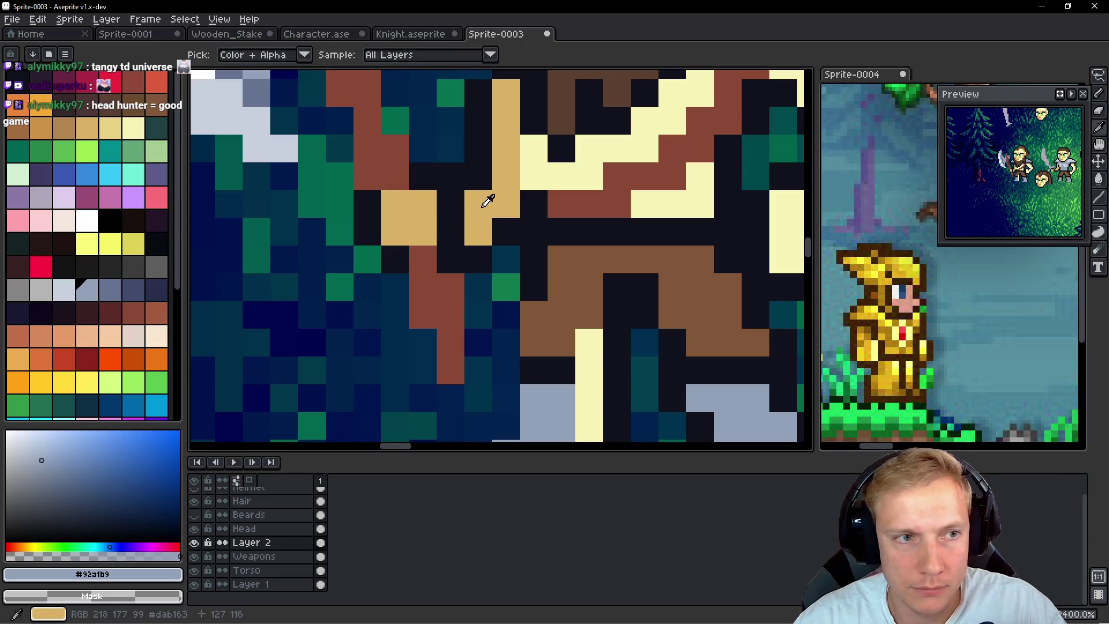
pyautogui.keyDown('alt'); pyautogui.click(423, 272); pyautogui.keyUp('alt')
pyautogui.click(445, 201)
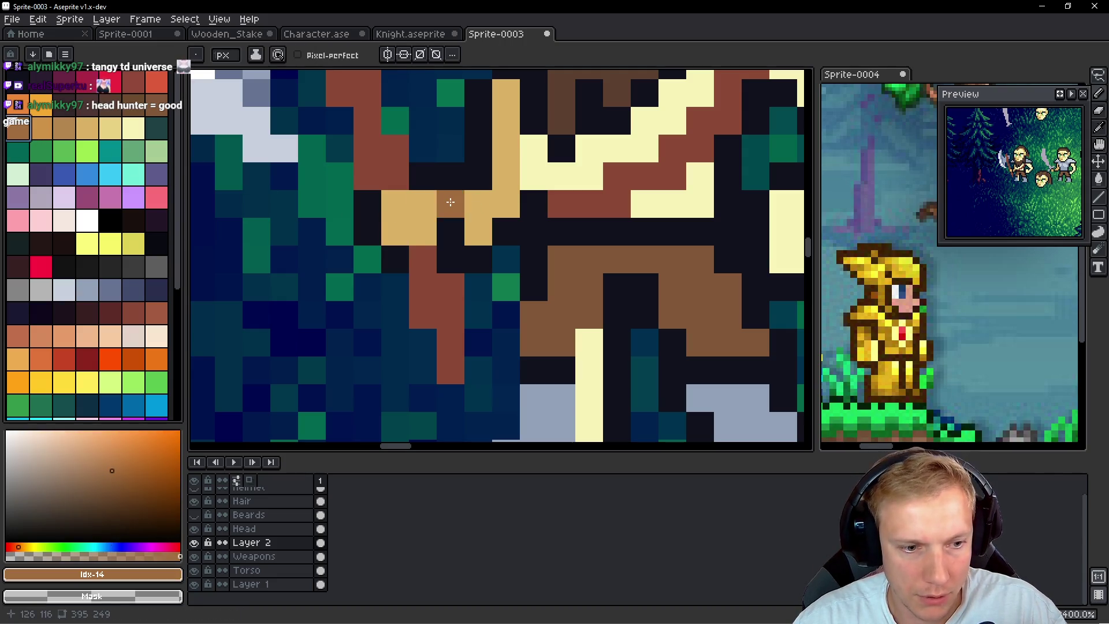
pyautogui.keyDown('ctrl'); pyautogui.click(449, 199); pyautogui.keyUp('ctrl')
pyautogui.click(445, 220)
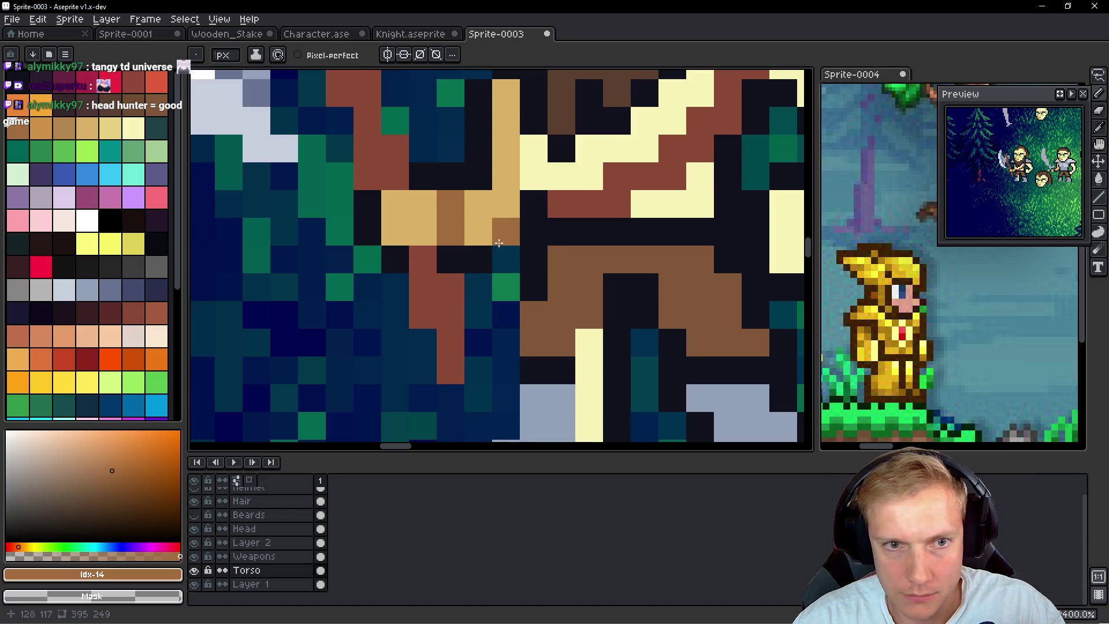
# Toggle Weapons and Layer 2 visibility to inspect the bare torso, then open Layer 2's properties
pyautogui.scroll(-2, 469, 228)
pyautogui.click(195, 558)
pyautogui.click(195, 558)
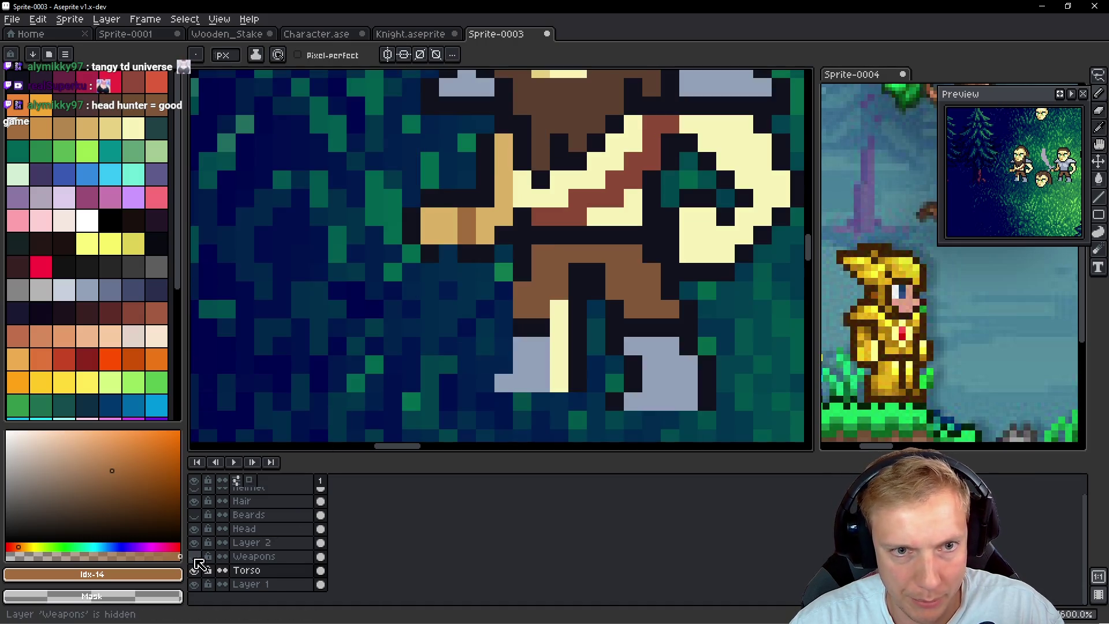
pyautogui.click(196, 543)
pyautogui.click(201, 544)
pyautogui.click(201, 544)
pyautogui.click(201, 544)
pyautogui.doubleClick(264, 547)
# Rename Layer 2 to 'Armor', hide it, and toggle the heads to check the bodies
pyautogui.write('Armor')
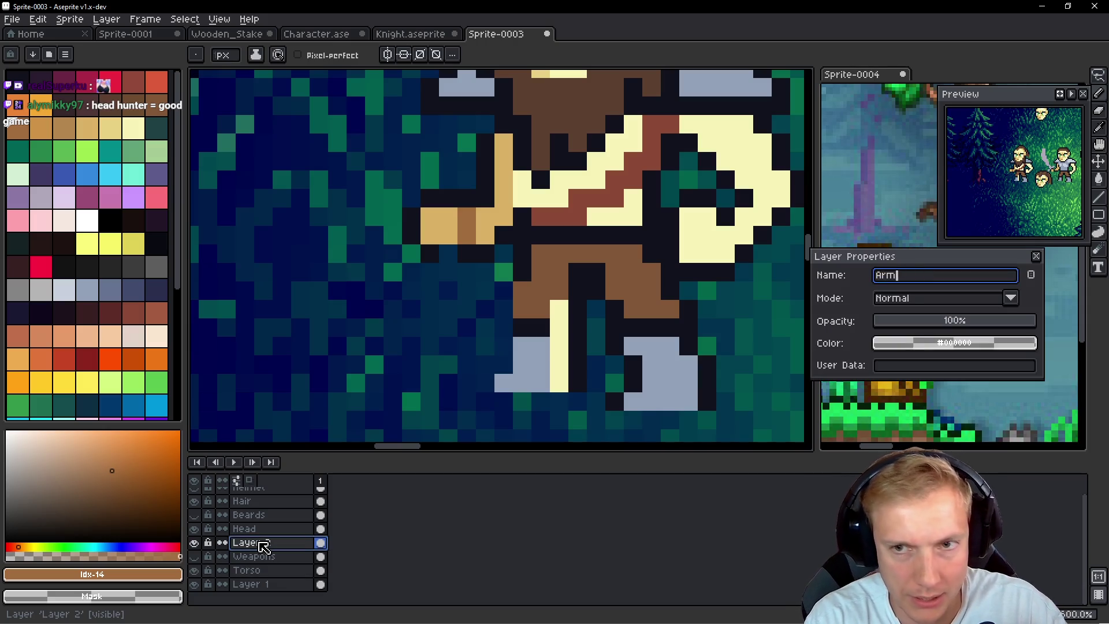
pyautogui.press('Return')
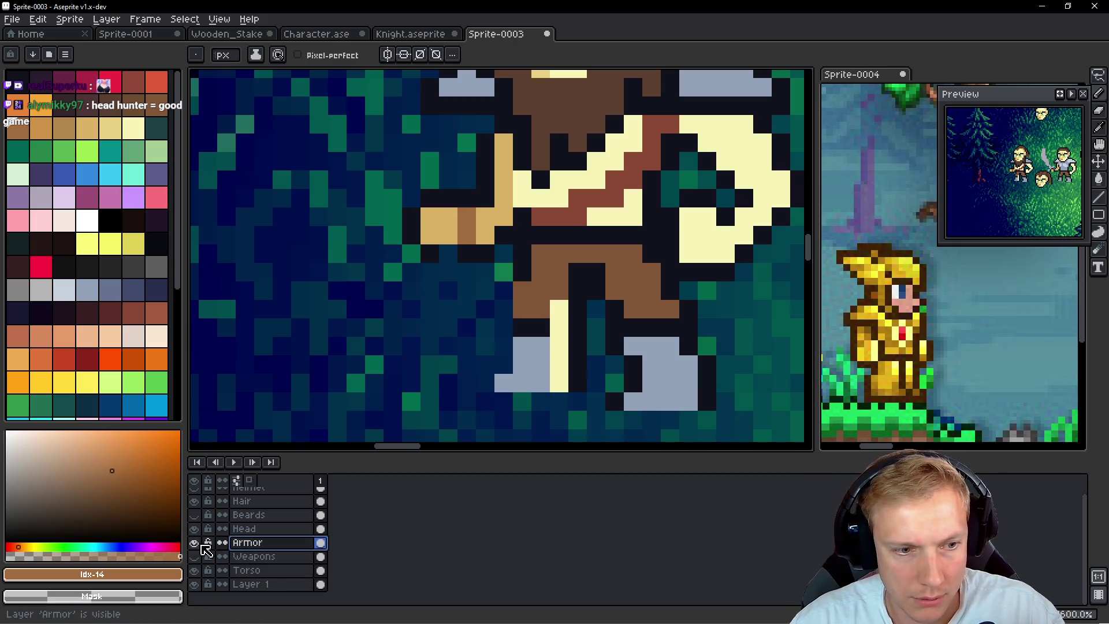
pyautogui.click(194, 542)
pyautogui.scroll(-1, 506, 273)
pyautogui.scroll(-4, 506, 273)
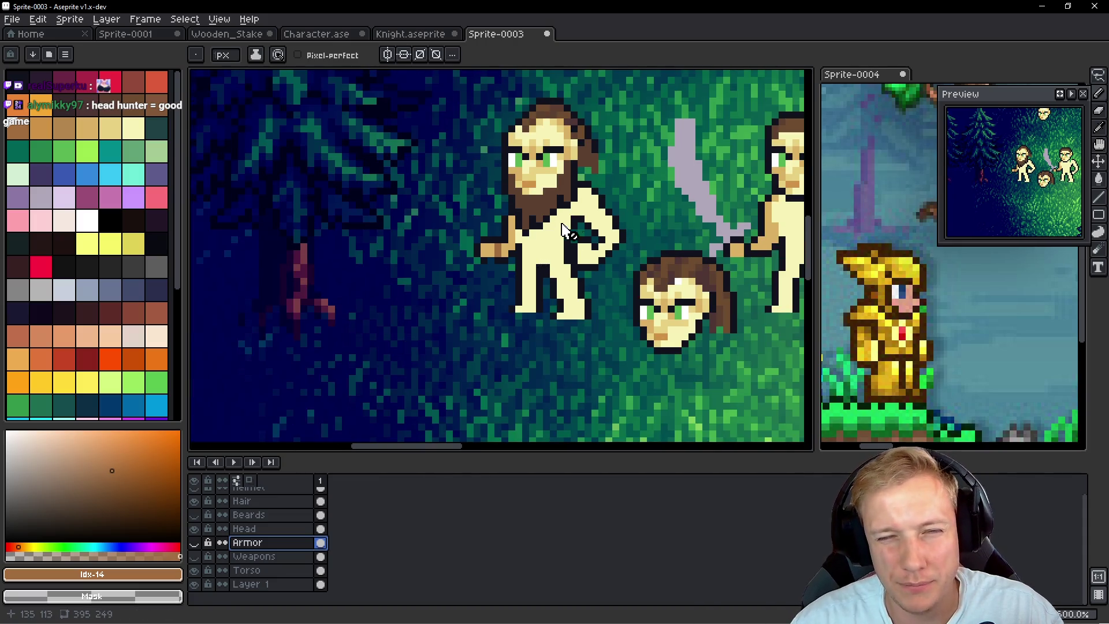
pyautogui.click(194, 529)
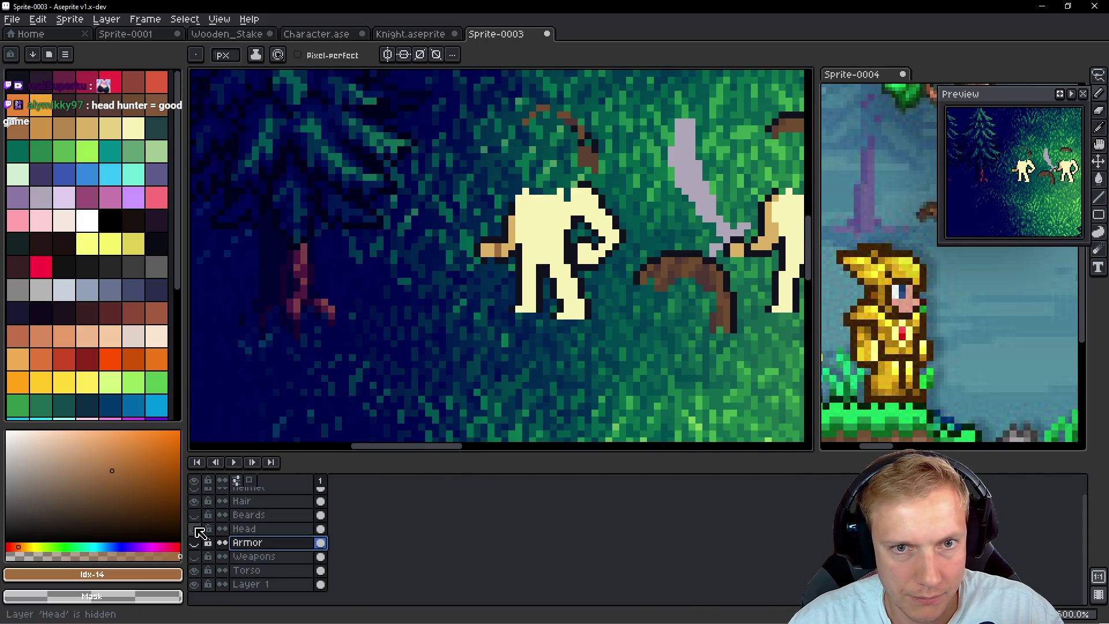
pyautogui.click(194, 528)
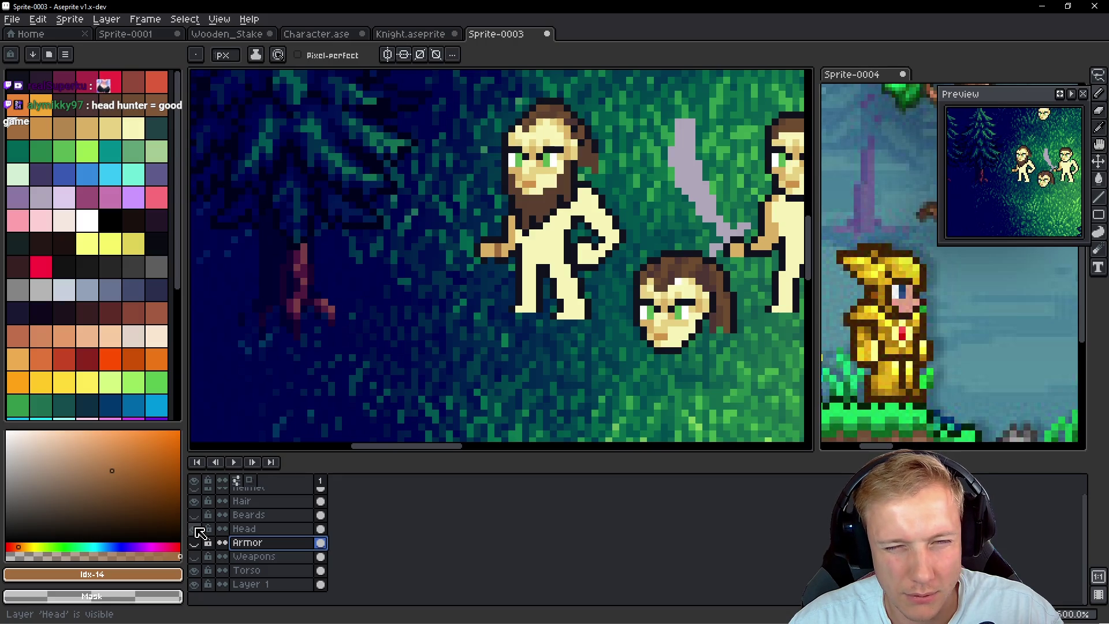
pyautogui.click(194, 529)
pyautogui.click(197, 529)
# On the Torso layer, paint a dark outline pixel beside the bearded man's hand
pyautogui.scroll(2, 595, 260)
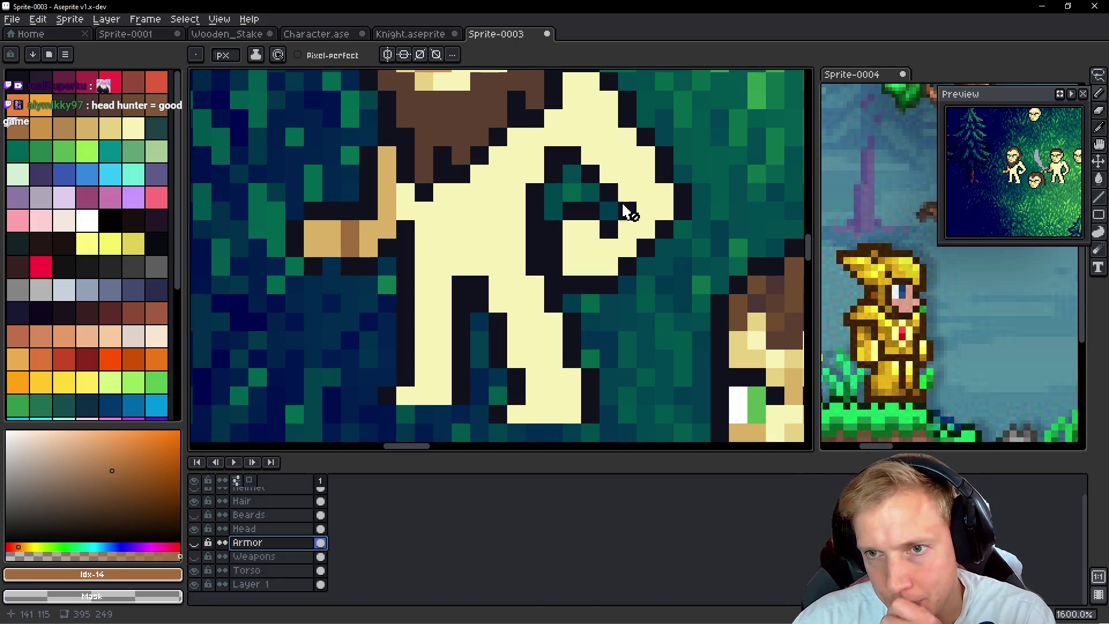
pyautogui.scroll(1, 327, 270)
pyautogui.moveTo(332, 271); pyautogui.dragTo(419, 302)
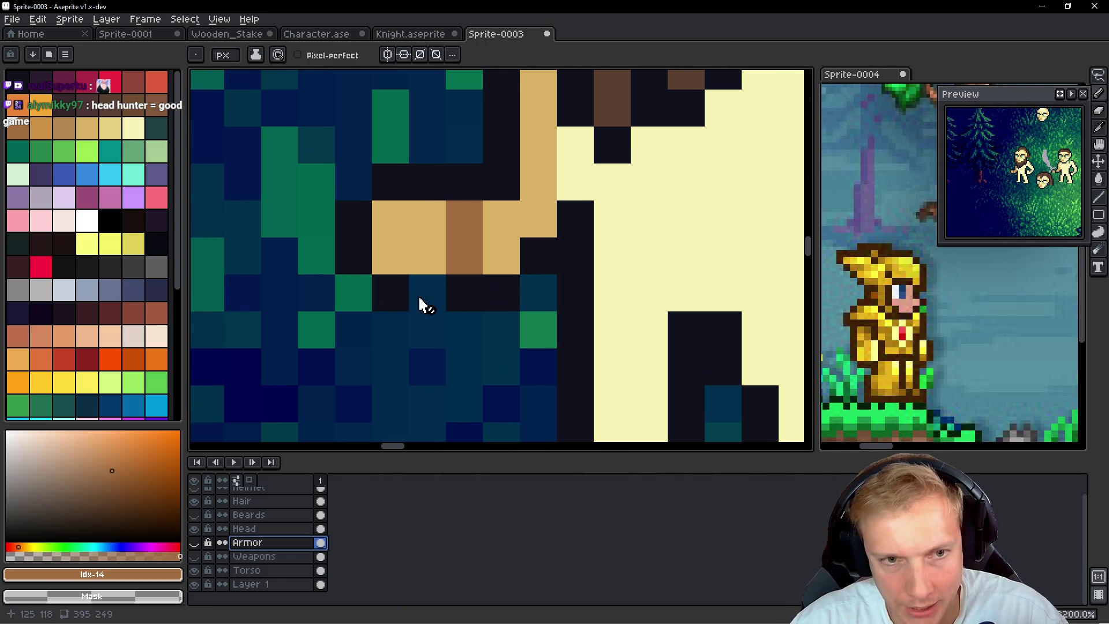
pyautogui.keyDown('ctrl'); pyautogui.click(414, 305); pyautogui.keyUp('ctrl')
pyautogui.press('b')
pyautogui.keyDown('alt'); pyautogui.click(384, 292); pyautogui.keyUp('alt')
pyautogui.click(429, 290)
pyautogui.scroll(-5, 429, 291)
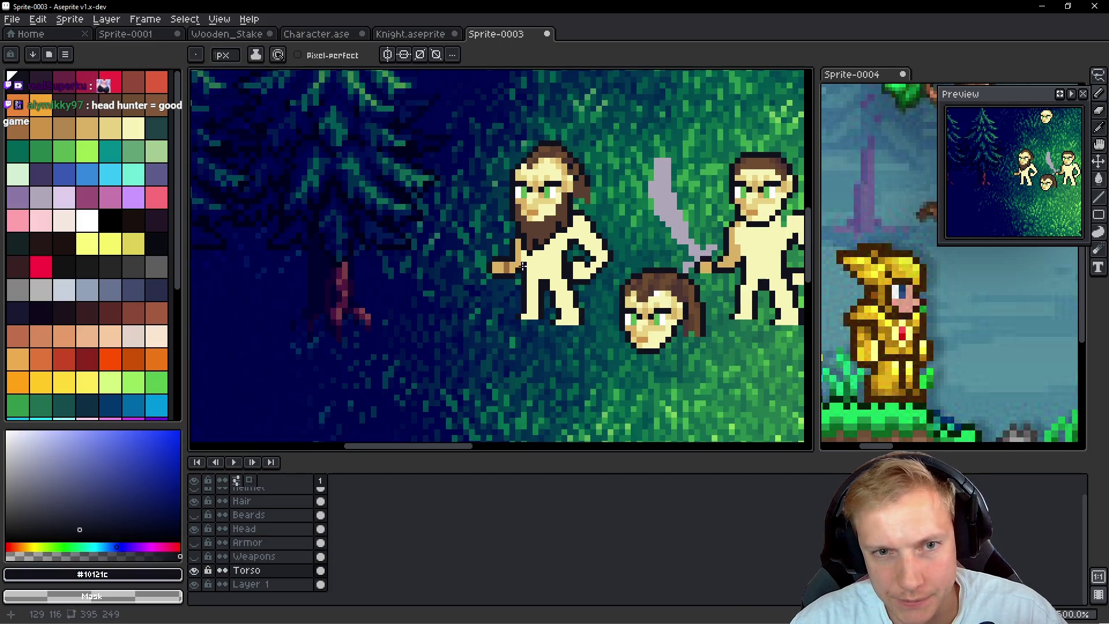
# Sample the tan skin colour from the hand and bring the bent arm into view
pyautogui.scroll(3, 534, 253)
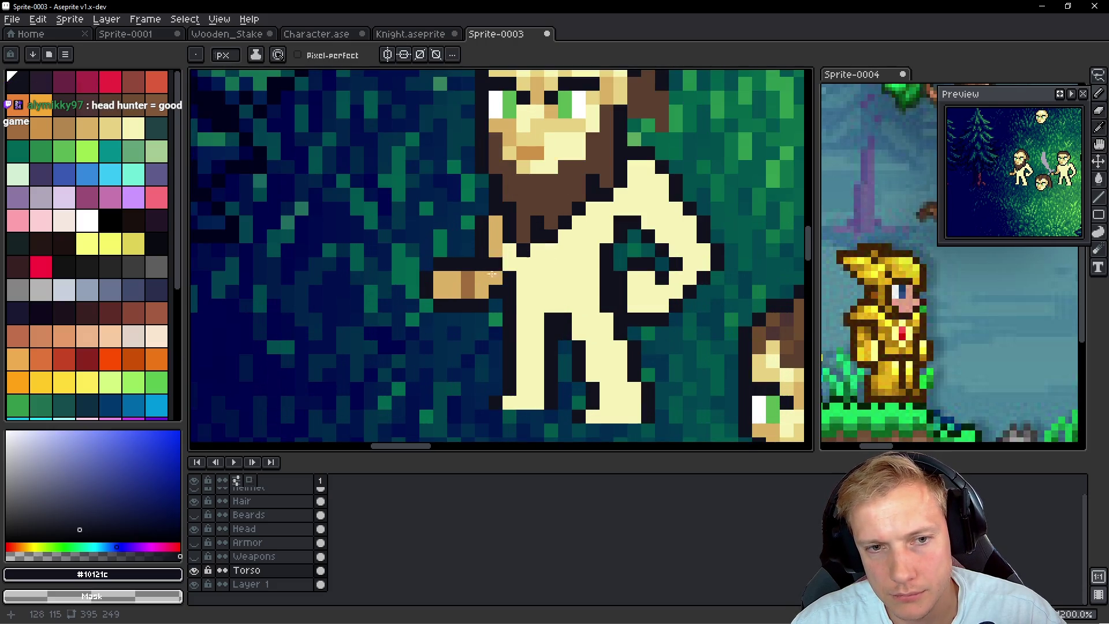
pyautogui.keyDown('alt'); pyautogui.click(507, 256); pyautogui.keyUp('alt')
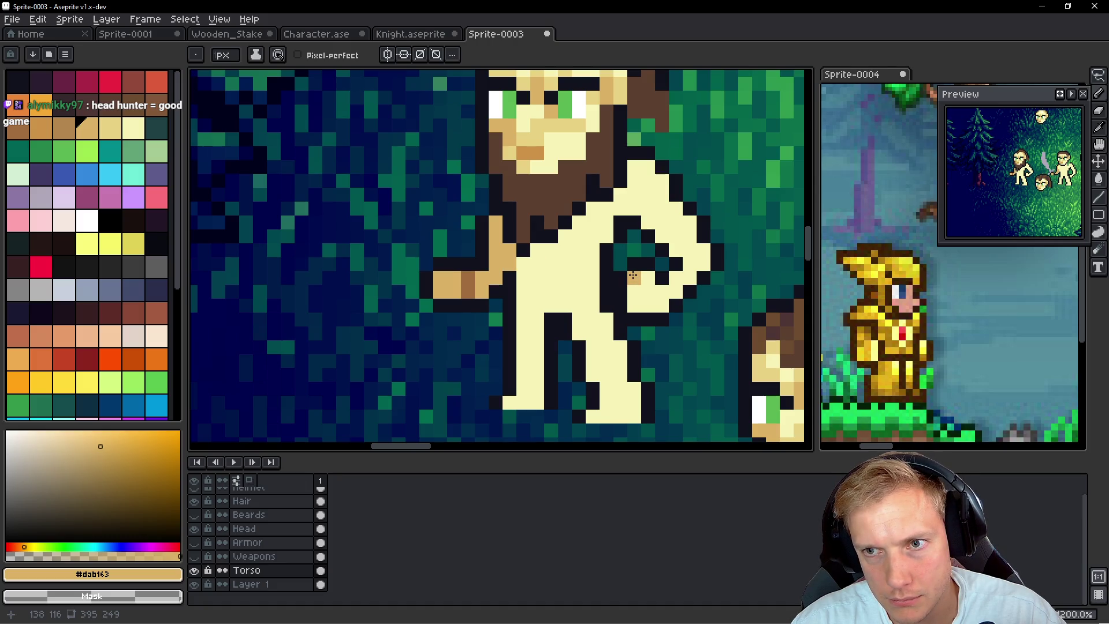
pyautogui.moveTo(649, 293); pyautogui.dragTo(534, 268)
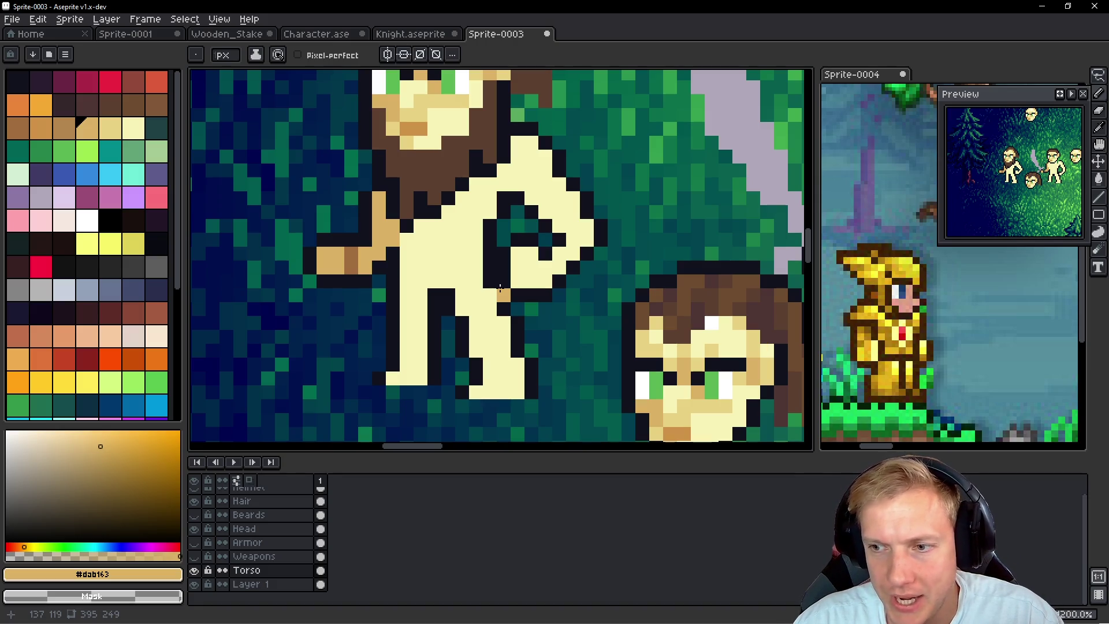
pyautogui.scroll(-3, 500, 287)
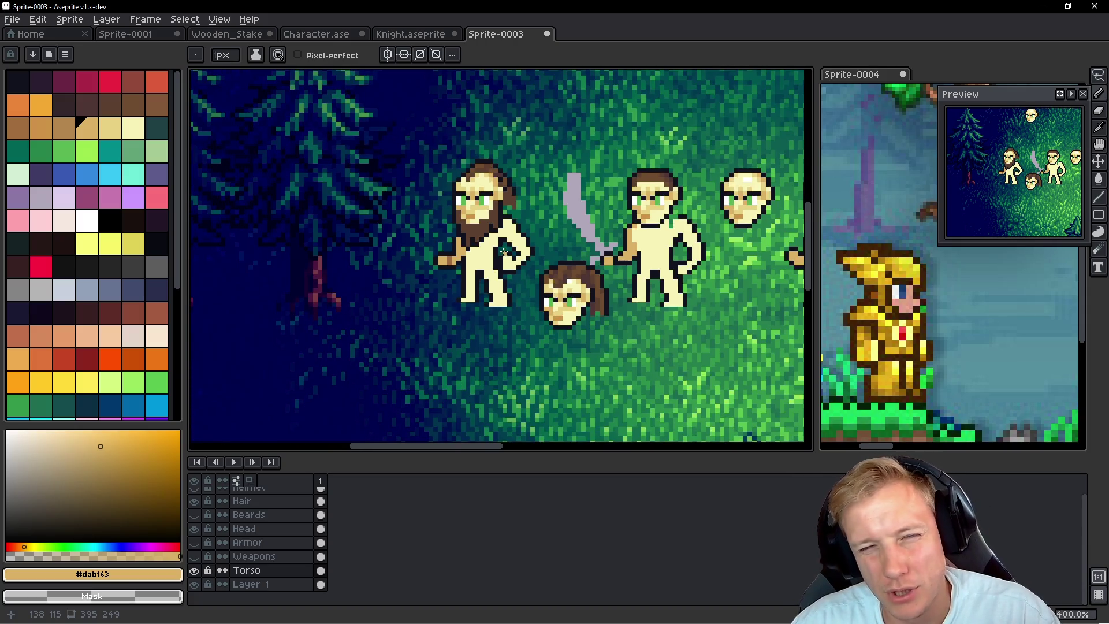
pyautogui.scroll(2, 504, 252)
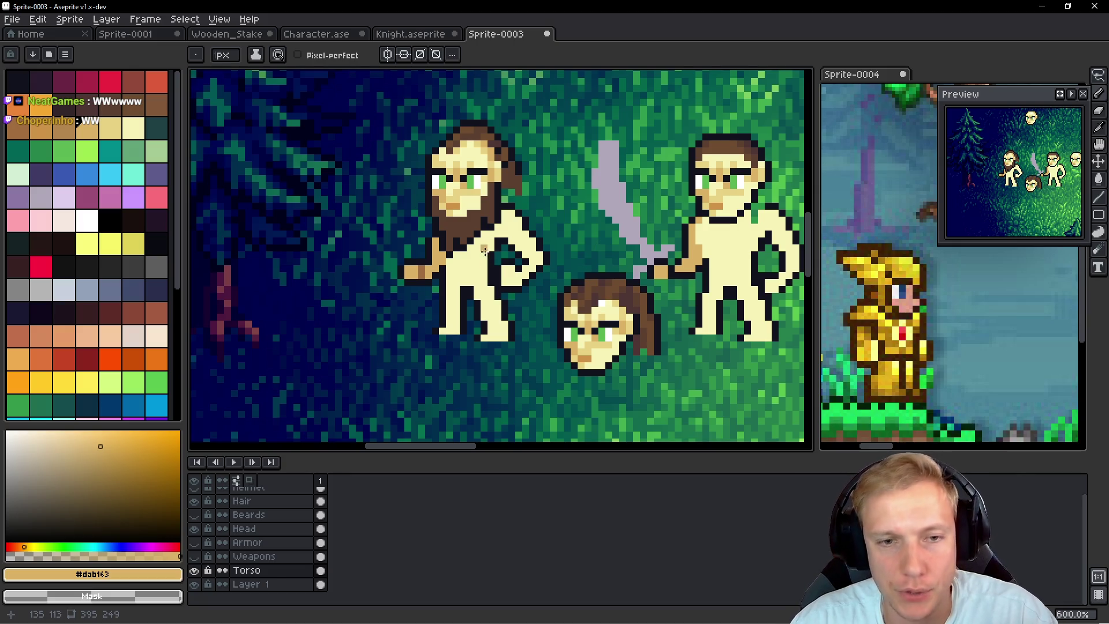
pyautogui.scroll(3, 484, 250)
pyautogui.scroll(1, 487, 255)
pyautogui.scroll(-4, 544, 230)
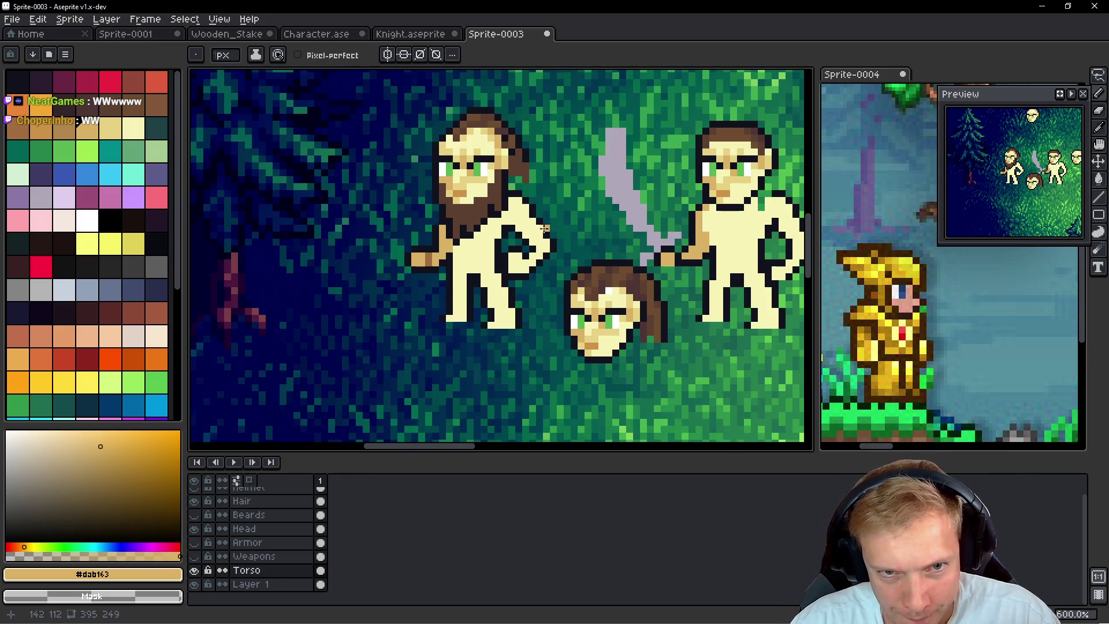
pyautogui.scroll(4, 545, 229)
# Undo the stray tan pixel, pencil dark outline pixels into the arm curl, then undo the last stroke
pyautogui.hotkey('ctrl', 'z')
pyautogui.press('alt')
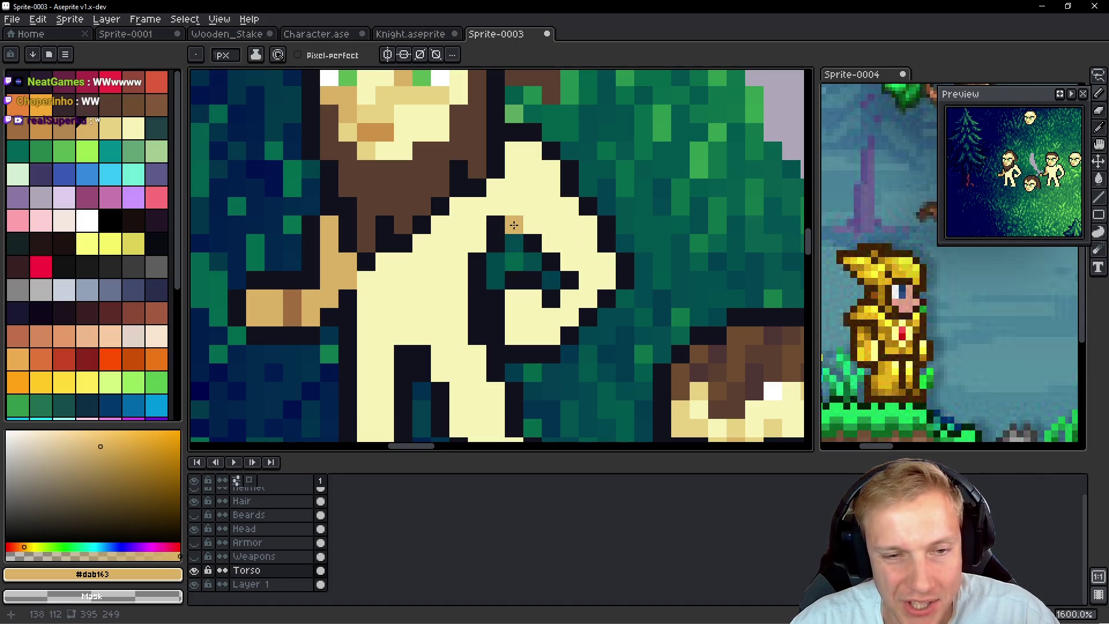
pyautogui.keyDown('alt'); pyautogui.click(516, 222); pyautogui.keyUp('alt')
pyautogui.click(441, 262)
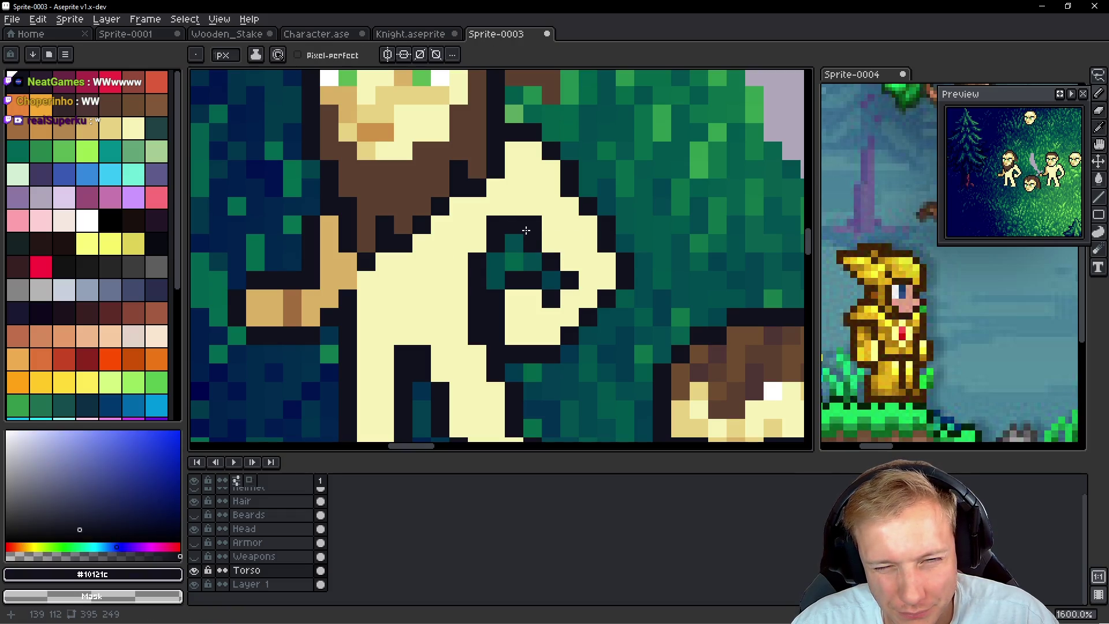
pyautogui.moveTo(526, 231); pyautogui.dragTo(560, 254)
pyautogui.rightClick(568, 349)
pyautogui.click(569, 298)
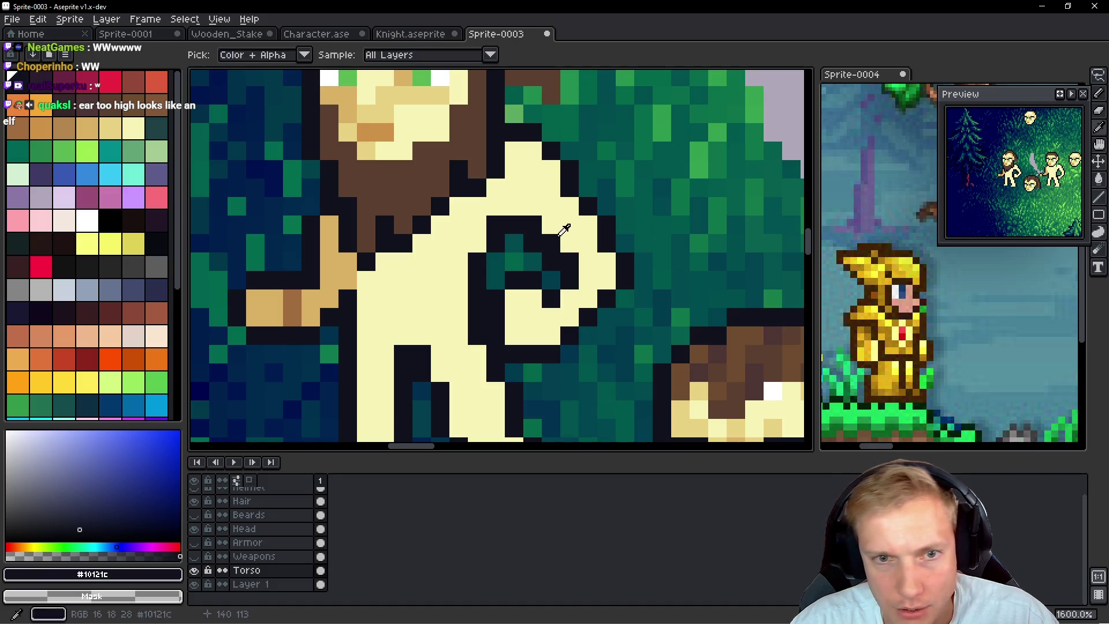
pyautogui.scroll(-5, 569, 212)
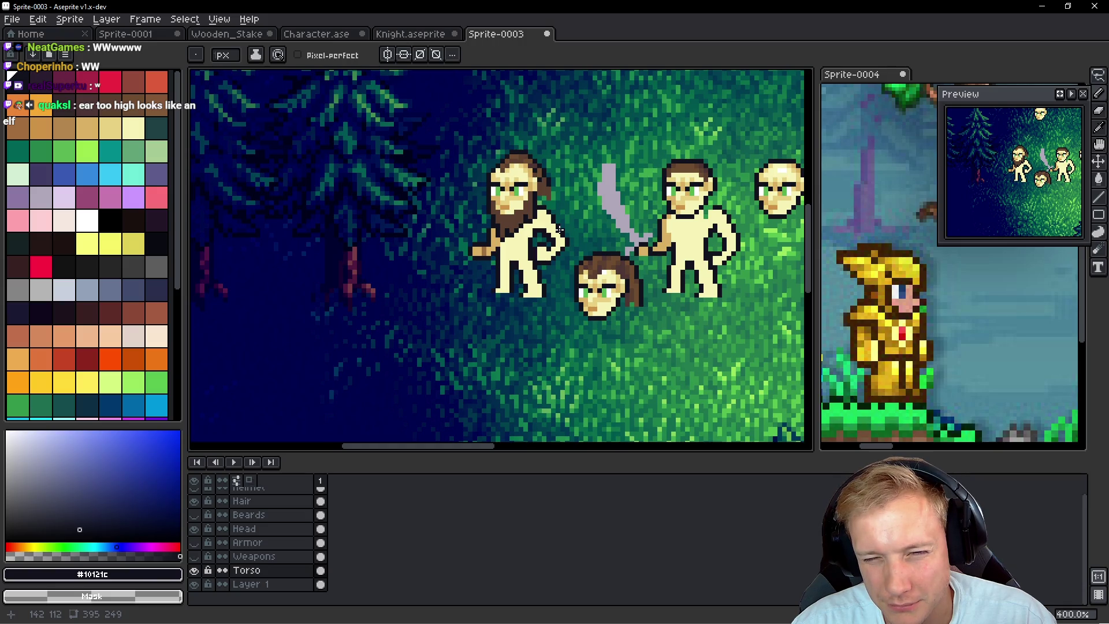
pyautogui.scroll(5, 560, 230)
pyautogui.hotkey('ctrl', 'z')
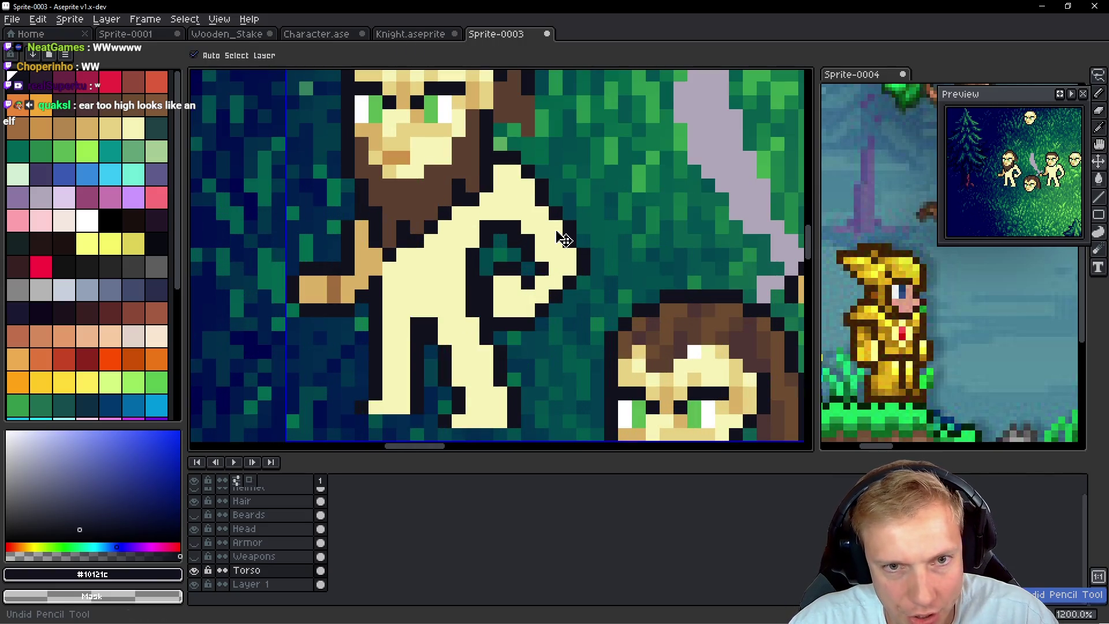
# Lasso-select the bearded man's hand and move it one pixel right
pyautogui.press('q')
pyautogui.moveTo(586, 171)
pyautogui.mouseDown()
pyautogui.moveTo(514, 144)
pyautogui.moveTo(500, 259)
pyautogui.mouseUp()
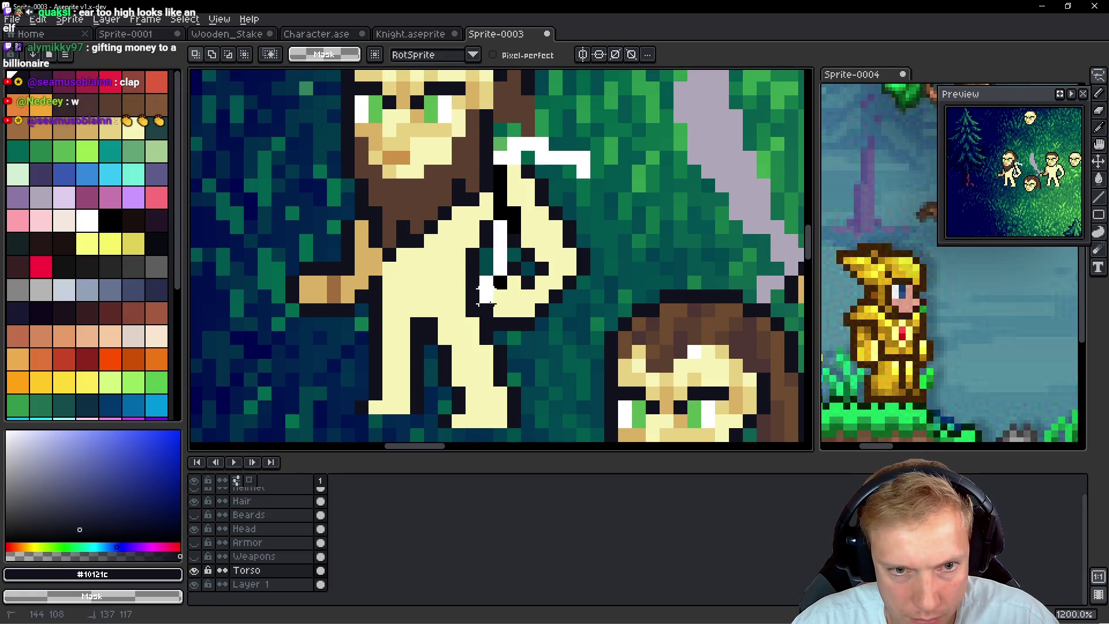
pyautogui.moveTo(500, 327)
pyautogui.mouseDown()
pyautogui.moveTo(537, 324)
pyautogui.moveTo(601, 186)
pyautogui.mouseUp()
pyautogui.click(574, 248)
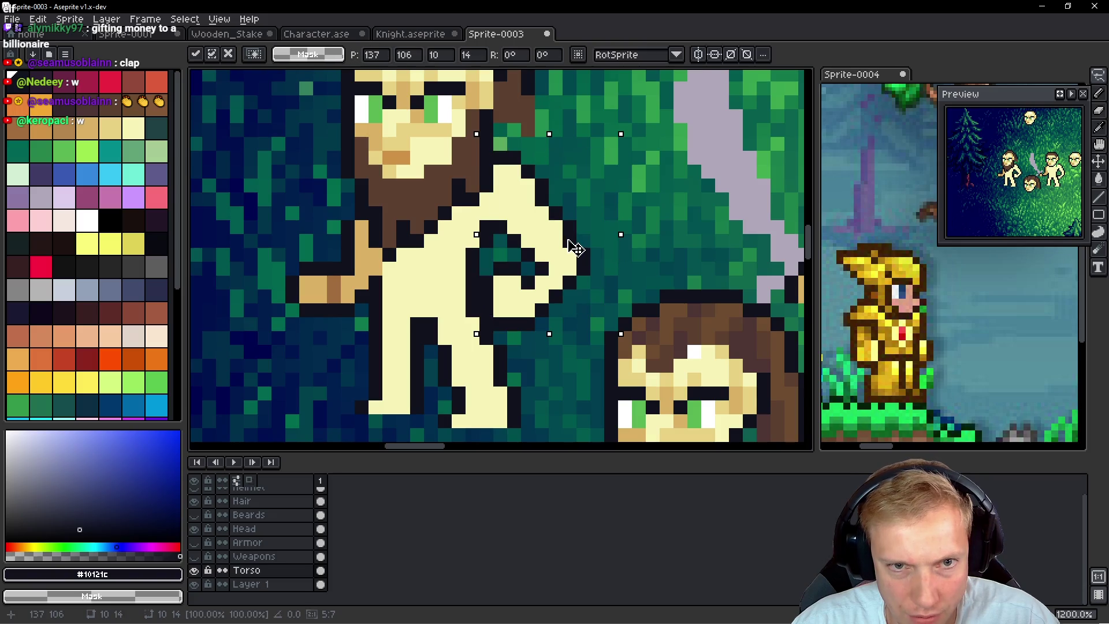
pyautogui.moveTo(583, 247); pyautogui.dragTo(587, 246)
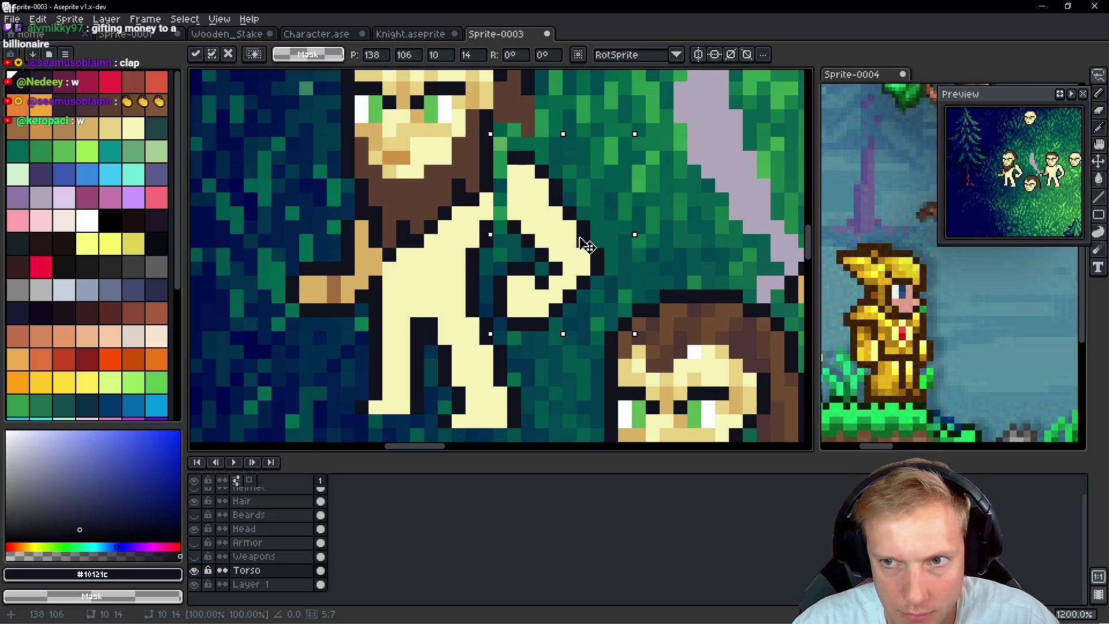
pyautogui.press('Return')
# Fill the gaps in the arm with cream skin pixels
pyautogui.press('b')
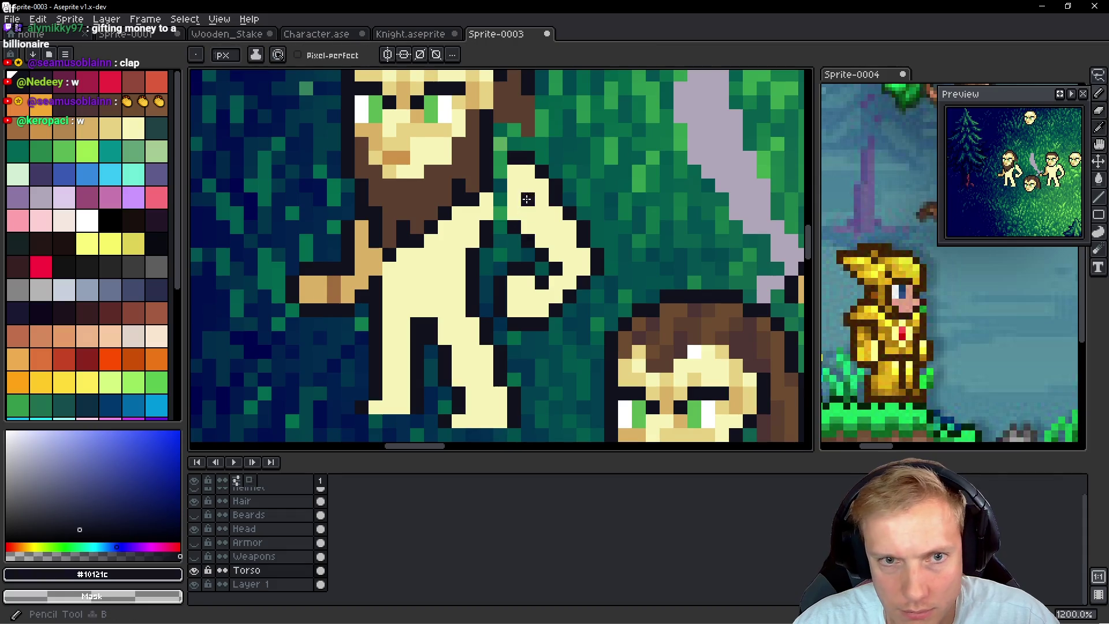
pyautogui.scroll(1, 526, 199)
pyautogui.keyDown('alt'); pyautogui.click(520, 178); pyautogui.keyUp('alt')
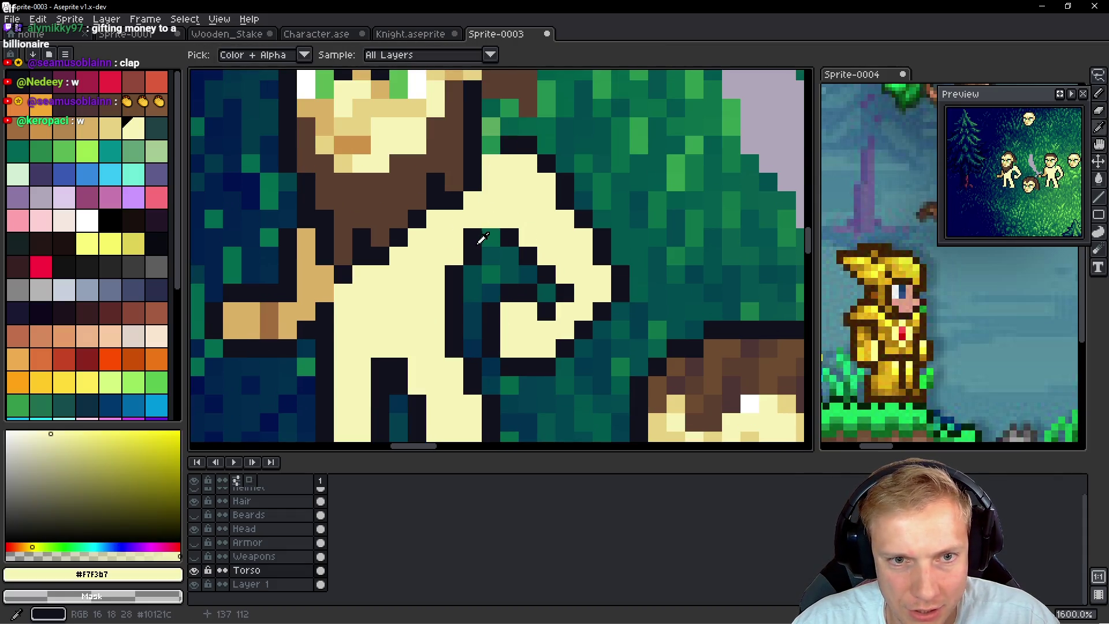
pyautogui.keyDown('alt'); pyautogui.click(482, 239); pyautogui.keyUp('alt')
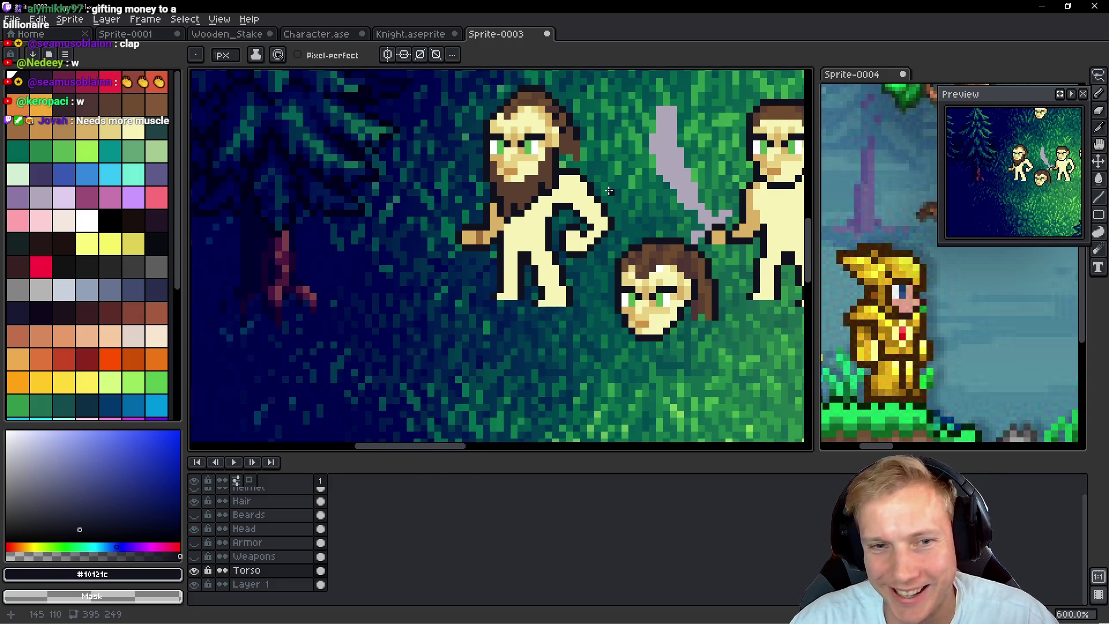
pyautogui.scroll(-5, 582, 193)
pyautogui.scroll(4, 585, 208)
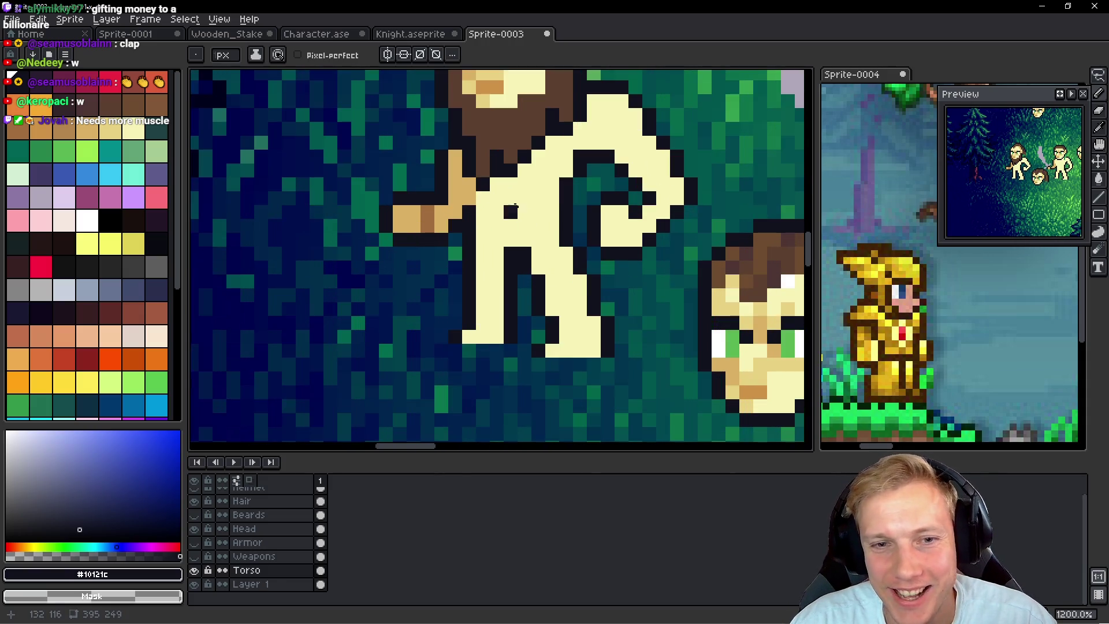
pyautogui.keyDown('alt'); pyautogui.click(559, 243); pyautogui.keyUp('alt')
pyautogui.moveTo(559, 243)
pyautogui.mouseDown()
pyautogui.moveTo(567, 167)
pyautogui.moveTo(589, 273)
pyautogui.mouseUp()
pyautogui.keyDown('alt'); pyautogui.click(601, 154); pyautogui.keyUp('alt')
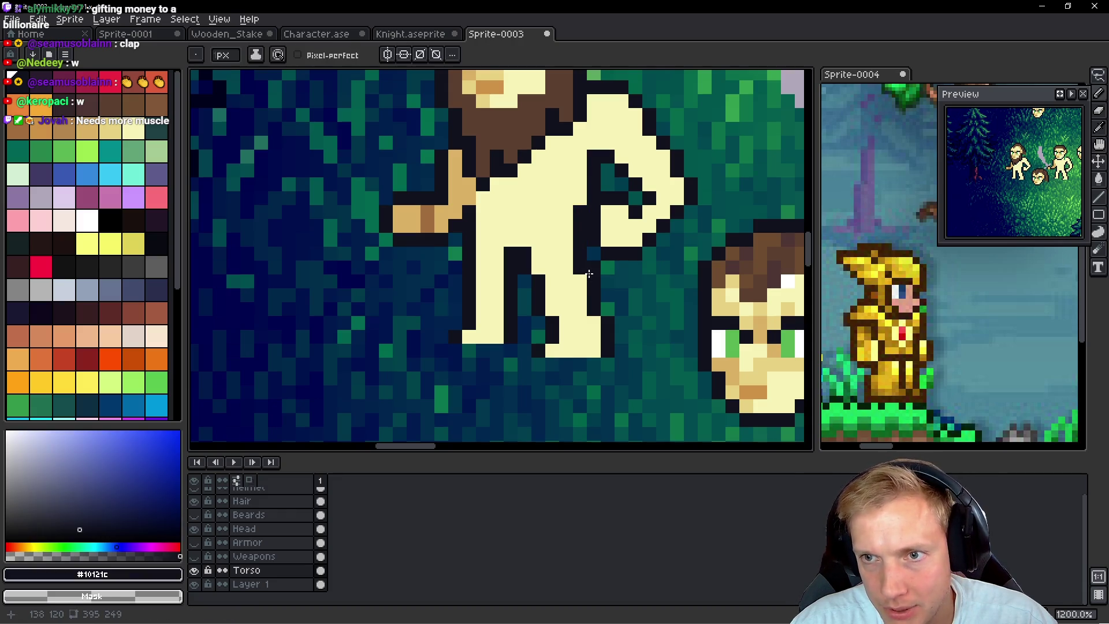
pyautogui.scroll(-5, 589, 274)
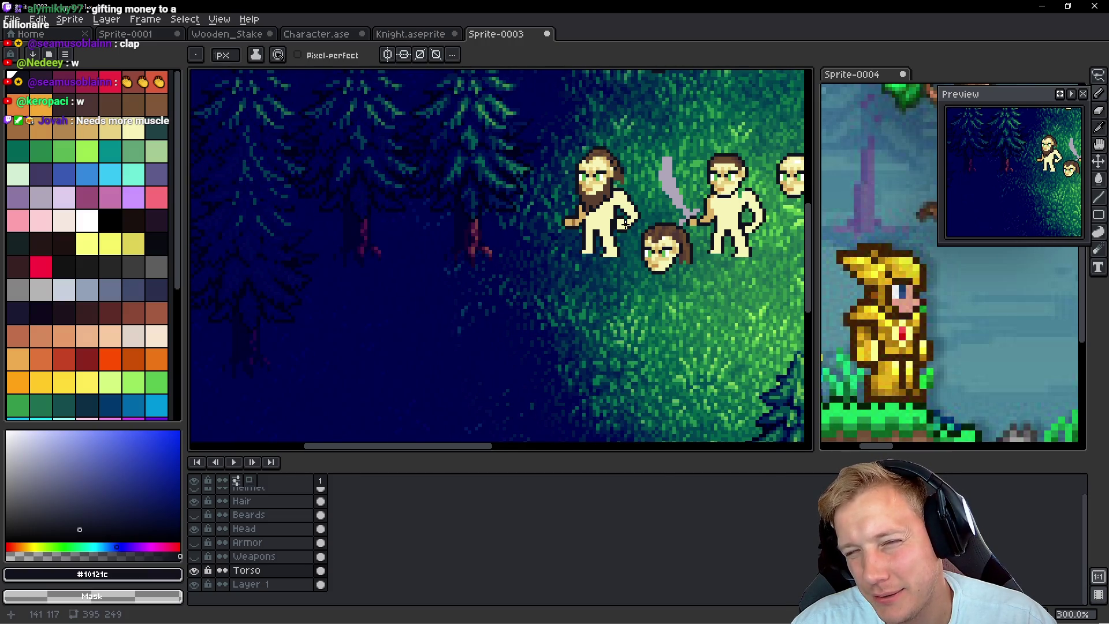
pyautogui.scroll(4, 542, 206)
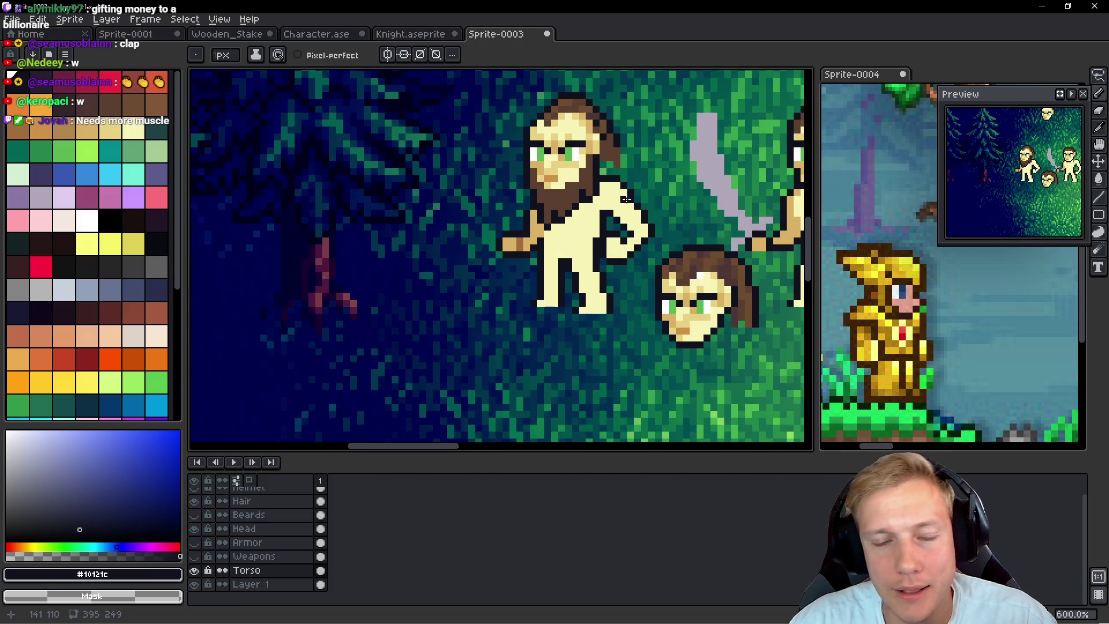
# Lasso the torso and nudge it right and back left, then undo the recent arm edits
pyautogui.press('q')
pyautogui.moveTo(566, 251)
pyautogui.mouseDown()
pyautogui.moveTo(543, 196)
pyautogui.moveTo(491, 186)
pyautogui.moveTo(456, 205)
pyautogui.moveTo(572, 242)
pyautogui.mouseUp()
pyautogui.press('Right')
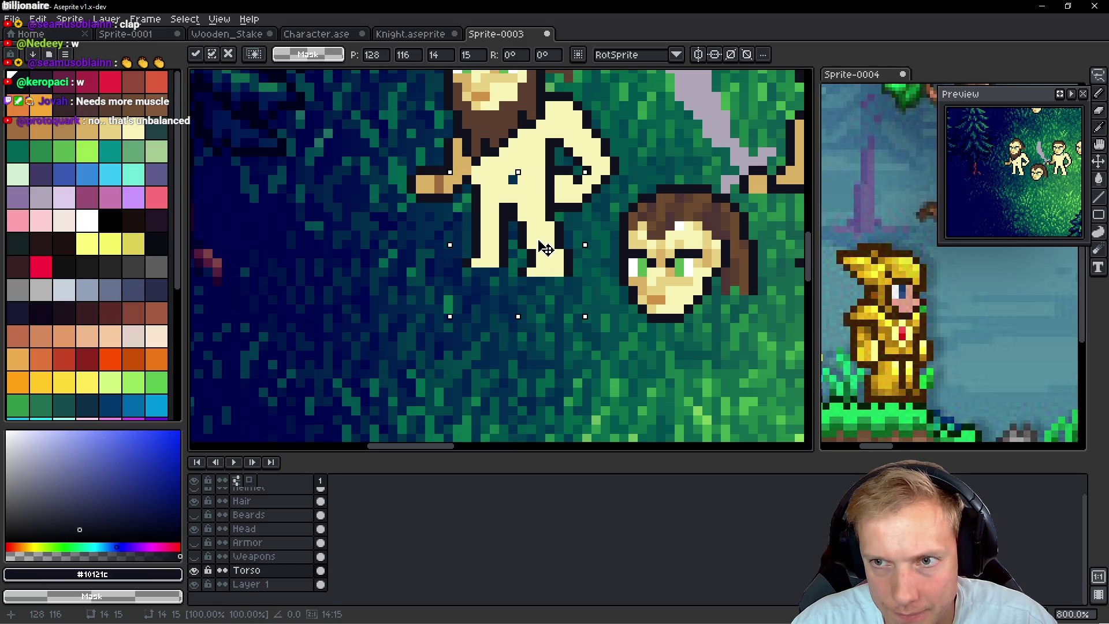
pyautogui.press('Left')
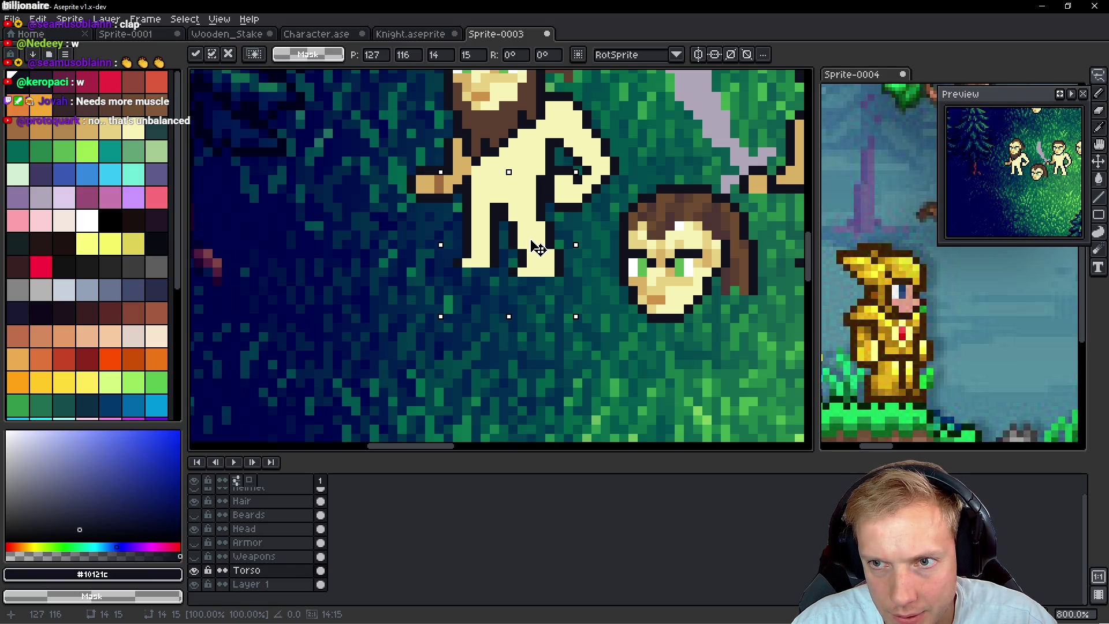
pyautogui.hotkey('ctrl', 'd')
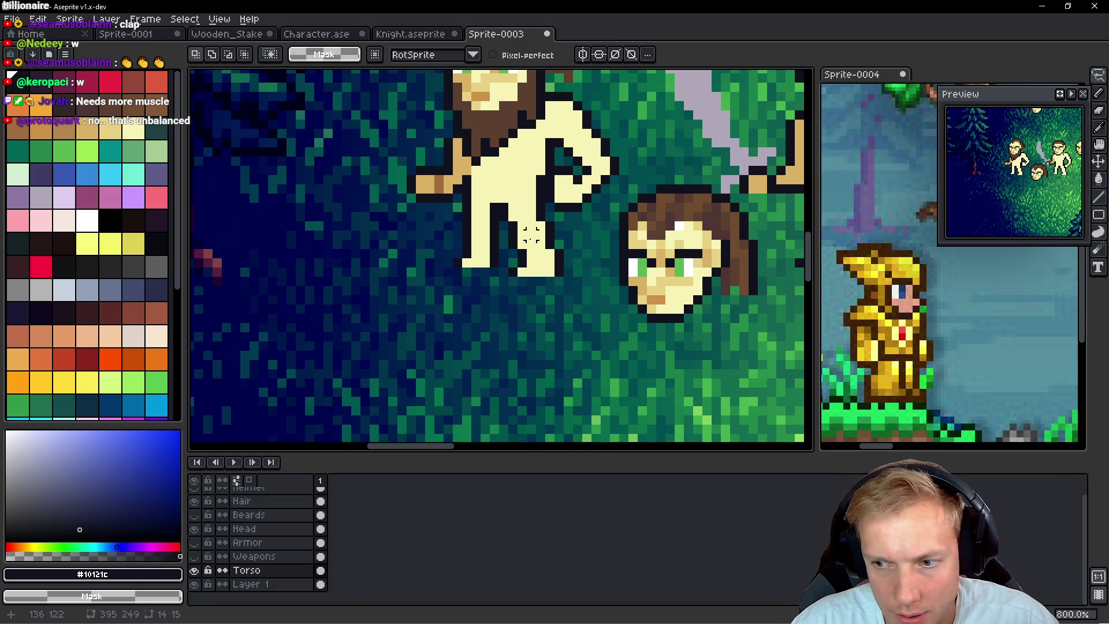
pyautogui.hotkey('ctrl', 'z')
pyautogui.hotkey('ctrl', 'z')
pyautogui.hotkey('ctrl', 'z')
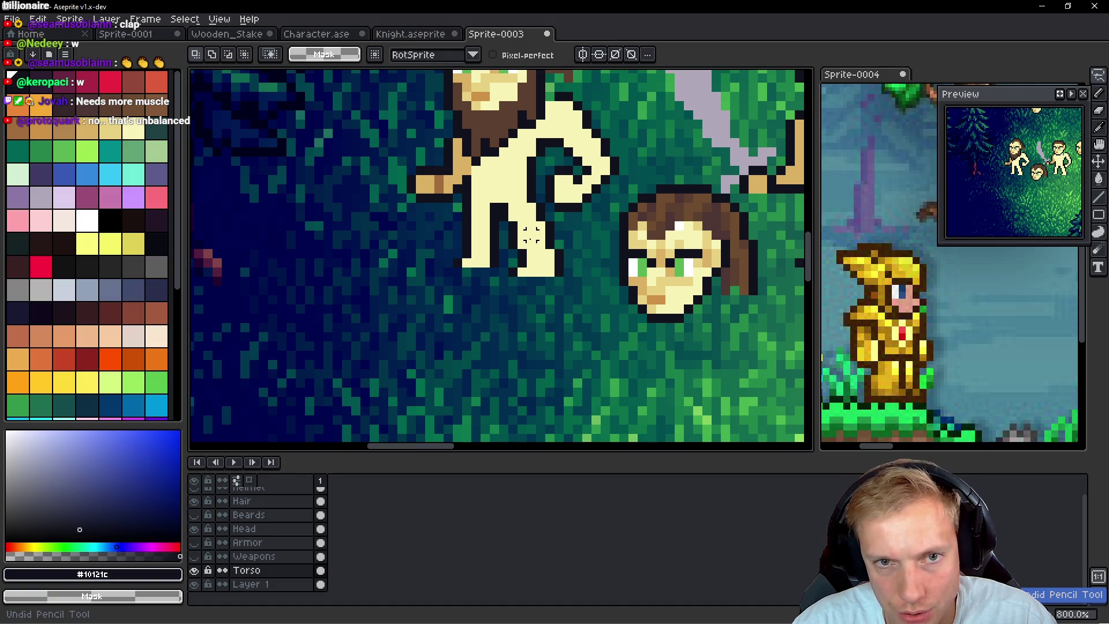
pyautogui.hotkey('ctrl', 'z')
pyautogui.hotkey('ctrl', 'z')
pyautogui.hotkey('ctrl', 'z')
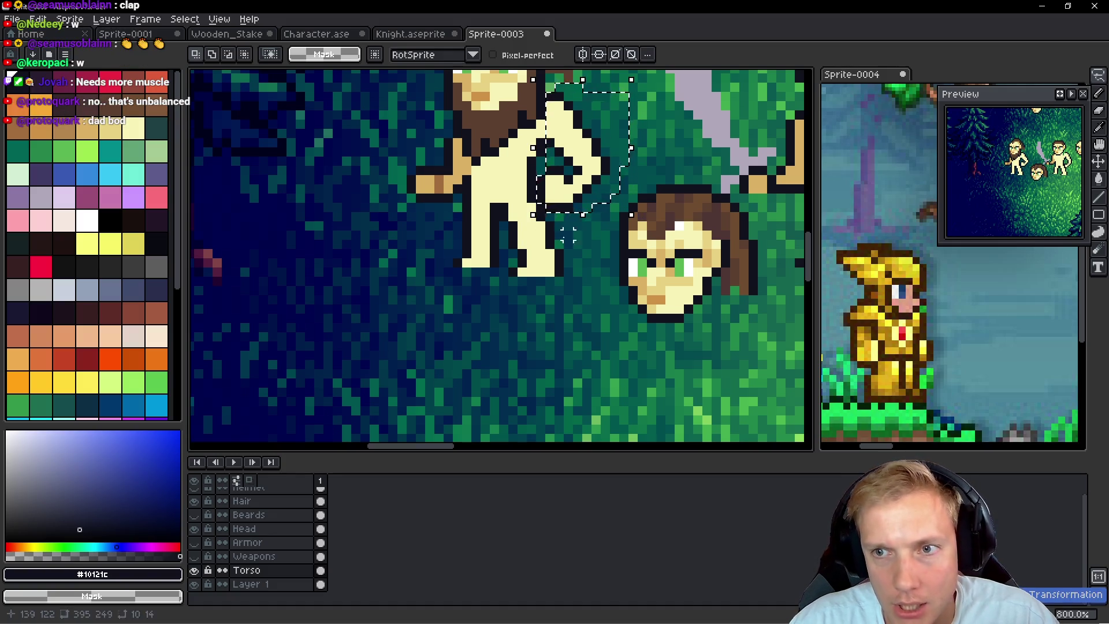
pyautogui.scroll(3, 567, 235)
# Cover the old hand with background pixels and draw the new bent hand in cream skin
pyautogui.press('b')
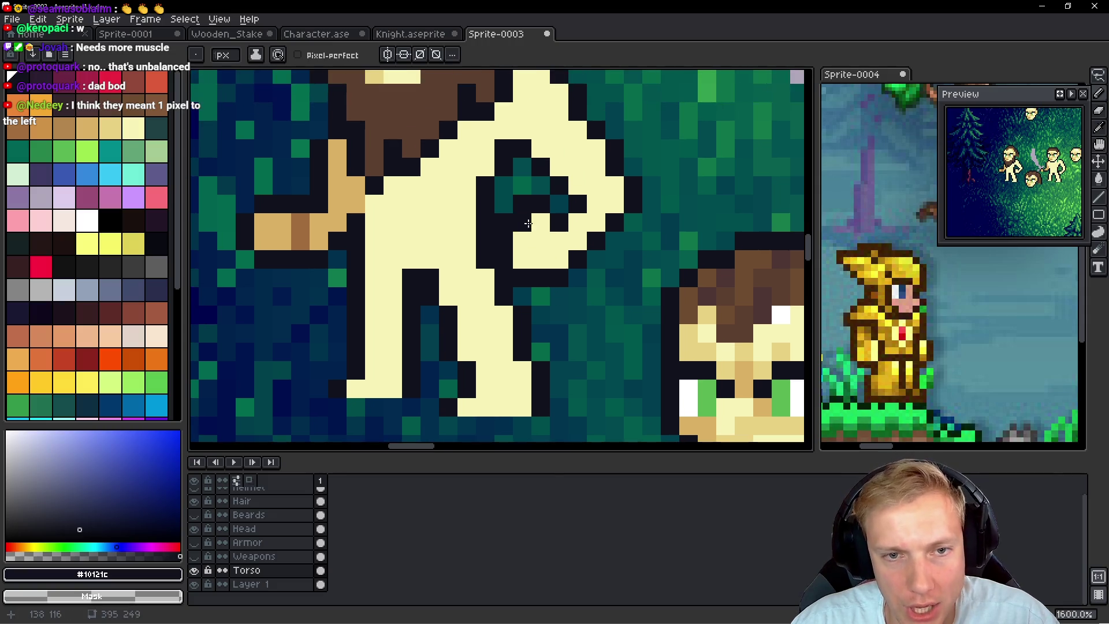
pyautogui.hotkey('ctrl', 'b')
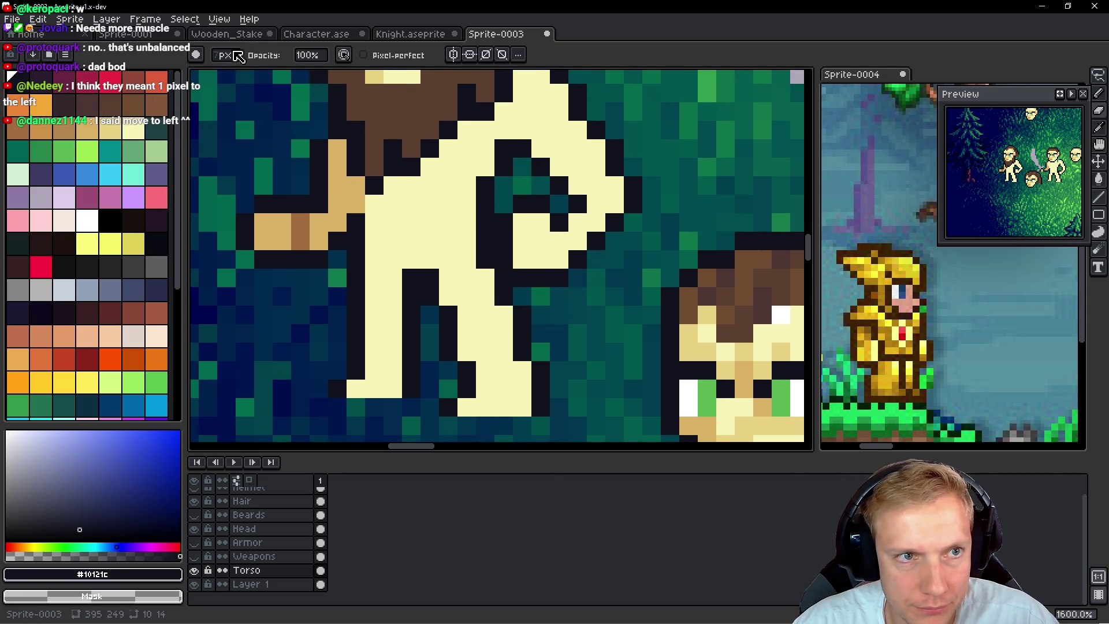
pyautogui.moveTo(520, 235); pyautogui.dragTo(606, 287)
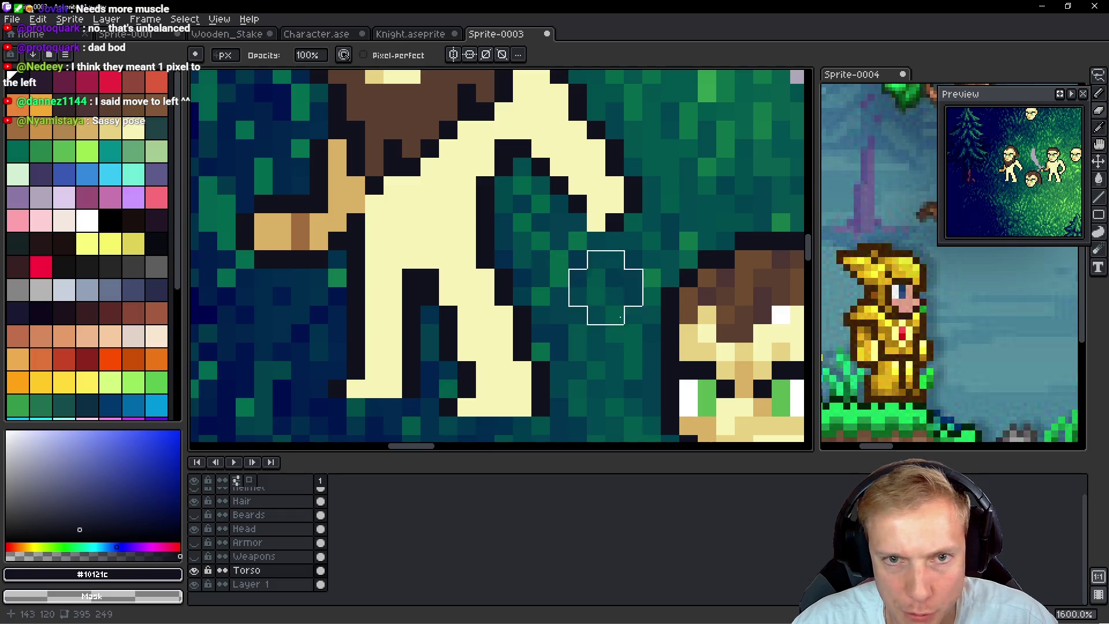
pyautogui.keyDown('alt'); pyautogui.click(596, 142); pyautogui.keyUp('alt')
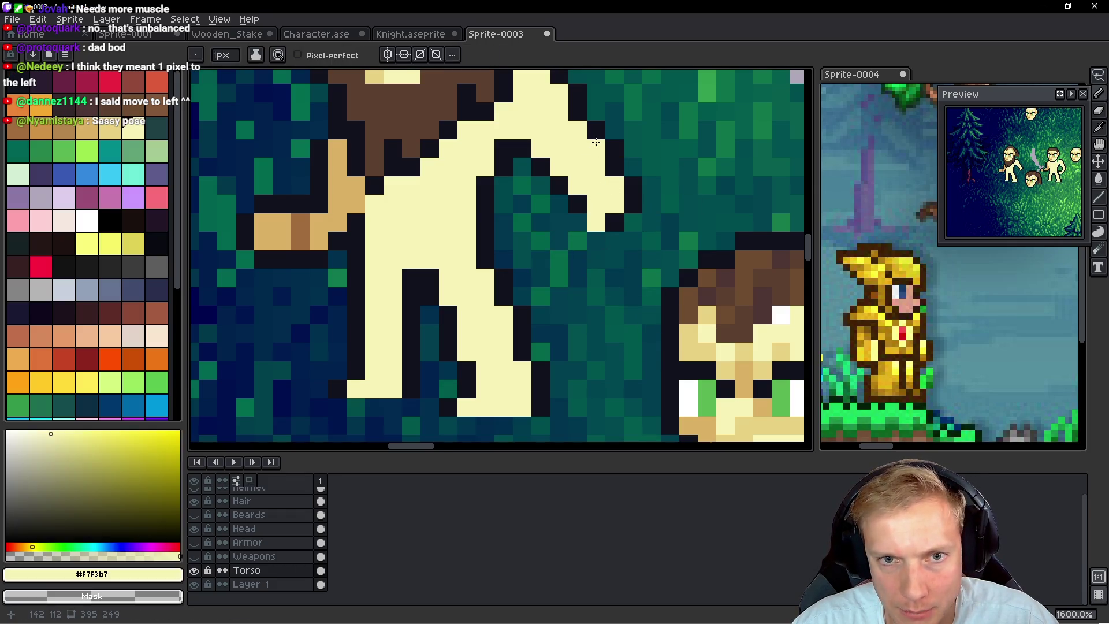
pyautogui.moveTo(625, 185)
pyautogui.mouseDown()
pyautogui.moveTo(636, 174)
pyautogui.moveTo(612, 151)
pyautogui.moveTo(597, 219)
pyautogui.moveTo(579, 210)
pyautogui.moveTo(600, 152)
pyautogui.moveTo(595, 166)
pyautogui.mouseUp()
pyautogui.click(546, 140)
pyautogui.moveTo(535, 146)
pyautogui.mouseDown()
pyautogui.moveTo(575, 164)
pyautogui.moveTo(543, 187)
pyautogui.moveTo(596, 202)
pyautogui.moveTo(594, 240)
pyautogui.moveTo(575, 237)
pyautogui.moveTo(542, 271)
pyautogui.mouseUp()
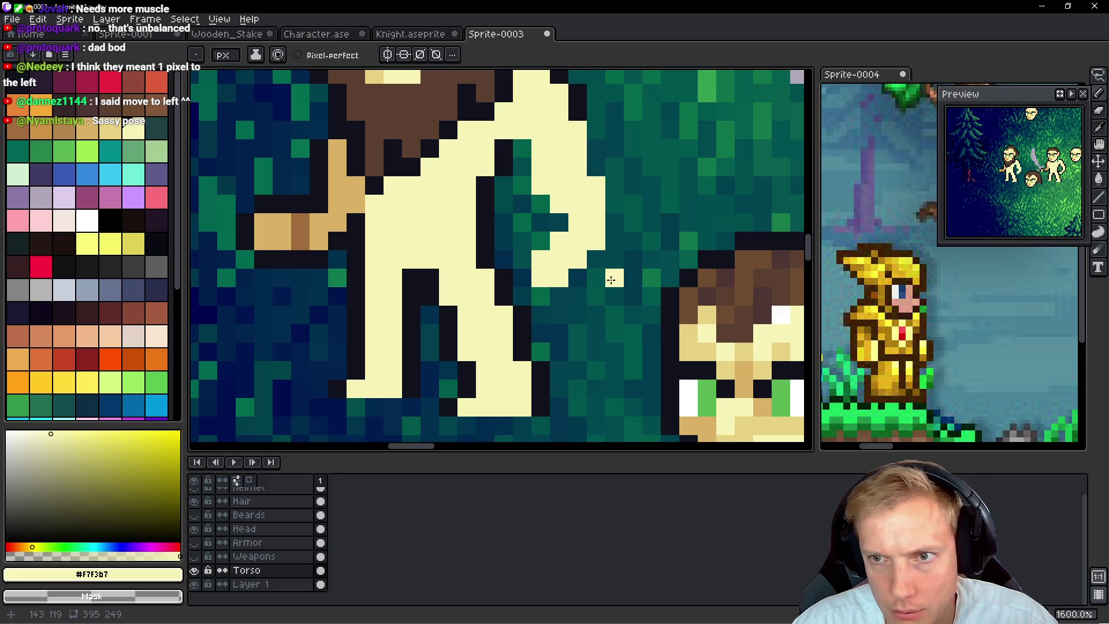
pyautogui.rightClick(537, 182)
pyautogui.scroll(-4, 670, 191)
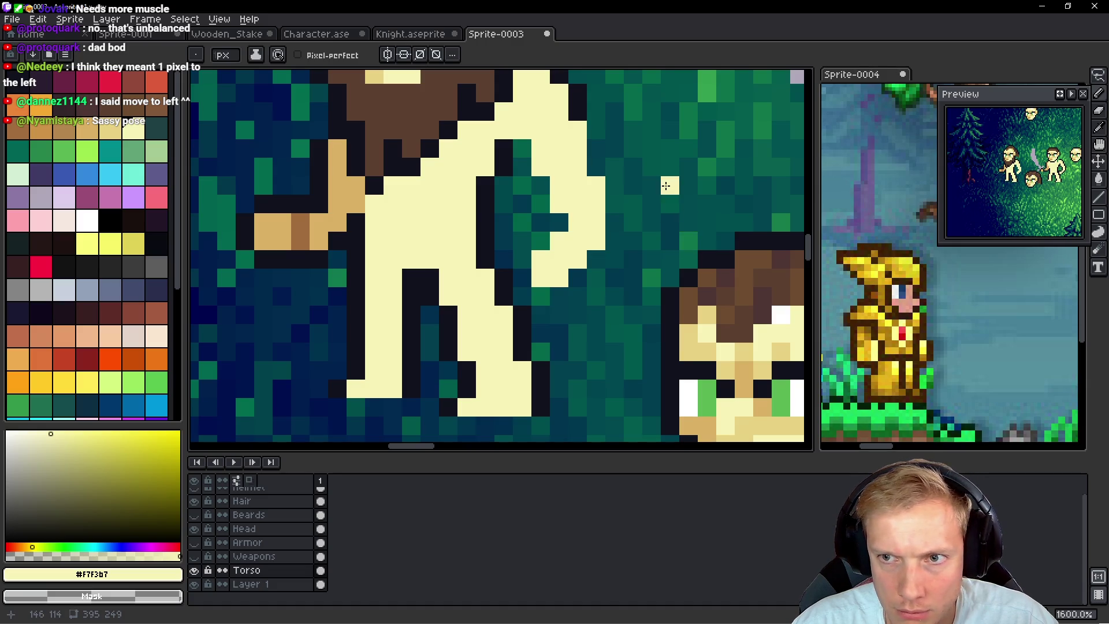
pyautogui.scroll(4, 584, 183)
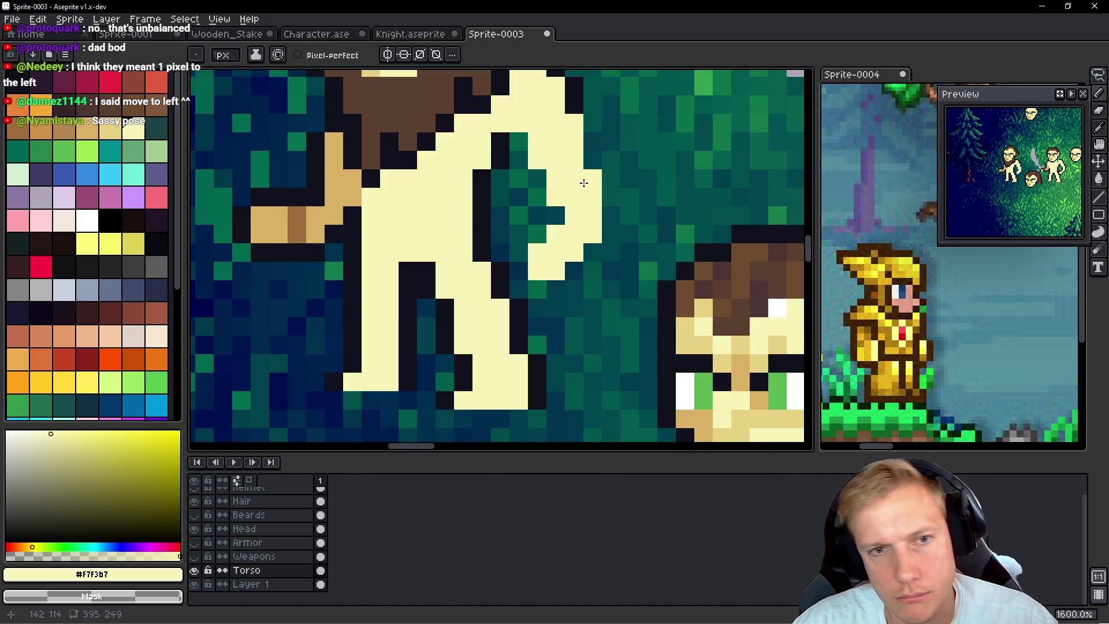
# Outline the bent arm and hand gap with dark #10121C pixels, adding cream edge pixels
pyautogui.rightClick(498, 139)
pyautogui.click(513, 134)
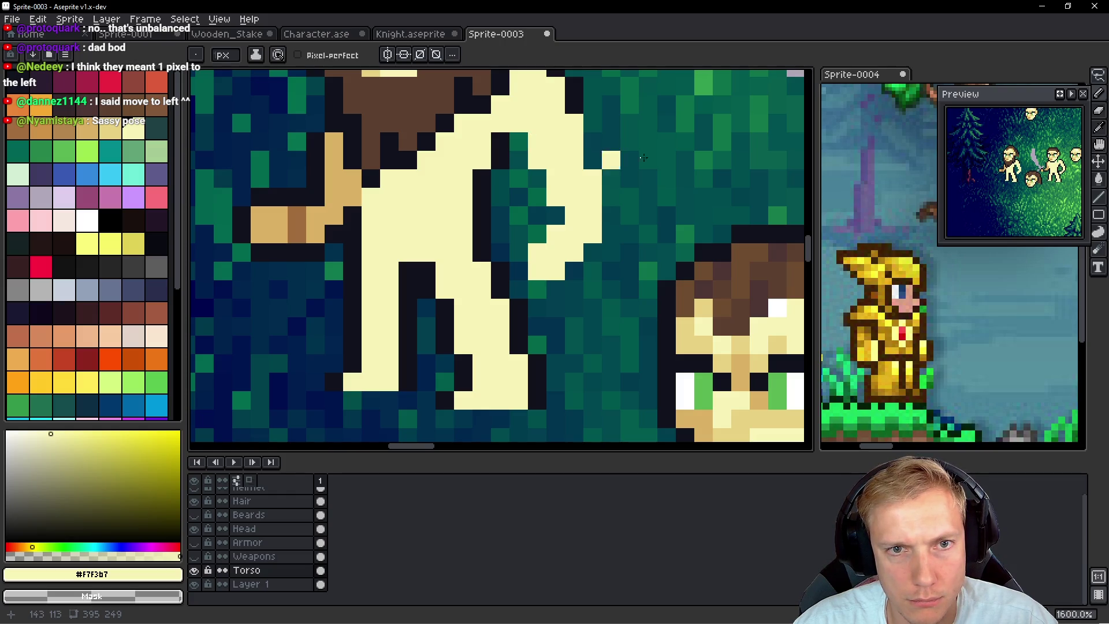
pyautogui.scroll(-4, 633, 188)
pyautogui.scroll(4, 641, 186)
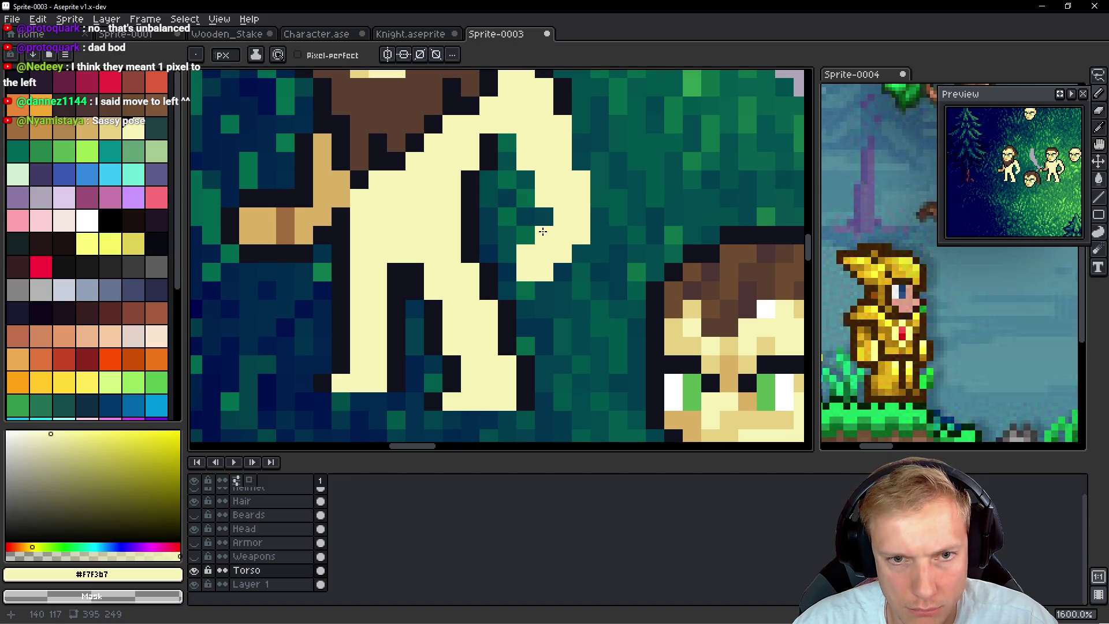
pyautogui.click(562, 272)
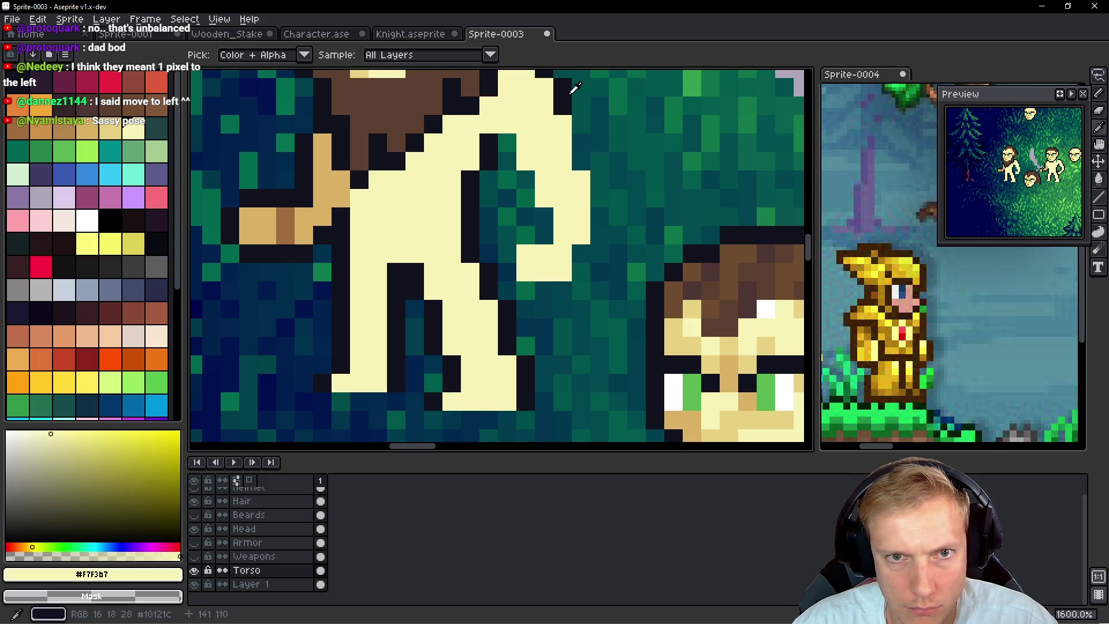
pyautogui.keyDown('alt'); pyautogui.click(566, 92); pyautogui.keyUp('alt')
pyautogui.moveTo(581, 124)
pyautogui.mouseDown()
pyautogui.moveTo(574, 153)
pyautogui.moveTo(599, 179)
pyautogui.moveTo(601, 235)
pyautogui.moveTo(563, 291)
pyautogui.moveTo(518, 287)
pyautogui.moveTo(502, 268)
pyautogui.moveTo(543, 216)
pyautogui.moveTo(508, 198)
pyautogui.moveTo(526, 185)
pyautogui.moveTo(514, 150)
pyautogui.mouseUp()
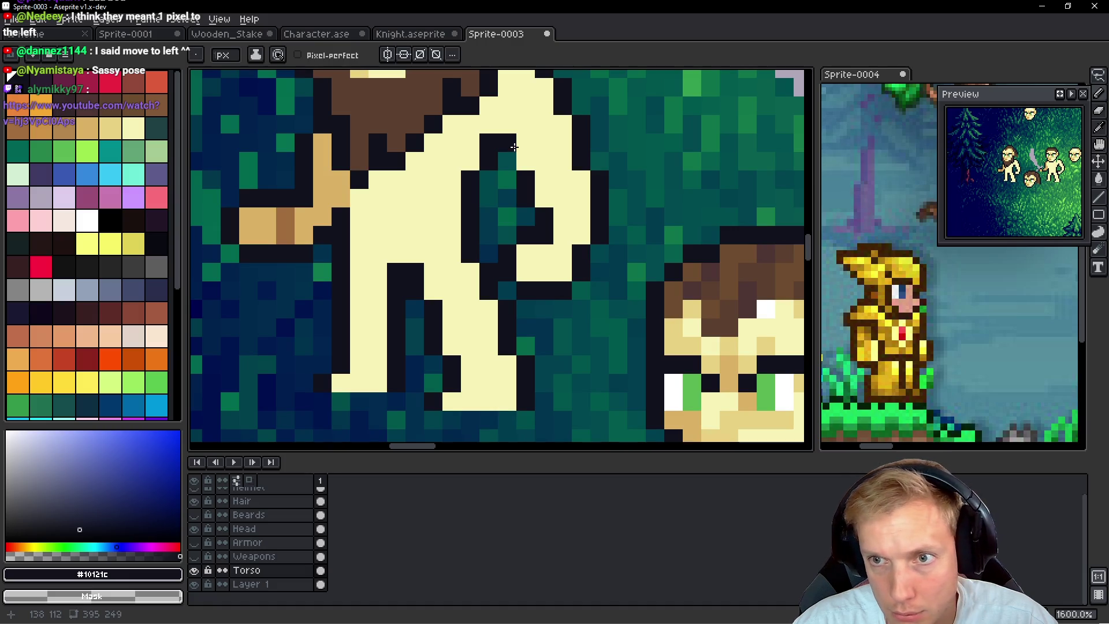
pyautogui.moveTo(550, 233)
pyautogui.mouseDown()
pyautogui.moveTo(526, 165)
pyautogui.moveTo(543, 196)
pyautogui.moveTo(526, 199)
pyautogui.moveTo(555, 227)
pyautogui.mouseUp()
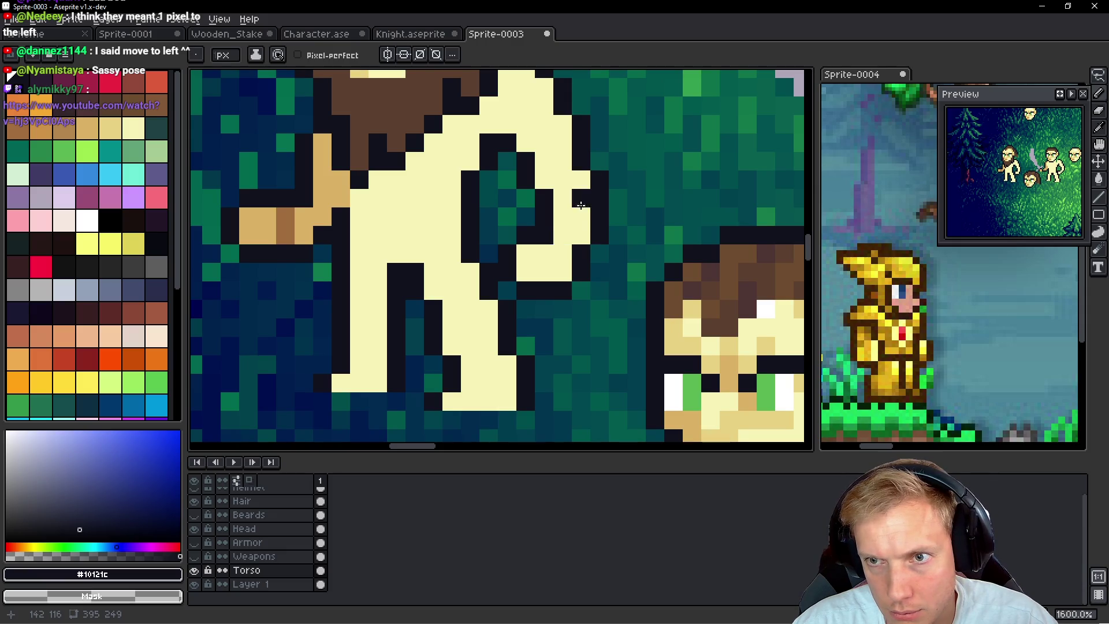
pyautogui.scroll(-6, 635, 167)
pyautogui.scroll(8, 640, 171)
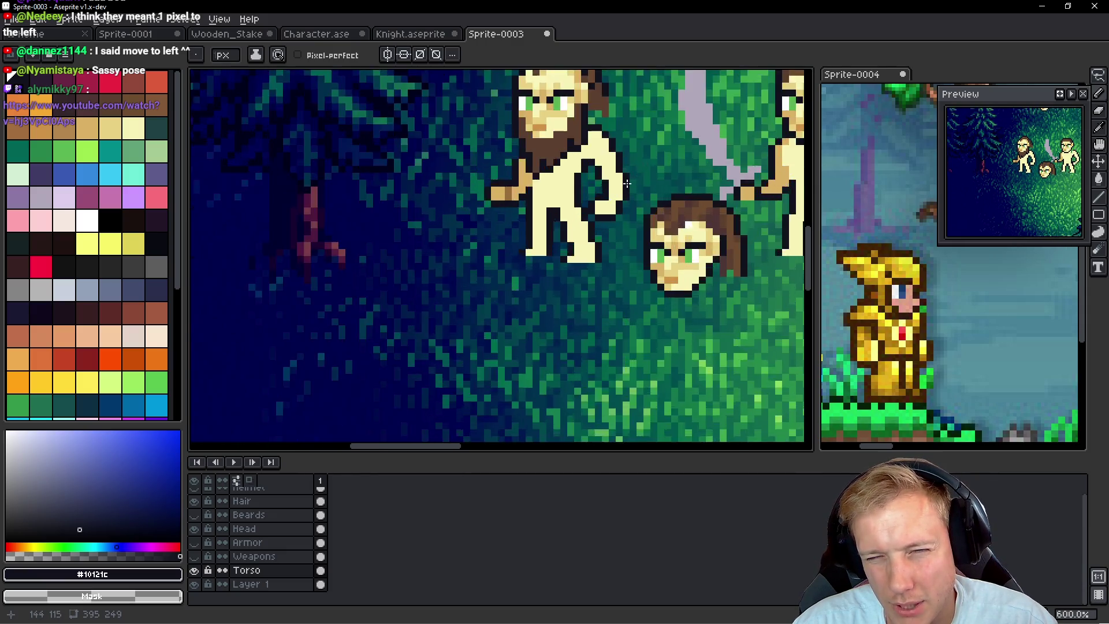
# Replace a stray dark pixel with teal background and add a dark outline pixel below the arm
pyautogui.rightClick(606, 258)
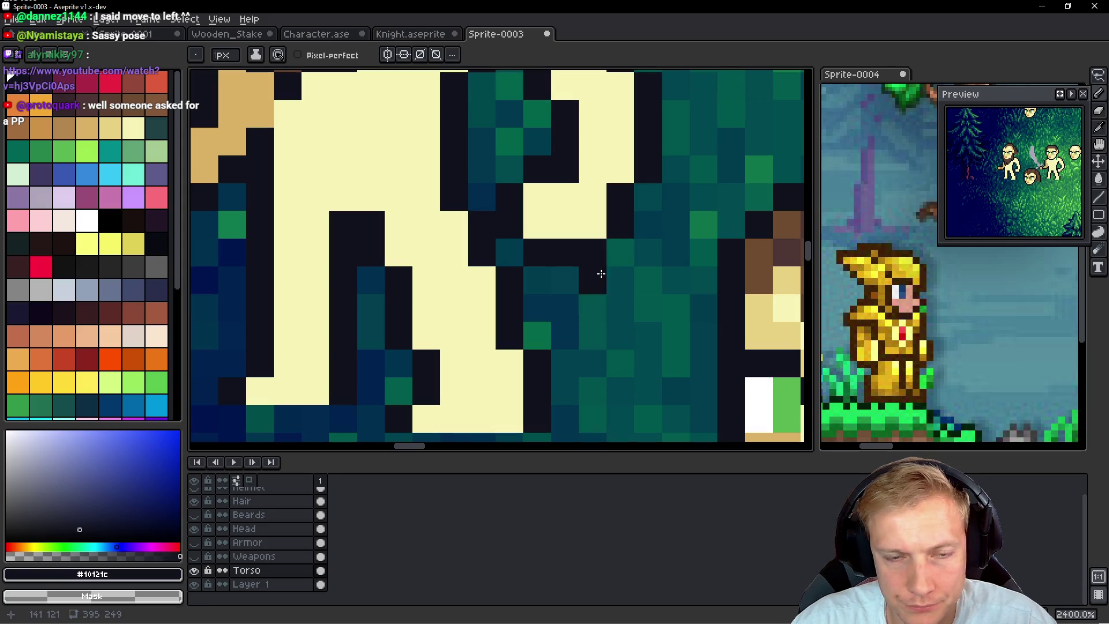
pyautogui.click(569, 300)
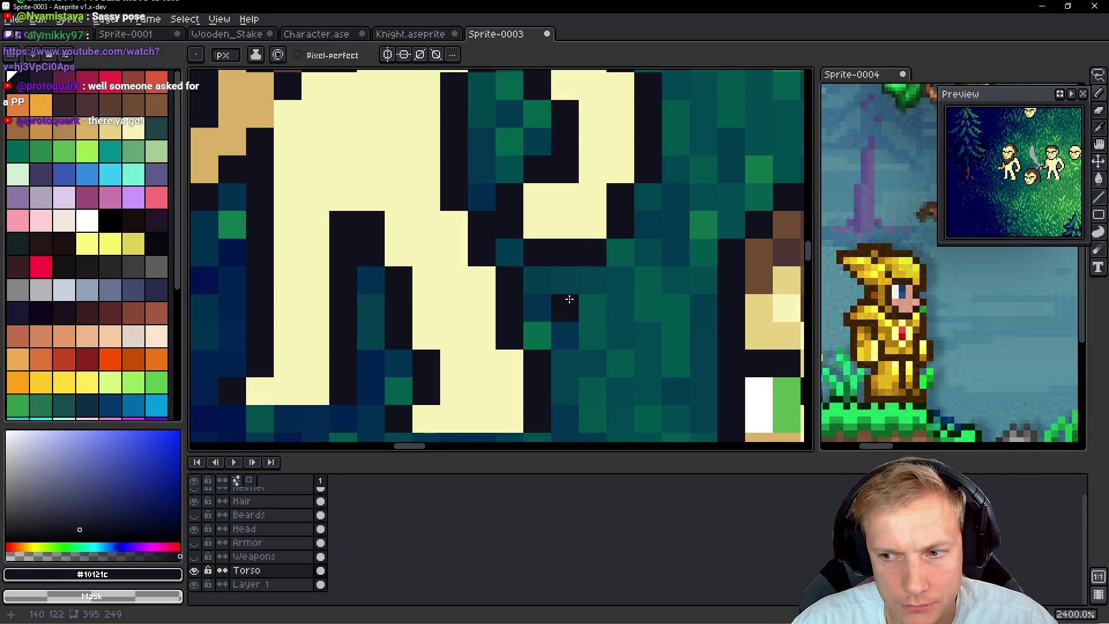
pyautogui.scroll(-1, 615, 266)
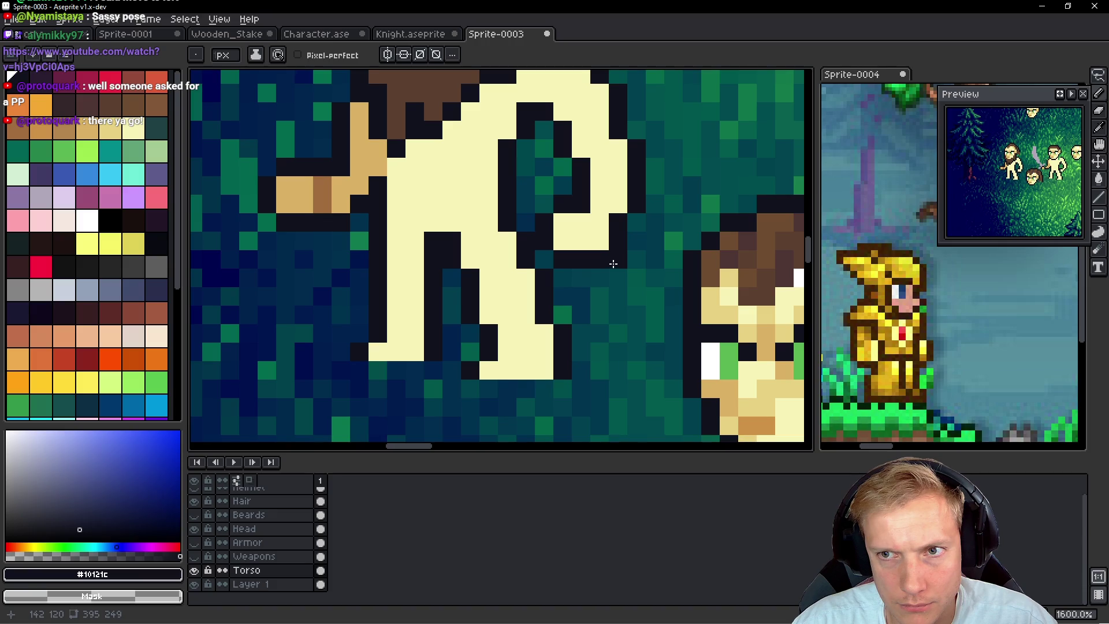
pyautogui.scroll(2, 620, 218)
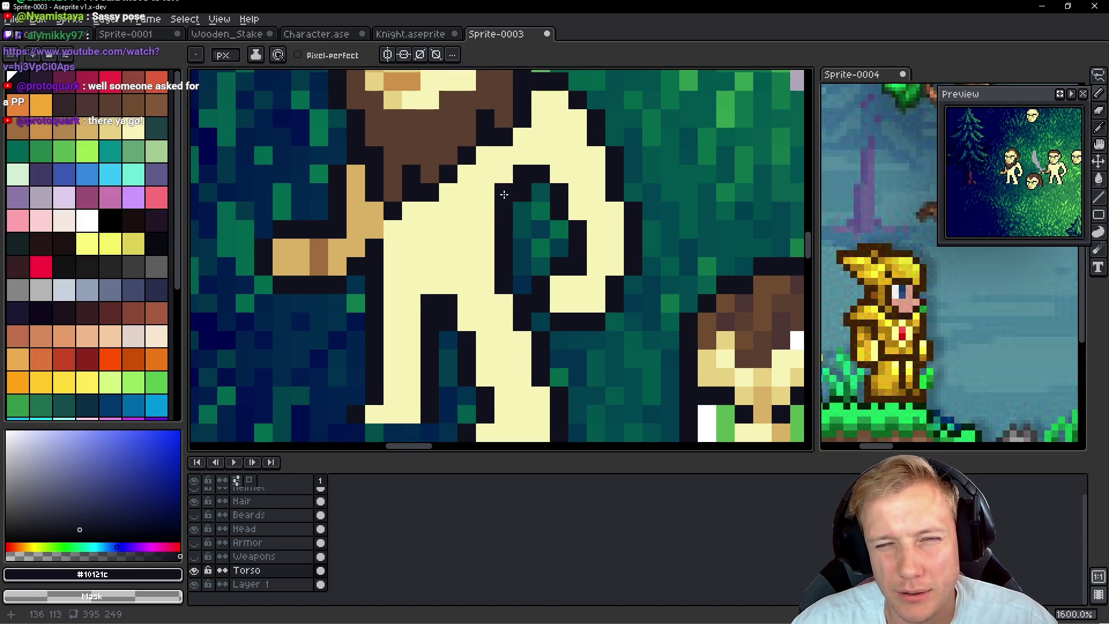
# Repaint arm pixels in cream, then undo the unwanted pixel edits
pyautogui.press('alt')
pyautogui.keyDown('alt'); pyautogui.click(481, 191); pyautogui.keyUp('alt')
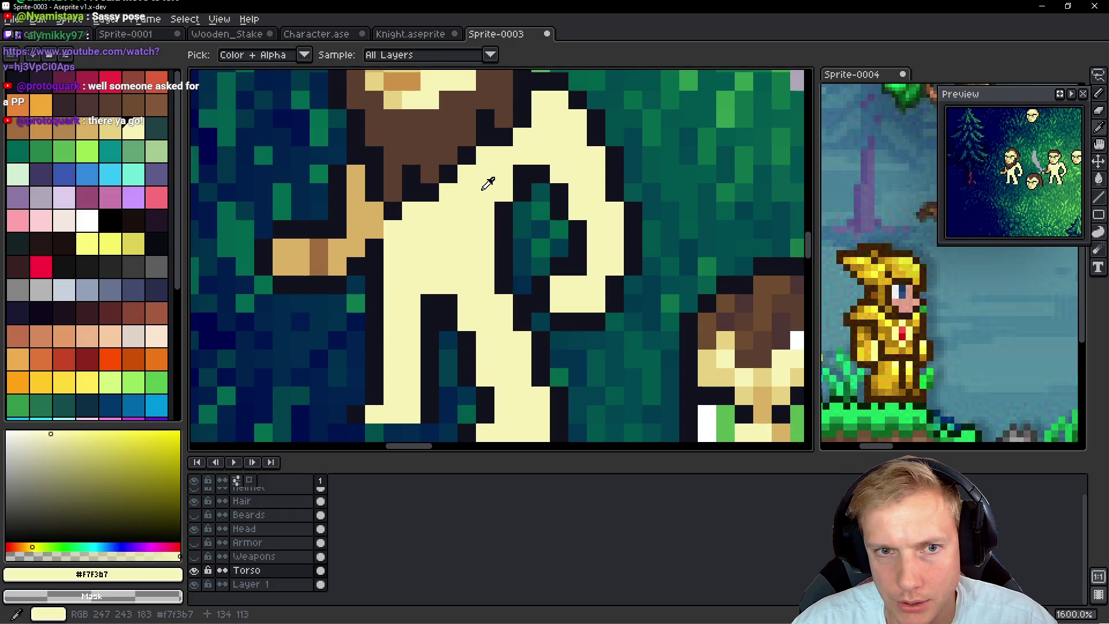
pyautogui.click(537, 173)
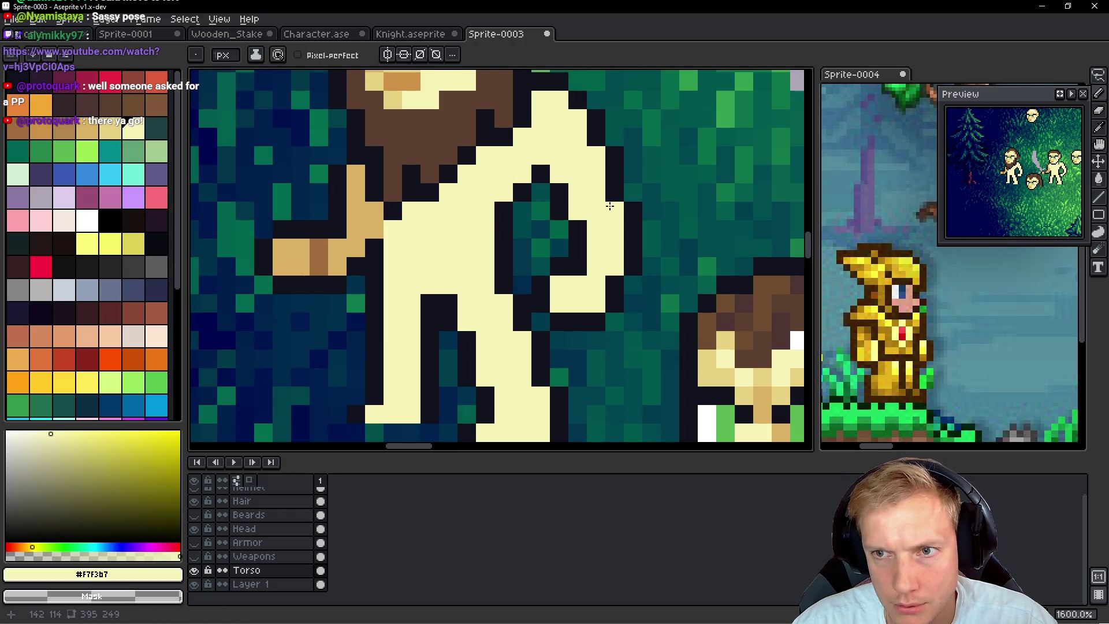
pyautogui.keyDown('alt'); pyautogui.click(508, 208); pyautogui.keyUp('alt')
pyautogui.press('alt')
pyautogui.keyDown('alt'); pyautogui.click(482, 180); pyautogui.keyUp('alt')
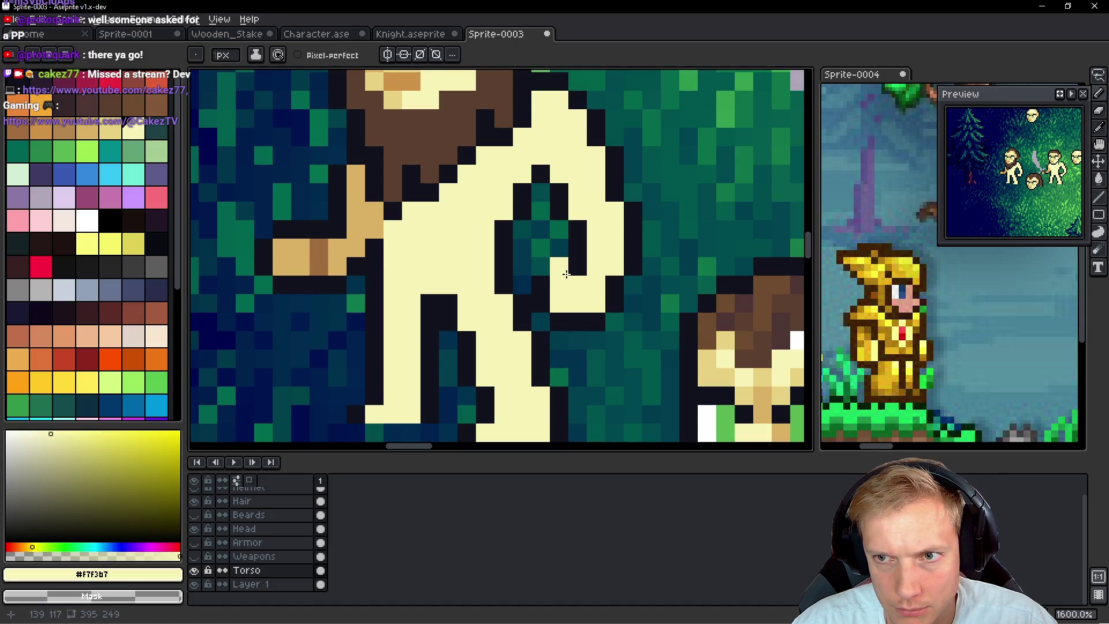
pyautogui.hotkey('ctrl', 'z')
pyautogui.hotkey('ctrl', 'z')
pyautogui.hotkey('ctrl', 'z')
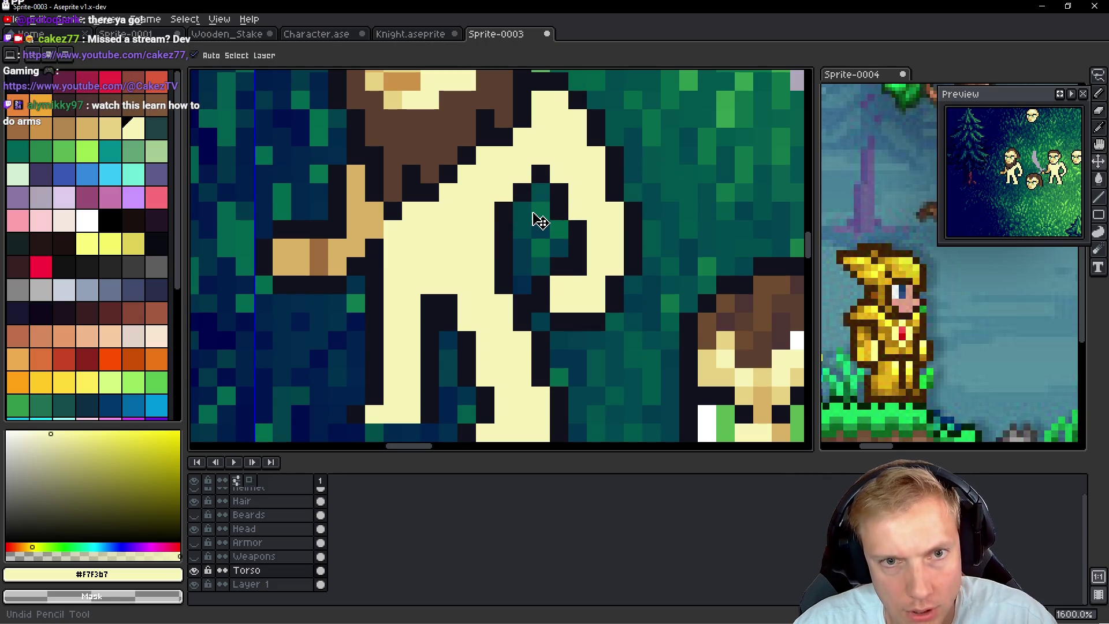
pyautogui.hotkey('ctrl', 'z')
pyautogui.hotkey('ctrl', 'z')
pyautogui.hotkey('ctrl', 'z')
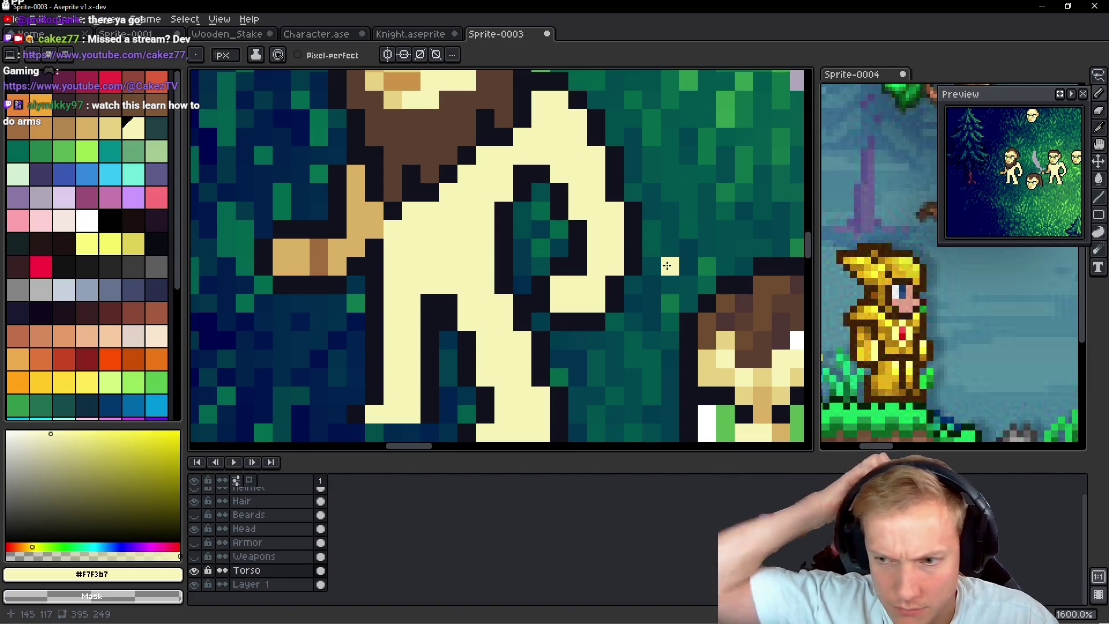
pyautogui.click(640, 195)
pyautogui.hotkey('ctrl', 'z')
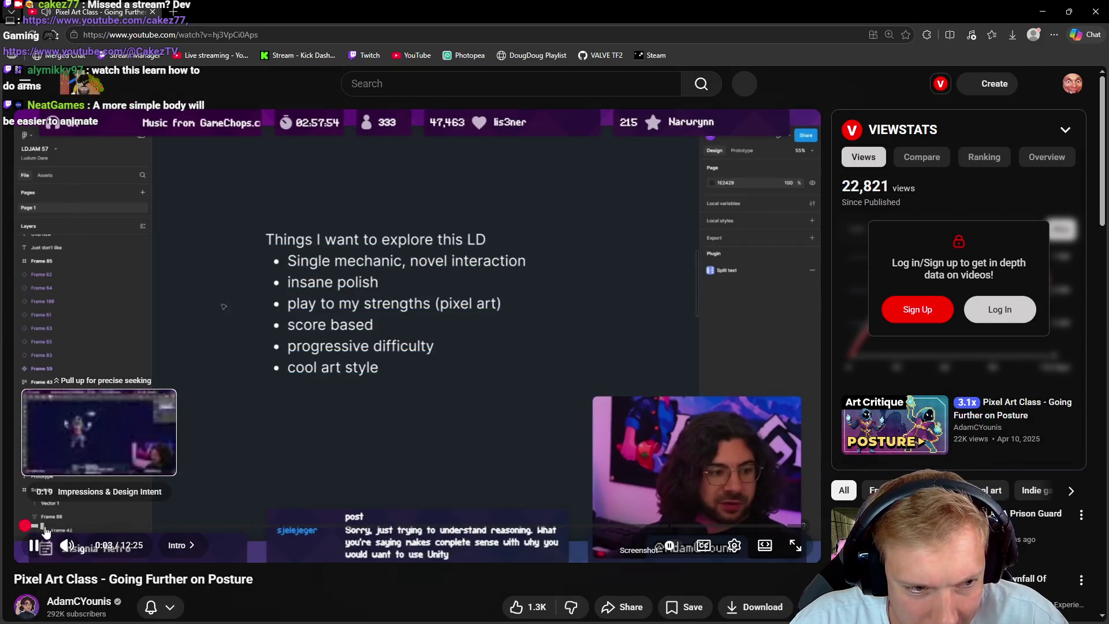
# Skip through the posture video from 0:41 to 6:01 and pause it at 6:02
pyautogui.click(67, 526)
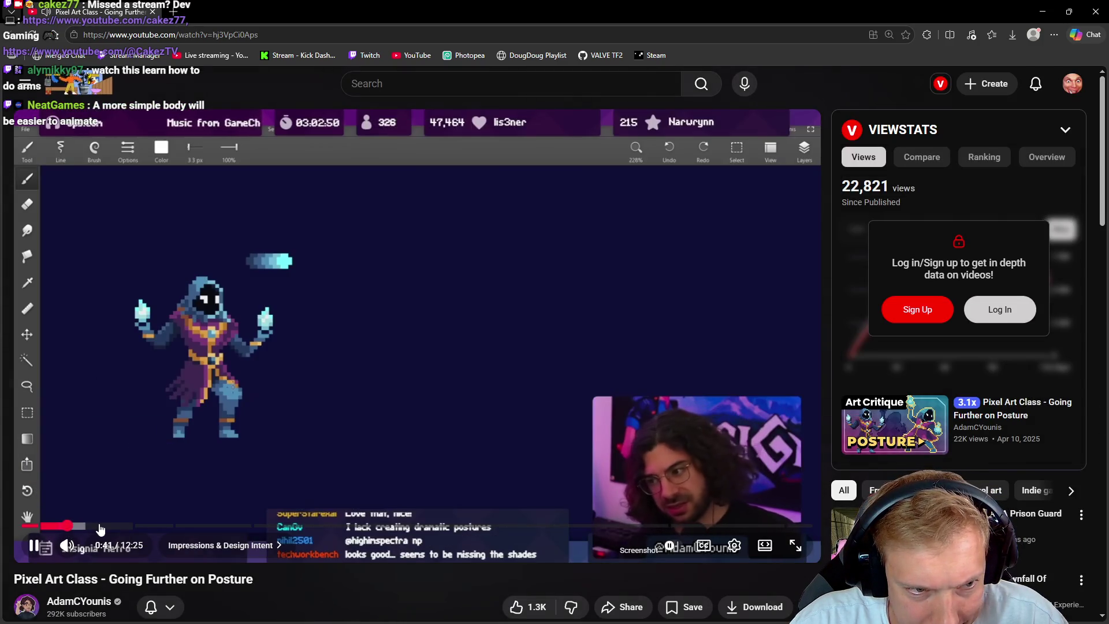
pyautogui.click(99, 525)
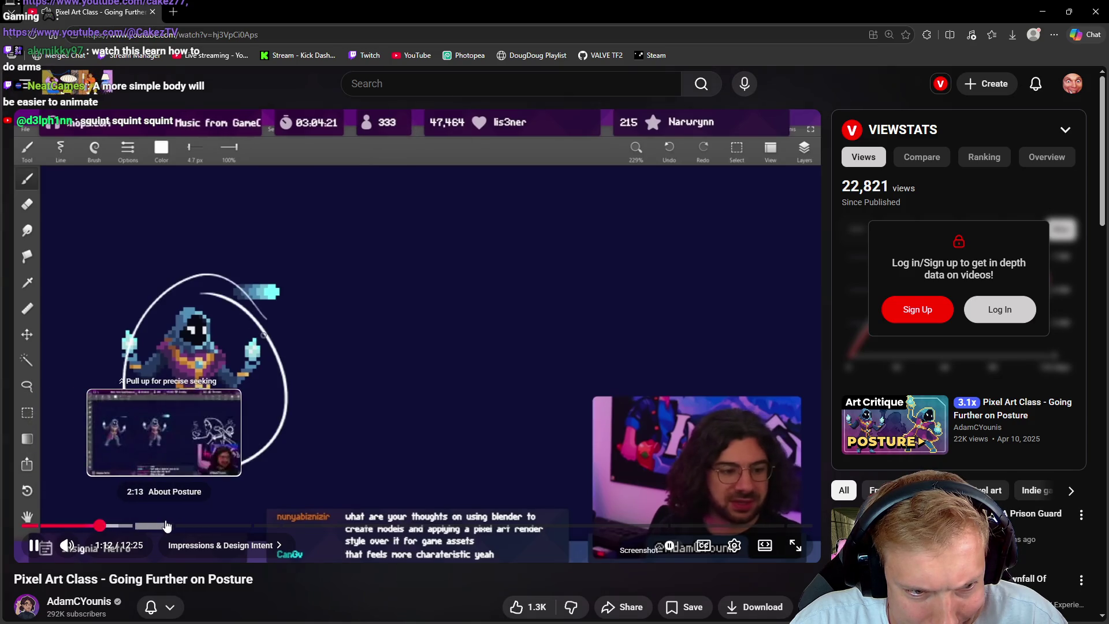
pyautogui.click(144, 526)
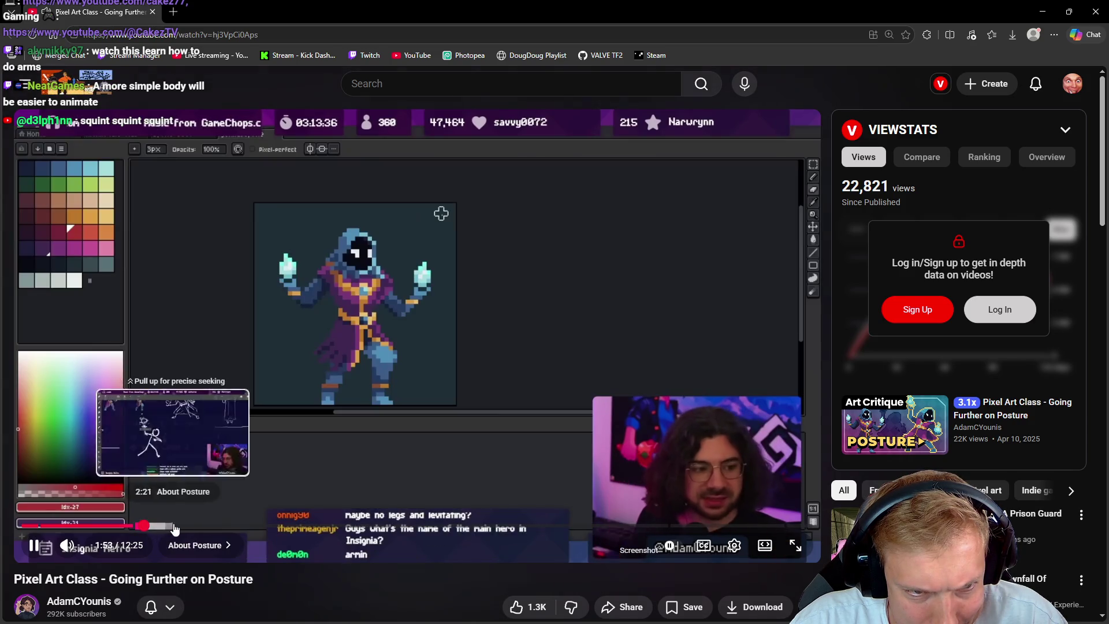
pyautogui.click(180, 526)
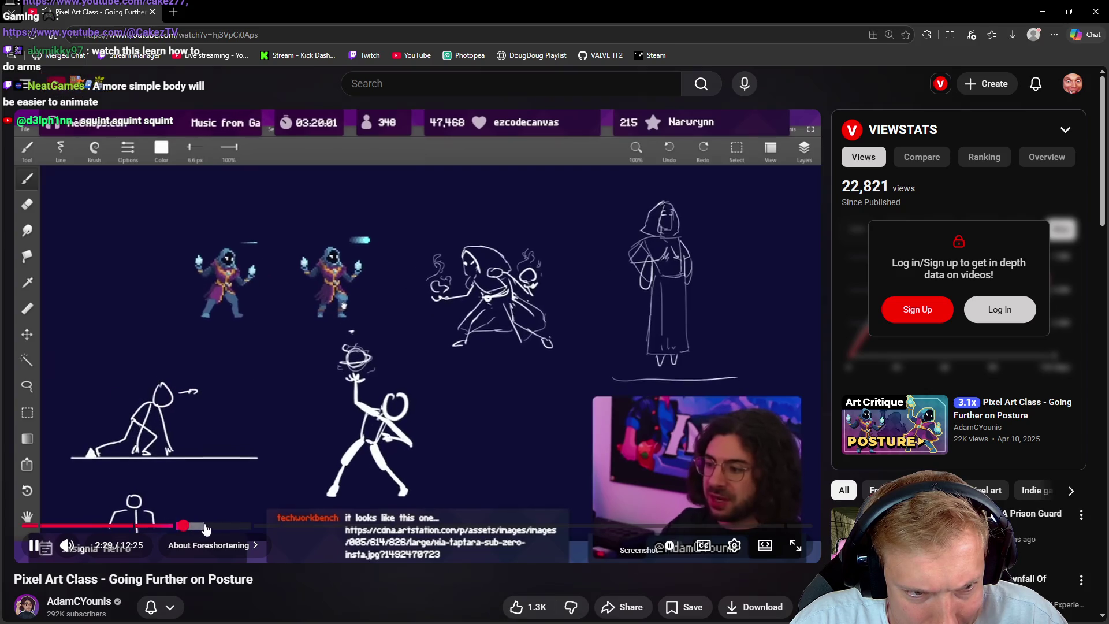
pyautogui.click(216, 527)
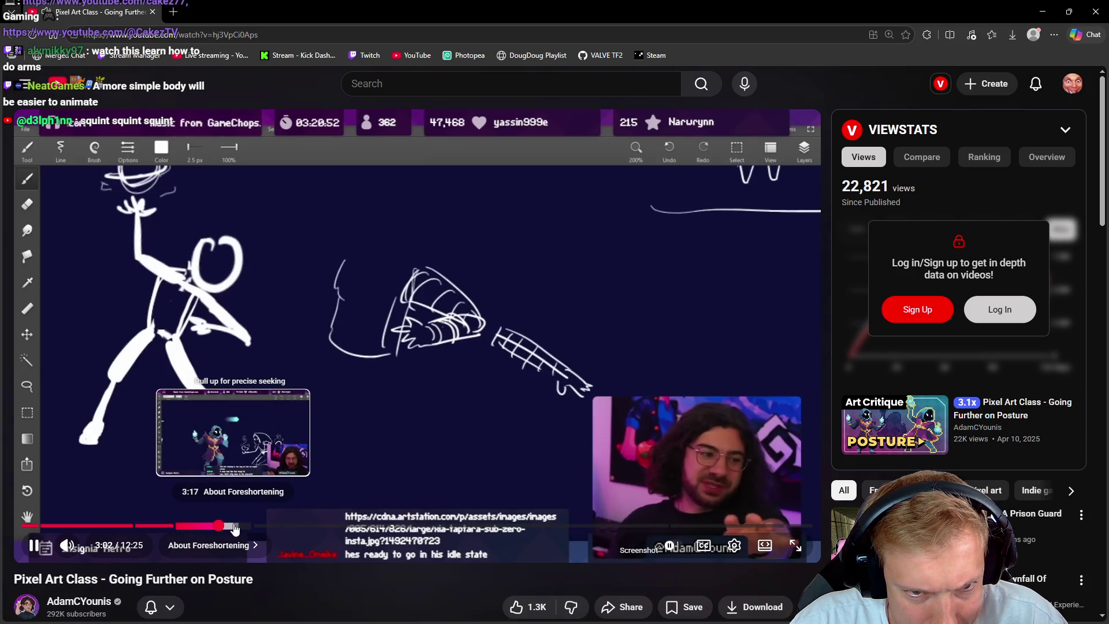
pyautogui.click(243, 527)
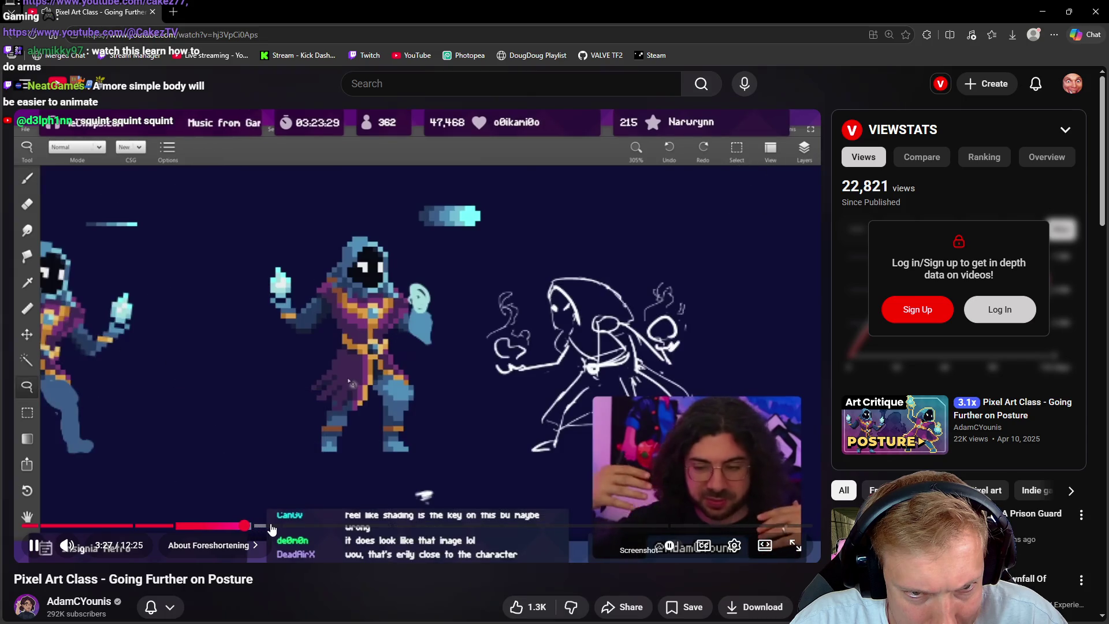
pyautogui.click(273, 527)
pyautogui.click(302, 527)
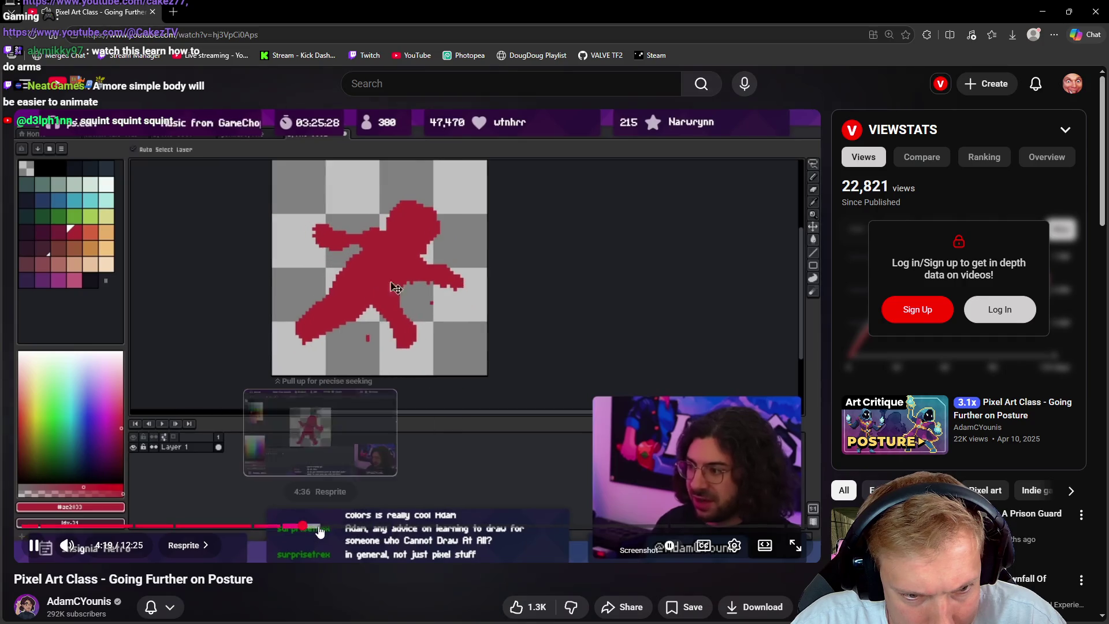
pyautogui.click(339, 527)
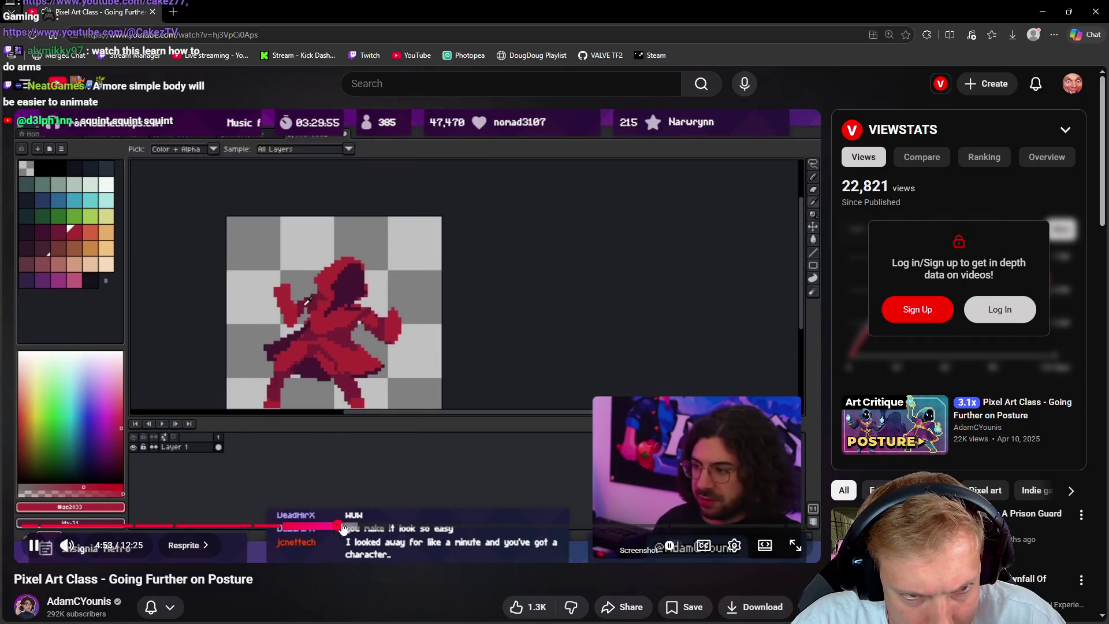
pyautogui.click(377, 527)
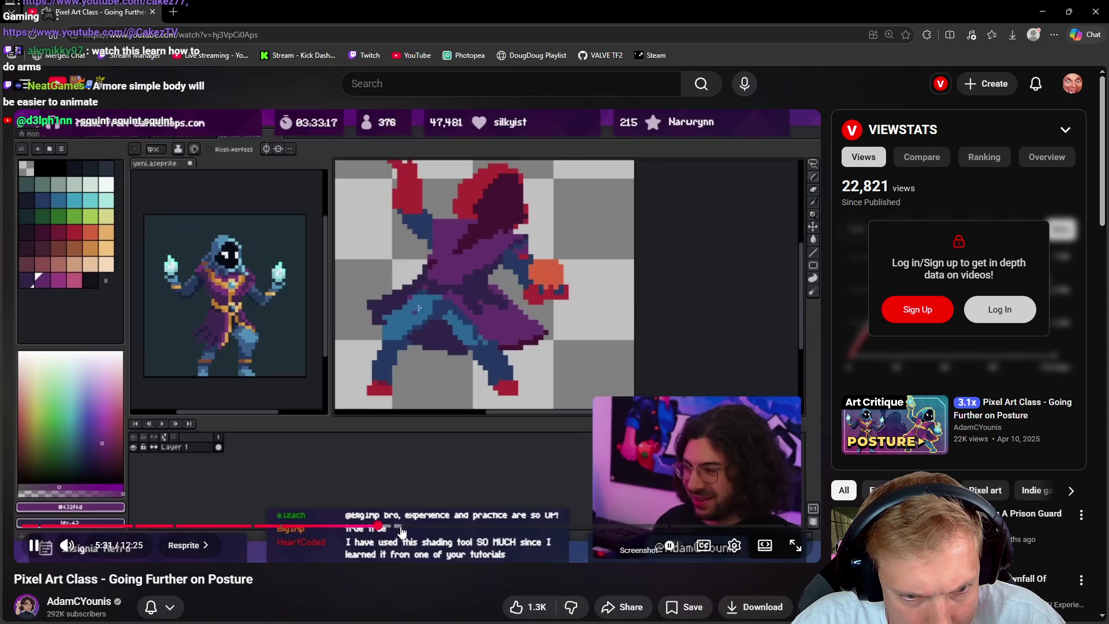
pyautogui.click(410, 526)
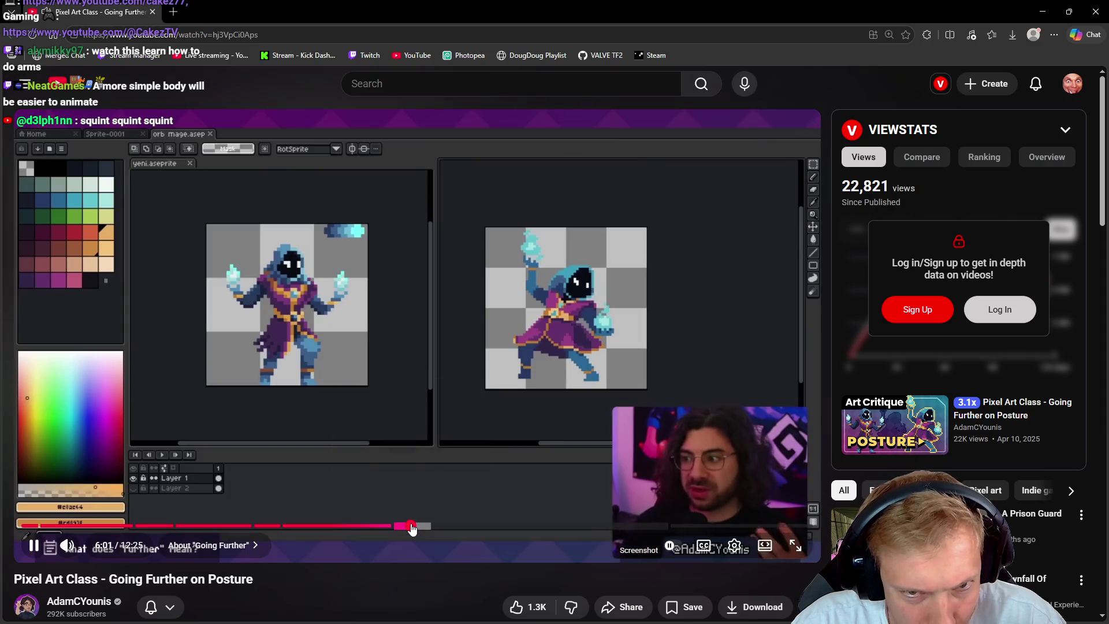
pyautogui.click(522, 369)
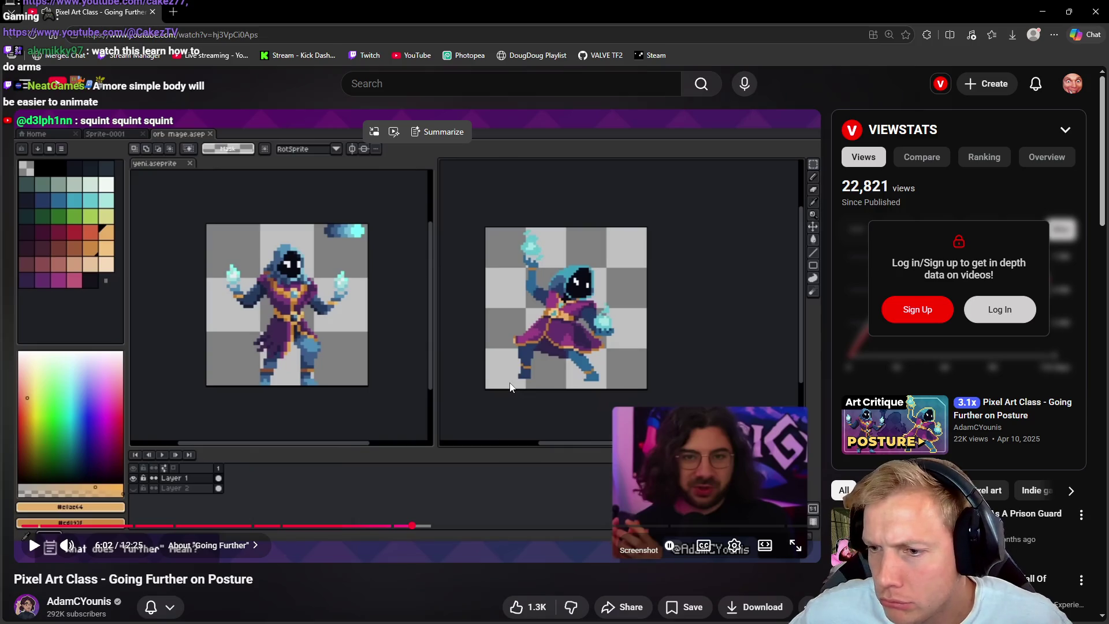